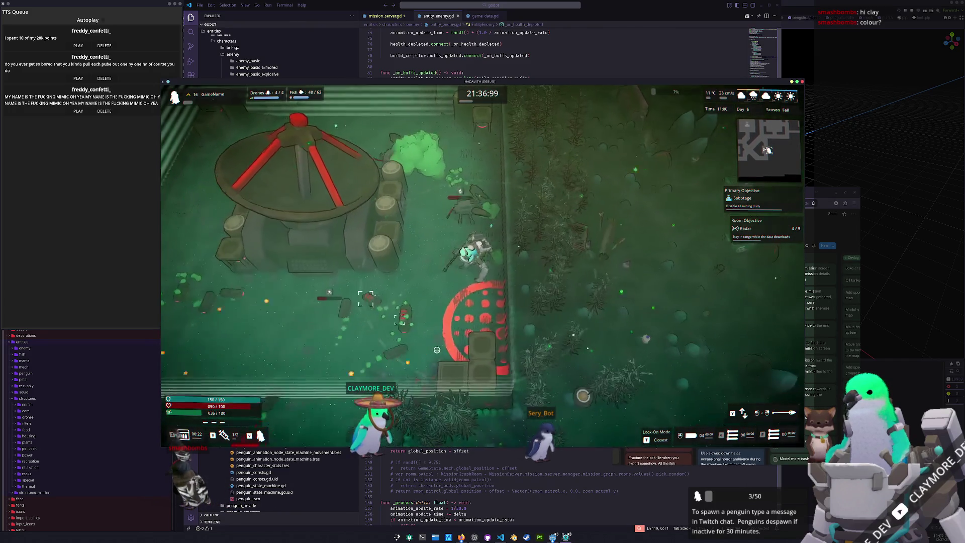
# Step: Circle the radar dish fighting enemies until the Radar objective reads 5/5
pyautogui.press('a')
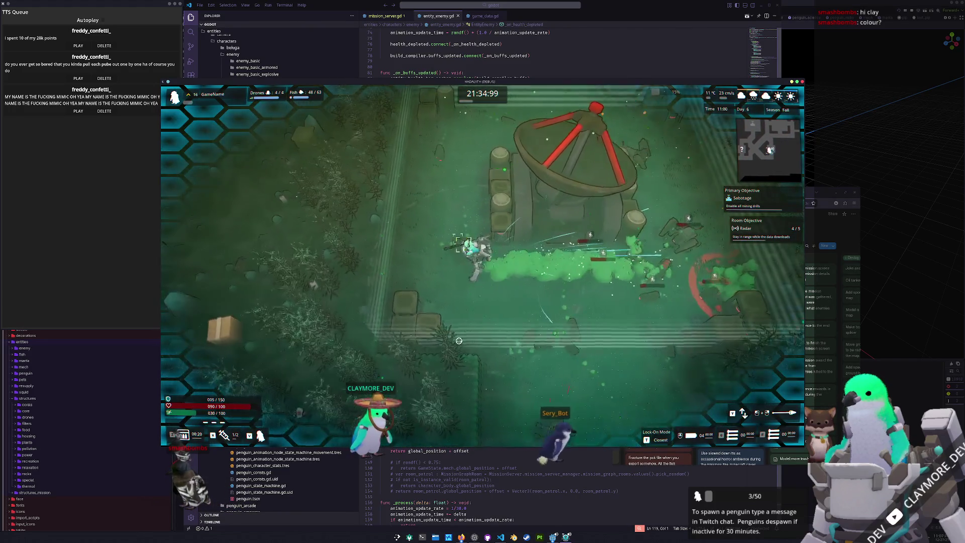
pyautogui.press('a')
pyautogui.press('w')
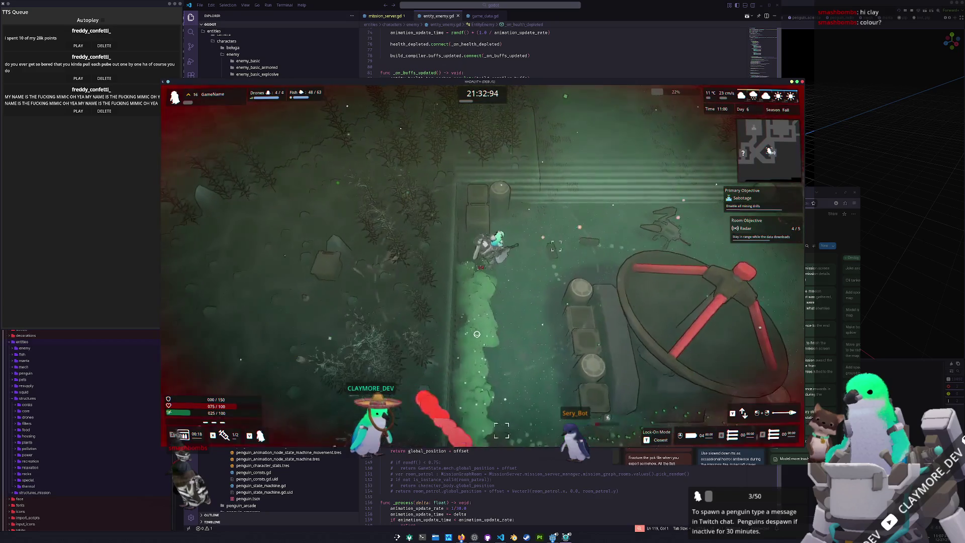
pyautogui.press('d')
pyautogui.press('d')
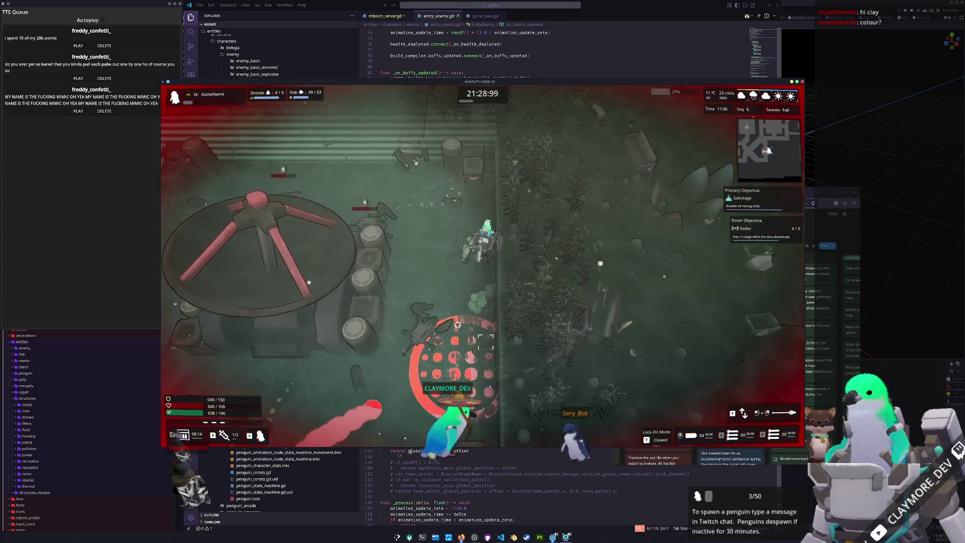
pyautogui.press('a')
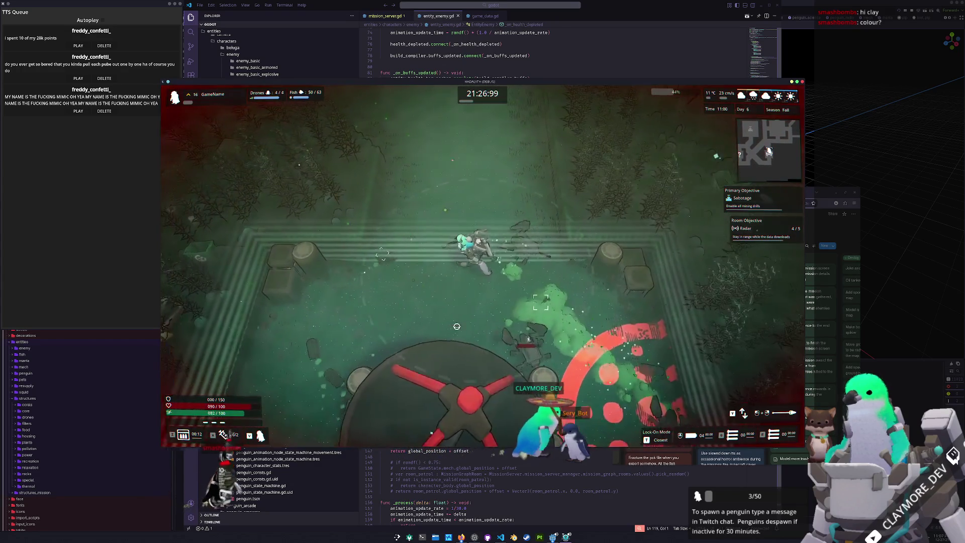
pyautogui.press('s')
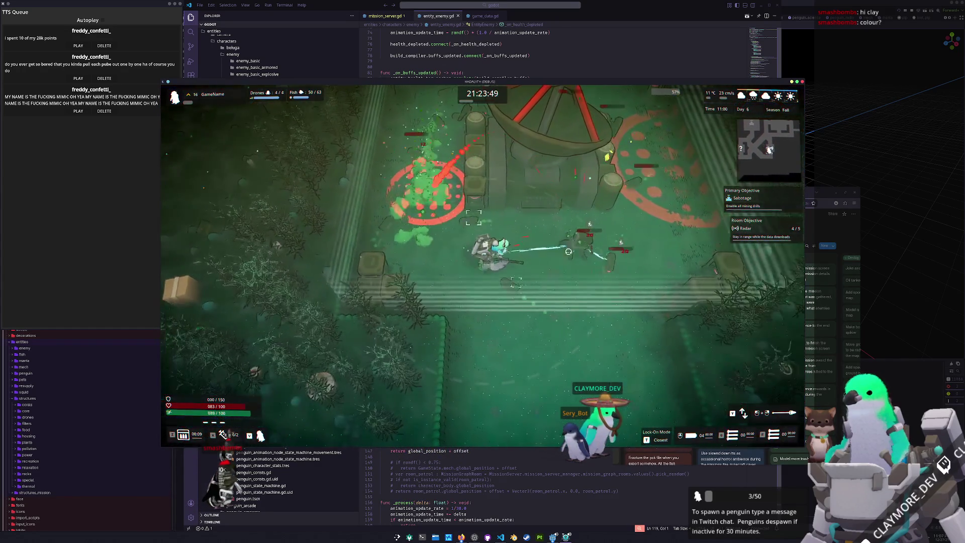
pyautogui.press('d')
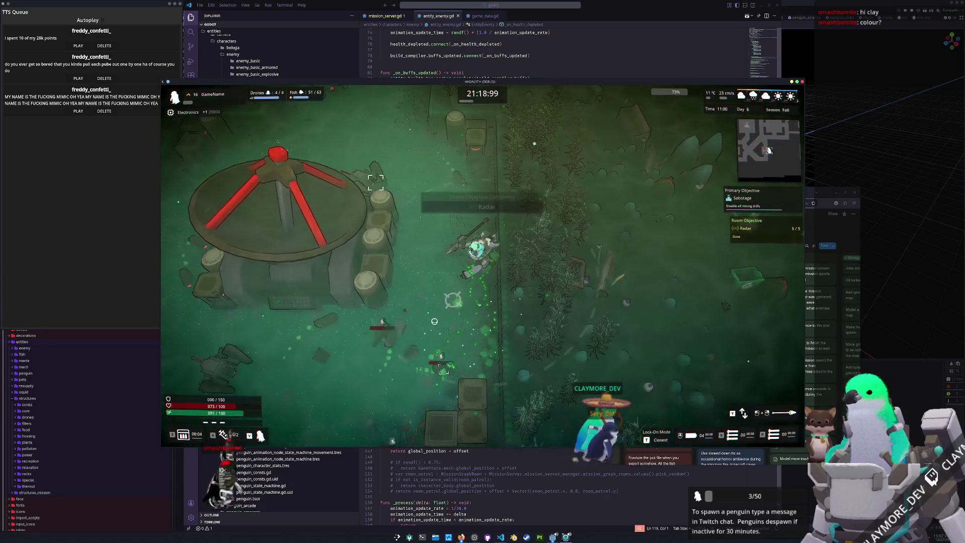
pyautogui.press('w')
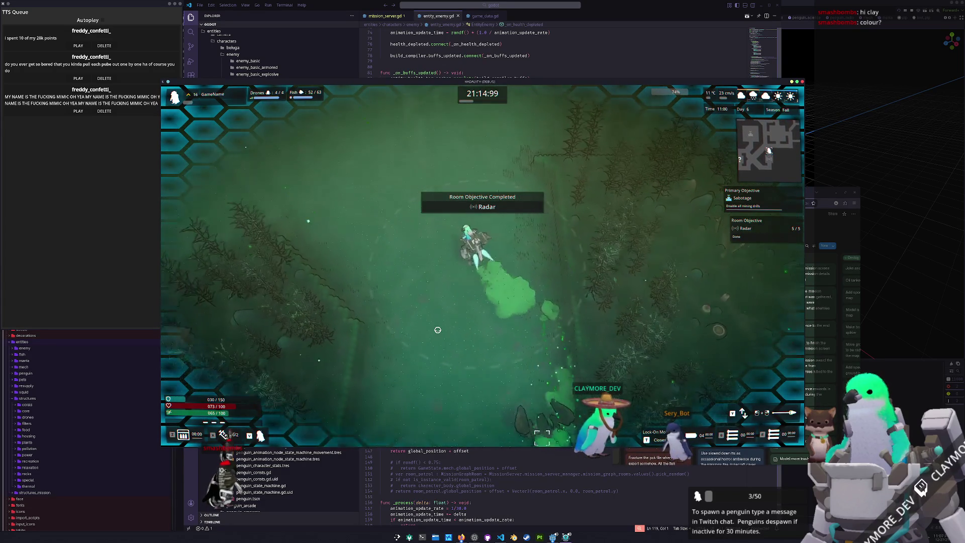
# Step: Walk right out of the radar area, then head north toward the next area
pyautogui.press('d')
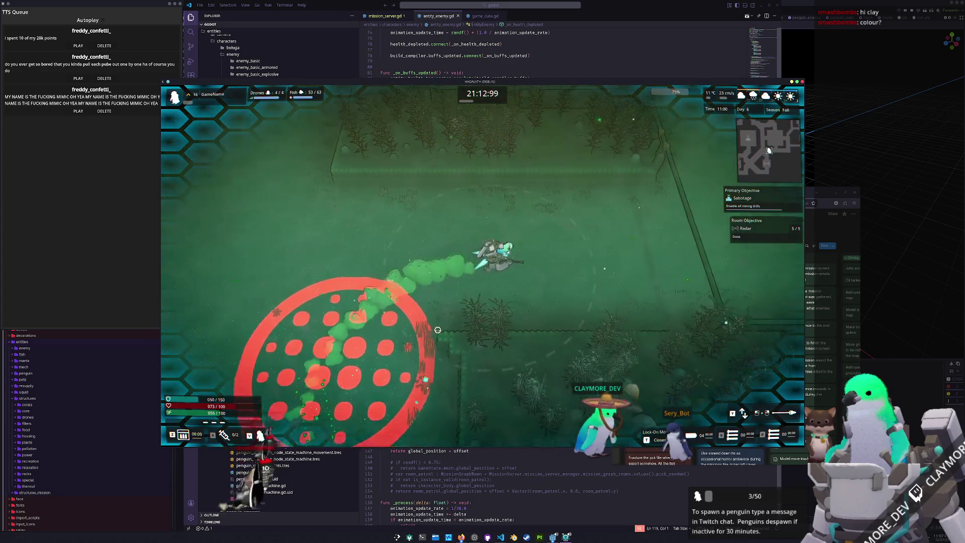
pyautogui.press('d')
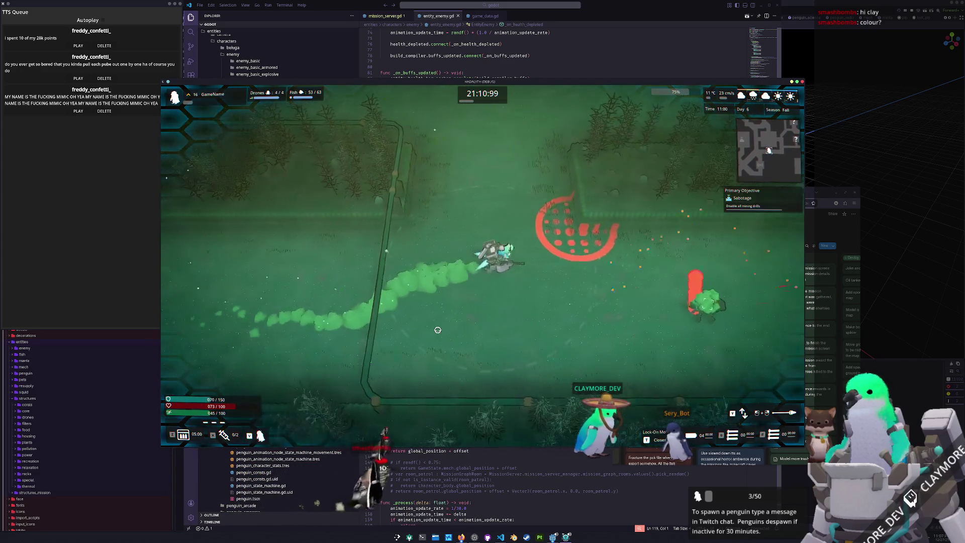
pyautogui.press('d')
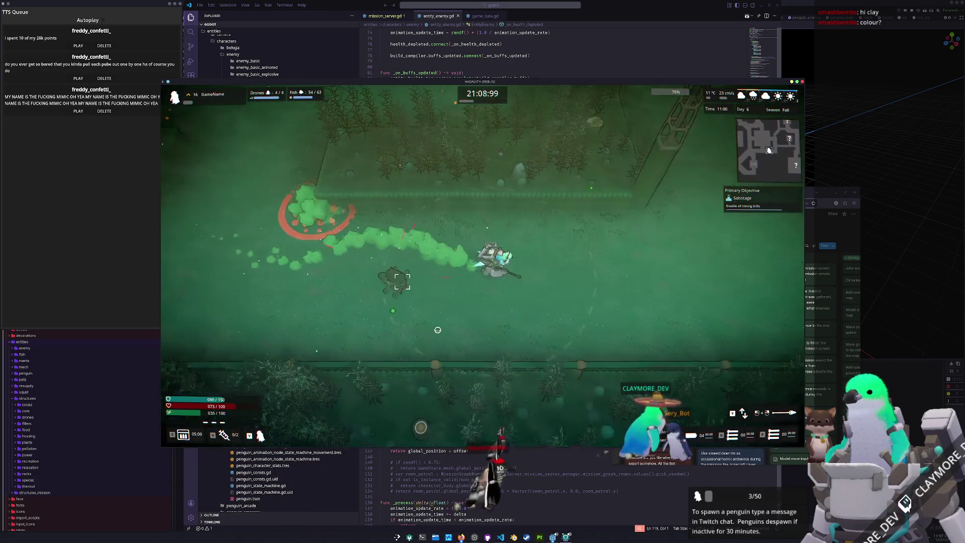
pyautogui.press('w')
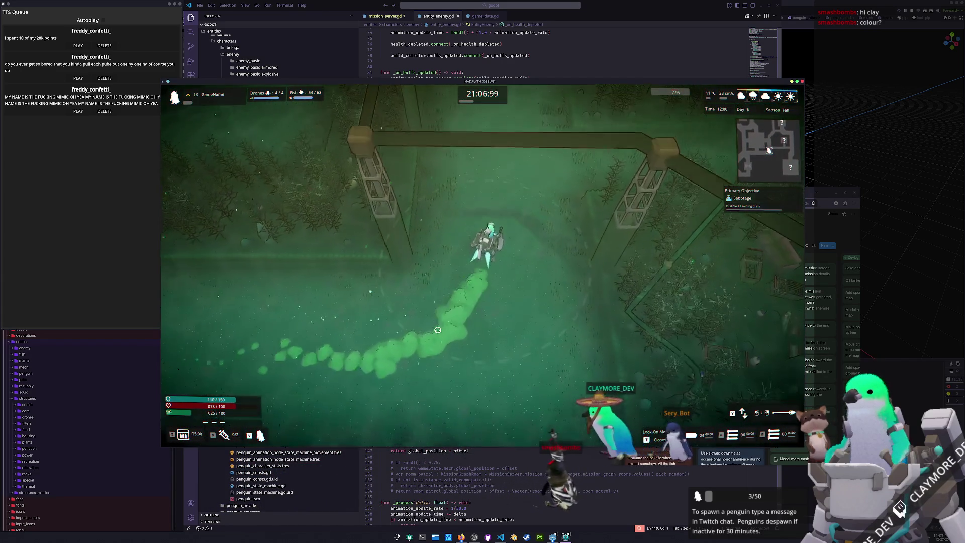
pyautogui.press('Tab')
pyautogui.press('Tab')
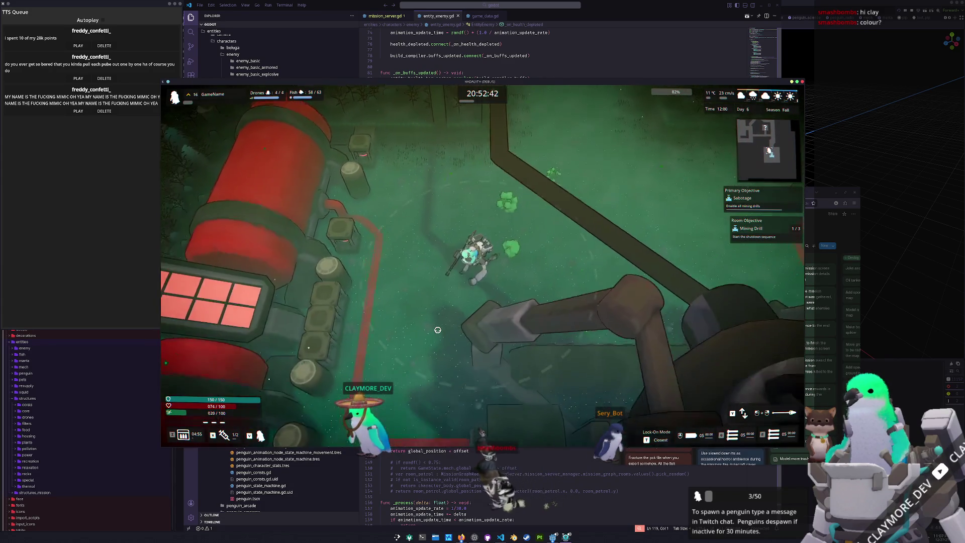
# Step: Walk north and east to the mining drill
pyautogui.press('w')
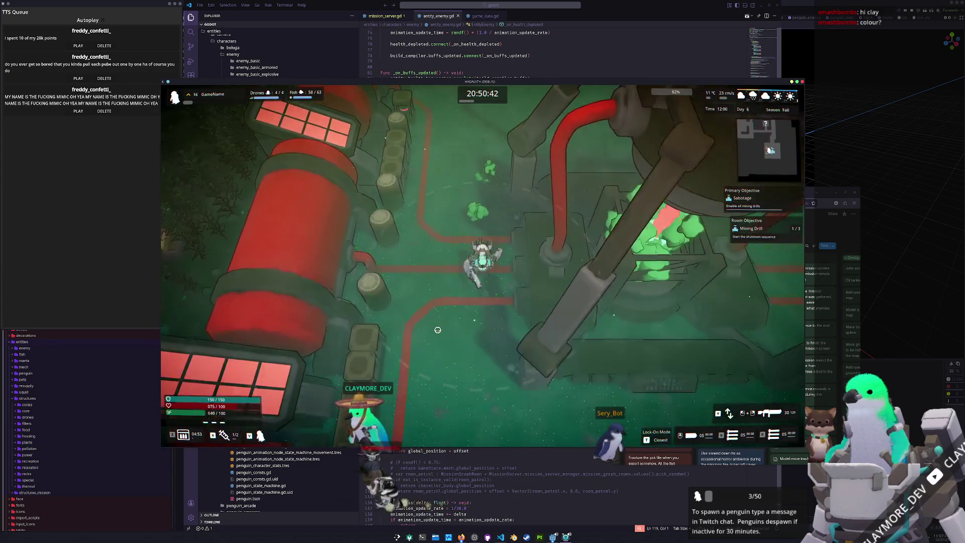
pyautogui.press('d')
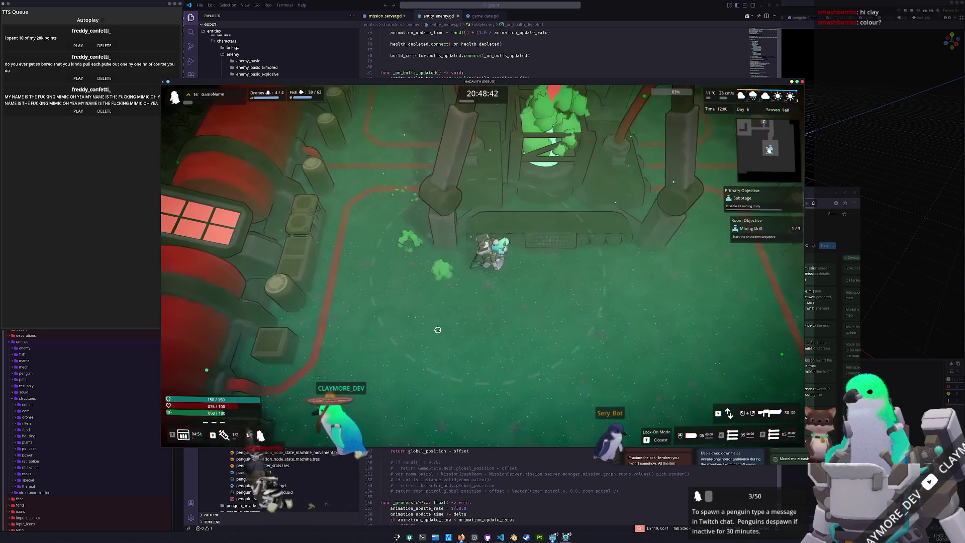
pyautogui.press('d')
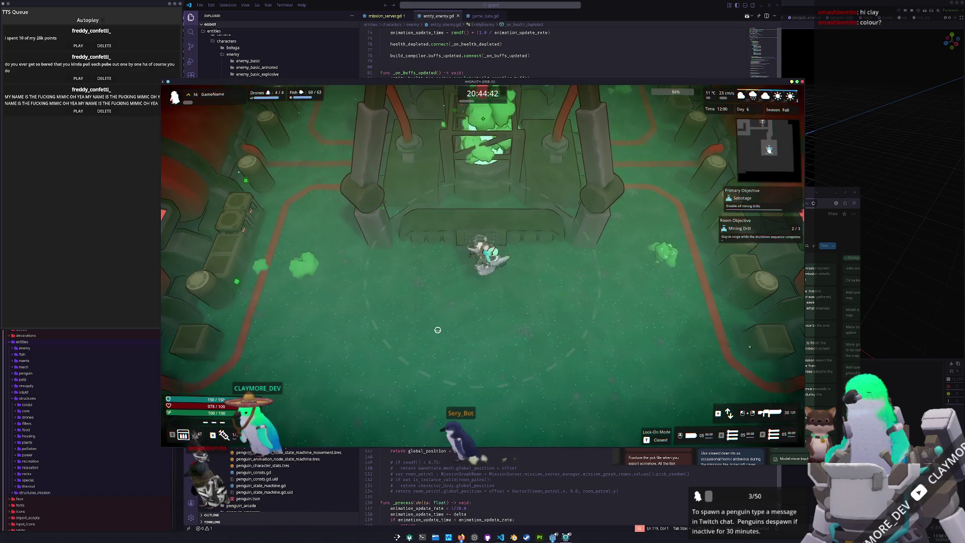
pyautogui.press('s')
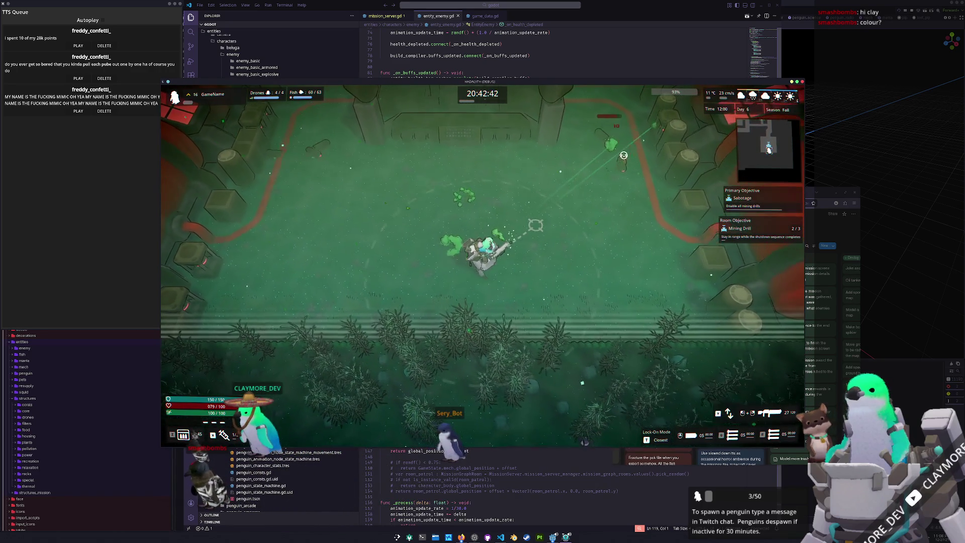
# Step: Shoot the surrounding enemies while moving around the drill, advancing it to 2/3
pyautogui.click(589, 189)
pyautogui.press('d')
pyautogui.click(551, 191)
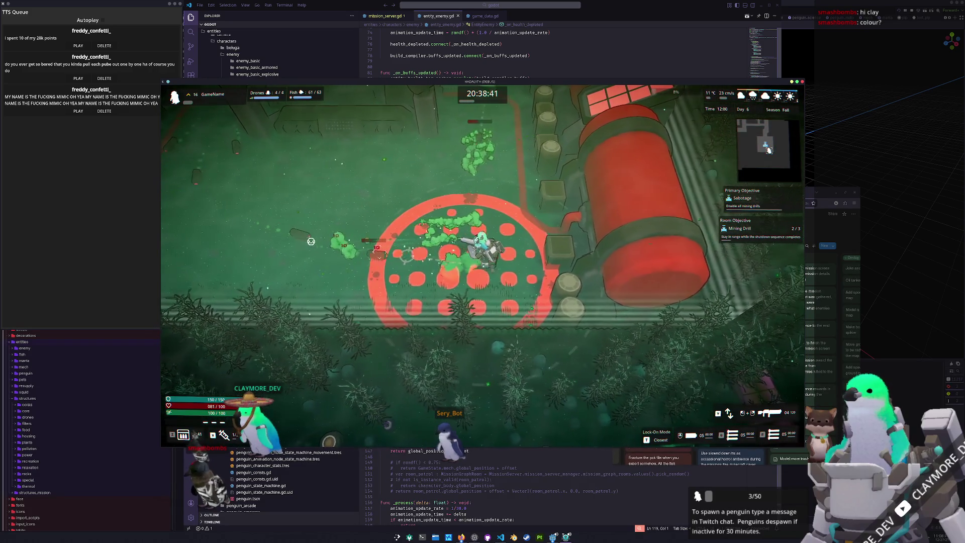
pyautogui.press('d')
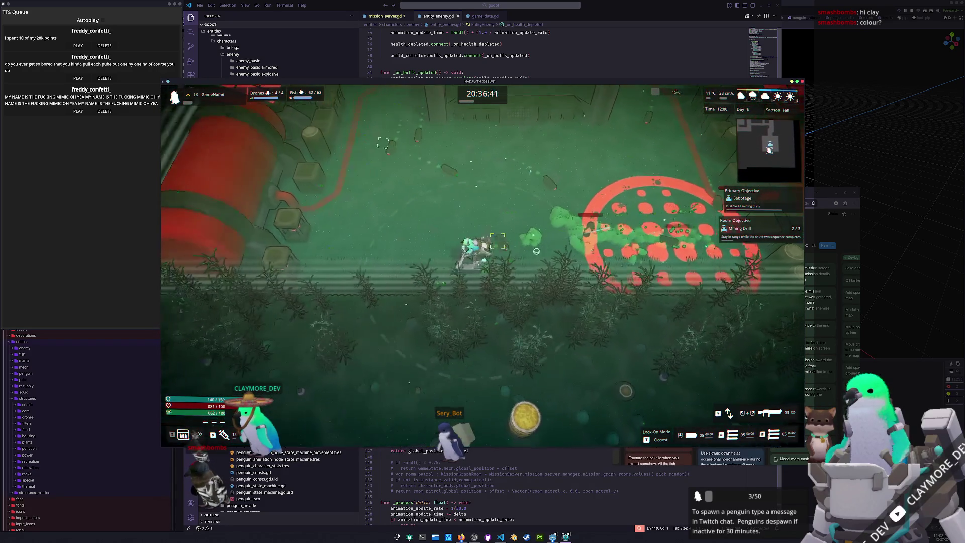
pyautogui.click(517, 218)
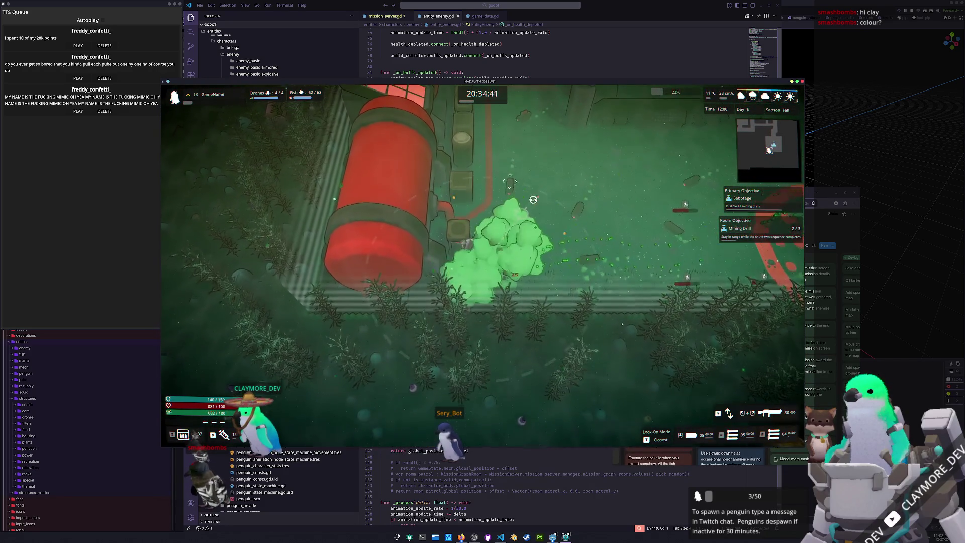
pyautogui.press('w')
pyautogui.press('d')
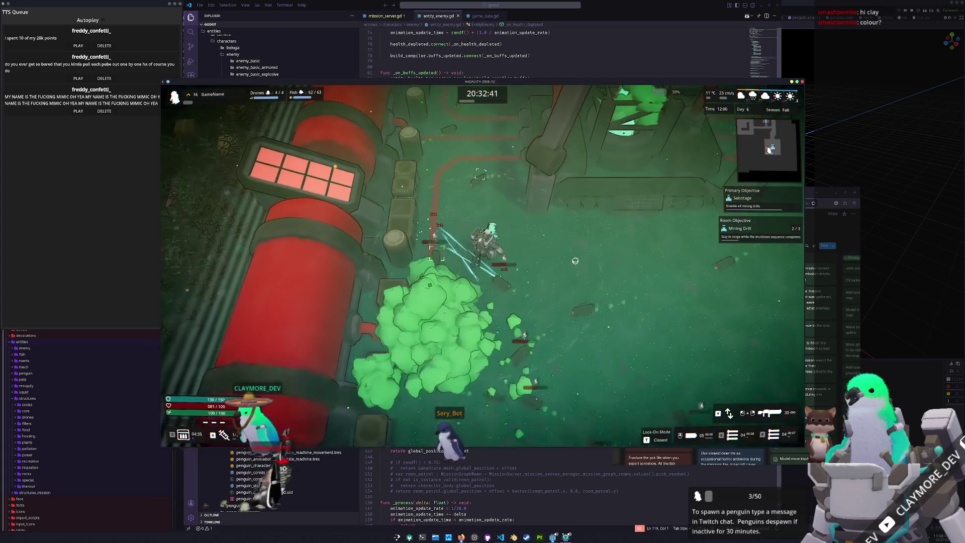
pyautogui.press('a')
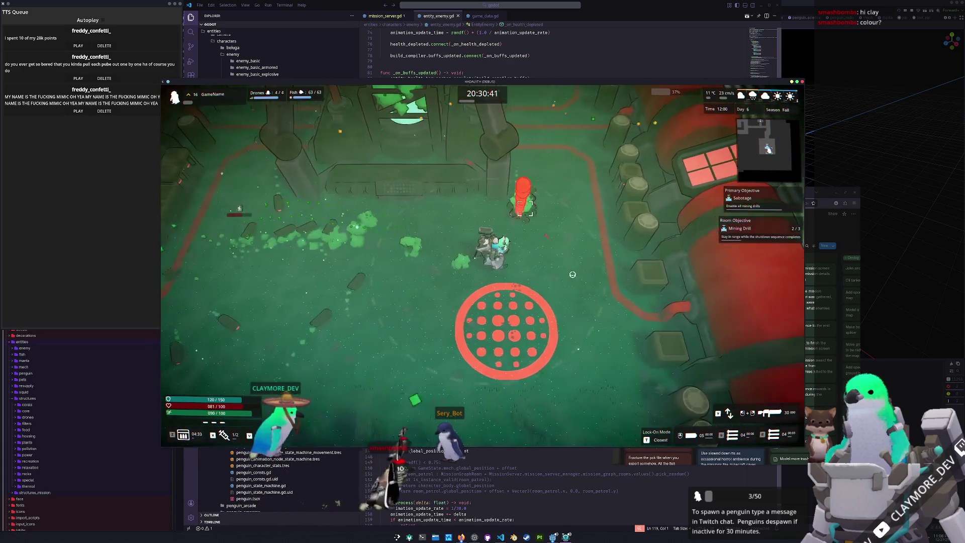
pyautogui.press('d')
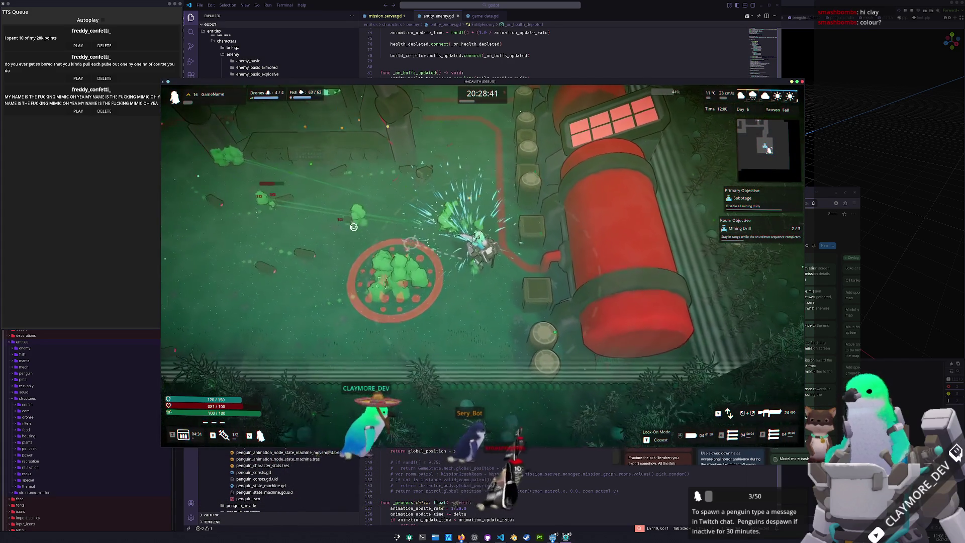
pyautogui.press('s')
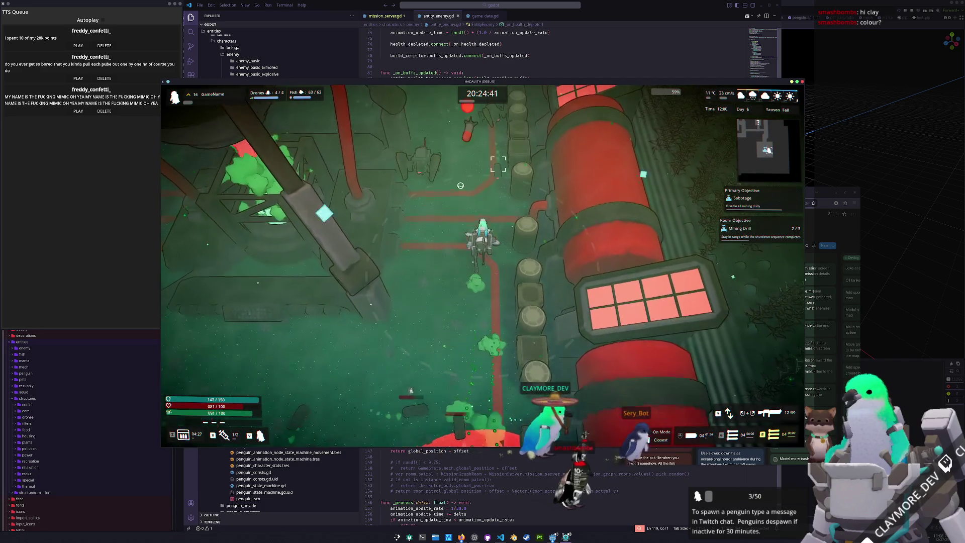
# Step: Run past the red tank and east across the room, slashing at nearby enemies
pyautogui.press('w')
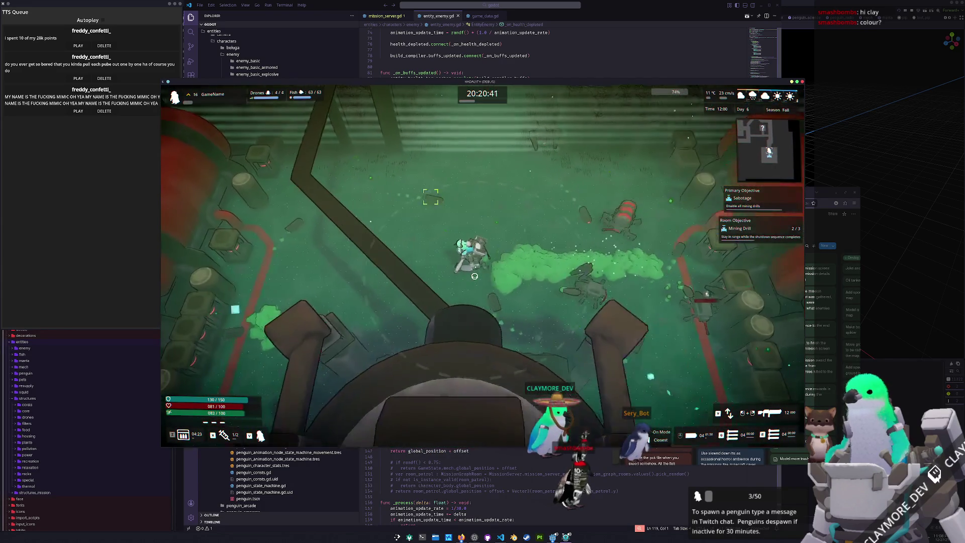
pyautogui.press('d')
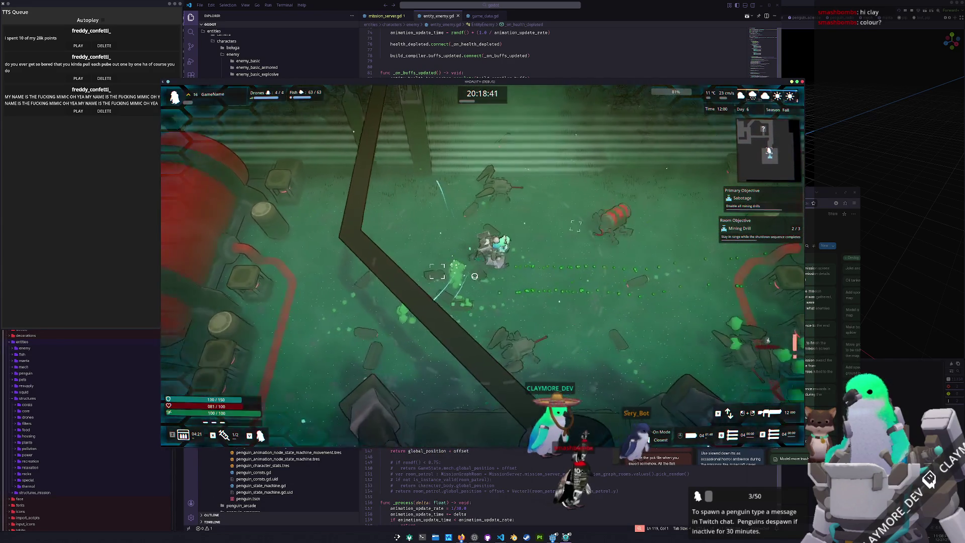
pyautogui.press('d')
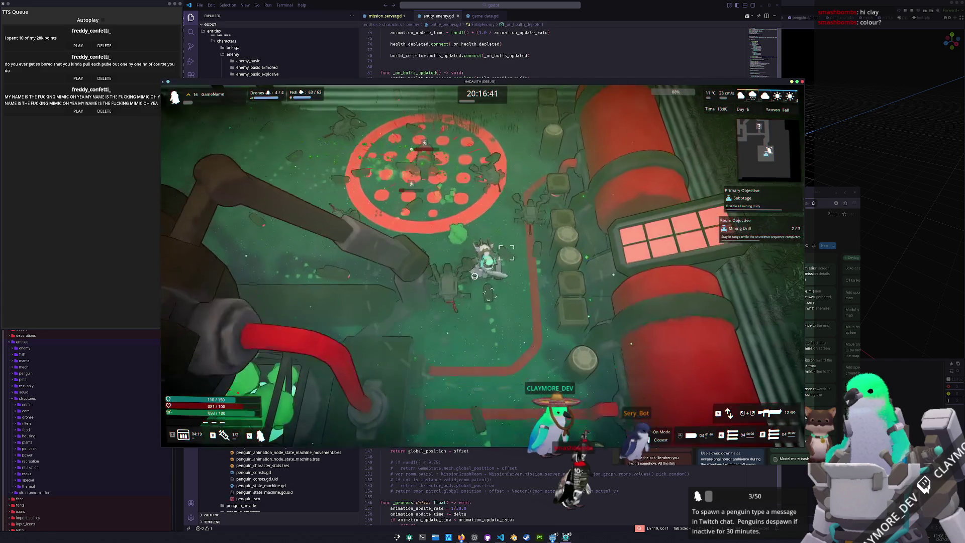
pyautogui.press('w')
pyautogui.press('s')
pyautogui.click(441, 256)
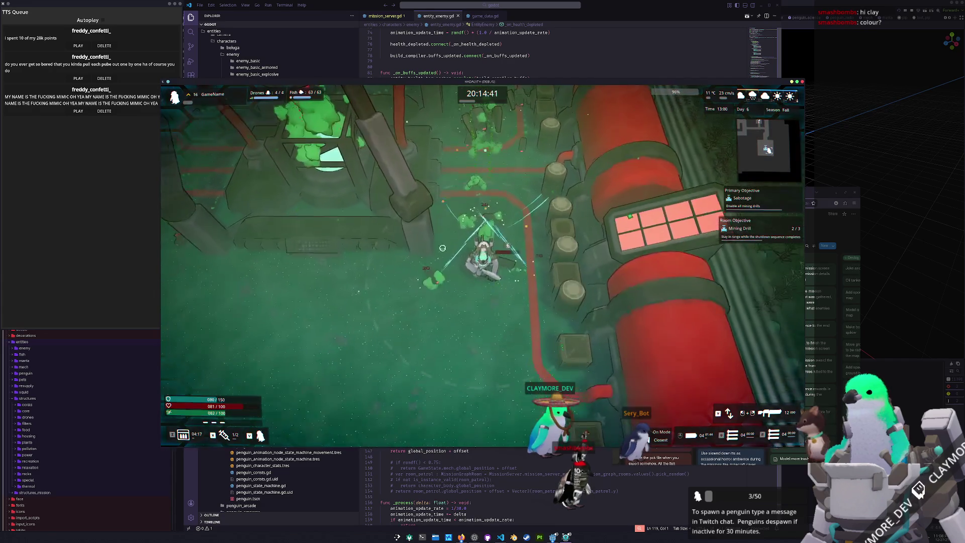
pyautogui.press('s')
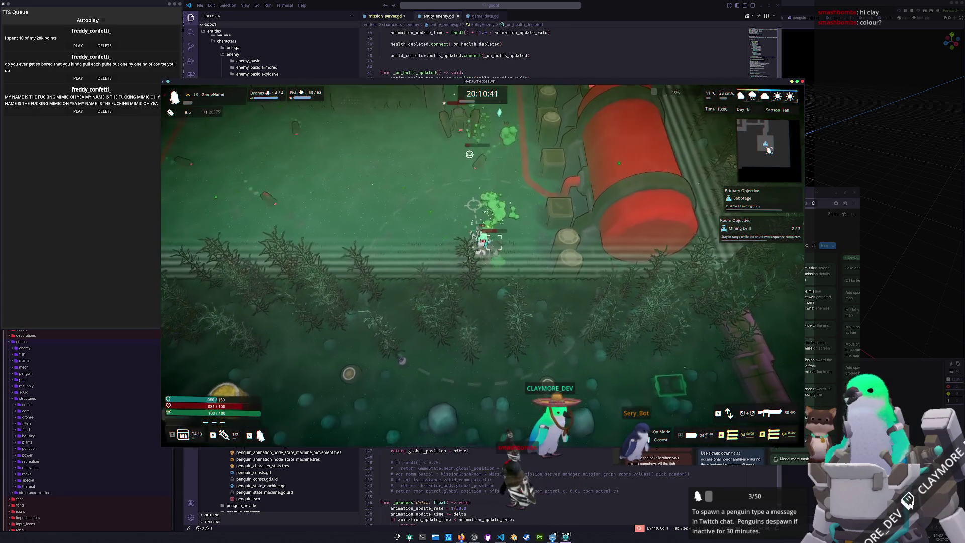
# Step: Keep circling the arena past the tank and drill, fighting for the room objective
pyautogui.press('a')
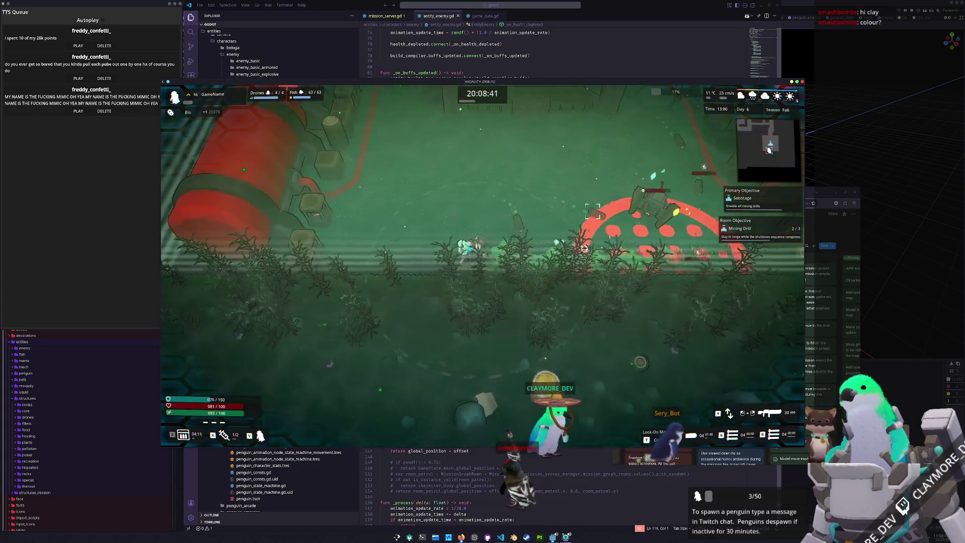
pyautogui.press('w')
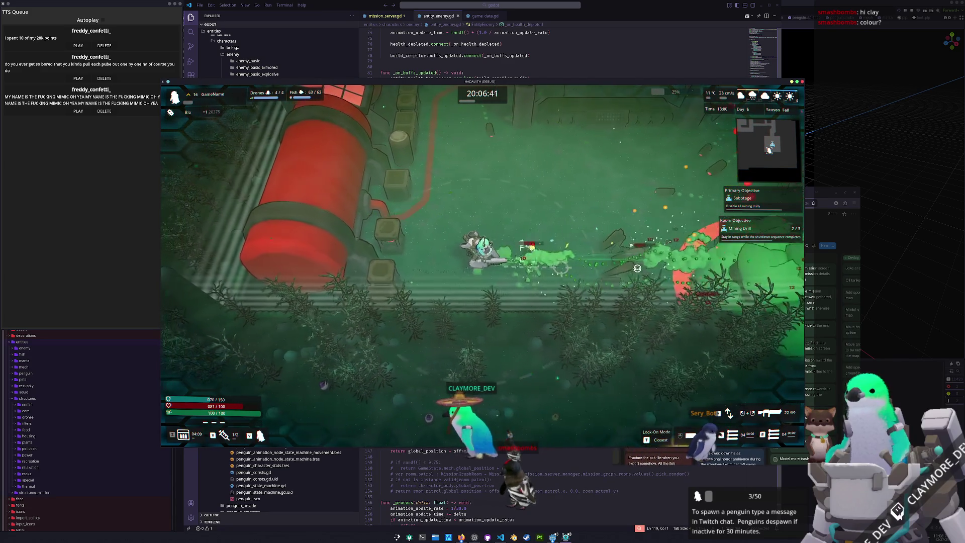
pyautogui.press('a')
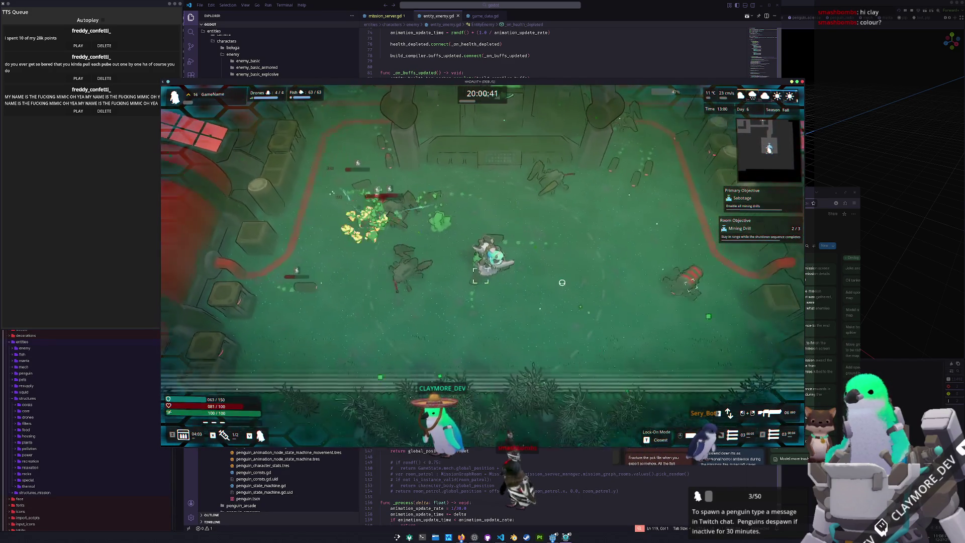
pyautogui.press('s')
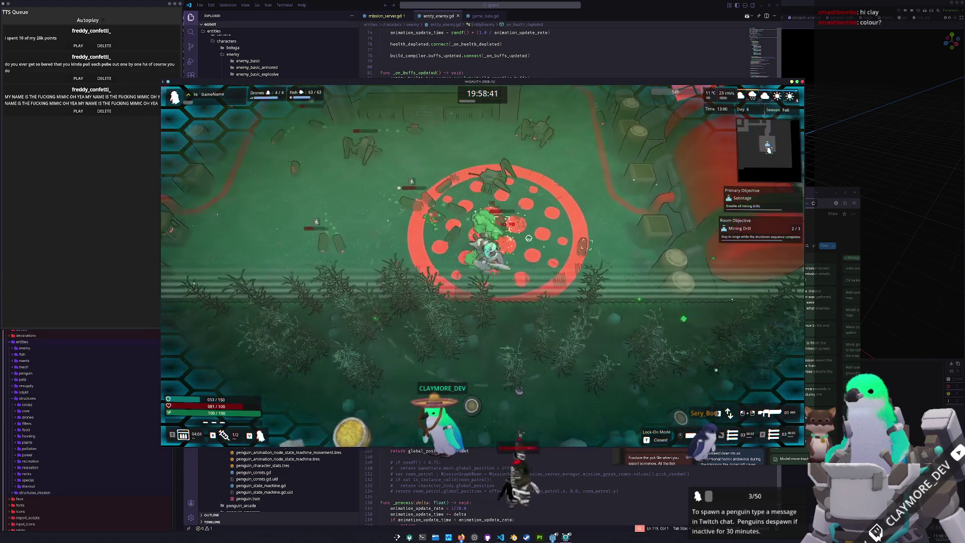
pyautogui.press('w')
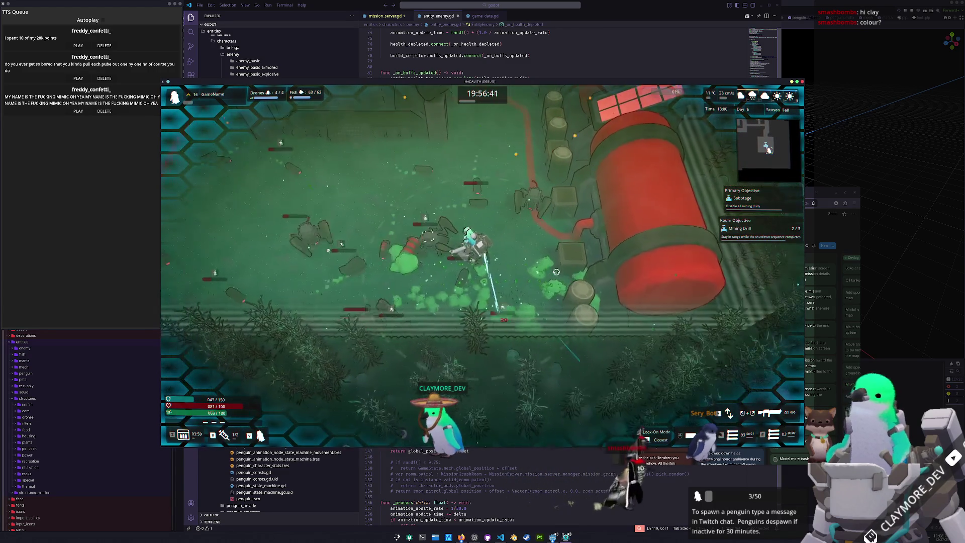
pyautogui.press('w')
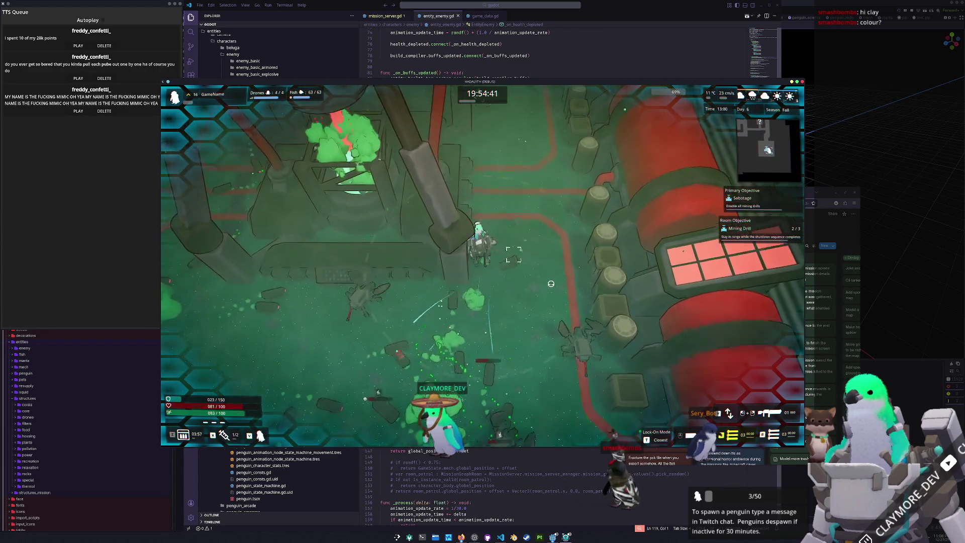
pyautogui.press('w')
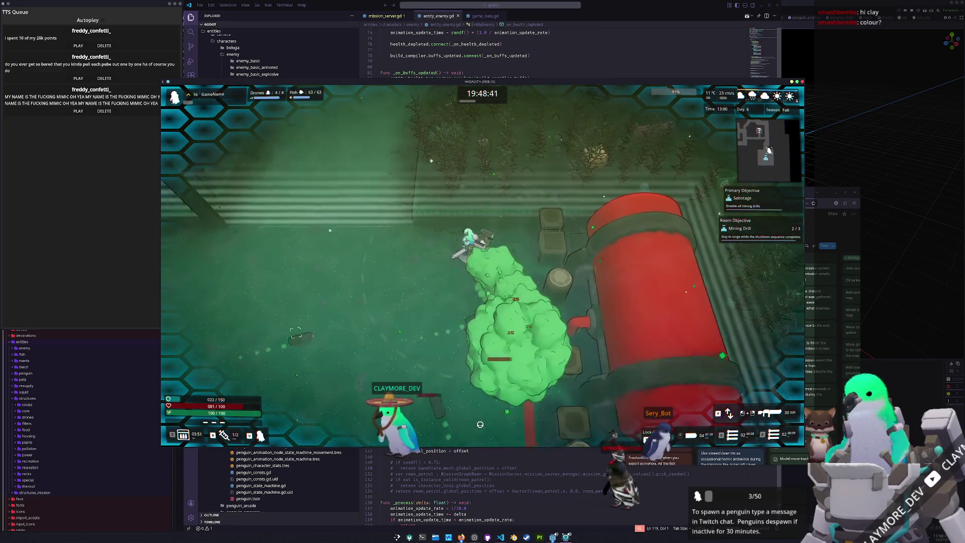
pyautogui.press('d')
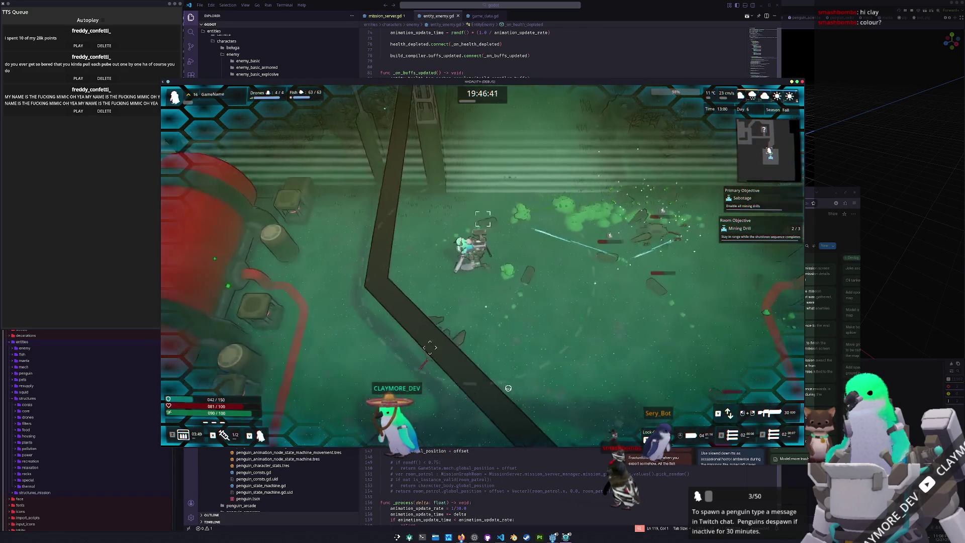
pyautogui.press('a')
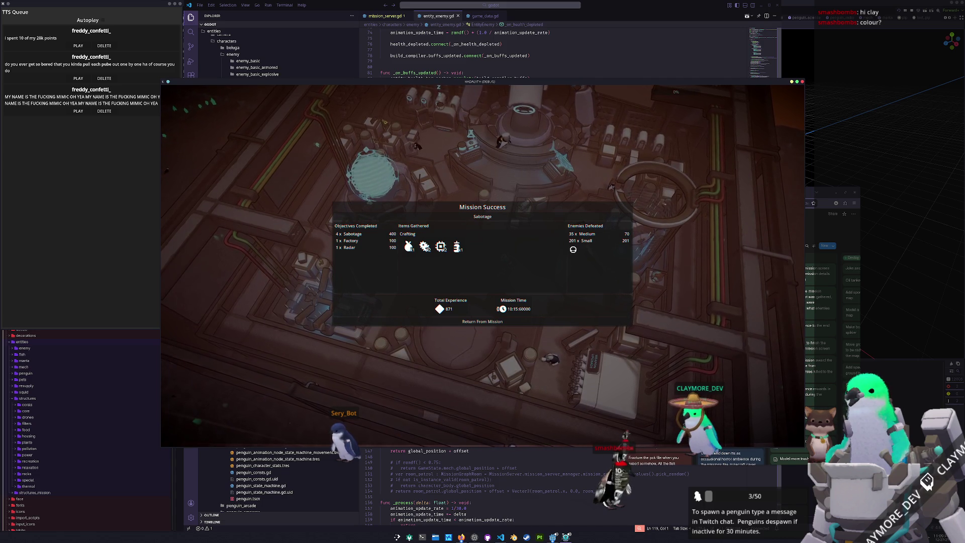
# Step: Return from the Mission Success results to the base hub and bring up the Tasks board
pyautogui.click(507, 329)
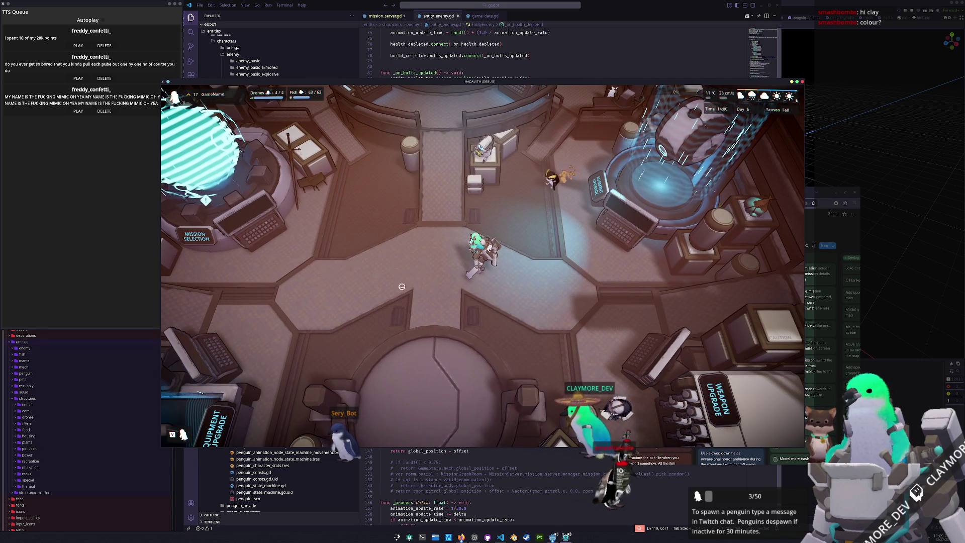
pyautogui.hotkey('alt', 'Tab')
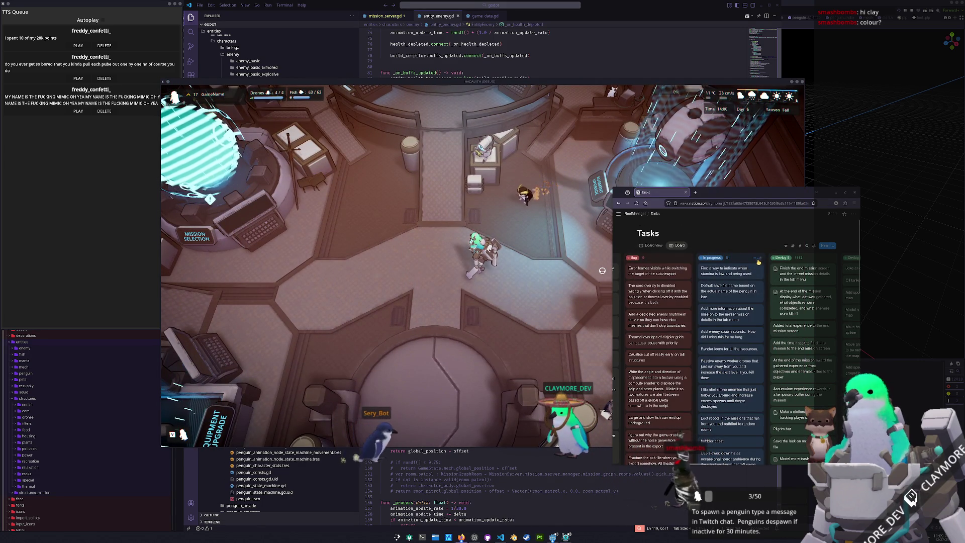
# Step: Add In progress card 'Show the xp bar during the end mission screen and award xp one point at a time…', then return to the game
pyautogui.click(762, 260)
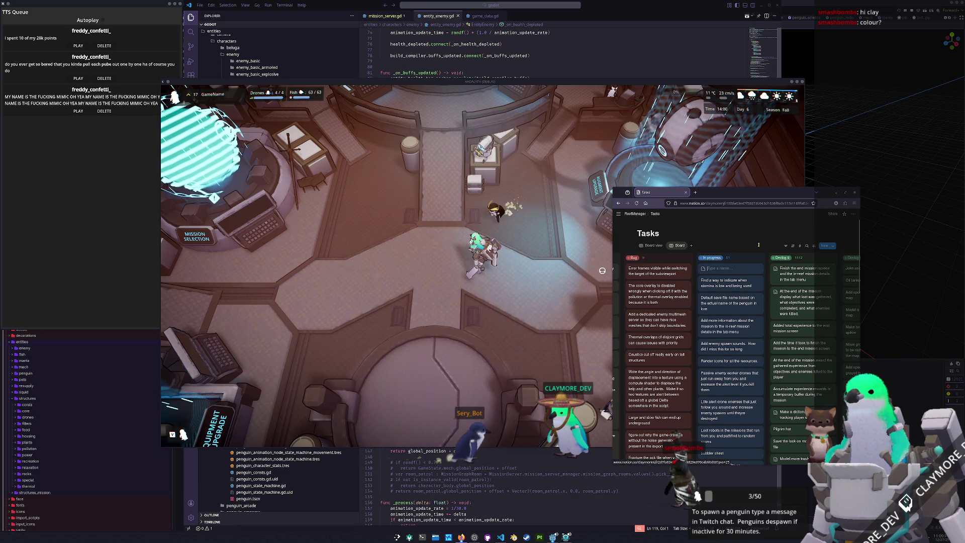
pyautogui.write('Show the xp b')
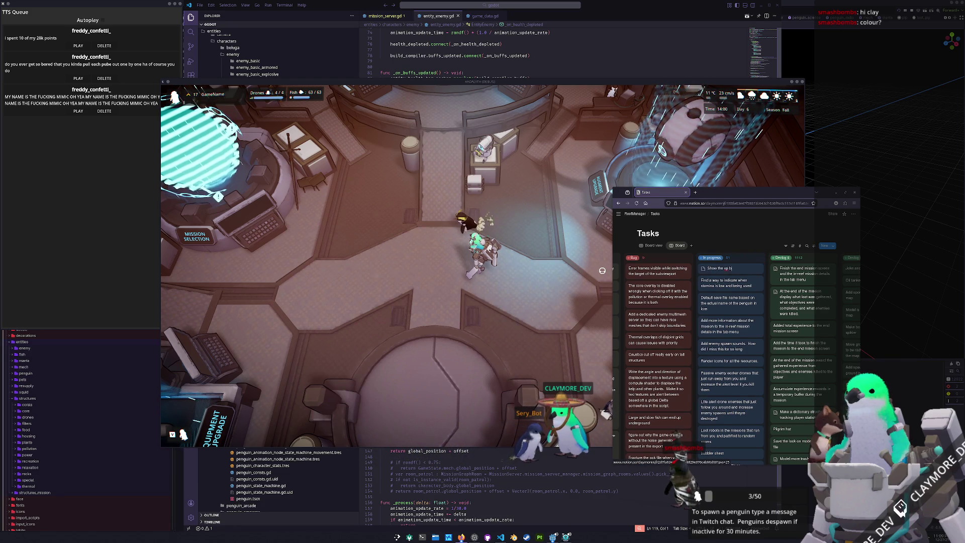
pyautogui.write('ar during the en')
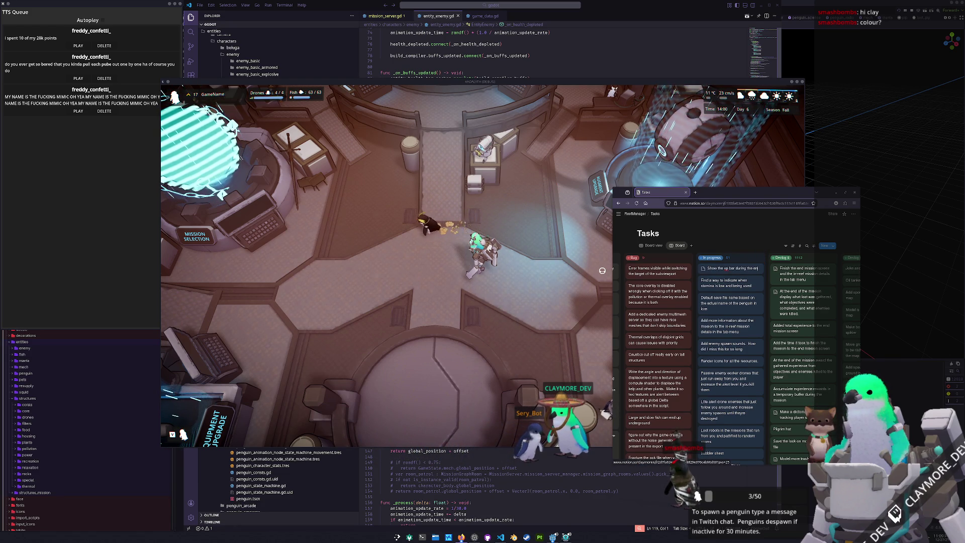
pyautogui.write('d mission s')
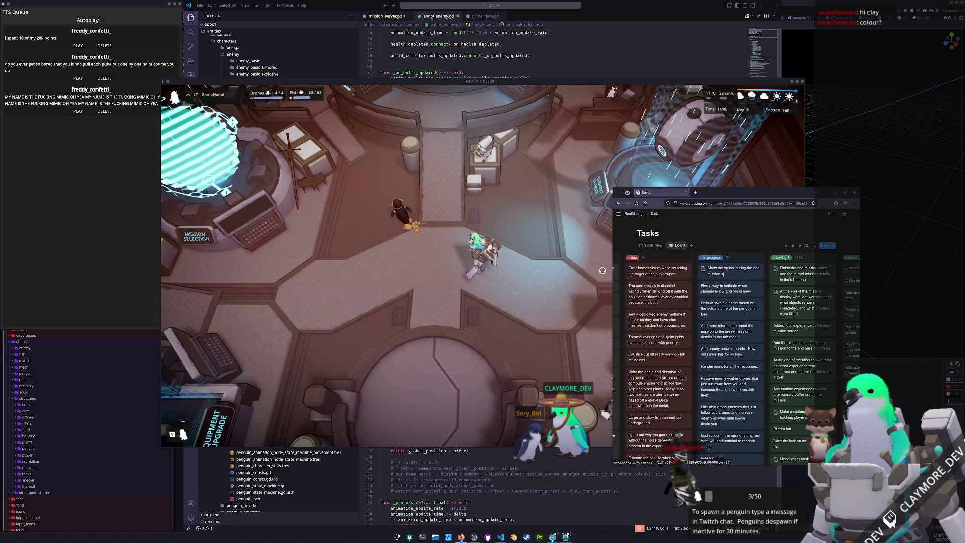
pyautogui.write('creen and a')
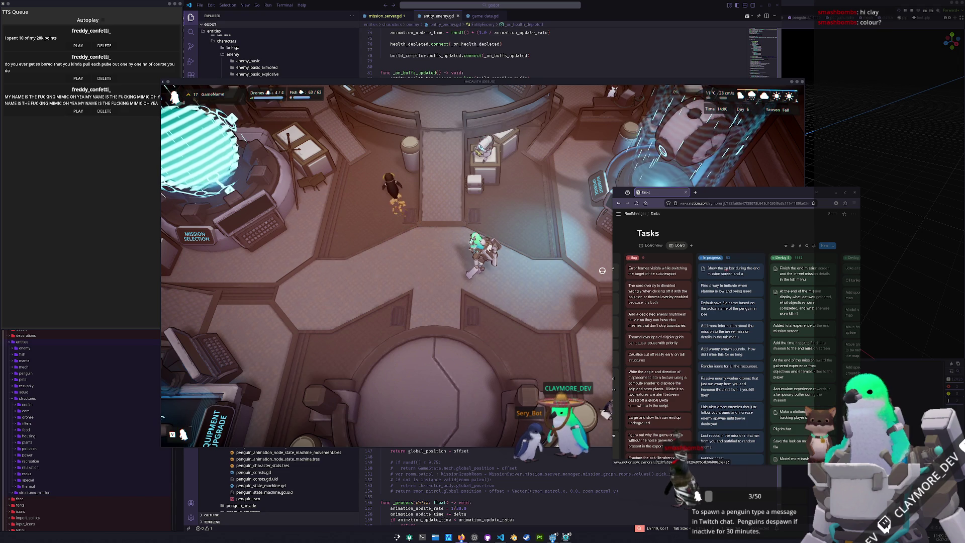
pyautogui.write('ward xp one p')
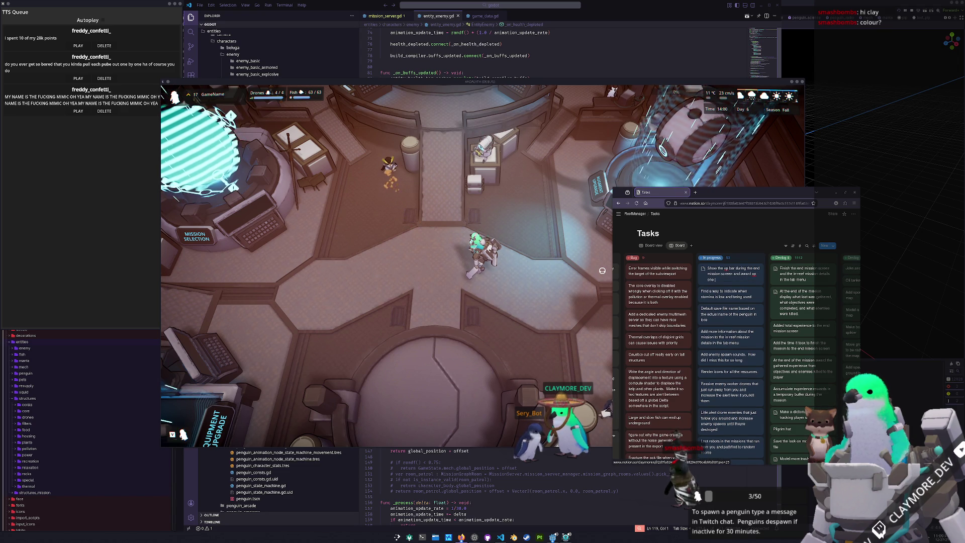
pyautogui.write('oint at a time o')
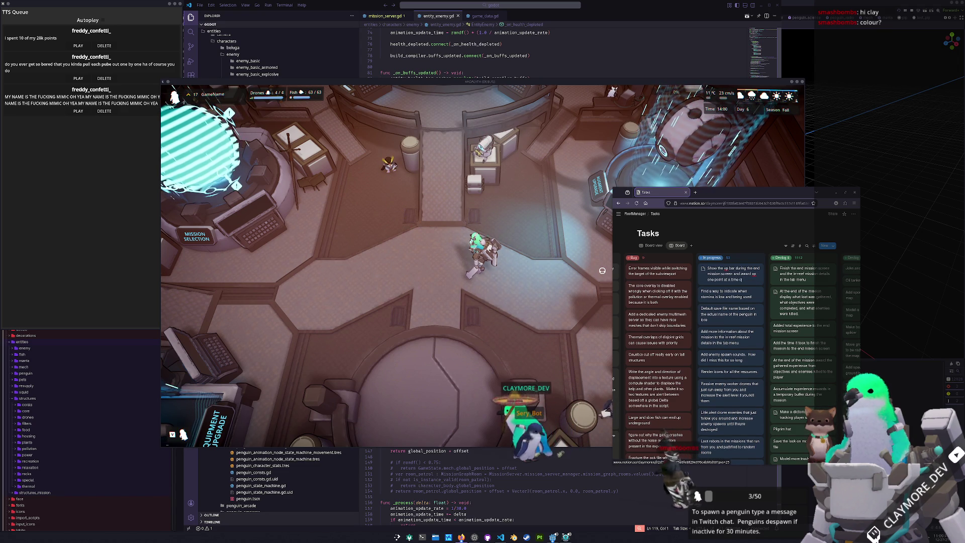
pyautogui.write('ver multiple')
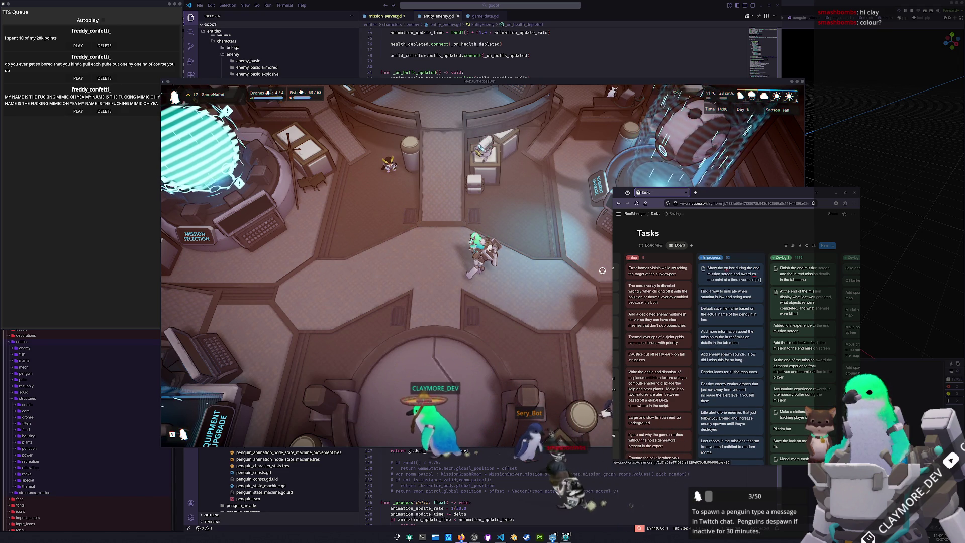
pyautogui.write(' seconds')
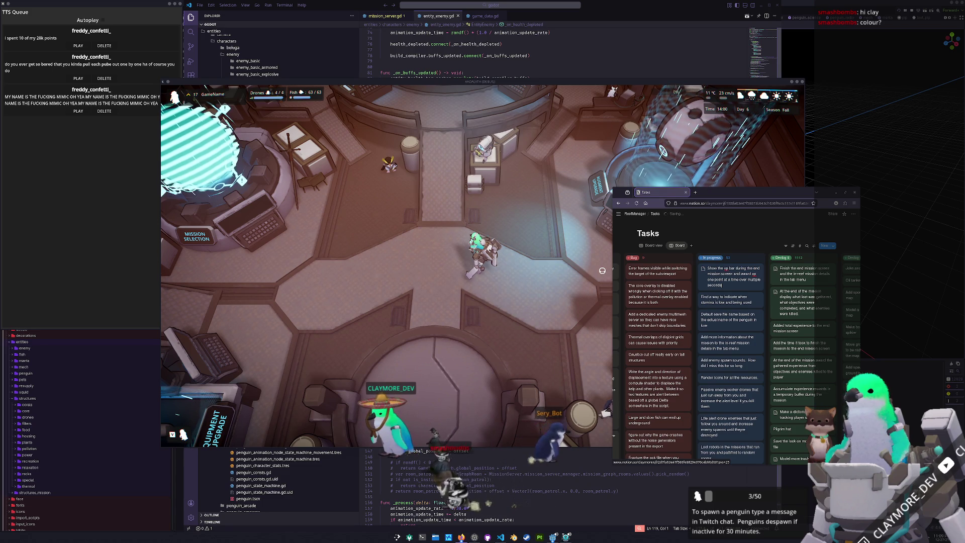
pyautogui.write('.')
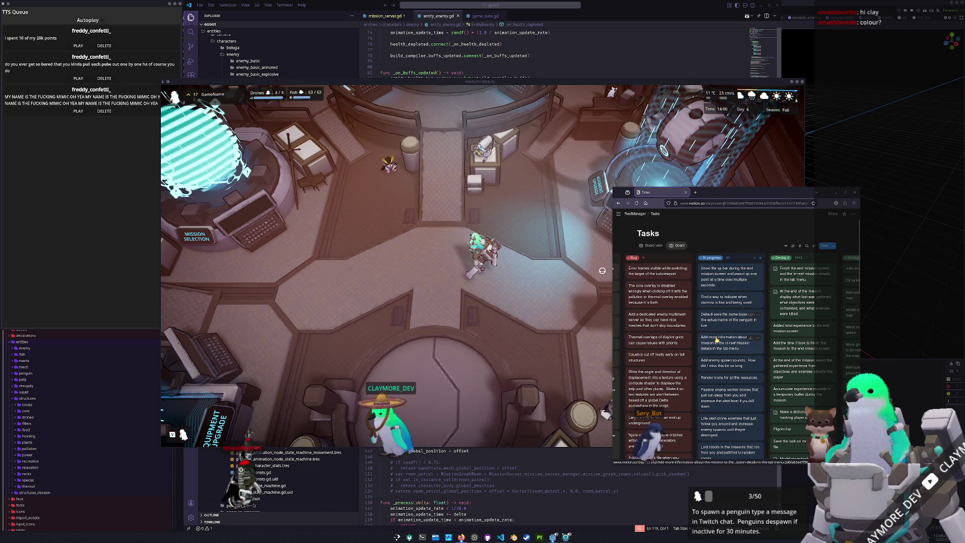
pyautogui.scroll(-2, 720, 340)
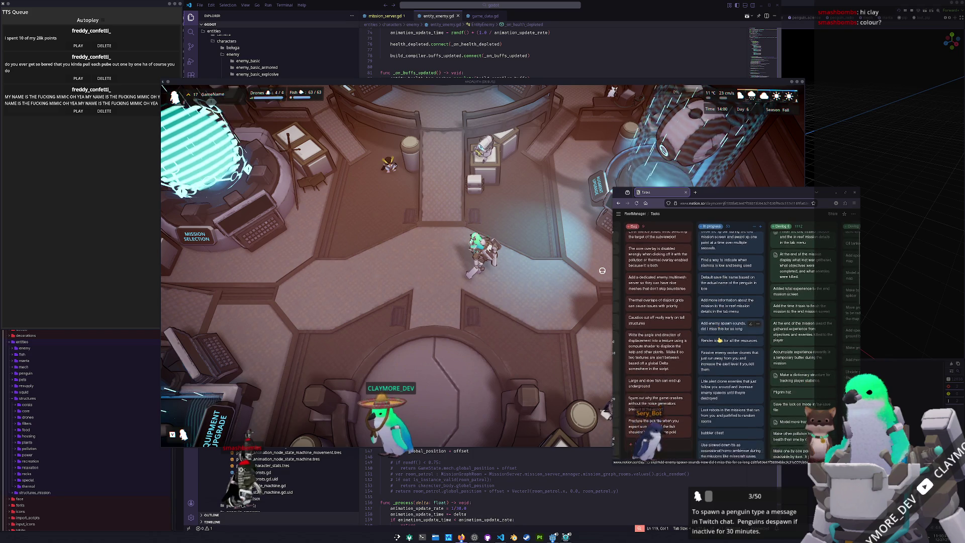
pyautogui.scroll(3, 720, 340)
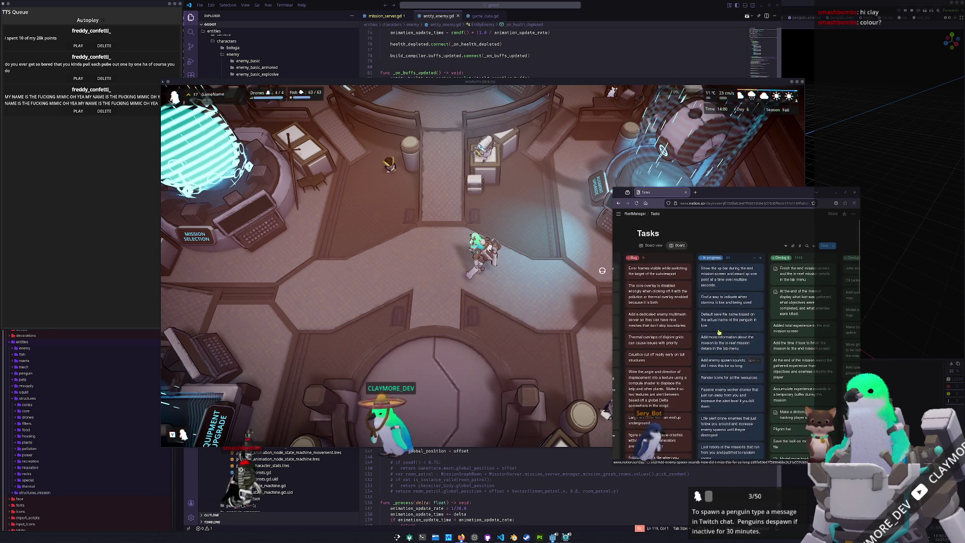
pyautogui.click(465, 344)
pyautogui.press('s')
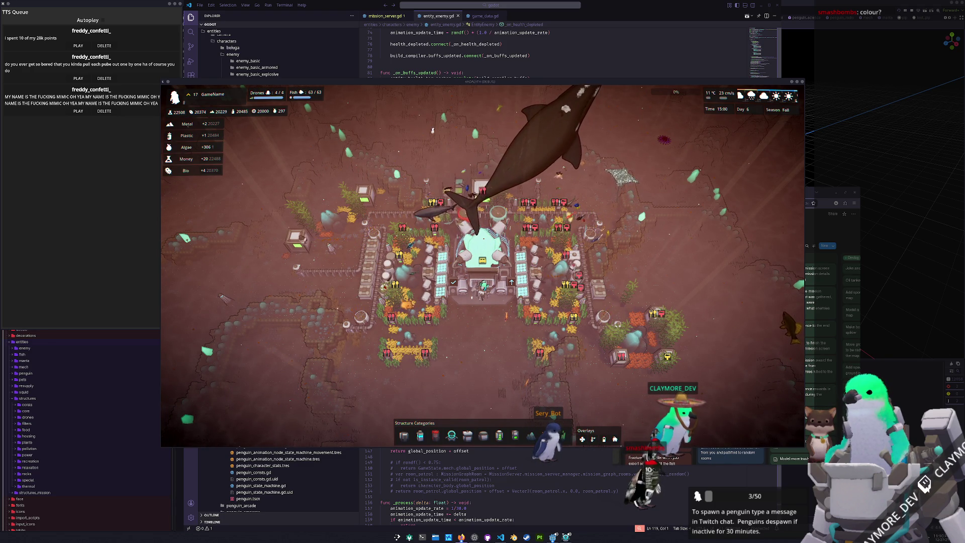
# Step: Scroll the task board to the 'bubbler chest' card, open its page, then return to the game
pyautogui.click(818, 224)
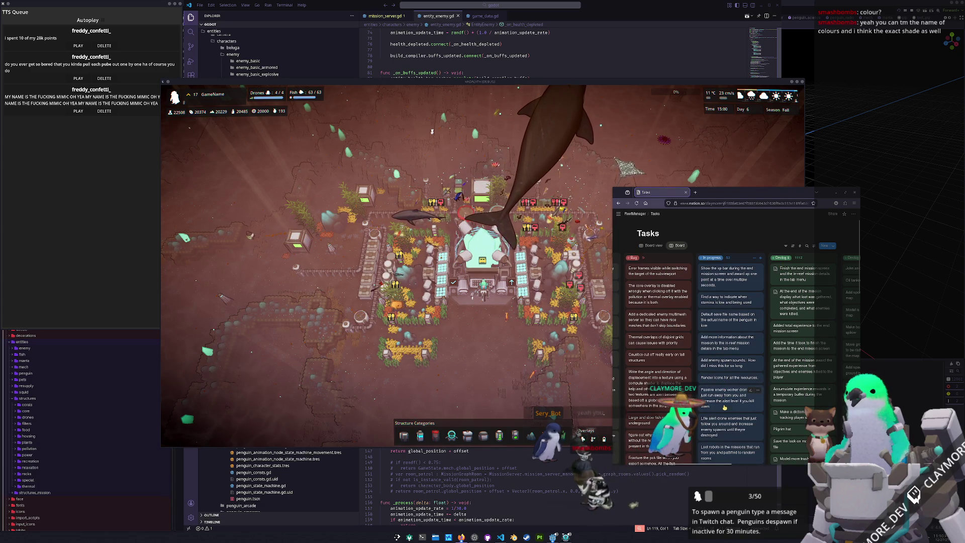
pyautogui.scroll(-1, 726, 398)
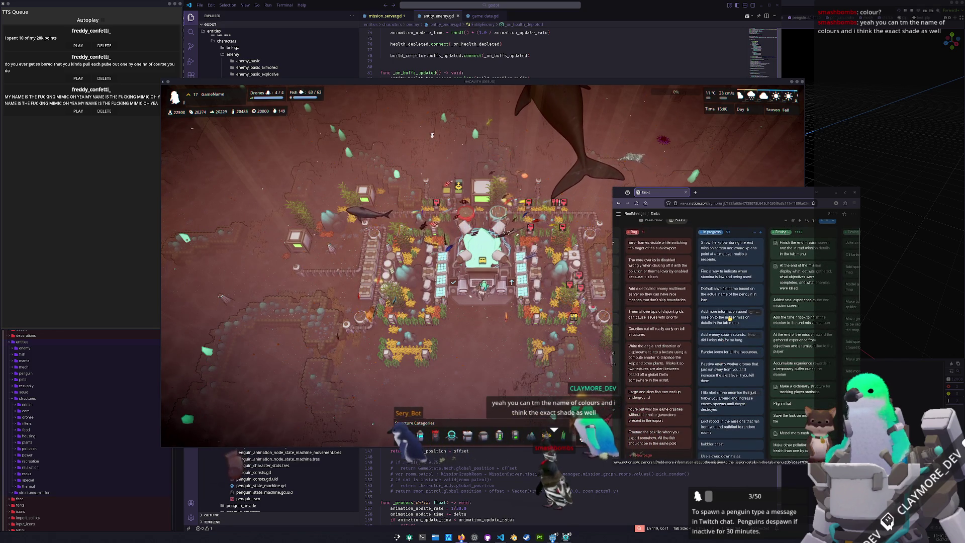
pyautogui.scroll(1, 728, 330)
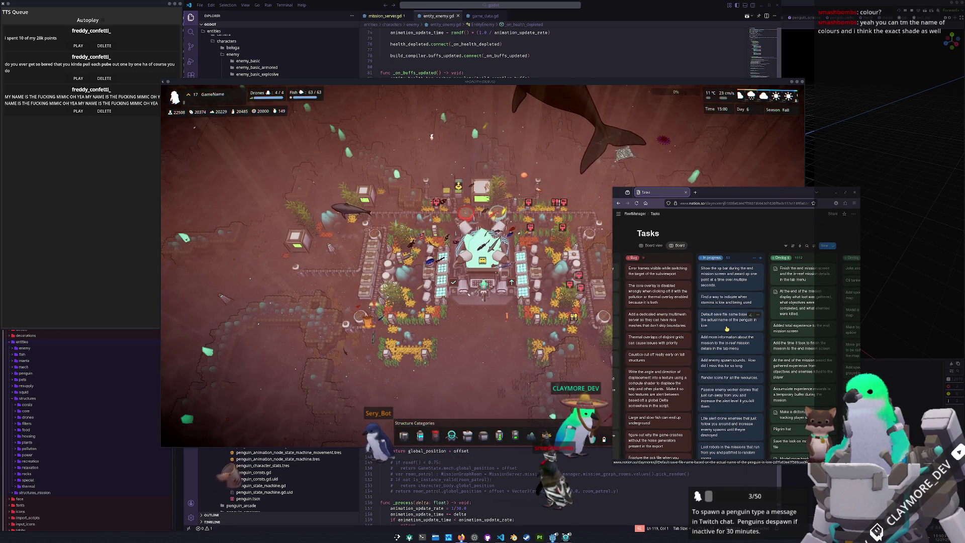
pyautogui.scroll(-3, 729, 332)
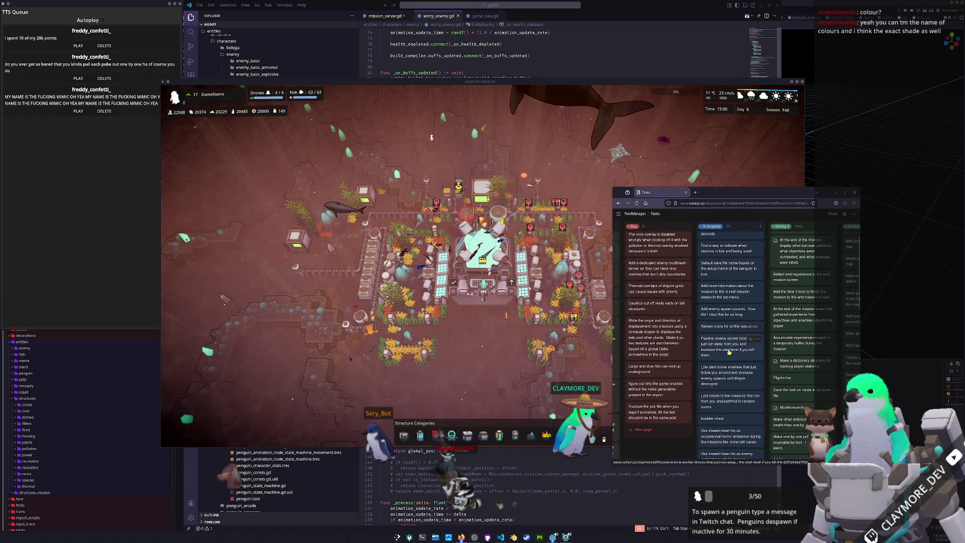
pyautogui.scroll(-1, 730, 353)
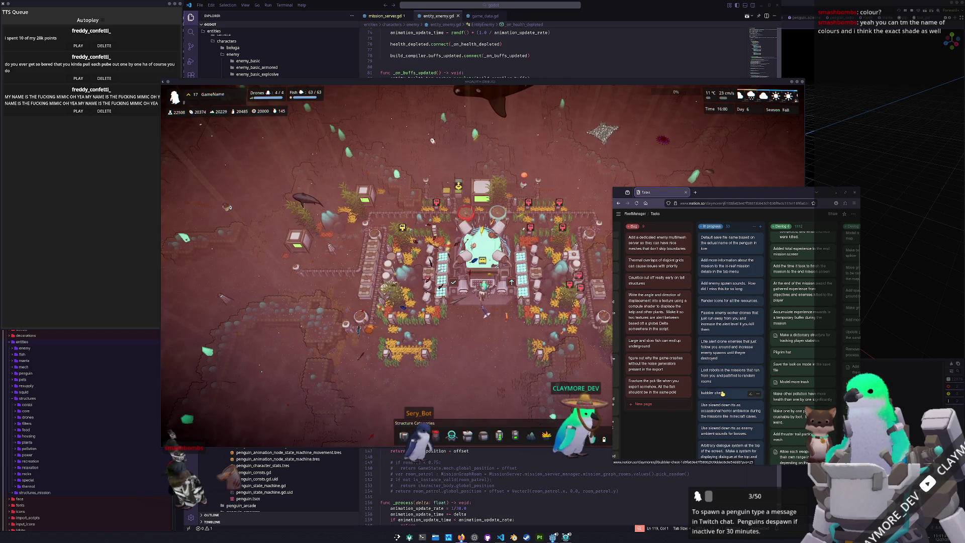
pyautogui.scroll(-1, 723, 394)
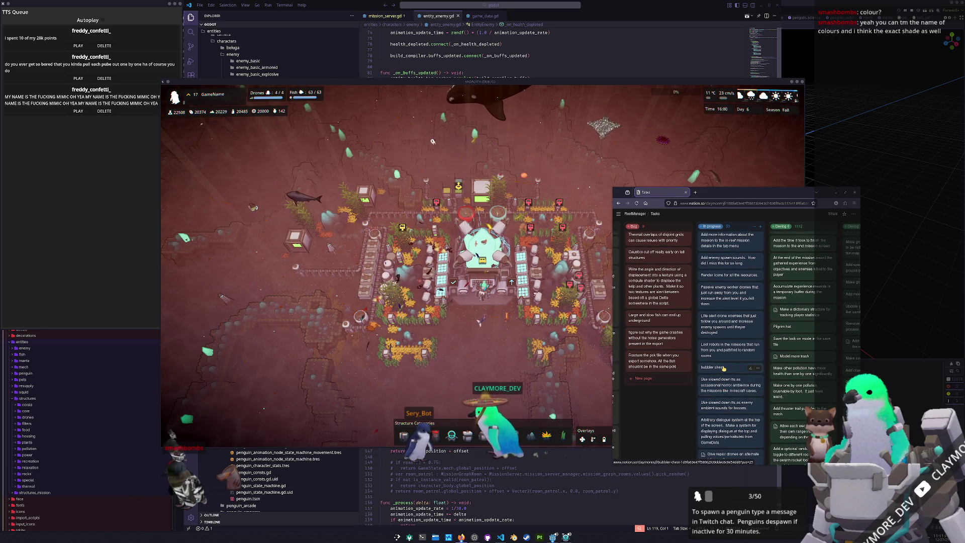
pyautogui.click(723, 367)
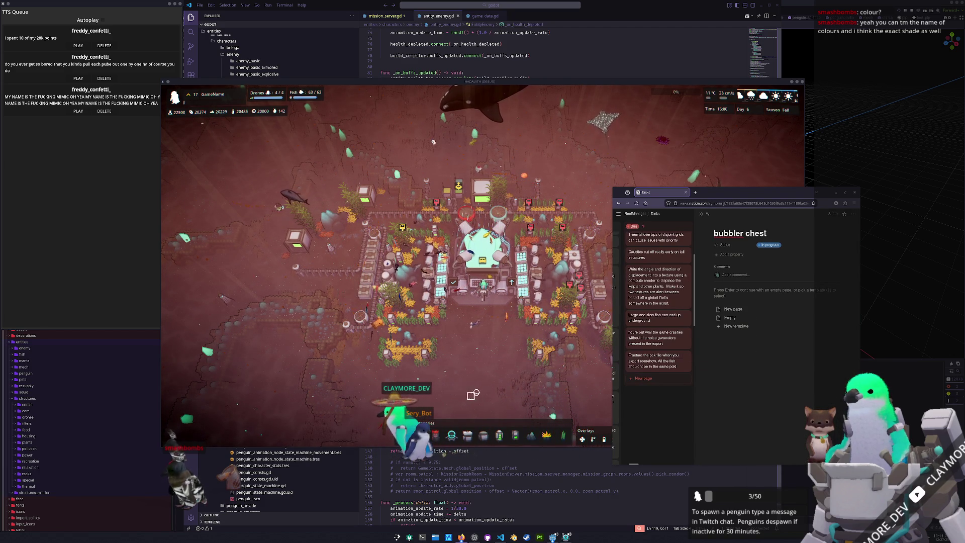
pyautogui.click(479, 388)
# Step: Zoom and pan the game camera up-left across the seabed away from the base
pyautogui.press('w')
pyautogui.press('a')
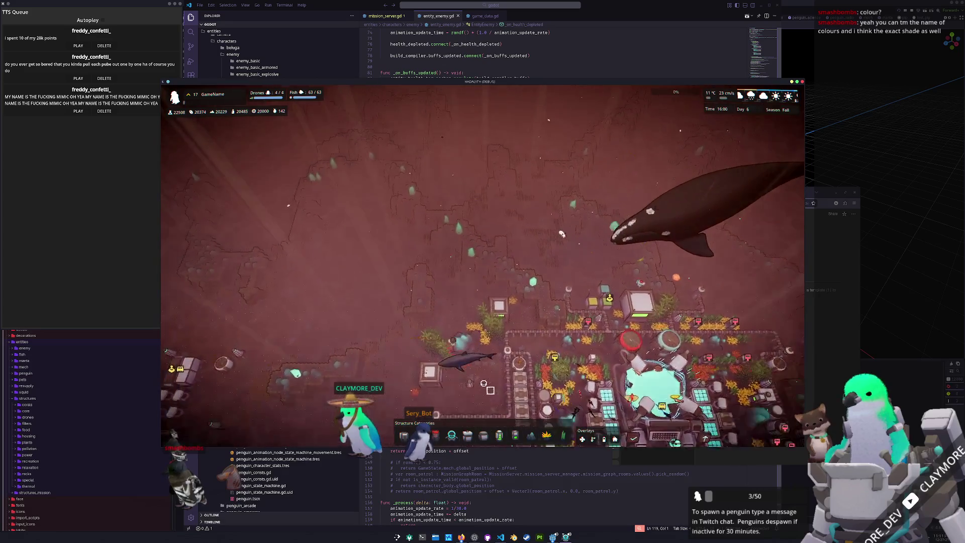
pyautogui.press('w')
pyautogui.press('a')
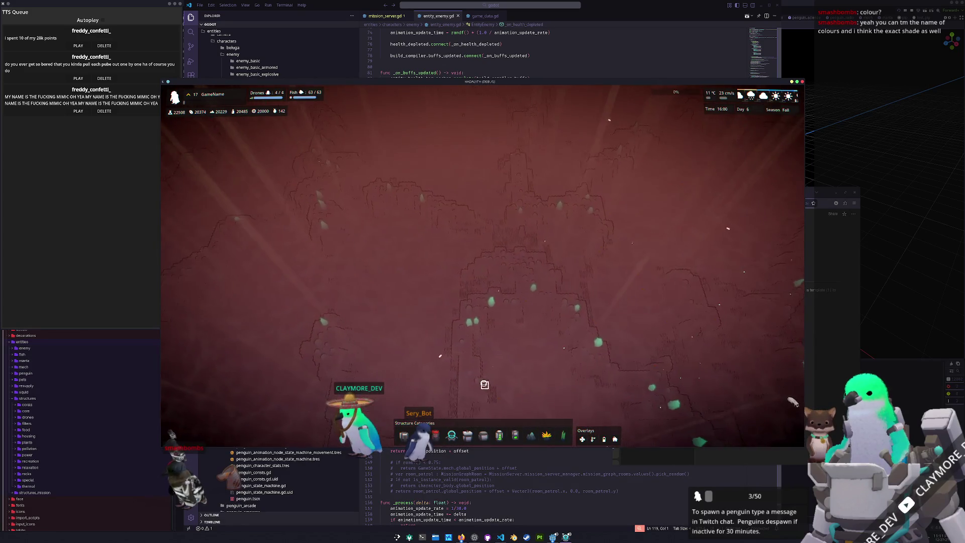
pyautogui.scroll(5, 601, 324)
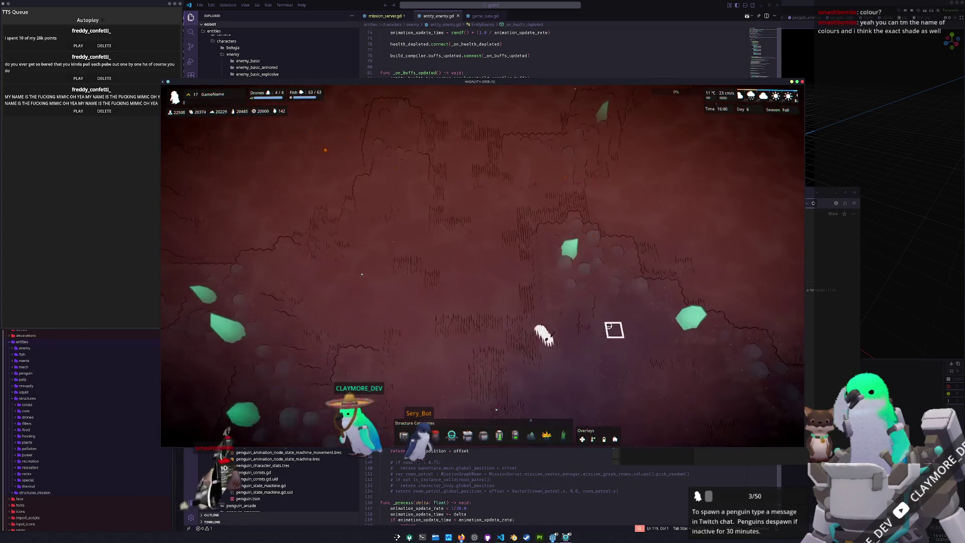
pyautogui.scroll(-5, 598, 342)
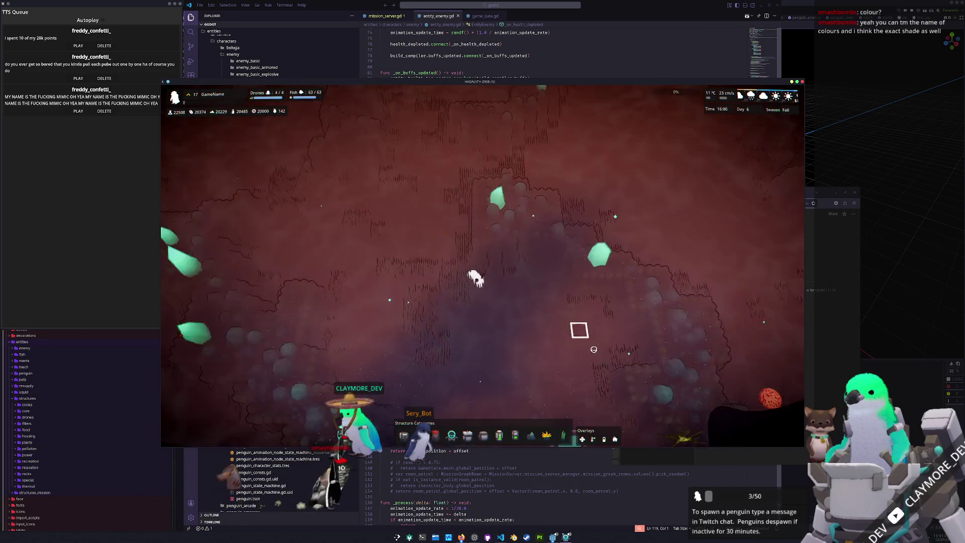
pyautogui.press('w')
pyautogui.press('a')
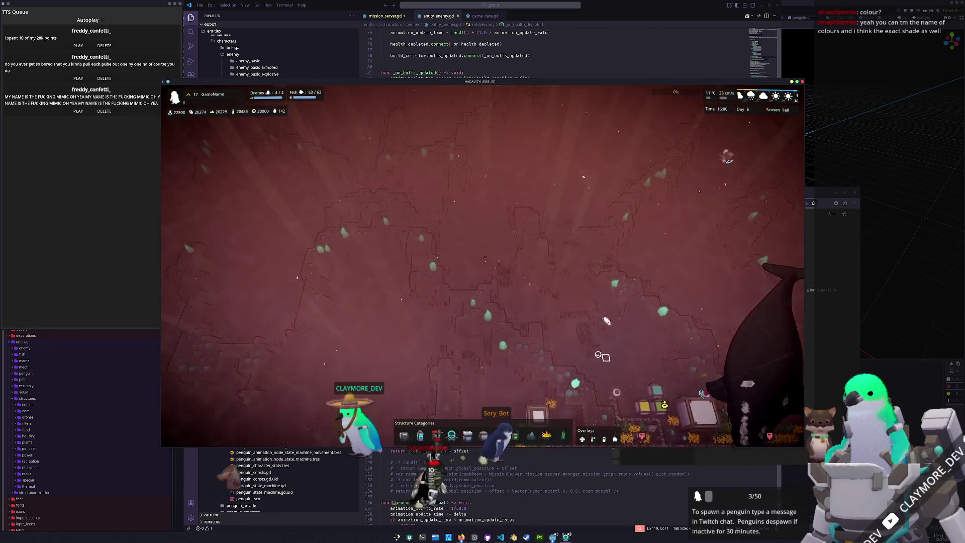
pyautogui.press('w')
pyautogui.press('a')
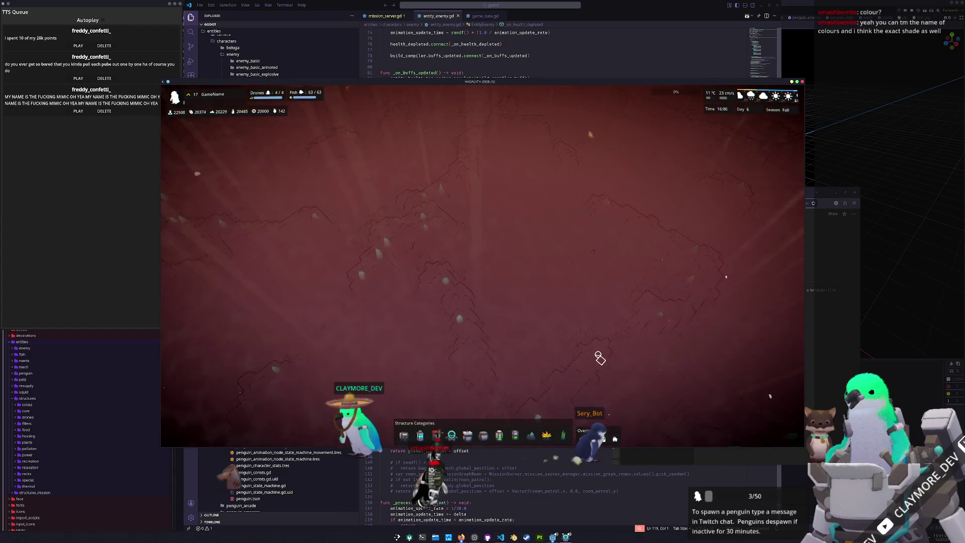
pyautogui.press('w')
pyautogui.press('a')
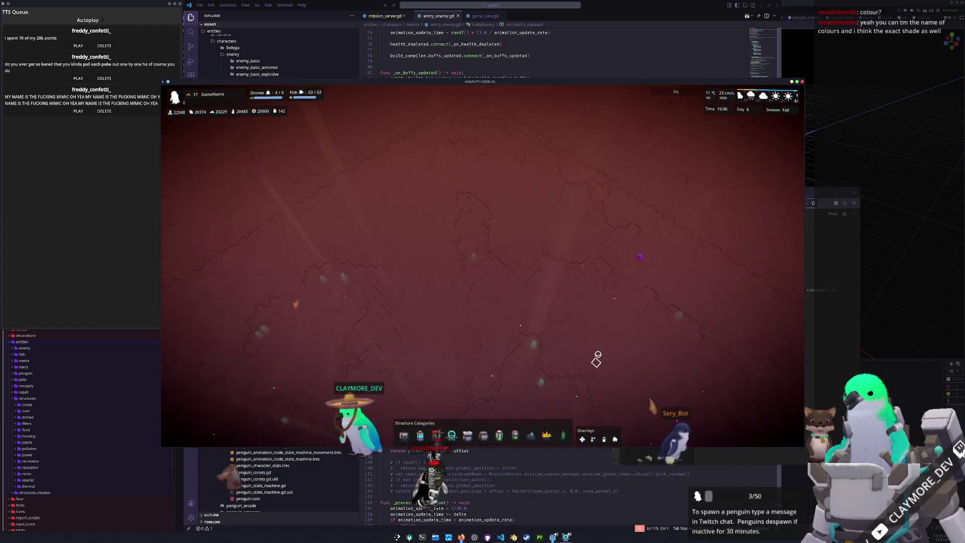
pyautogui.press('w')
pyautogui.press('a')
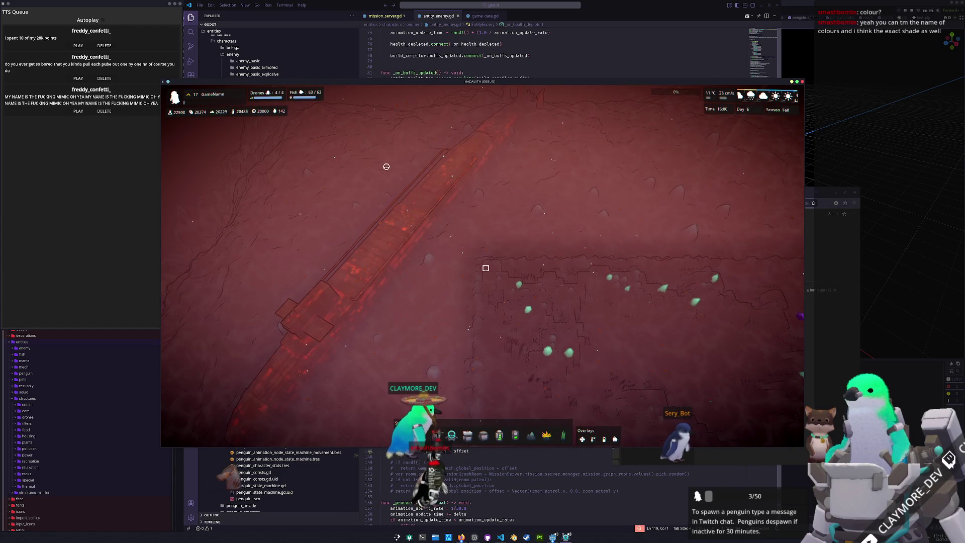
# Step: Pan the camera back right across the seabed to the penguin base
pyautogui.press('d')
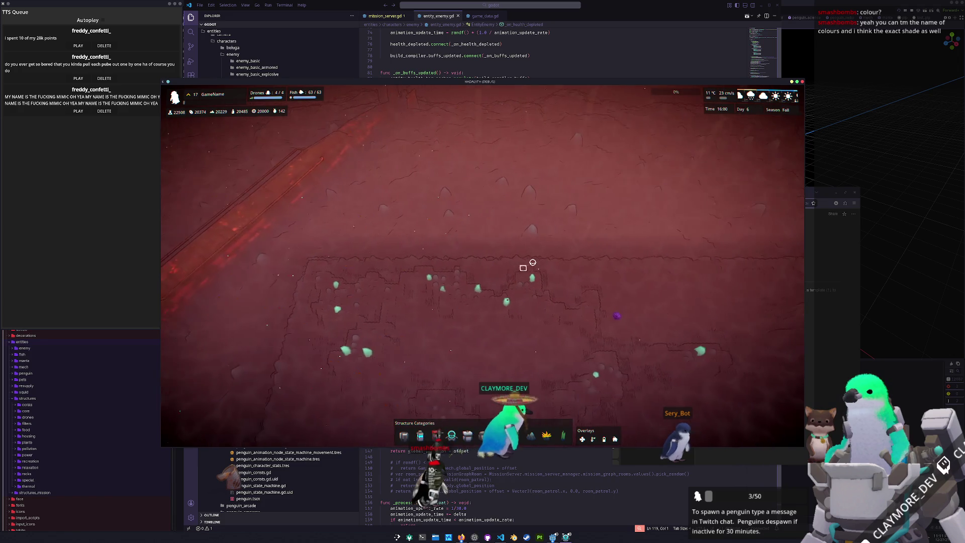
pyautogui.press('d')
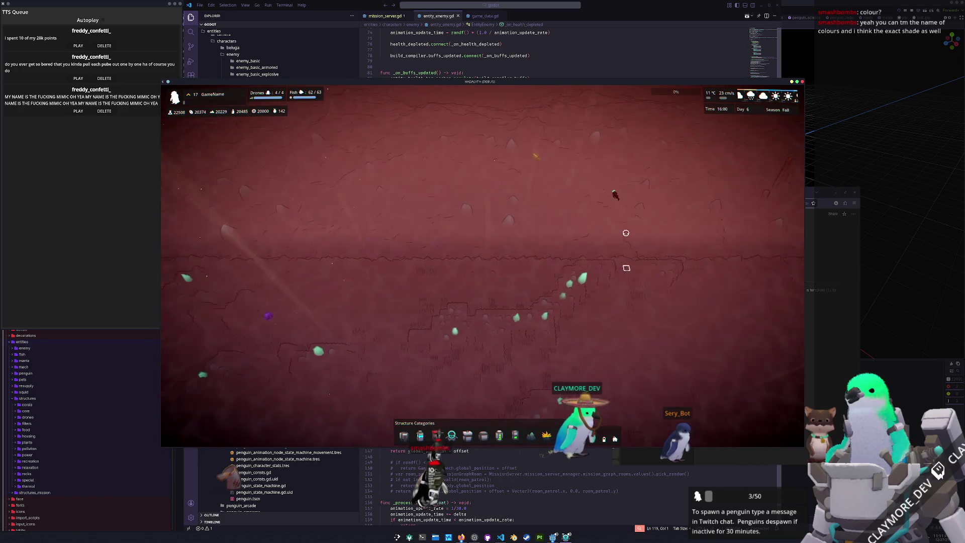
pyautogui.press('d')
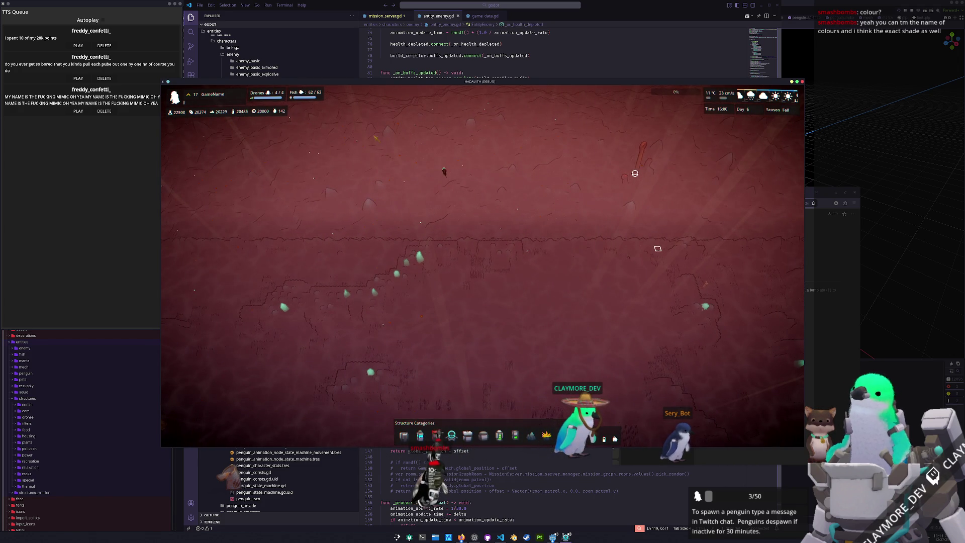
pyautogui.press('d')
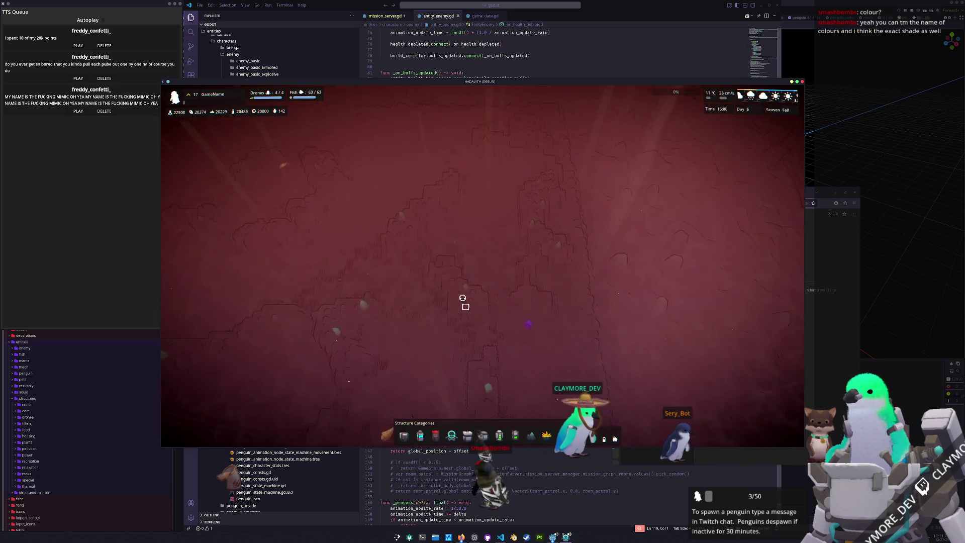
pyautogui.press('d')
pyautogui.press('d')
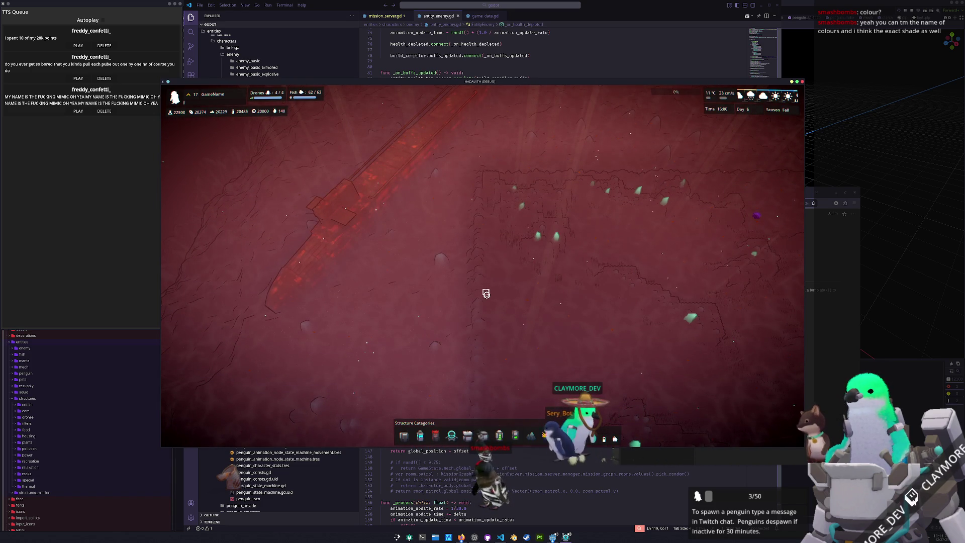
pyautogui.press('d')
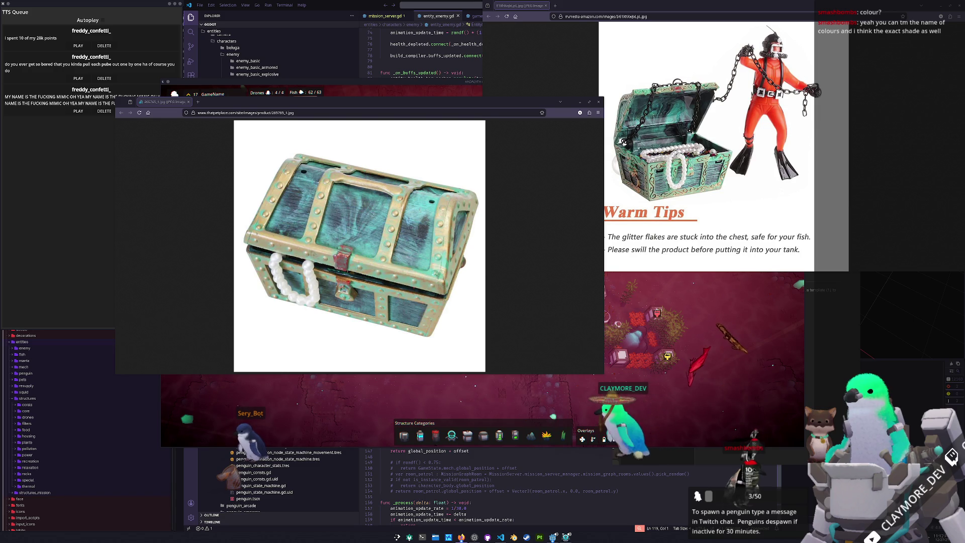
# Step: Merge the aquarium chest and diver images into one browser window and zoom in
pyautogui.moveTo(370, 214)
pyautogui.mouseDown()
pyautogui.moveTo(419, 172)
pyautogui.moveTo(221, 102)
pyautogui.mouseUp()
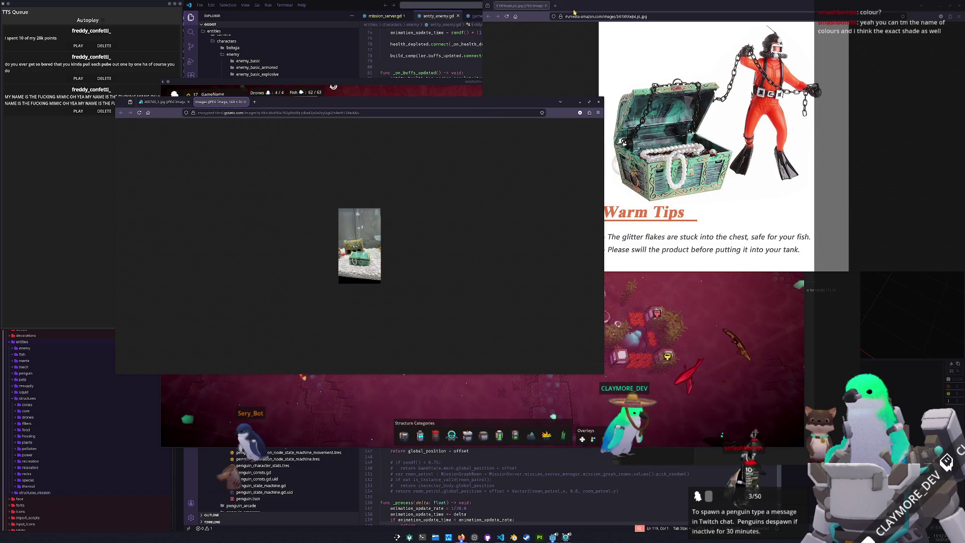
pyautogui.moveTo(521, 5)
pyautogui.mouseDown()
pyautogui.moveTo(332, 106)
pyautogui.moveTo(282, 103)
pyautogui.mouseUp()
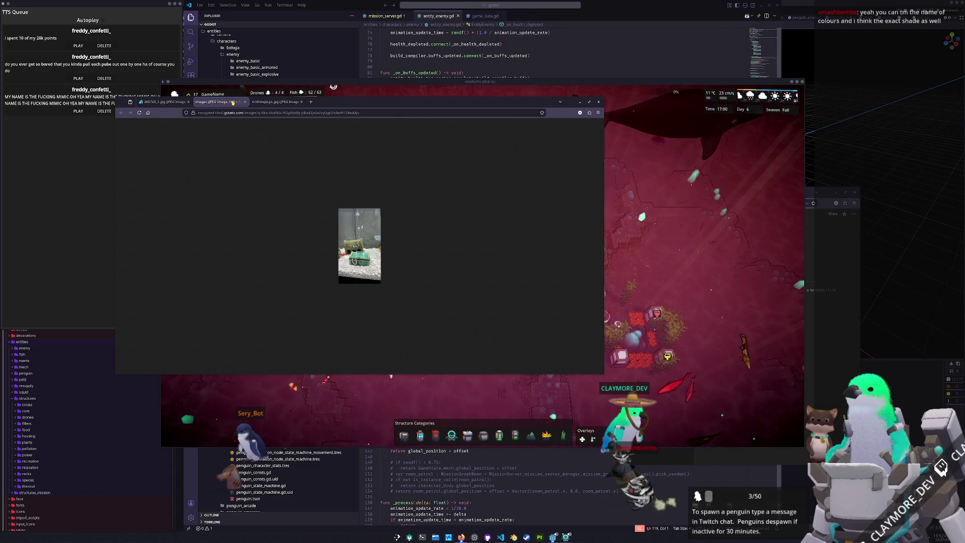
pyautogui.hotkey('ctrl', '+')
pyautogui.hotkey('ctrl', '+')
pyautogui.hotkey('ctrl', '+')
pyautogui.hotkey('ctrl', '+')
pyautogui.hotkey('ctrl', '+')
pyautogui.hotkey('ctrl', '+')
pyautogui.hotkey('ctrl', 'Tab')
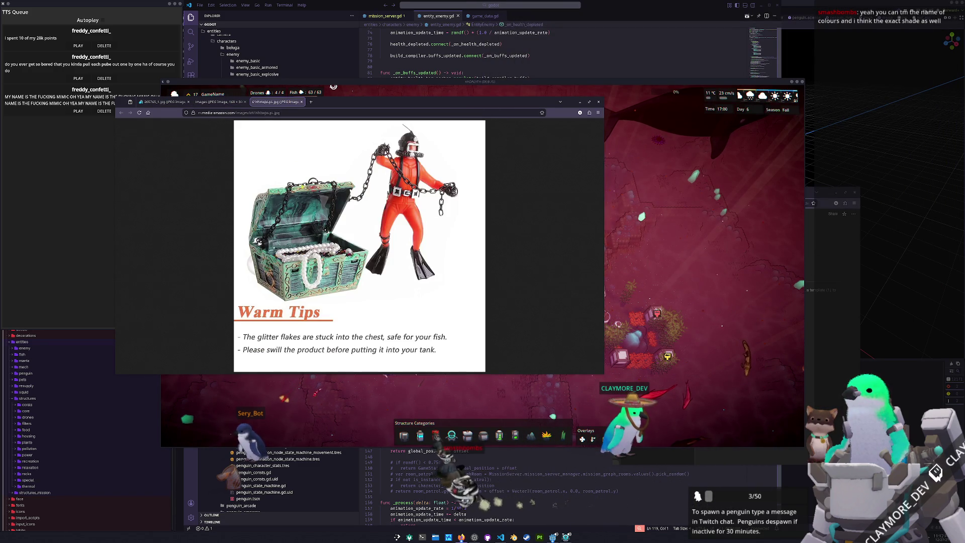
pyautogui.click(159, 102)
pyautogui.hotkey('ctrl', '+')
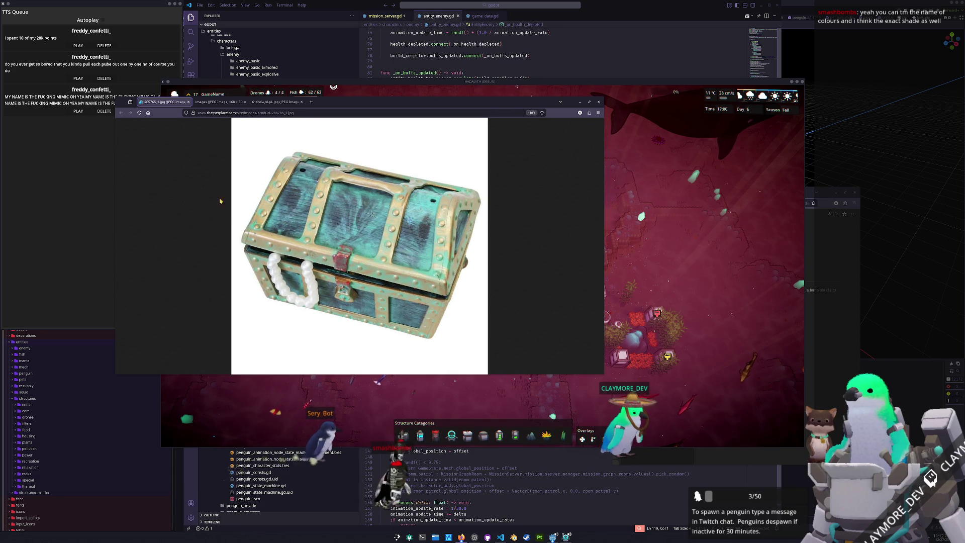
# Step: Compare the painted, aquarium and diver chest images, ending on the Warm Tips picture
pyautogui.click(214, 102)
pyautogui.click(274, 102)
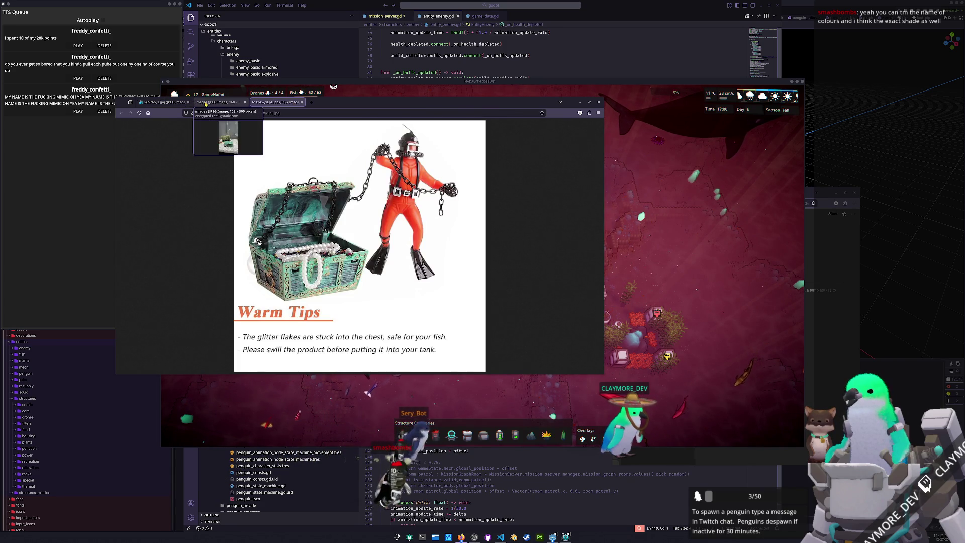
pyautogui.click(216, 102)
pyautogui.click(170, 102)
pyautogui.click(216, 102)
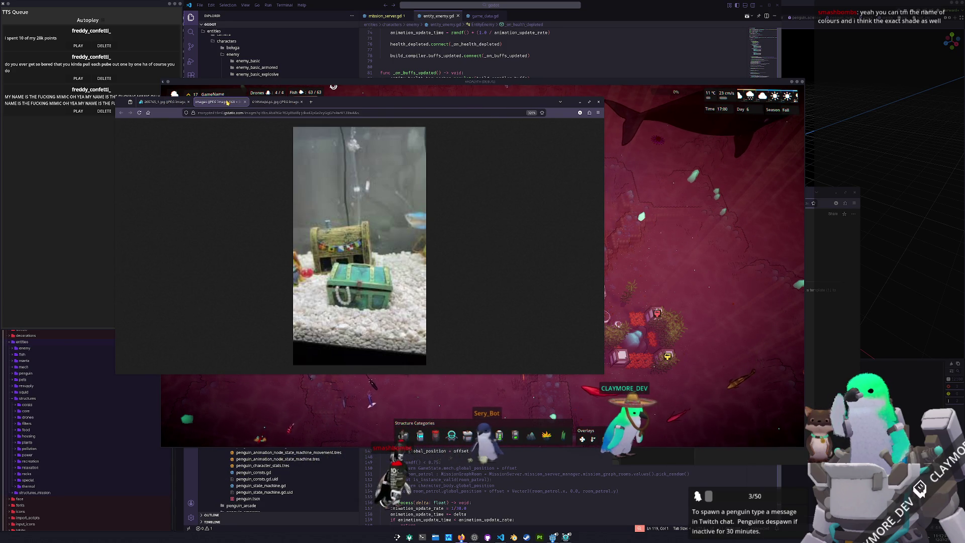
pyautogui.click(286, 103)
pyautogui.click(216, 102)
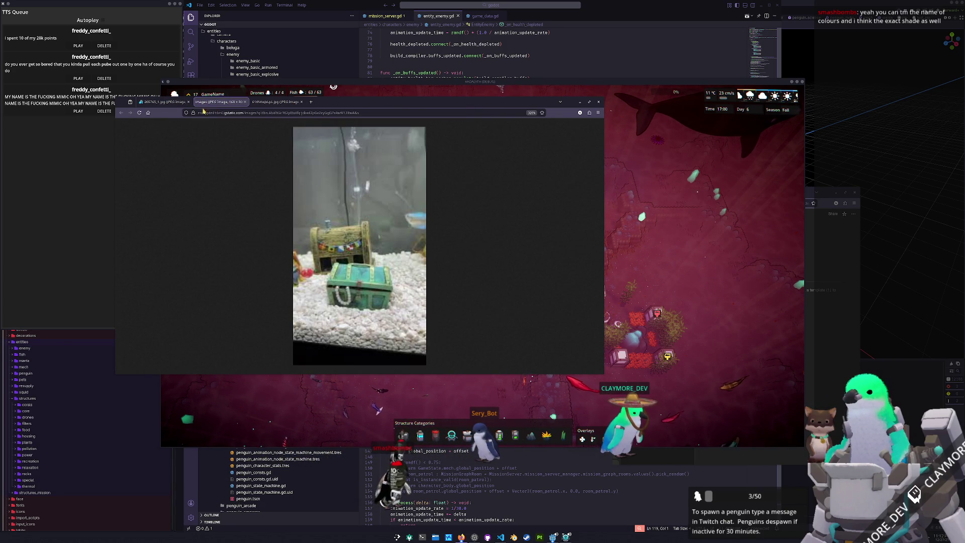
pyautogui.click(173, 104)
pyautogui.click(275, 103)
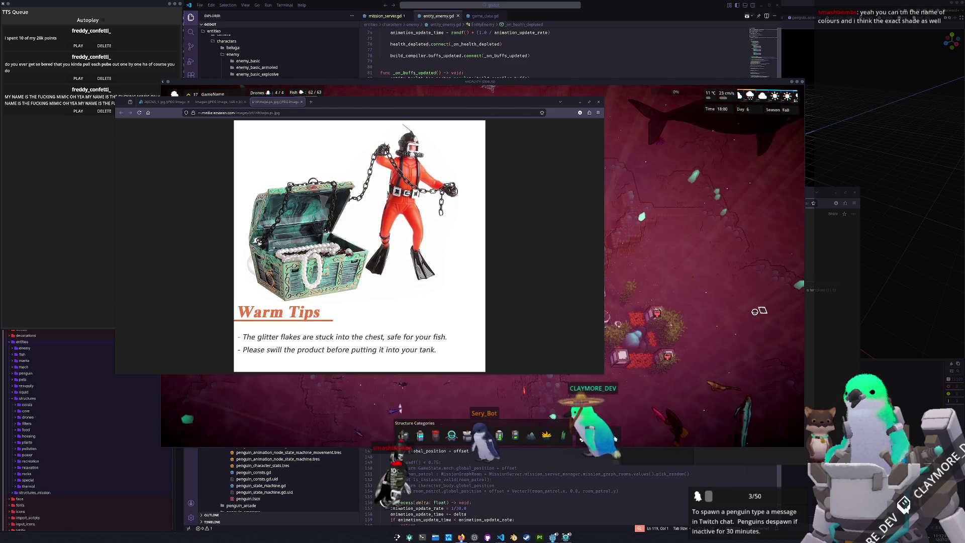
pyautogui.hotkey('alt', 'Tab')
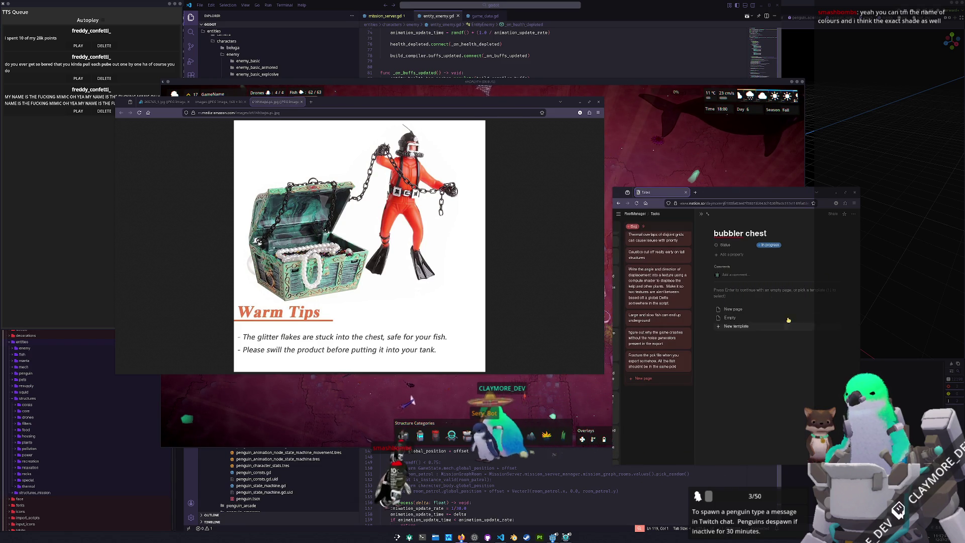
# Step: Describe the bubbler chest: 'Make something that when you click on it opens and emits bu…'
pyautogui.write('Mak')
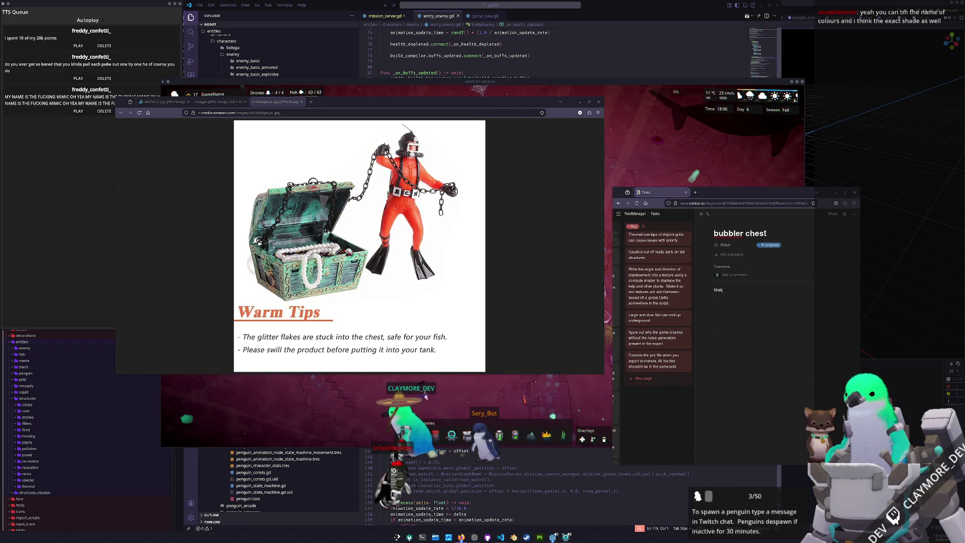
pyautogui.write('e something that w')
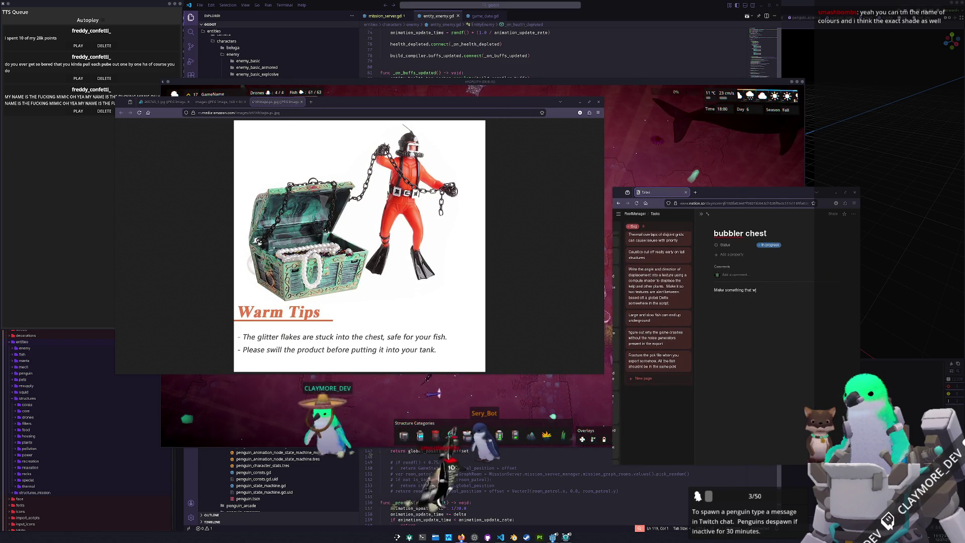
pyautogui.write('hen you click on it opens and emits bubbles. If you spam click it, it should stay open longer?')
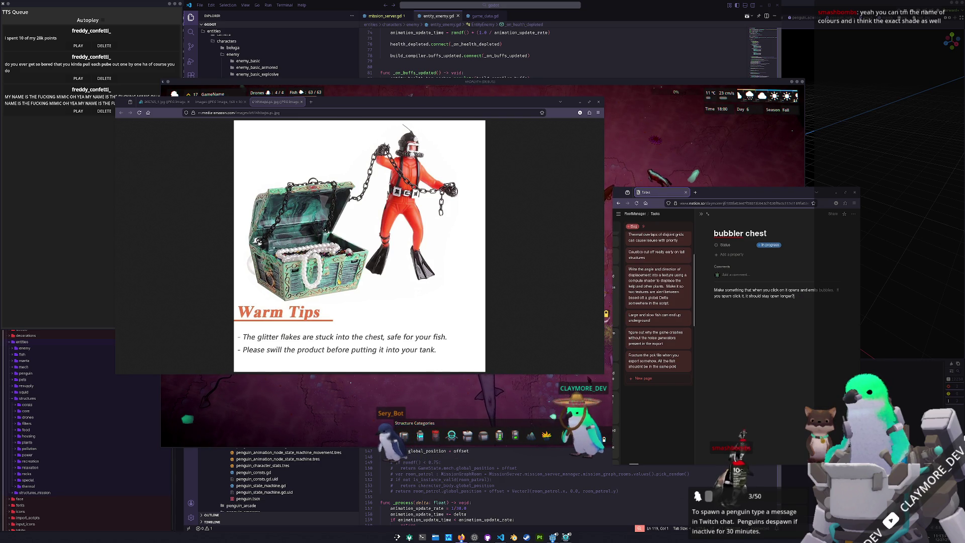
pyautogui.click(218, 102)
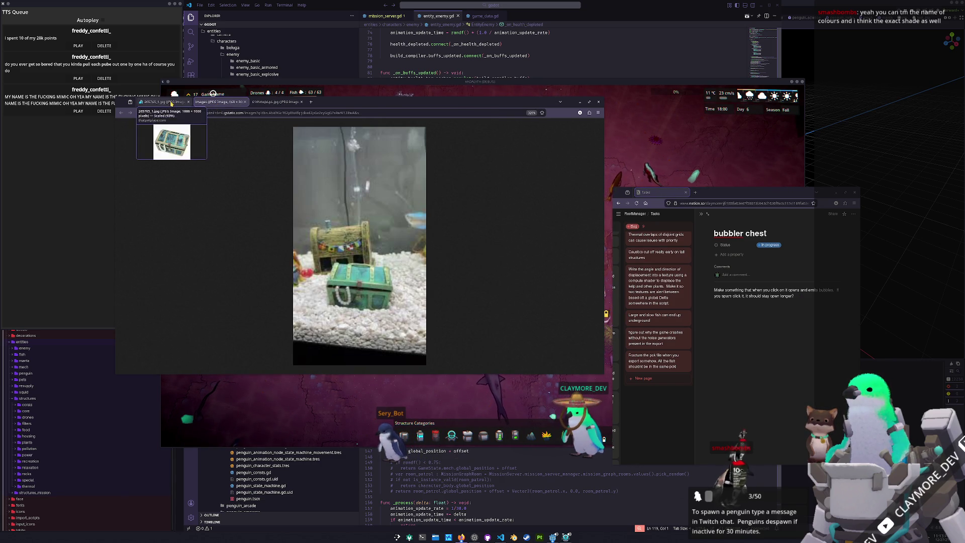
# Step: Pause and close the chest product video, then snap the painted chest image window top-right
pyautogui.click(163, 101)
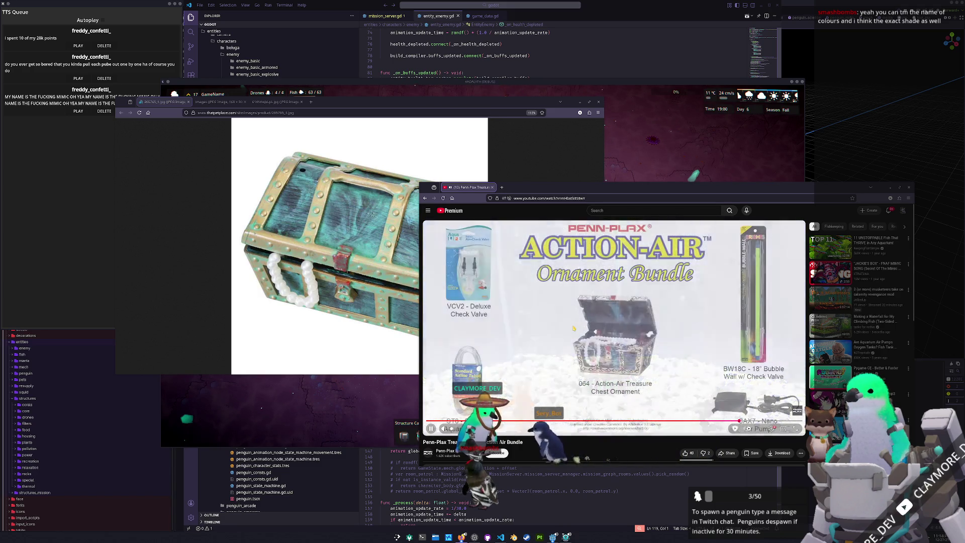
pyautogui.click(573, 329)
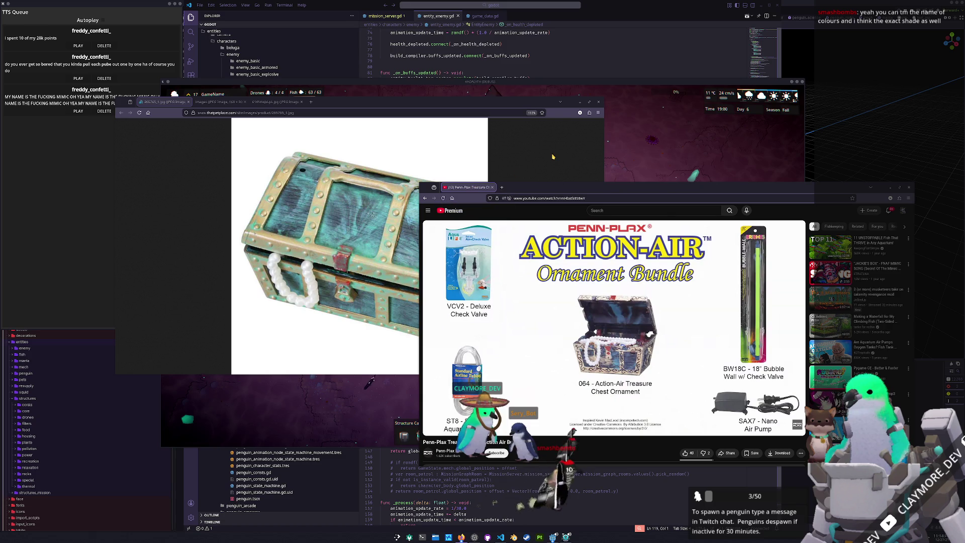
pyautogui.middleClick(467, 189)
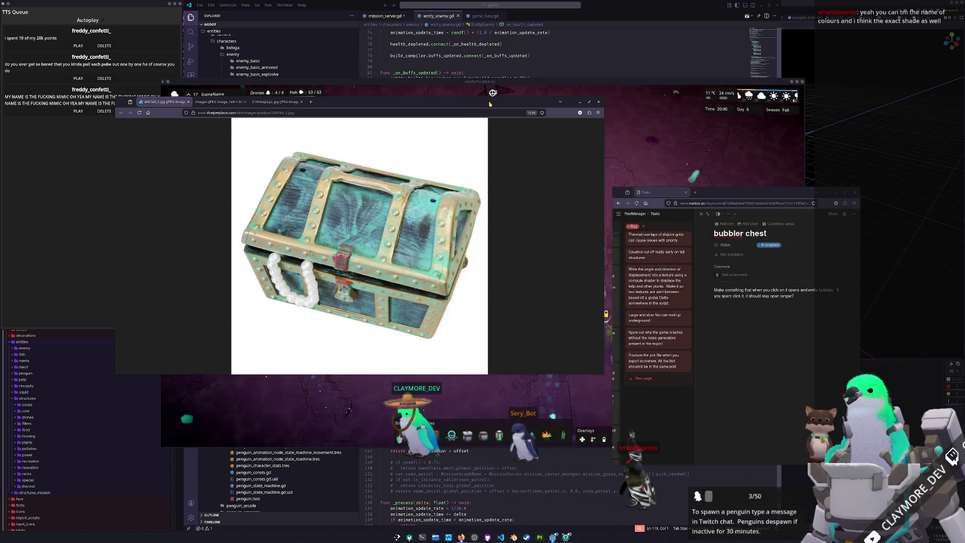
pyautogui.press('super+Right')
pyautogui.press('super+Up')
pyautogui.click(666, 352)
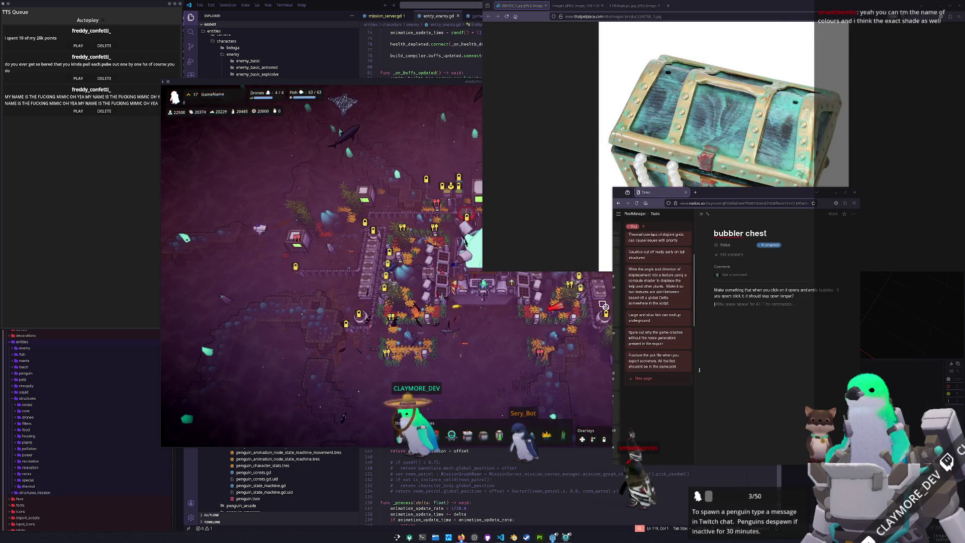
# Step: Start a new General Blender file, delete all default objects and begin saving it
pyautogui.click(594, 488)
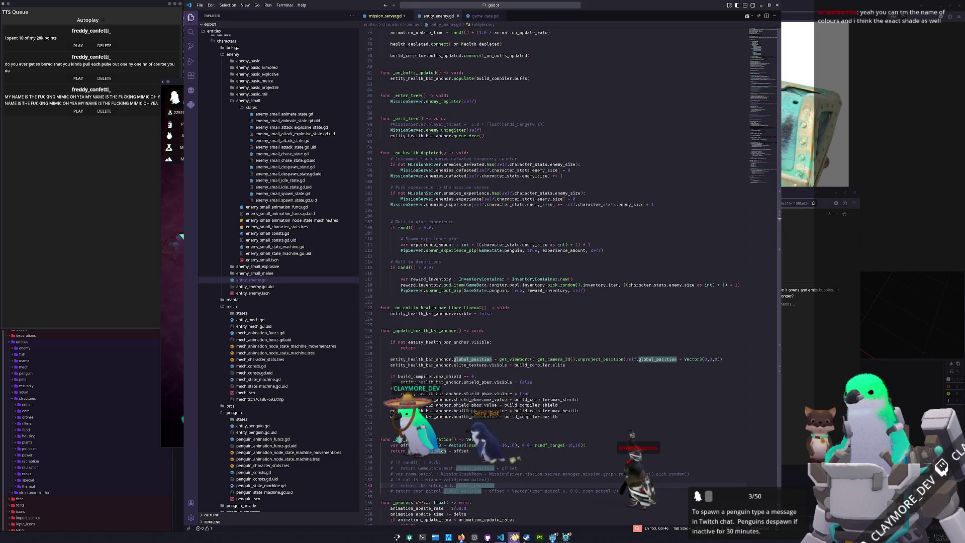
pyautogui.click(513, 537)
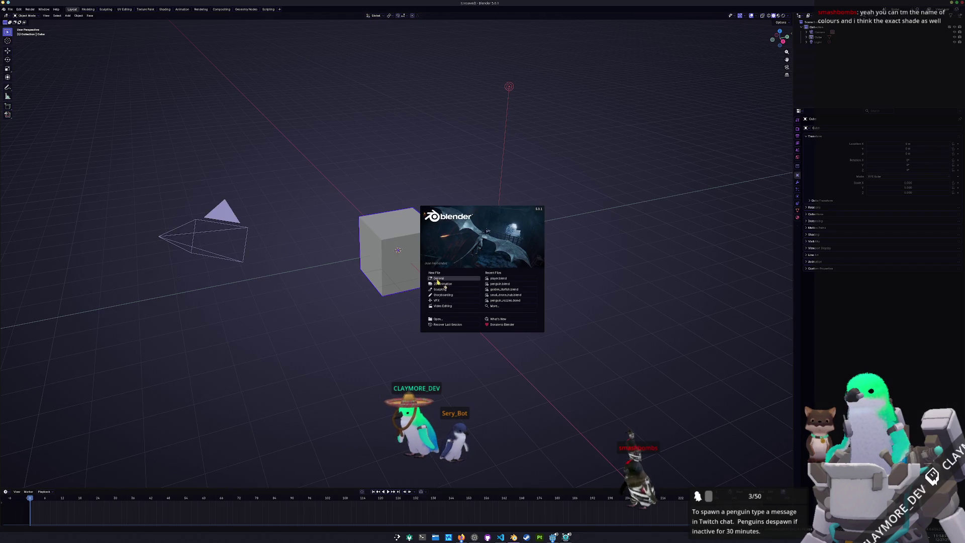
pyautogui.click(438, 281)
pyautogui.press('a')
pyautogui.press('x')
pyautogui.click(439, 280)
pyautogui.hotkey('ctrl', 's')
# Step: In the save browser, go up to GitHub and open Hadalyth/godot
pyautogui.click(361, 150)
pyautogui.click(361, 150)
pyautogui.click(361, 151)
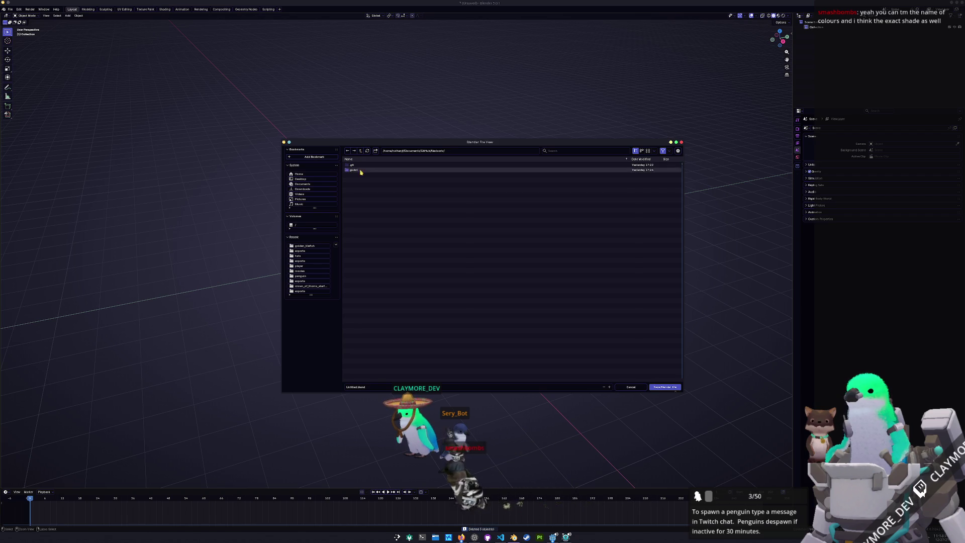
pyautogui.click(361, 150)
pyautogui.click(361, 151)
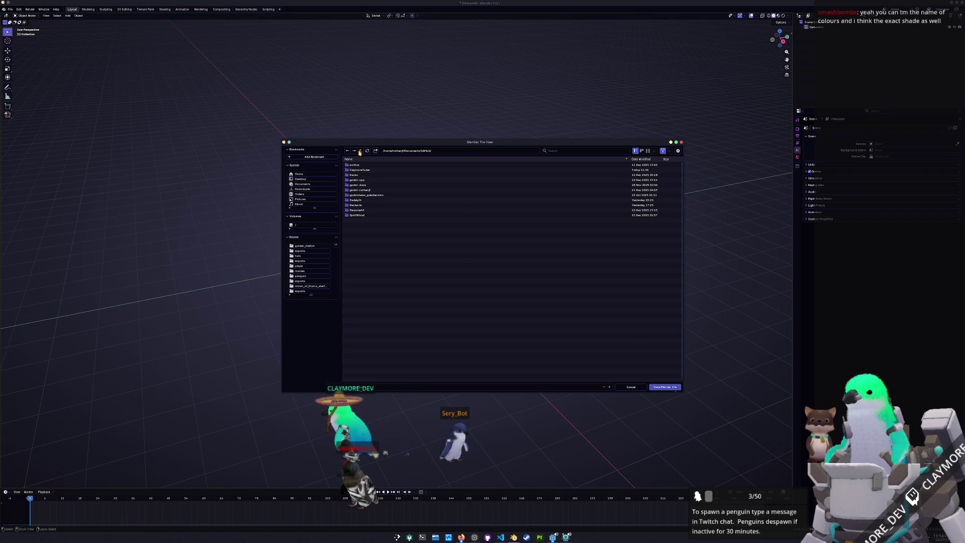
pyautogui.doubleClick(362, 200)
pyautogui.click(362, 186)
pyautogui.doubleClick(362, 190)
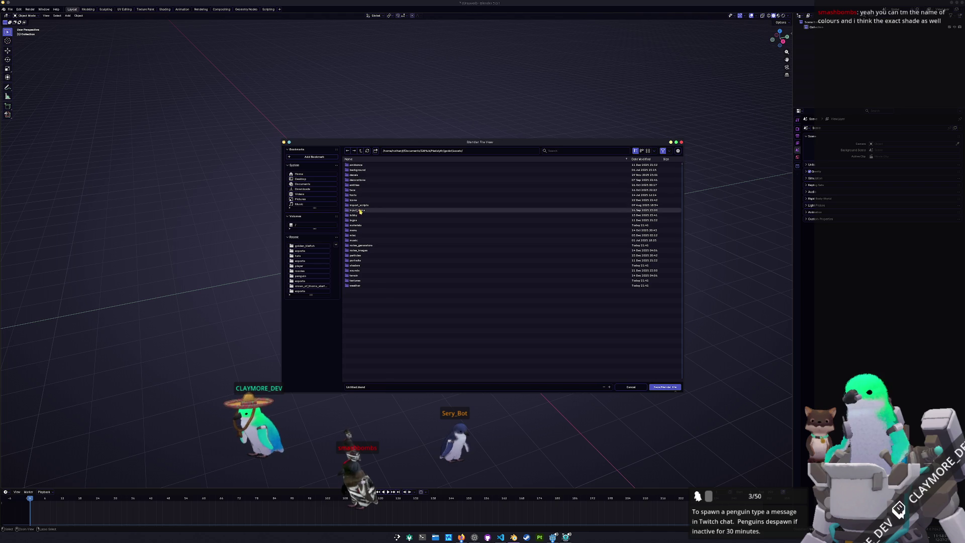
# Step: Inspect the terrain, misc and decorations asset folders, then reload changed files in Godot
pyautogui.doubleClick(364, 277)
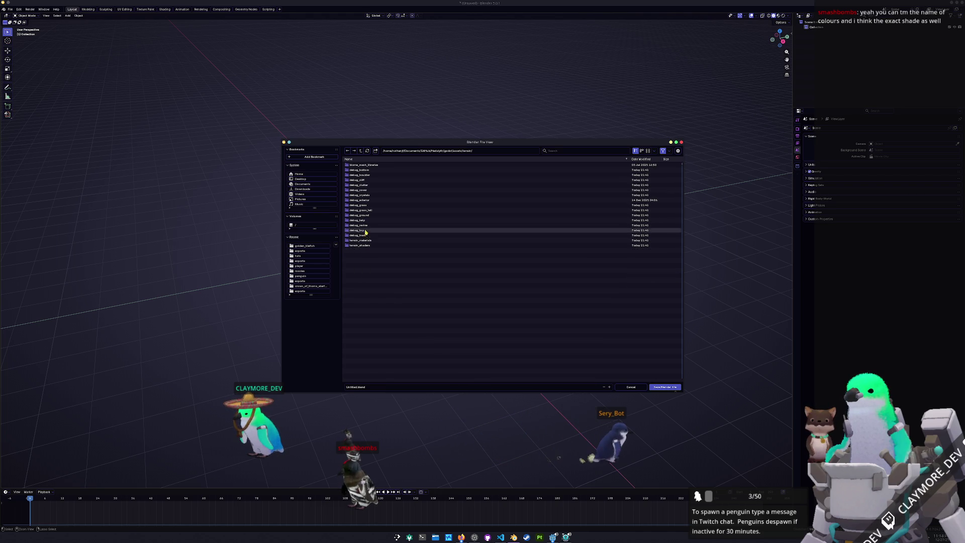
pyautogui.click(361, 151)
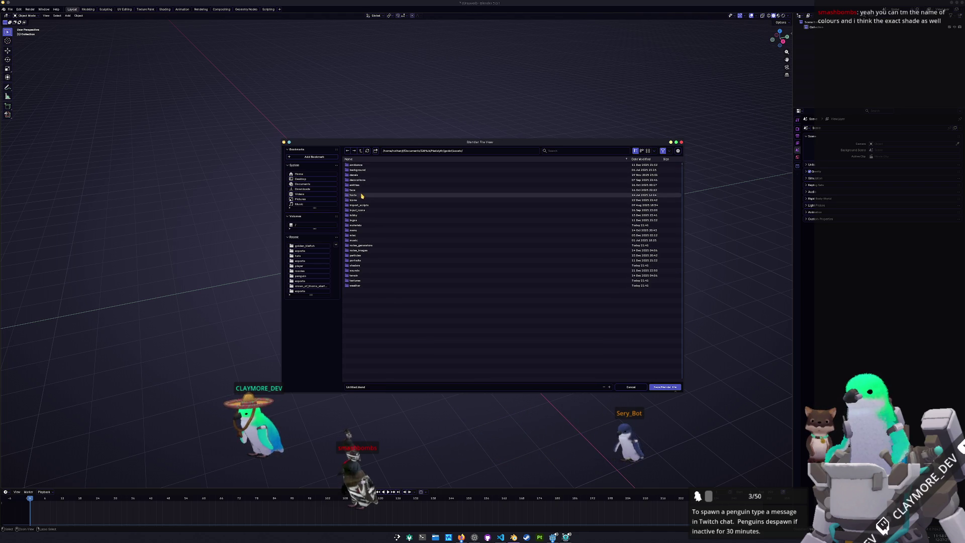
pyautogui.click(362, 236)
pyautogui.doubleClick(361, 236)
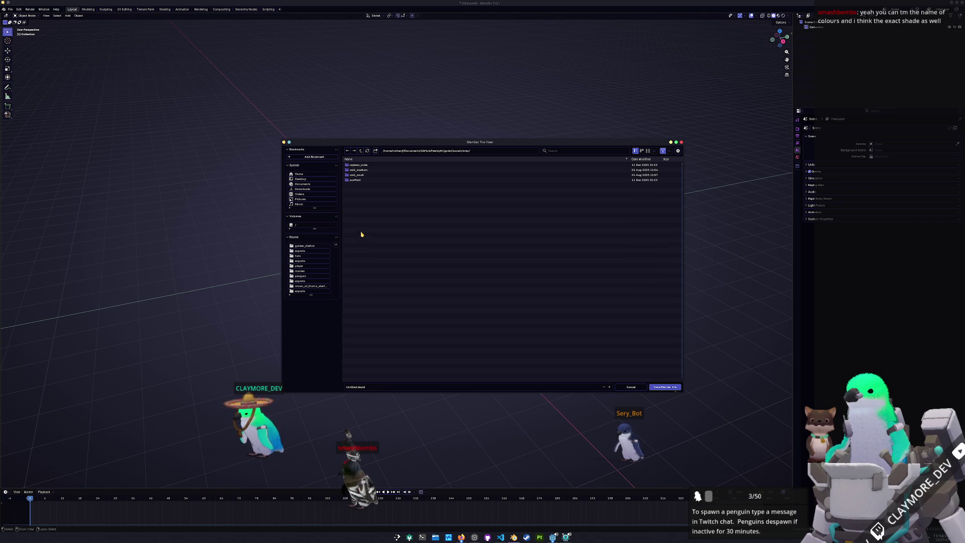
pyautogui.click(360, 151)
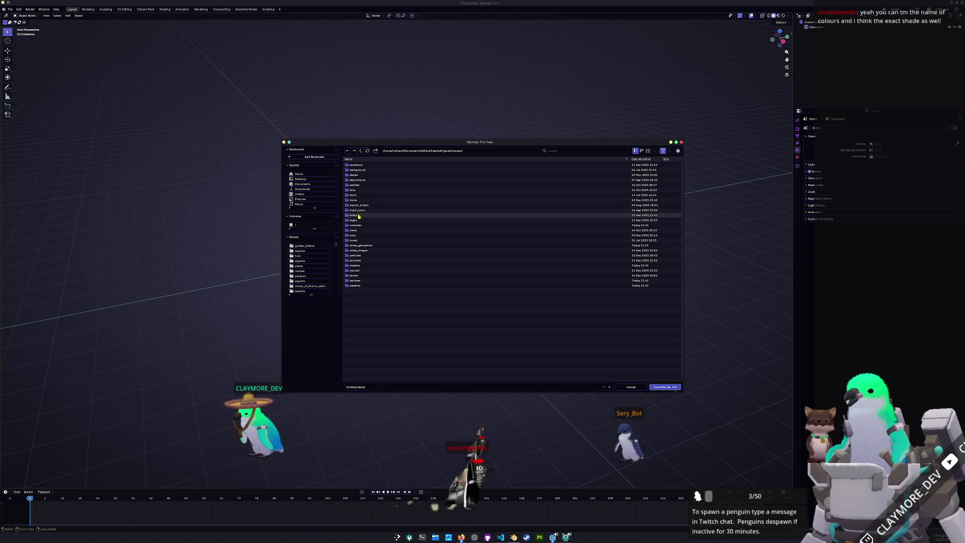
pyautogui.doubleClick(357, 179)
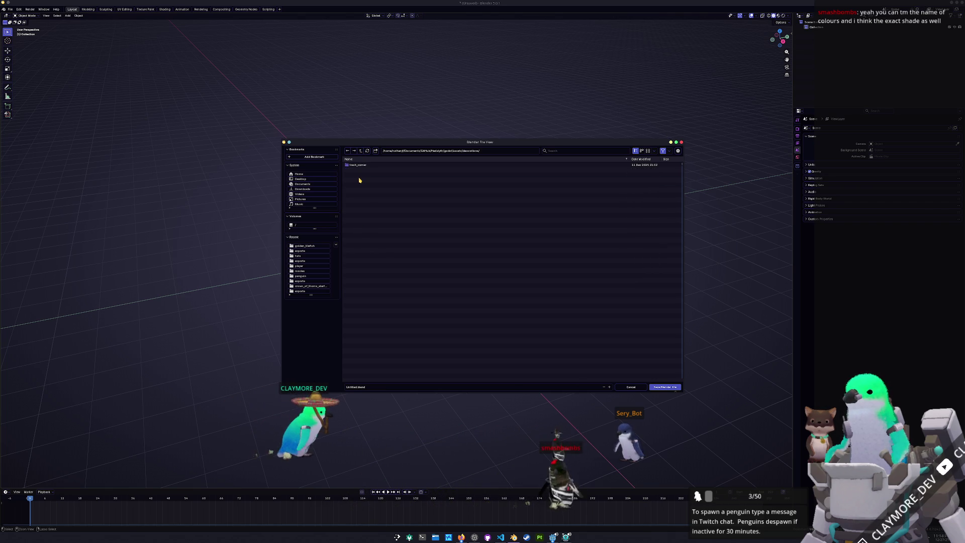
pyautogui.click(361, 151)
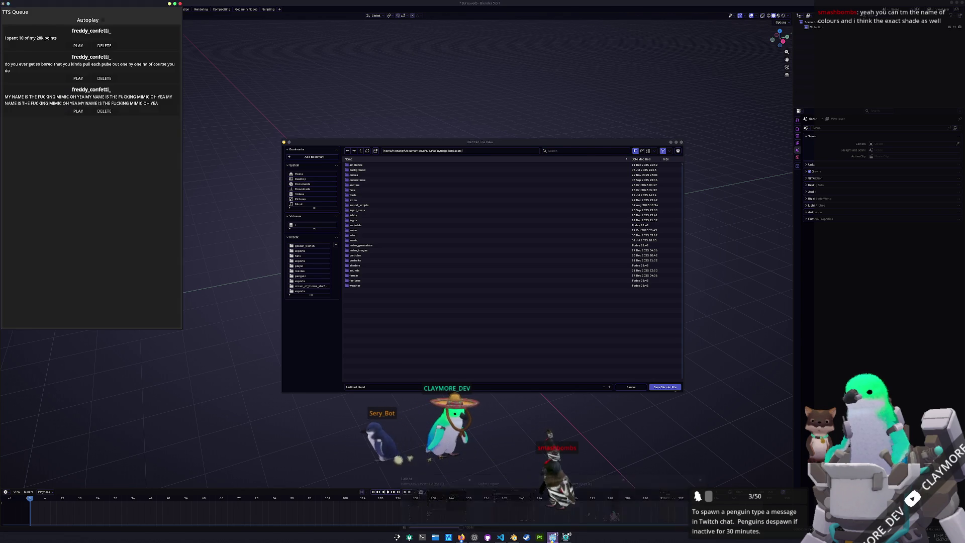
pyautogui.click(553, 537)
pyautogui.click(489, 343)
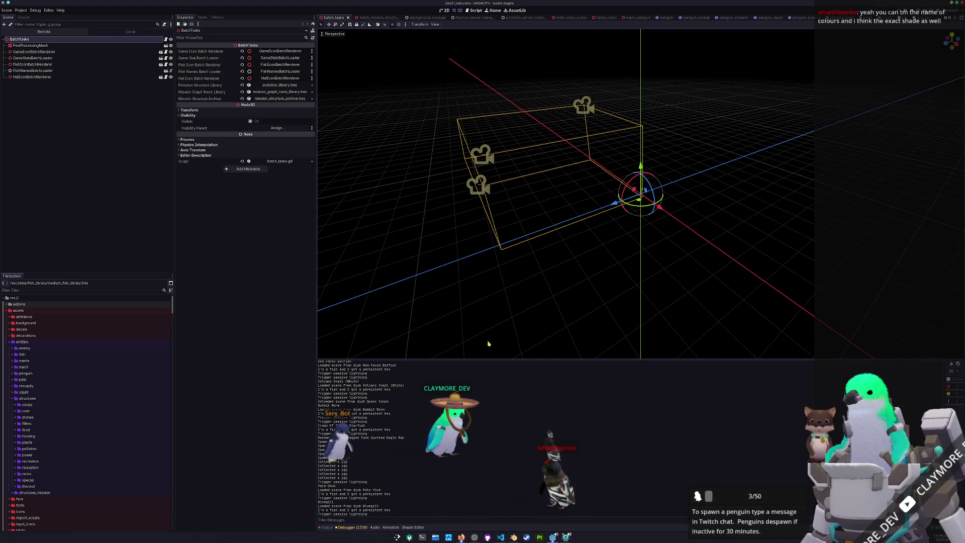
# Step: Filter Godot's FileSystem for 'anchor' and locate the background folder holding those assets
pyautogui.click(47, 292)
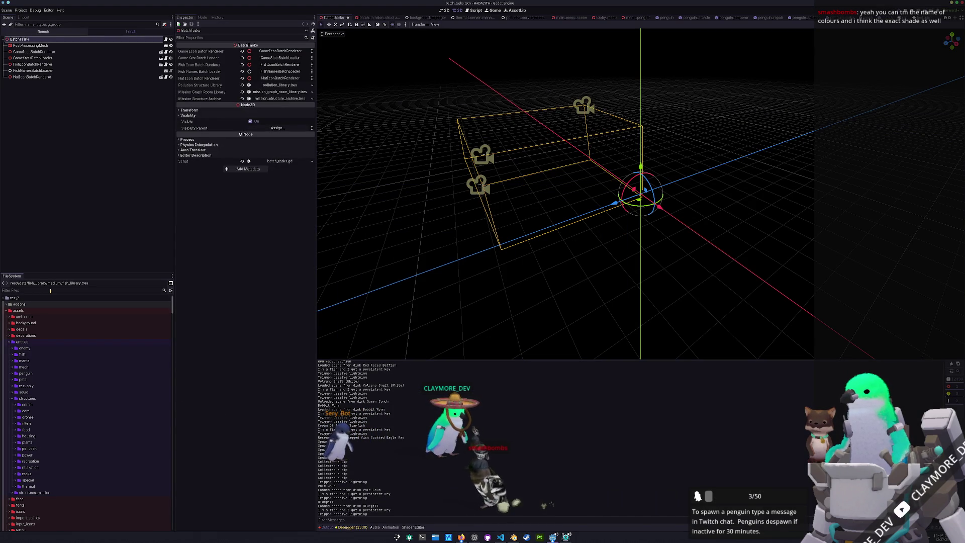
pyautogui.write('anchor')
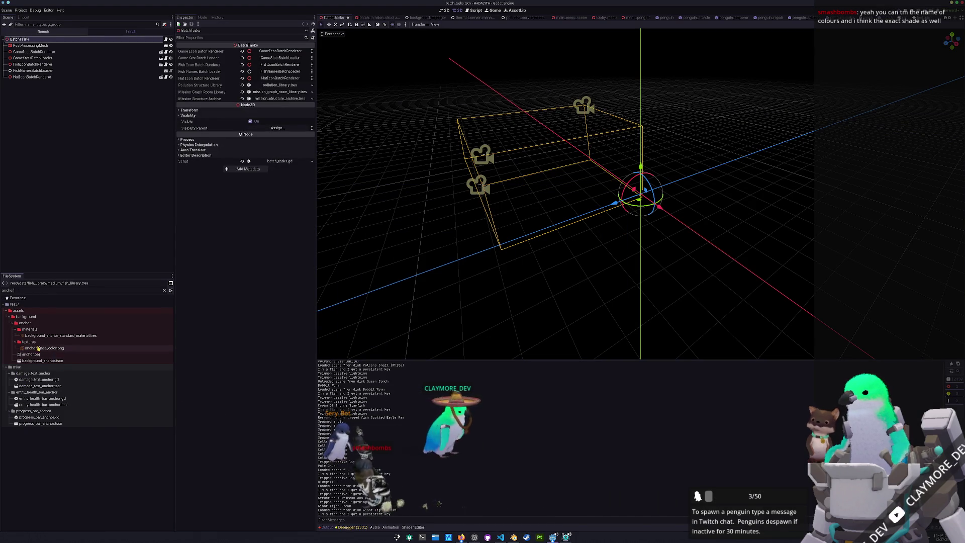
pyautogui.click(26, 317)
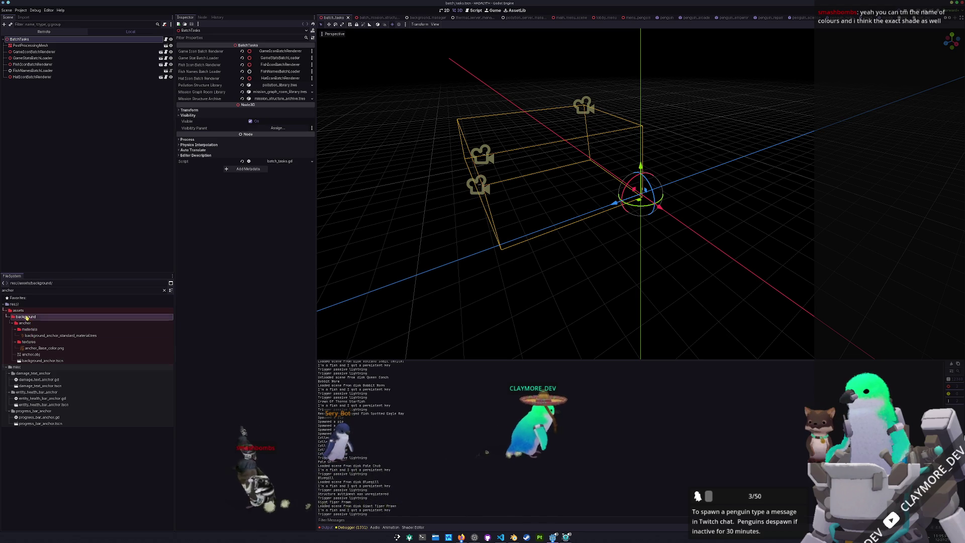
pyautogui.click(513, 537)
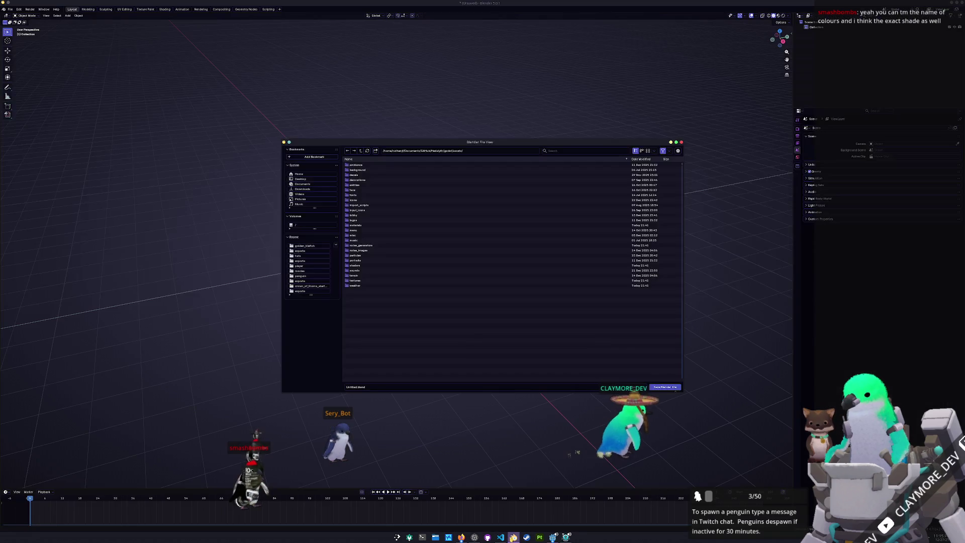
# Step: Create a bubbler_chest folder in assets/background and save the scene there as bubbler_chest.blend
pyautogui.click(366, 171)
pyautogui.doubleClick(365, 171)
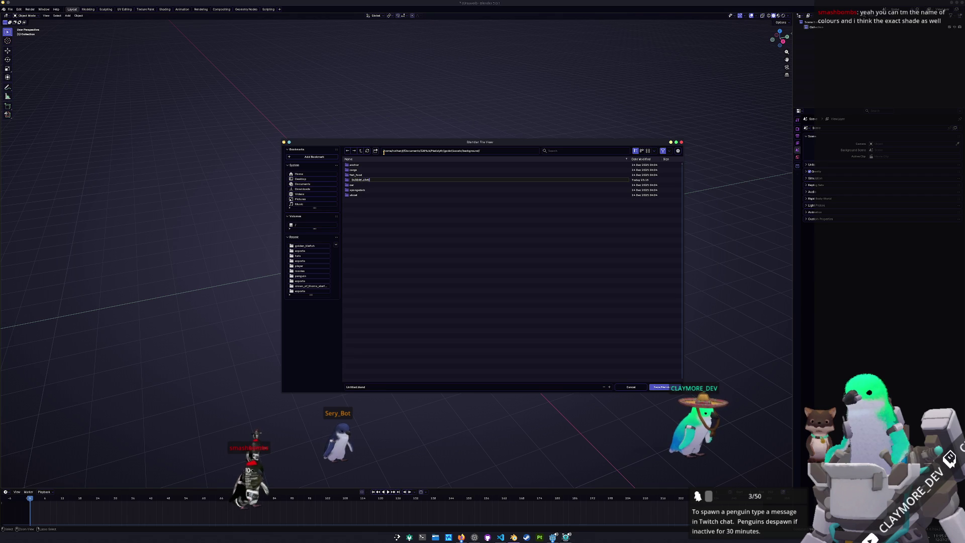
pyautogui.press('Return')
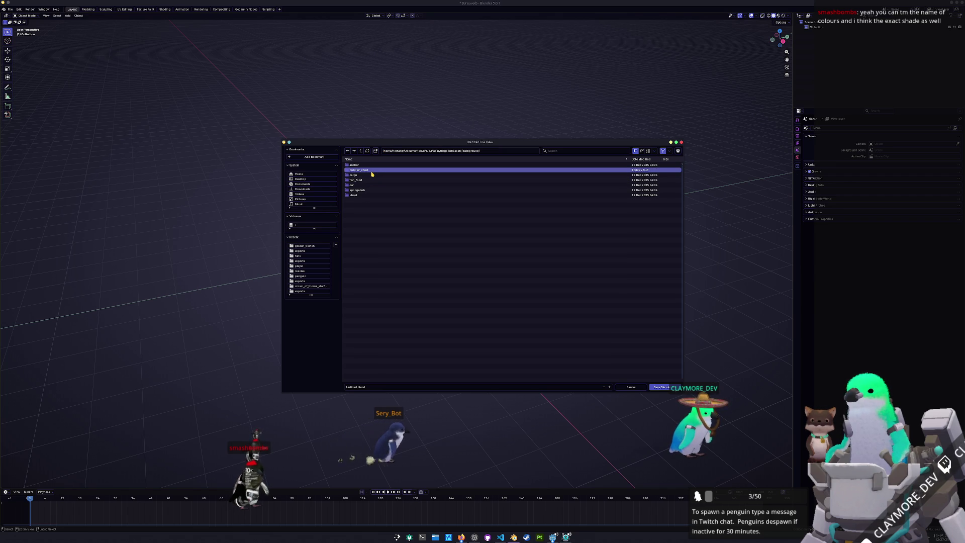
pyautogui.doubleClick(370, 171)
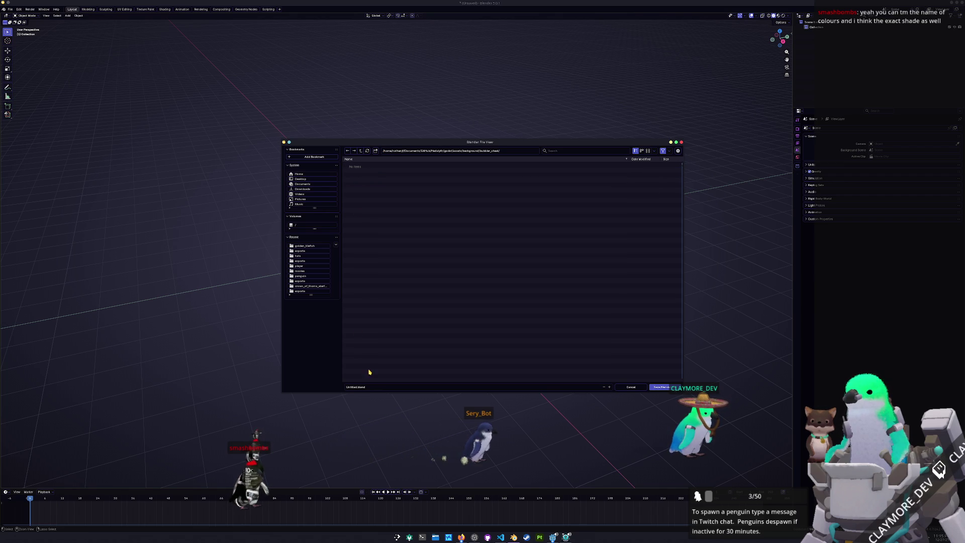
pyautogui.click(372, 387)
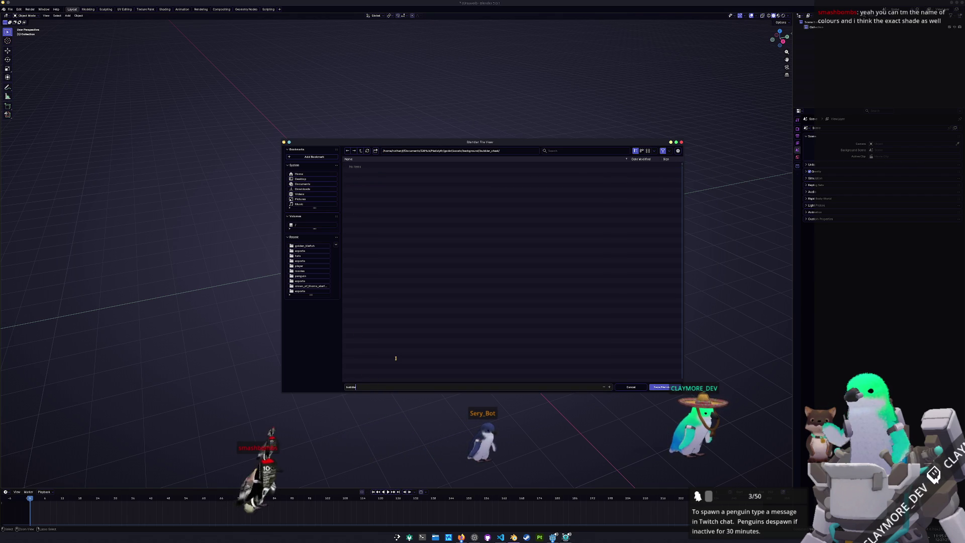
pyautogui.write('r_chest')
pyautogui.press('Return')
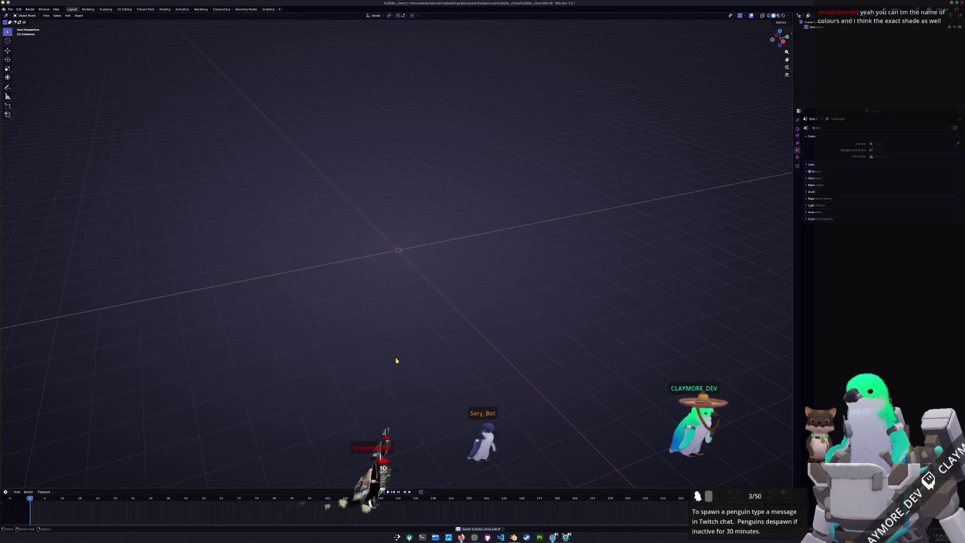
pyautogui.hotkey('shift', 'a')
# Step: Add a cube, widen it 1.45 along X and raise it 1 m on Z
pyautogui.moveTo(405, 260)
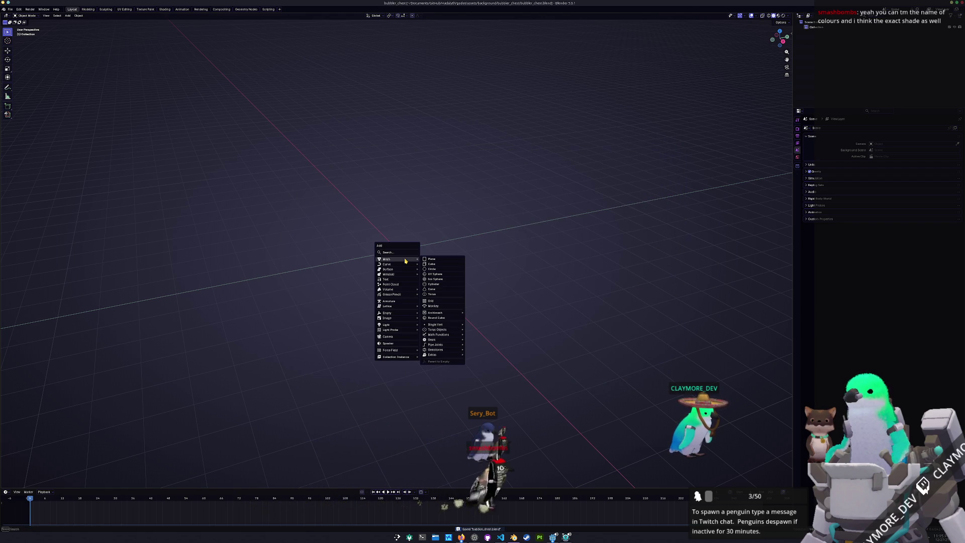
pyautogui.click(431, 263)
pyautogui.press('KP_1')
pyautogui.press('s')
pyautogui.press('x')
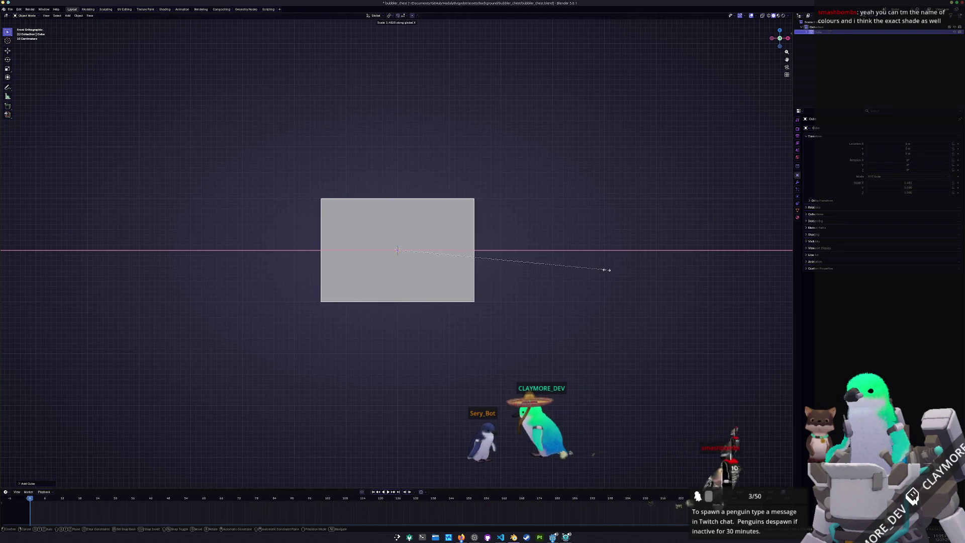
pyautogui.click(630, 273)
pyautogui.press('g')
pyautogui.press('z')
pyautogui.click(619, 222)
pyautogui.moveTo(620, 221); pyautogui.dragTo(553, 263, button='middle')
pyautogui.scroll(-3, 554, 263)
# Step: Show the transform panel and scale the cube up by 2, checking it from the front
pyautogui.press('n')
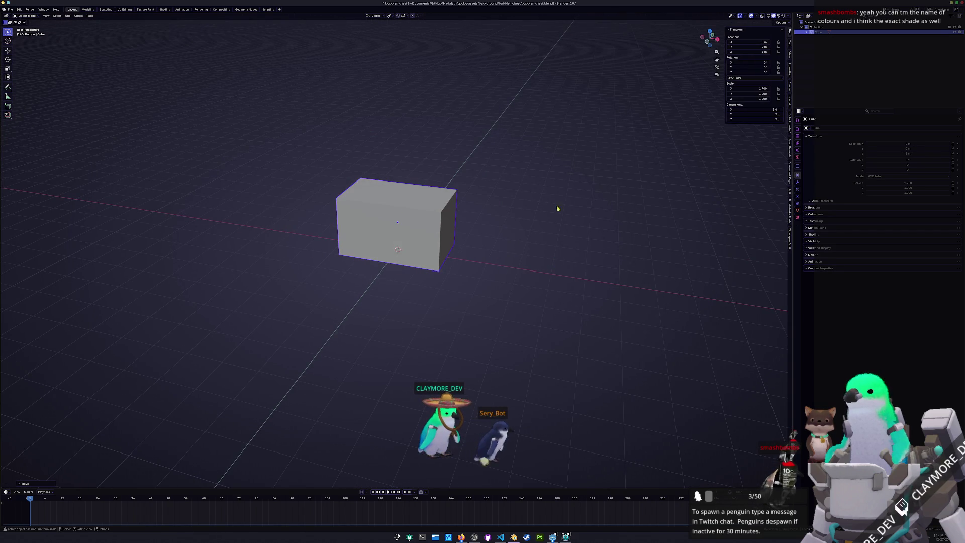
pyautogui.press('s')
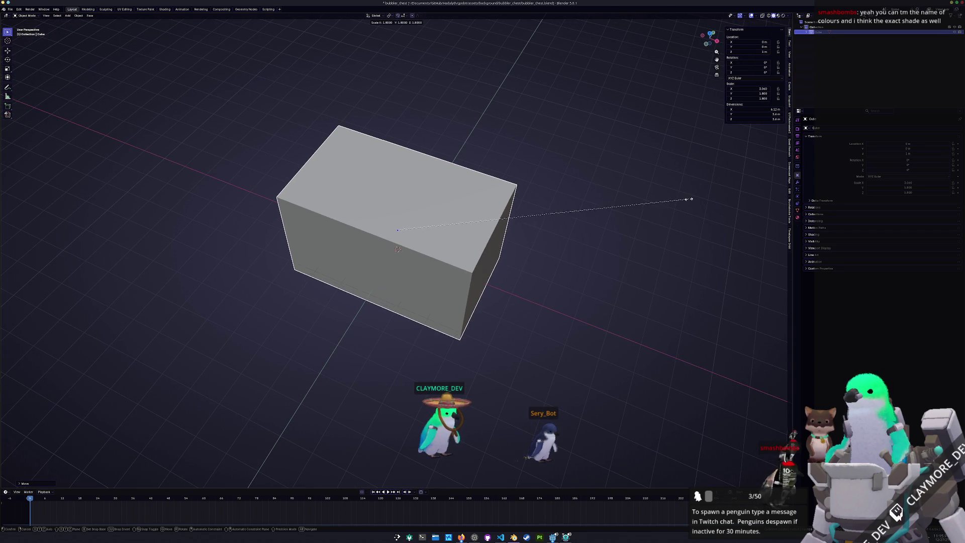
pyautogui.click(728, 196)
pyautogui.moveTo(728, 195); pyautogui.dragTo(595, 248, button='middle')
pyautogui.press('KP_1')
pyautogui.press('KP_3')
pyautogui.press('KP_1')
# Step: Flatten the box by lowering its top, then stack a duplicate directly on top
pyautogui.press('Tab')
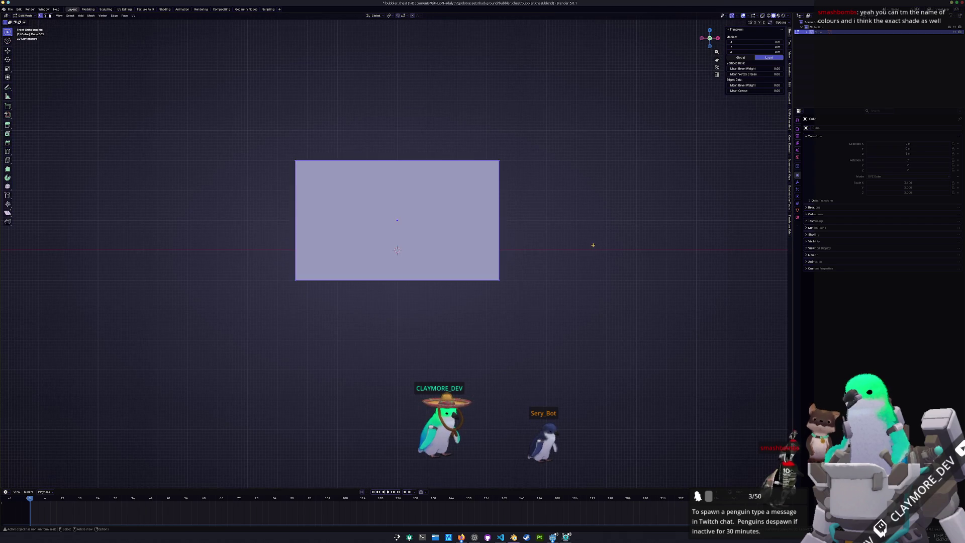
pyautogui.press('g')
pyautogui.press('z')
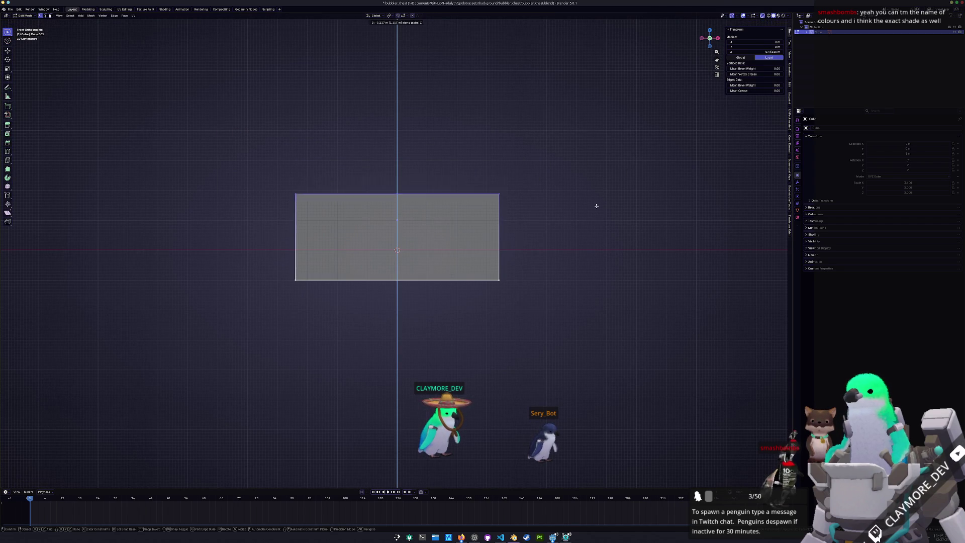
pyautogui.click(600, 199)
pyautogui.press('Tab')
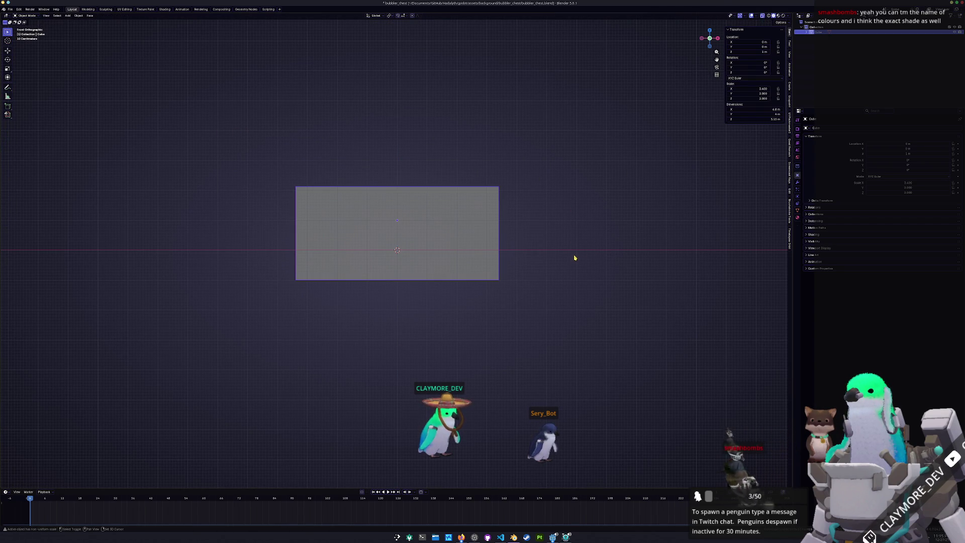
pyautogui.hotkey('shift', 'd')
pyautogui.press('z')
pyautogui.click(487, 220)
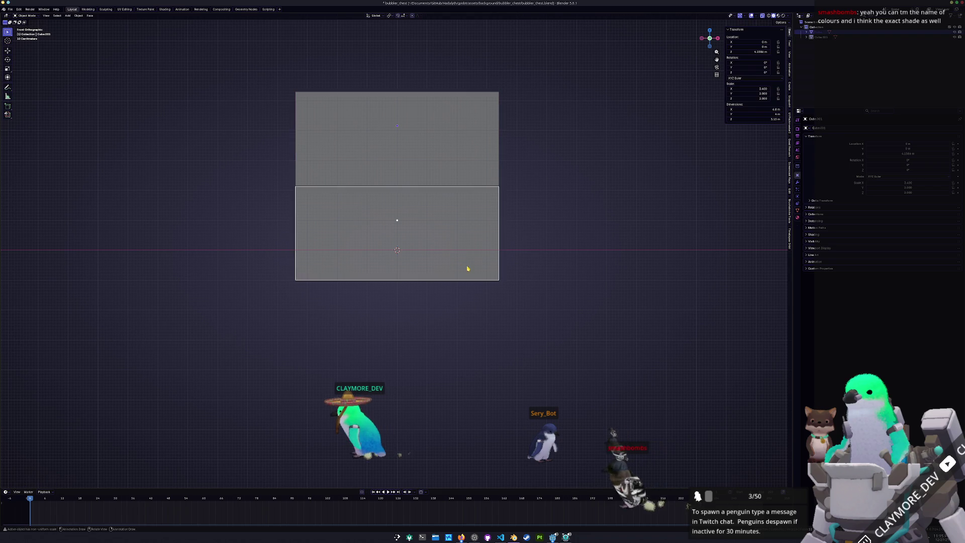
pyautogui.moveTo(556, 338); pyautogui.dragTo(222, 261)
# Step: Bring up the treasure-chest reference image and resize its window beside the viewport
pyautogui.press('Tab')
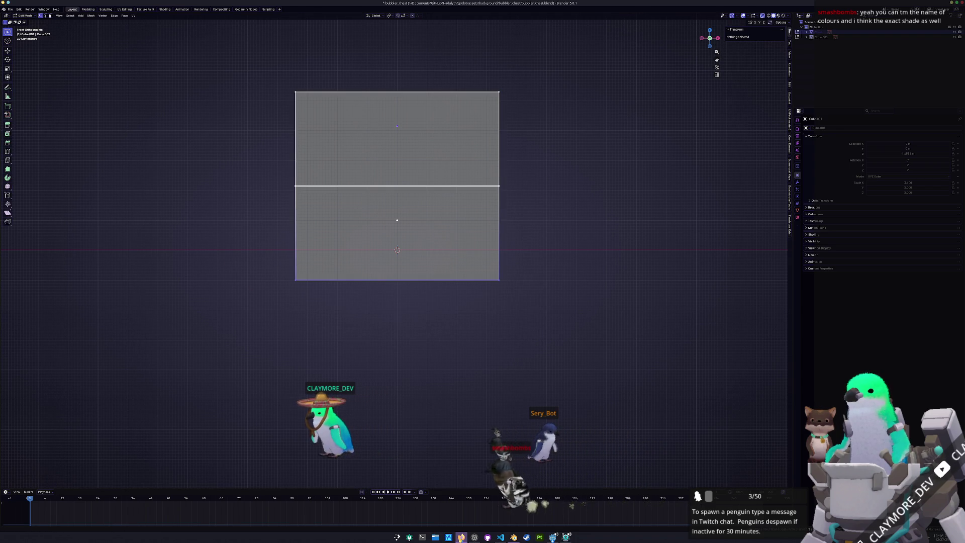
pyautogui.moveTo(461, 537)
pyautogui.click(532, 513)
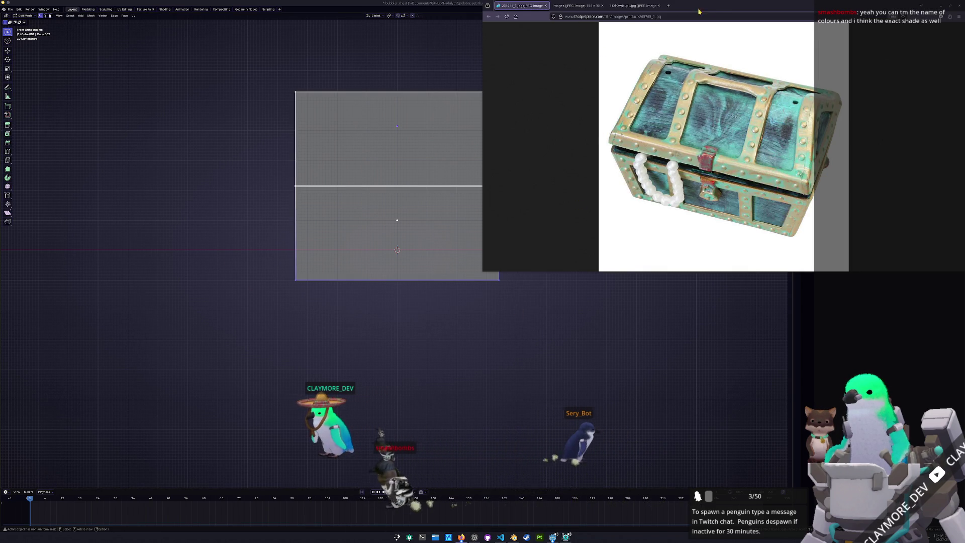
pyautogui.moveTo(712, 10); pyautogui.dragTo(721, 59)
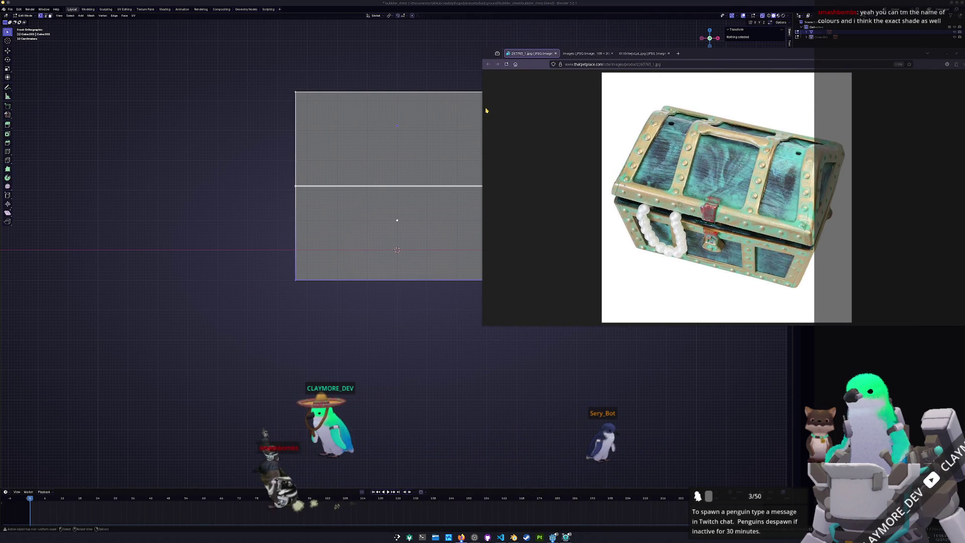
pyautogui.moveTo(482, 108); pyautogui.dragTo(639, 104)
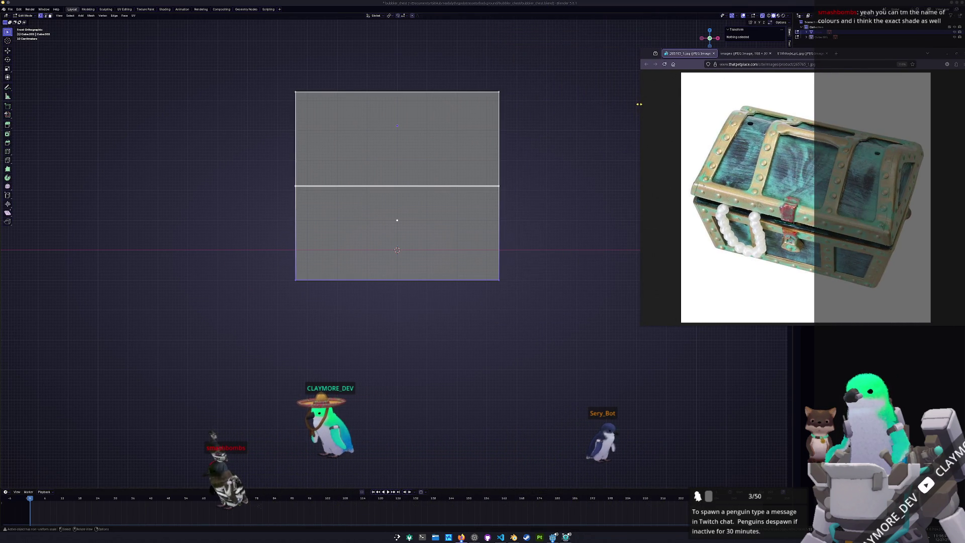
# Step: Taper the base by narrowing its bottom edge and raise the top edges along Z
pyautogui.press('s')
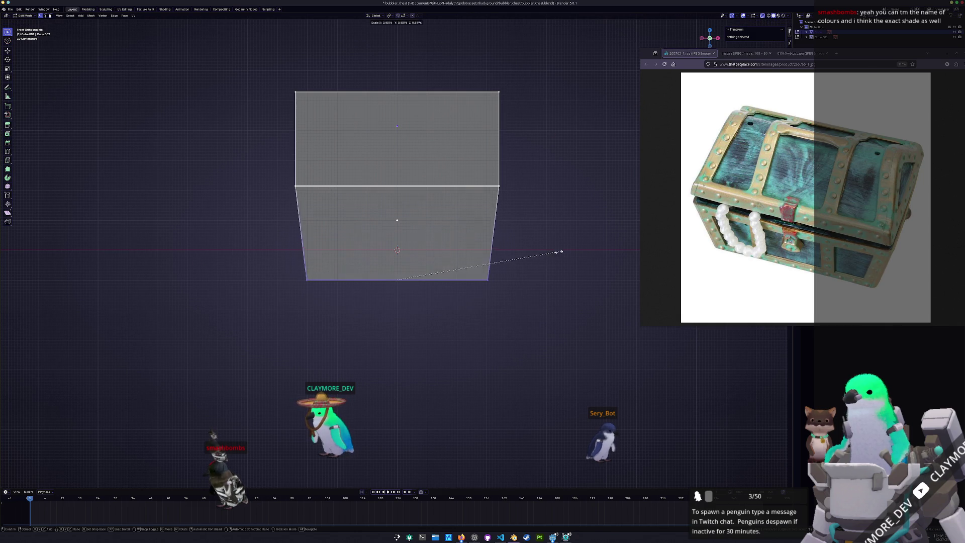
pyautogui.moveTo(463, 132); pyautogui.dragTo(443, 126, button='middle')
pyautogui.moveTo(563, 59); pyautogui.dragTo(220, 142)
pyautogui.press('g')
pyautogui.press('z')
pyautogui.click(193, 111)
pyautogui.moveTo(192, 110); pyautogui.dragTo(400, 147, button='middle')
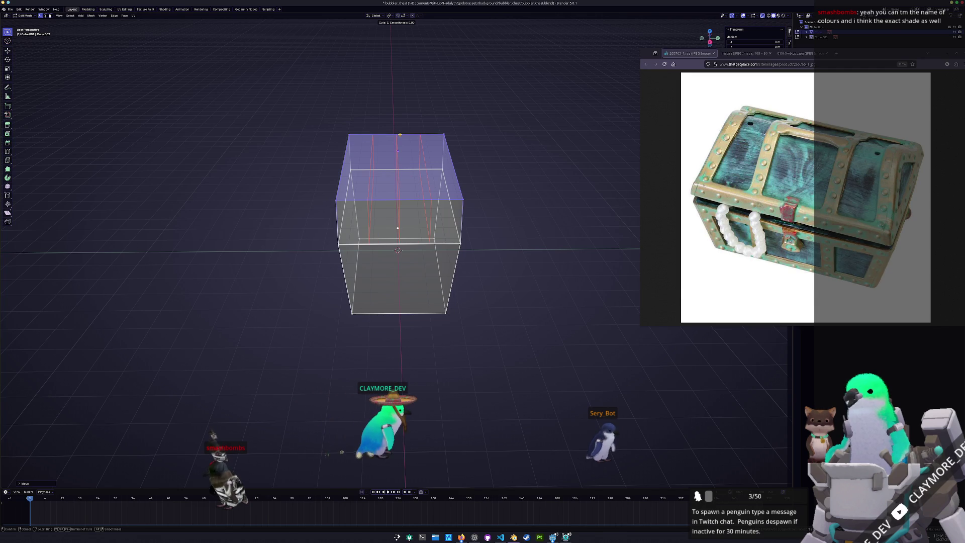
pyautogui.scroll(-1, 400, 135)
# Step: Loop-cut the top into three strips and move the two side strips vertically
pyautogui.click(400, 134)
pyautogui.click(397, 161)
pyautogui.click(359, 161)
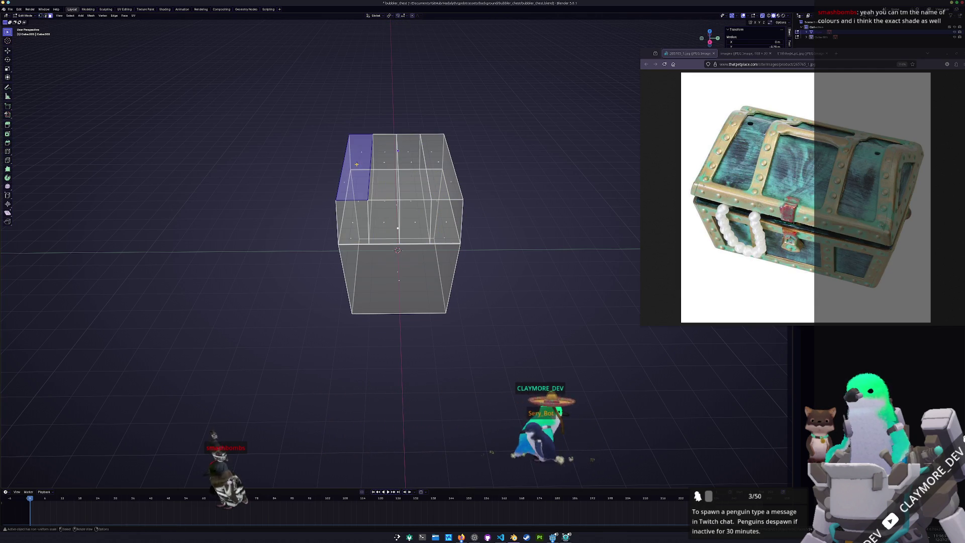
pyautogui.keyDown('shift'); pyautogui.click(437, 159); pyautogui.keyUp('shift')
pyautogui.moveTo(437, 159); pyautogui.dragTo(470, 138, button='middle')
pyautogui.press('g')
pyautogui.press('z')
pyautogui.click(485, 141)
# Step: Refine the side strips' height along Z and return to Object Mode
pyautogui.moveTo(354, 169); pyautogui.dragTo(411, 175, button='middle')
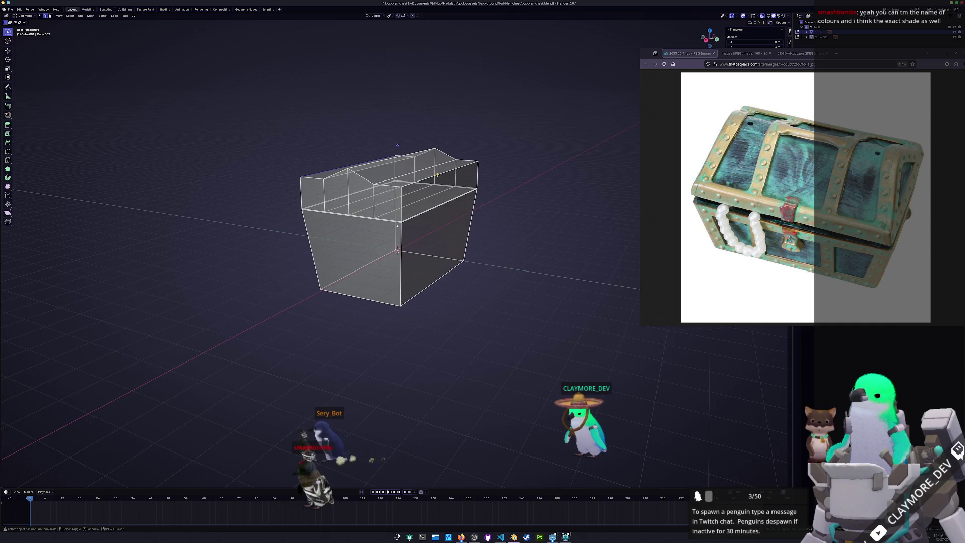
pyautogui.press('z')
pyautogui.moveTo(412, 175)
pyautogui.mouseDown(button='middle')
pyautogui.moveTo(462, 177)
pyautogui.moveTo(320, 167)
pyautogui.mouseUp(button='middle')
pyautogui.moveTo(426, 149)
pyautogui.mouseDown(button='middle')
pyautogui.moveTo(511, 155)
pyautogui.moveTo(517, 185)
pyautogui.mouseUp(button='middle')
pyautogui.press('g')
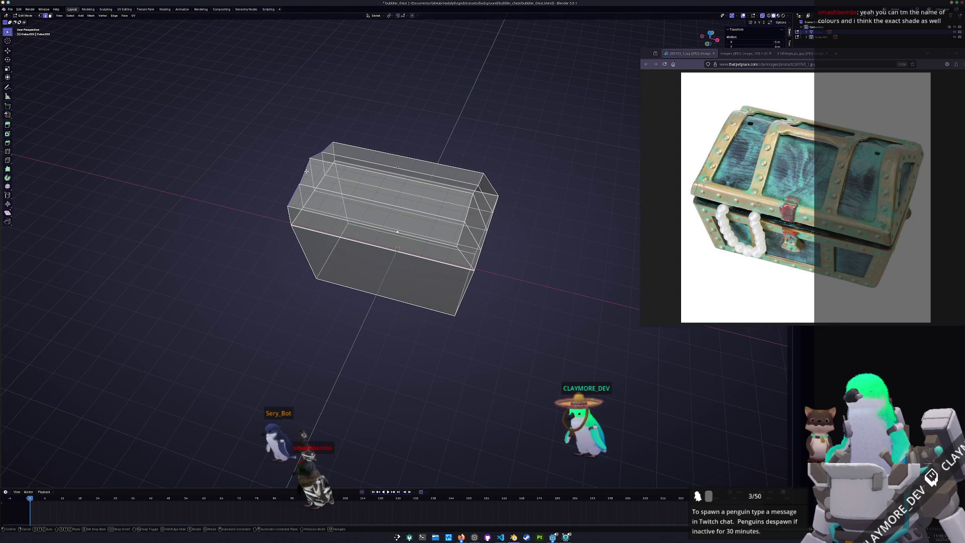
pyautogui.press('Return')
pyautogui.press('Tab')
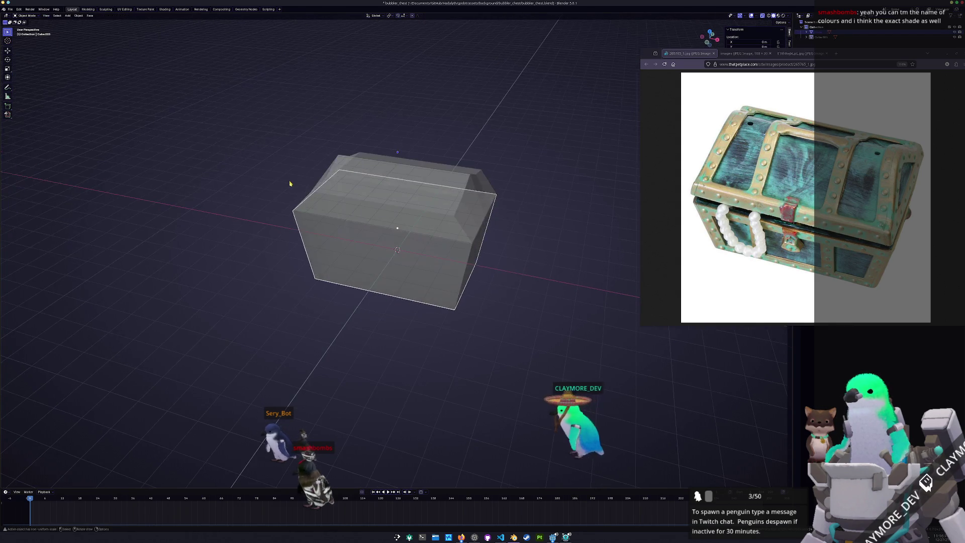
# Step: Select the lid Cube.002 in solid shading and bevel its selected top edges
pyautogui.hotkey('alt', 'z')
pyautogui.moveTo(296, 217)
pyautogui.mouseDown(button='middle')
pyautogui.moveTo(467, 170)
pyautogui.moveTo(418, 158)
pyautogui.moveTo(430, 149)
pyautogui.mouseUp(button='middle')
pyautogui.click(468, 170)
pyautogui.press('Tab')
pyautogui.hotkey('ctrl', 'b')
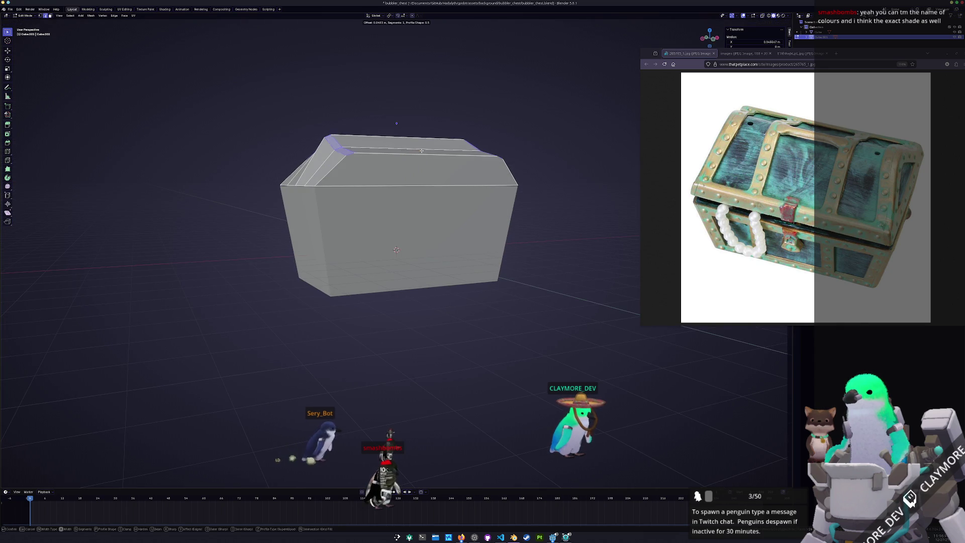
pyautogui.moveTo(424, 149)
pyautogui.mouseDown(button='middle')
pyautogui.moveTo(373, 166)
pyautogui.moveTo(360, 144)
pyautogui.moveTo(412, 175)
pyautogui.mouseUp(button='middle')
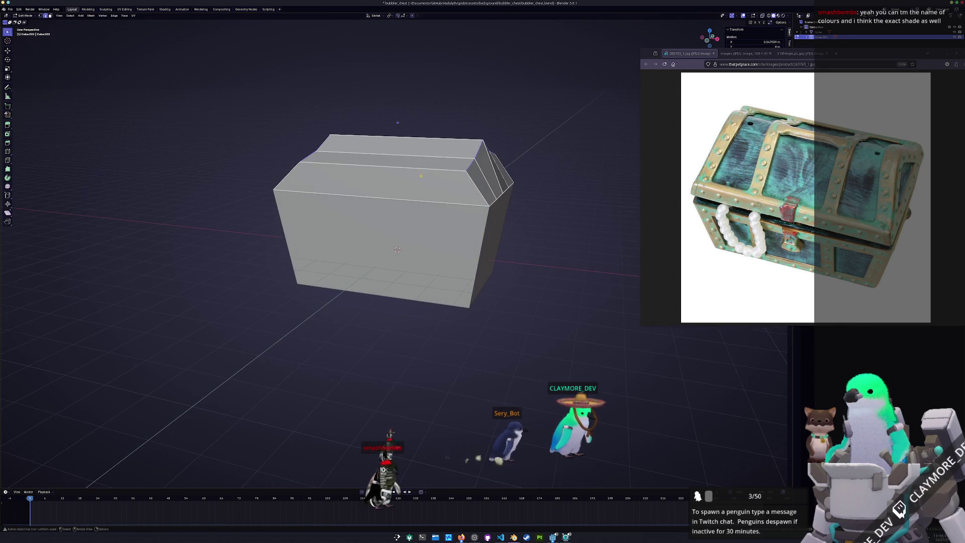
pyautogui.moveTo(483, 163); pyautogui.dragTo(601, 112, button='middle')
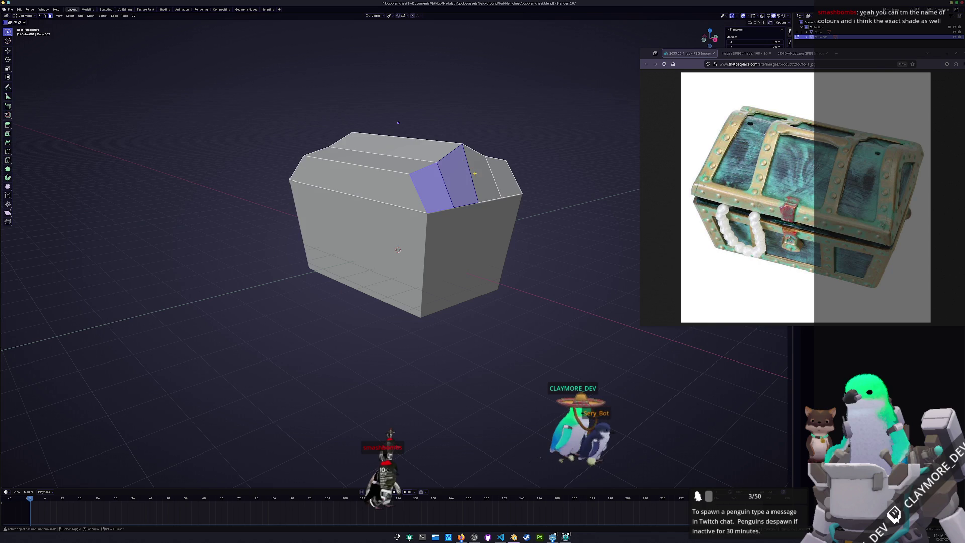
# Step: Move the chest reference photo into its own browser window beside Blender
pyautogui.moveTo(734, 57); pyautogui.dragTo(684, 65)
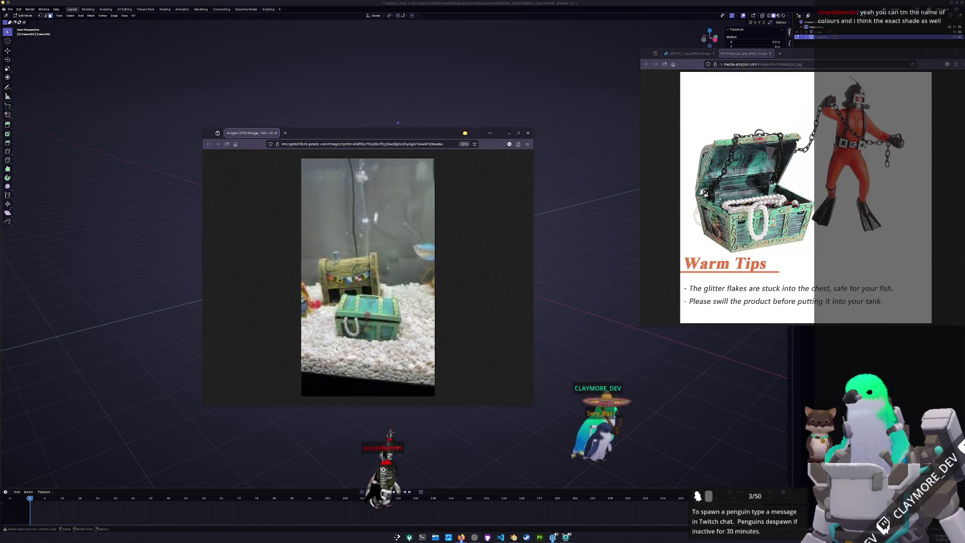
pyautogui.click(188, 129)
pyautogui.click(685, 59)
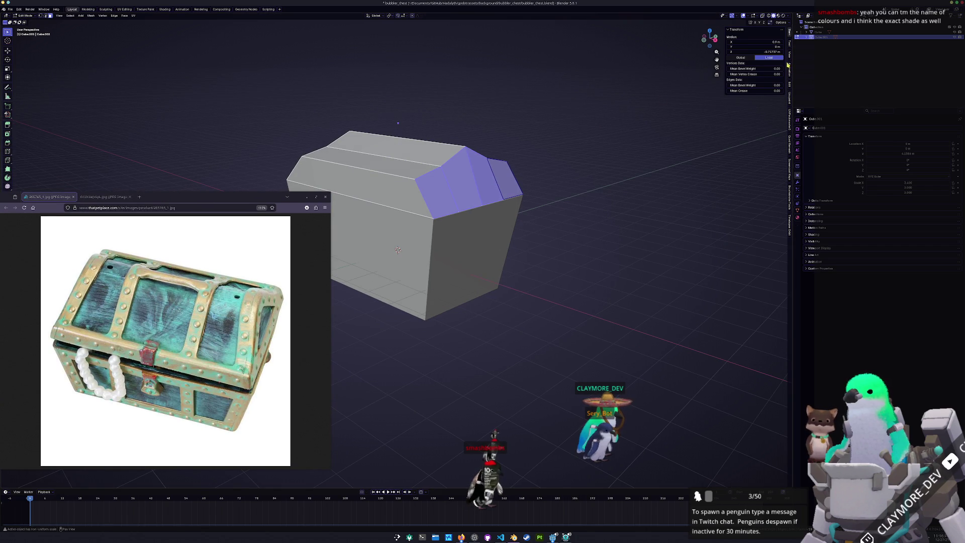
pyautogui.click(790, 85)
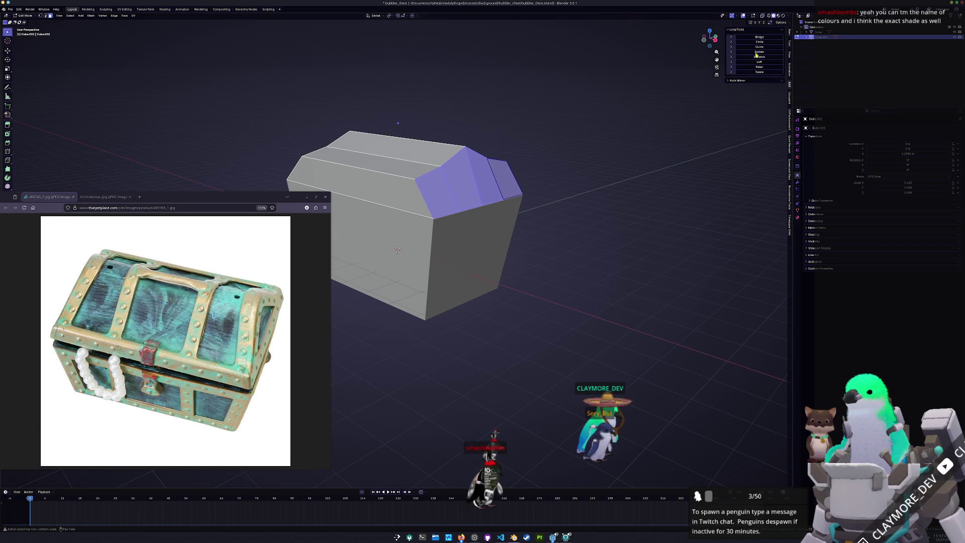
# Step: Add two more lid faces to the selection and bevel them for a rounder arch
pyautogui.moveTo(758, 53); pyautogui.dragTo(422, 150, button='middle')
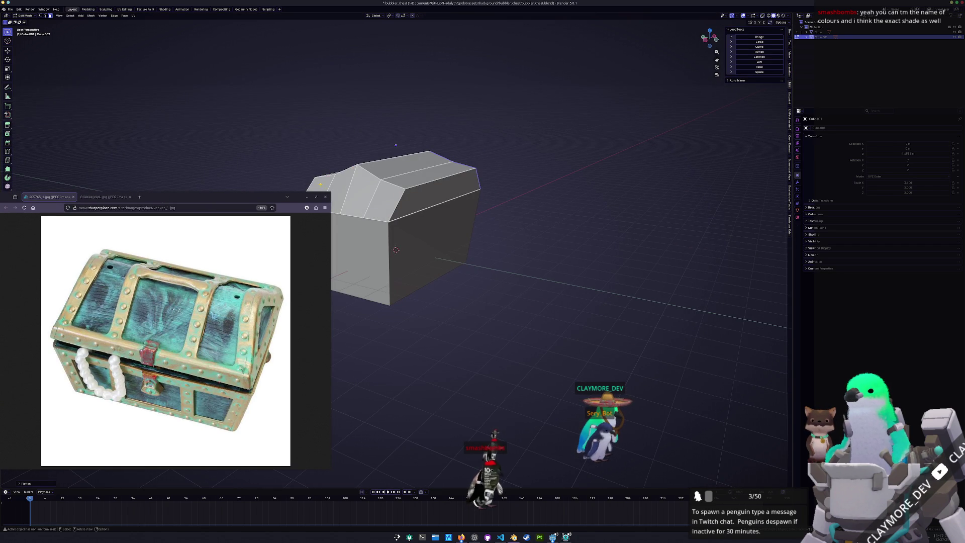
pyautogui.keyDown('shift'); pyautogui.click(342, 184); pyautogui.keyUp('shift')
pyautogui.keyDown('shift'); pyautogui.click(385, 200); pyautogui.keyUp('shift')
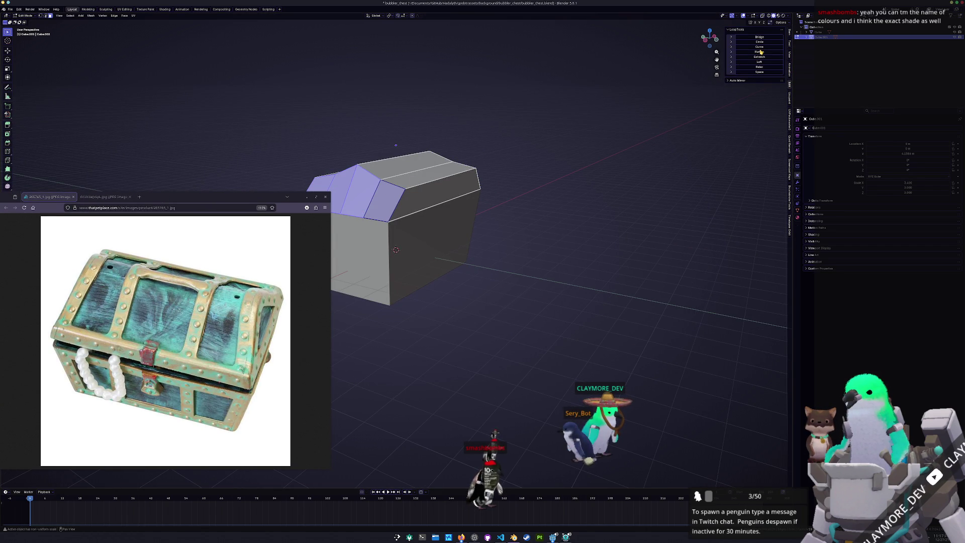
pyautogui.moveTo(554, 176); pyautogui.dragTo(422, 171, button='middle')
pyautogui.hotkey('ctrl', 'b')
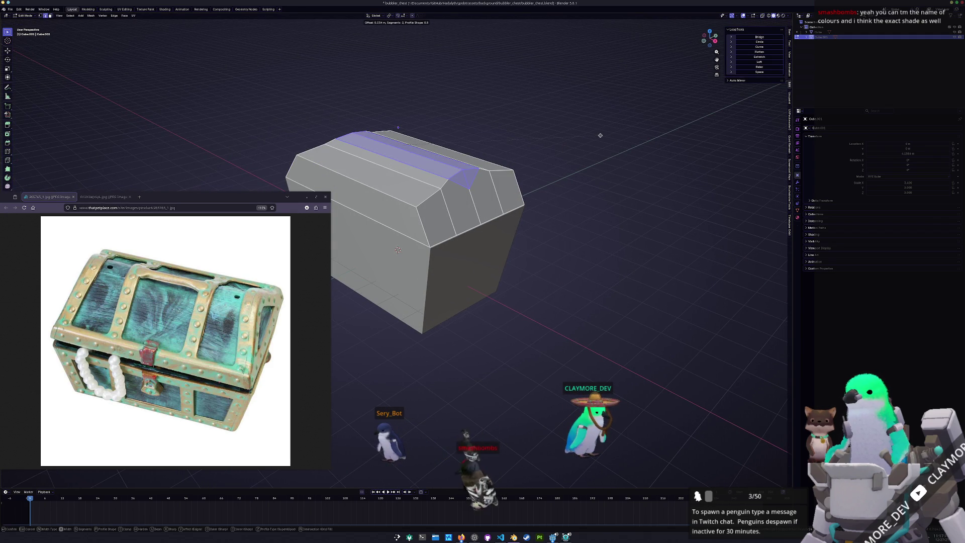
pyautogui.click(598, 135)
pyautogui.moveTo(565, 147)
pyautogui.mouseDown(button='middle')
pyautogui.moveTo(508, 147)
pyautogui.moveTo(467, 161)
pyautogui.moveTo(464, 199)
pyautogui.mouseUp(button='middle')
pyautogui.scroll(2, 464, 199)
pyautogui.moveTo(491, 164); pyautogui.dragTo(481, 163, button='middle')
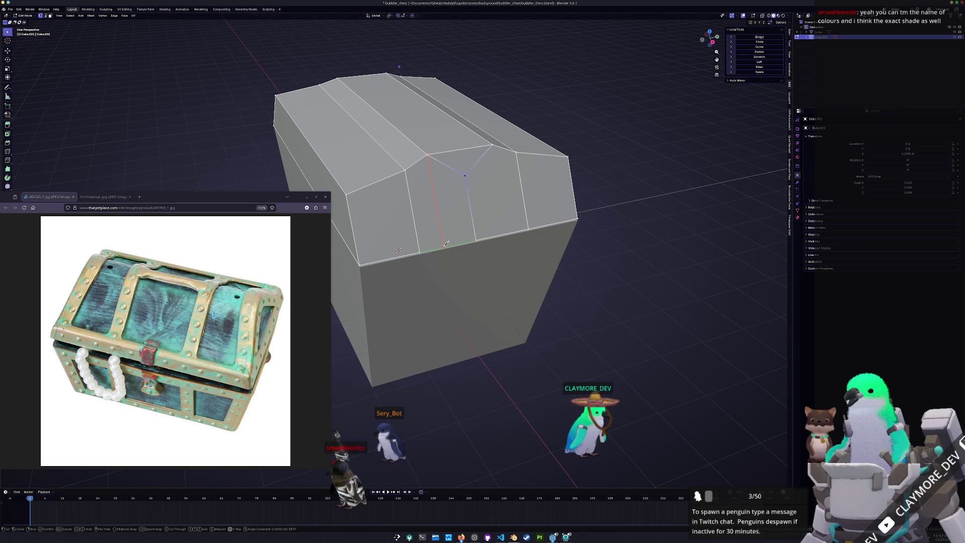
# Step: Commit the front knife cut and dissolve the stray upper and diagonal front edges
pyautogui.press('Return')
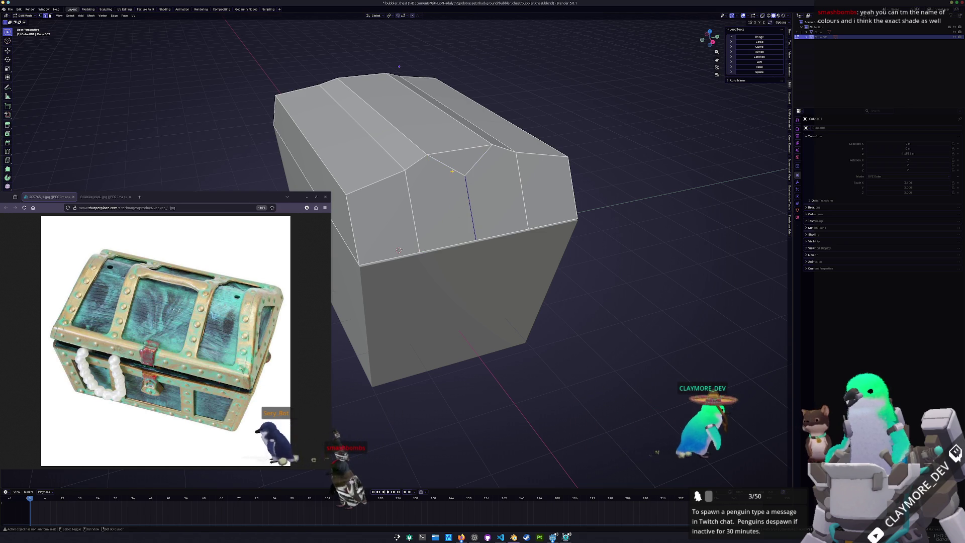
pyautogui.click(470, 173)
pyautogui.press('x')
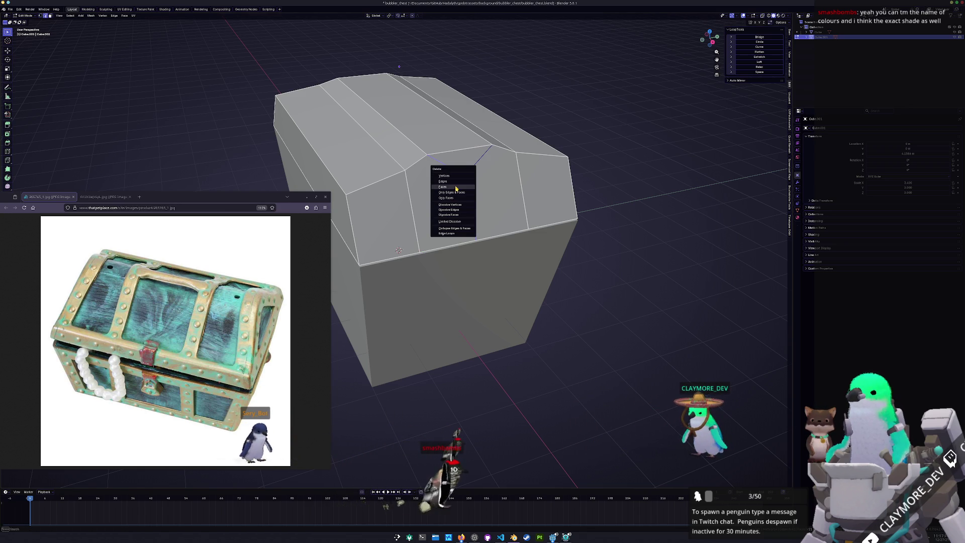
pyautogui.click(443, 181)
pyautogui.moveTo(443, 182); pyautogui.dragTo(431, 195, button='middle')
pyautogui.click(438, 196)
pyautogui.press('x')
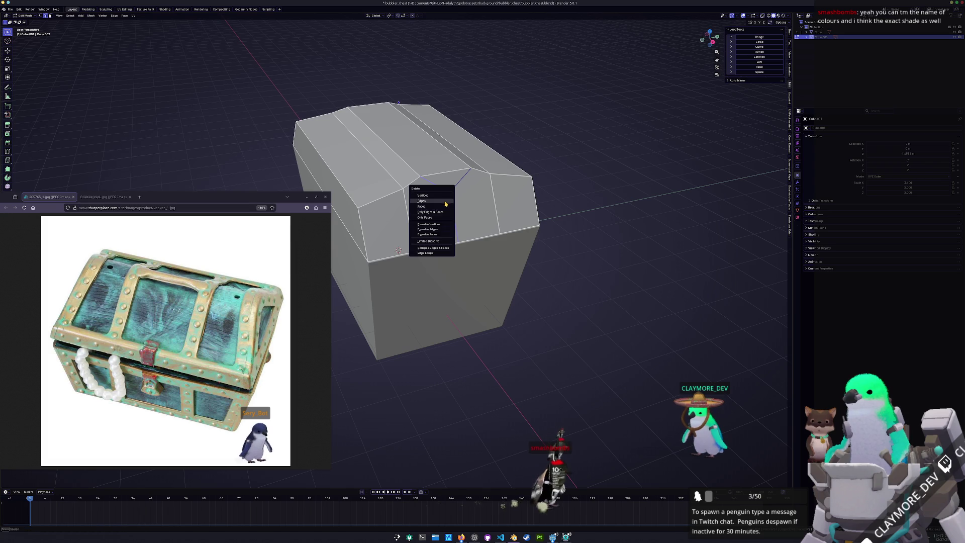
pyautogui.click(428, 227)
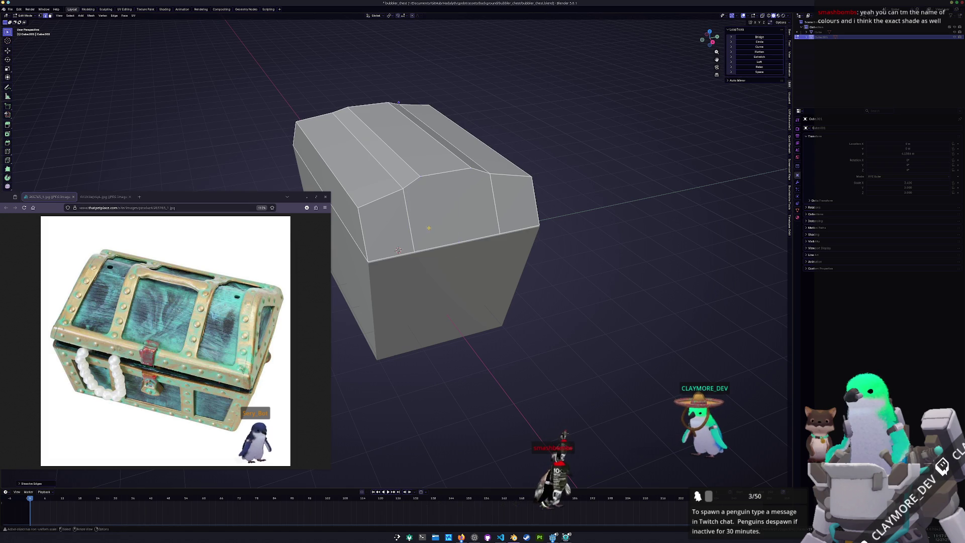
pyautogui.moveTo(398, 250)
pyautogui.mouseDown(button='middle')
pyautogui.moveTo(382, 250)
pyautogui.moveTo(407, 249)
pyautogui.moveTo(394, 250)
pyautogui.mouseUp(button='middle')
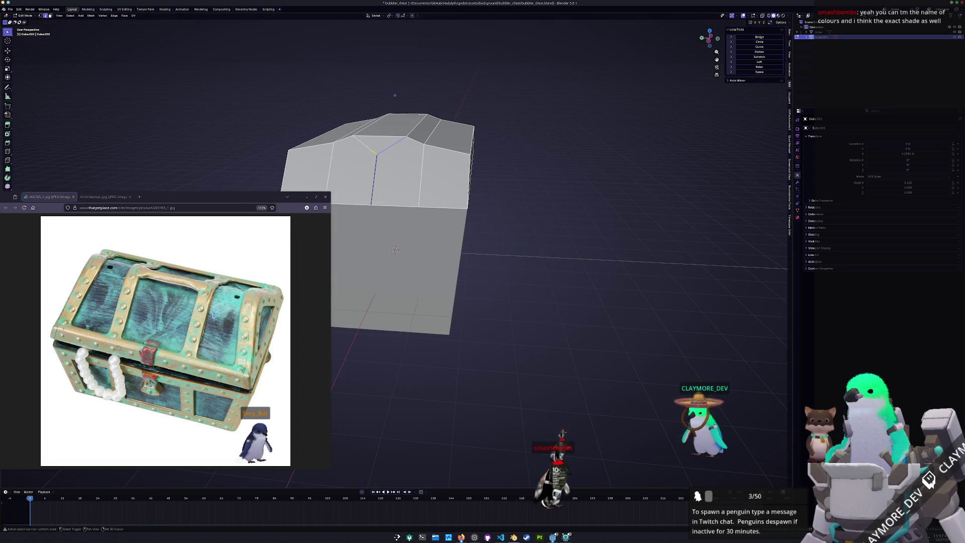
pyautogui.press('x')
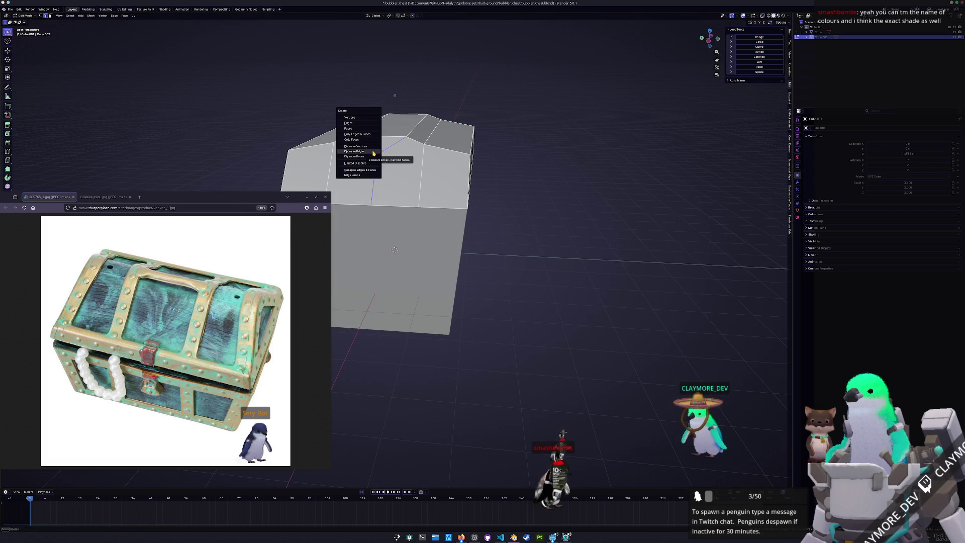
pyautogui.click(373, 152)
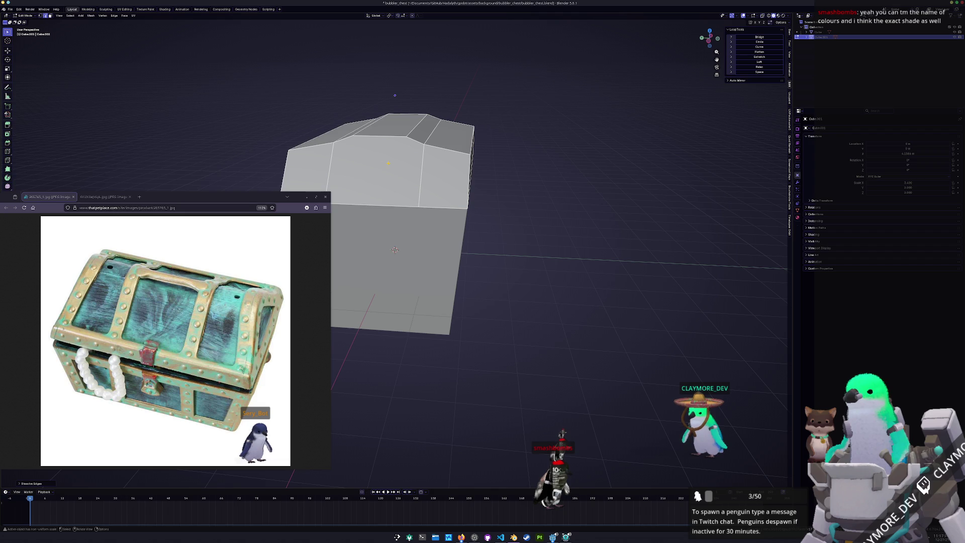
# Step: In see-through edge mode, dissolve the selected edges on the lid
pyautogui.press('KP_3')
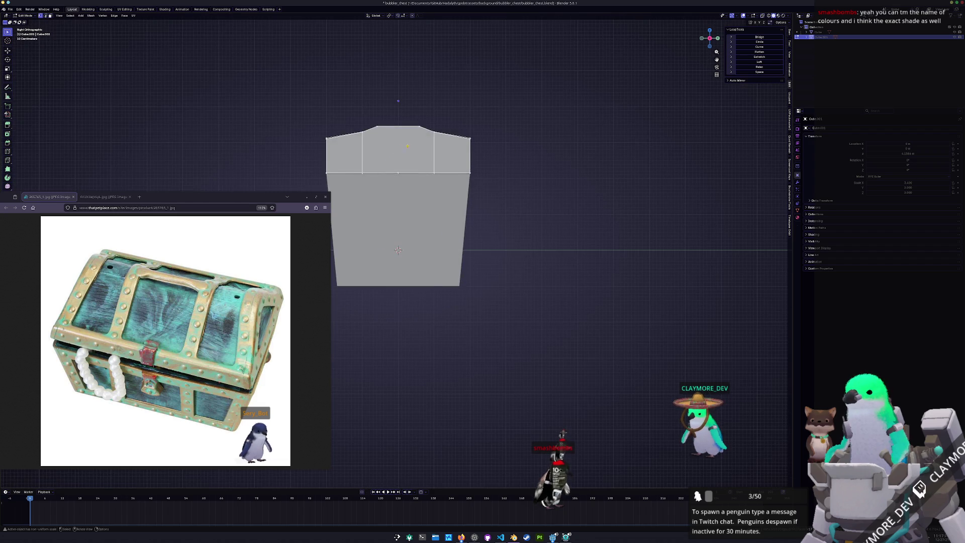
pyautogui.scroll(2, 398, 250)
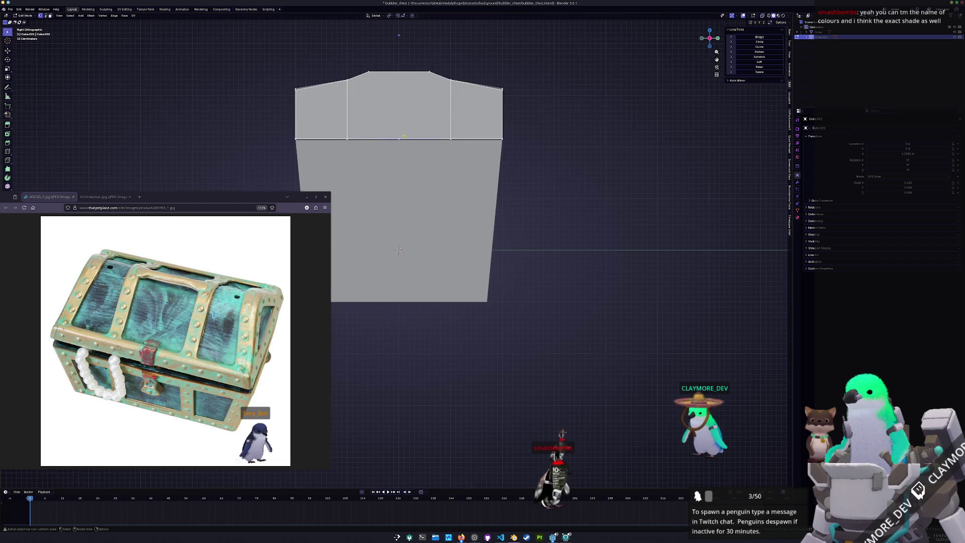
pyautogui.hotkey('alt', 'z')
pyautogui.press('2')
pyautogui.moveTo(399, 250); pyautogui.dragTo(396, 282, button='middle')
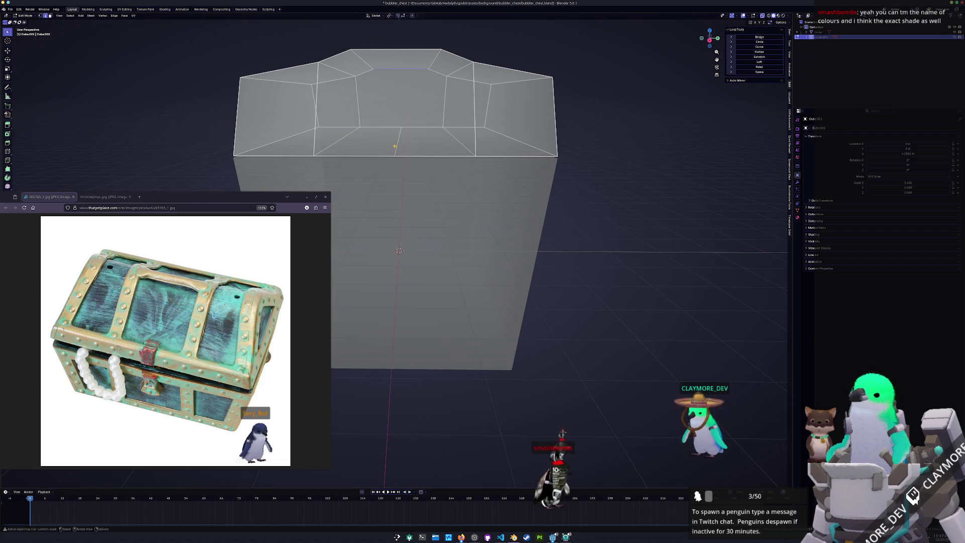
pyautogui.press('x')
pyautogui.click(395, 147)
pyautogui.moveTo(395, 147); pyautogui.dragTo(425, 94, button='middle')
# Step: Knife-cut a new edge across the lid from its top edge to its bottom edge
pyautogui.press('k')
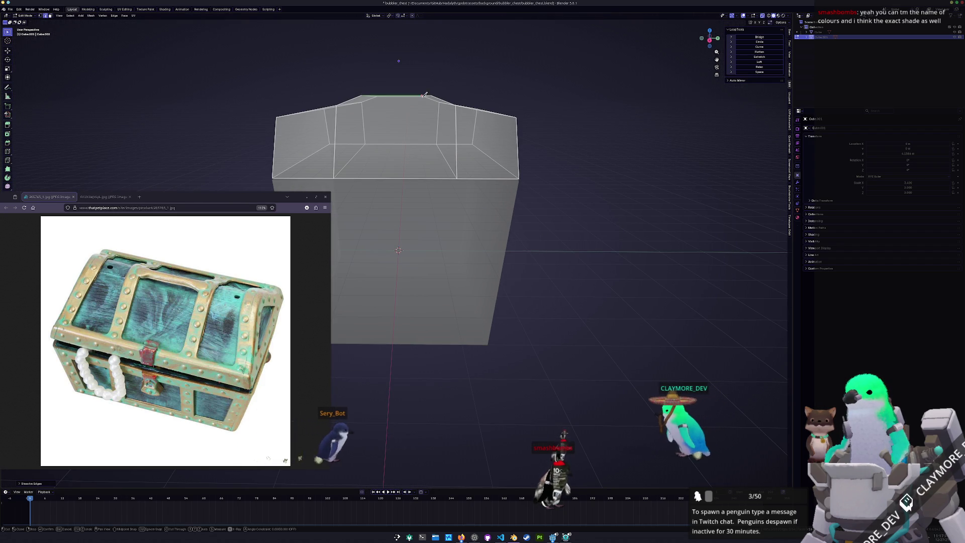
pyautogui.click(431, 95)
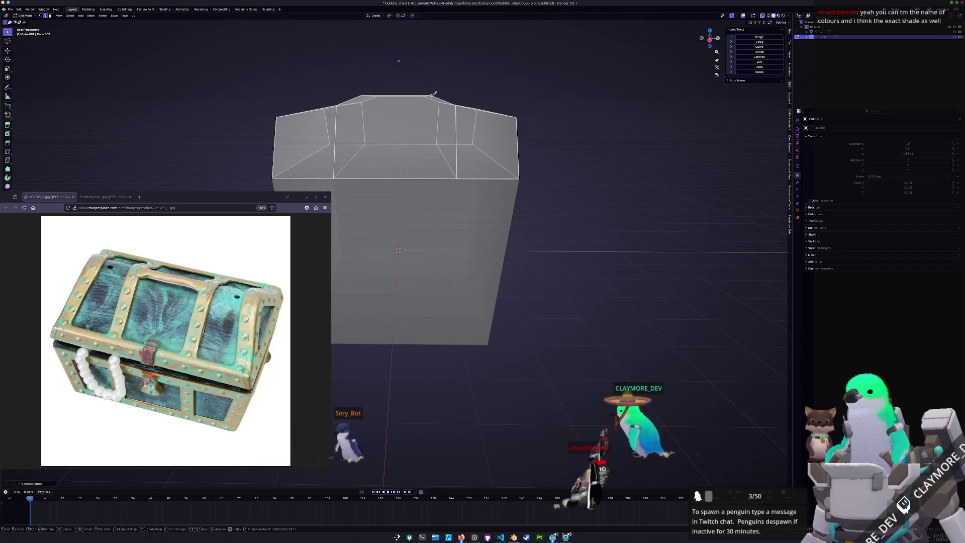
pyautogui.click(433, 178)
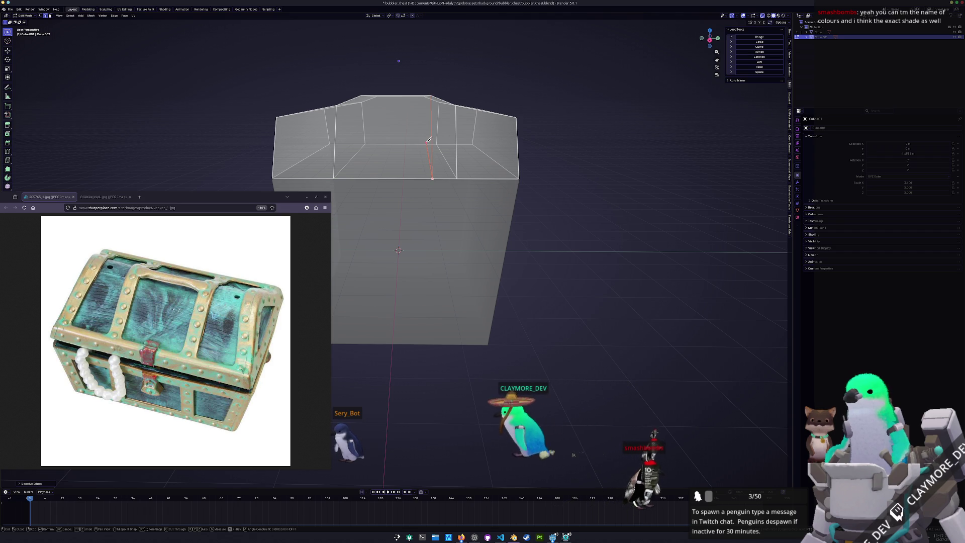
pyautogui.moveTo(442, 173); pyautogui.dragTo(371, 173, button='middle')
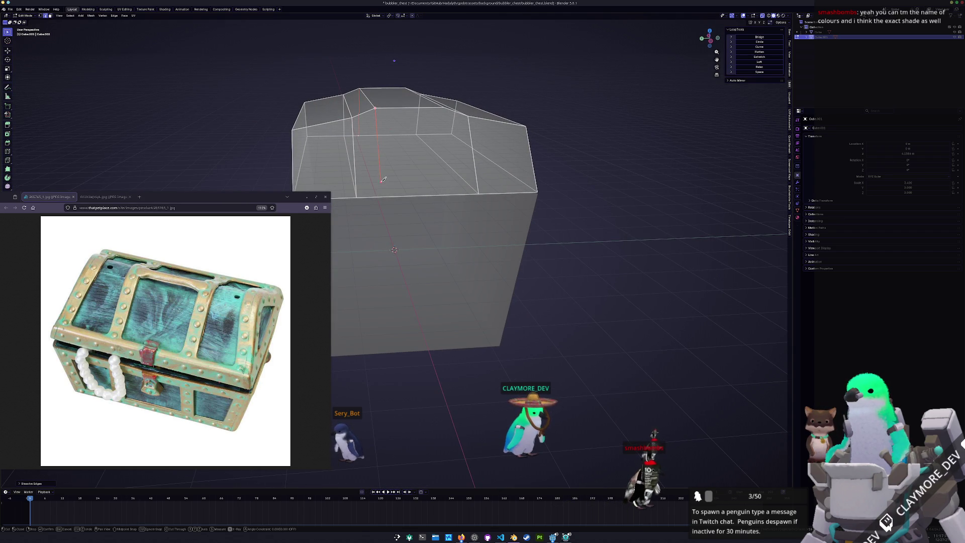
pyautogui.moveTo(380, 194); pyautogui.dragTo(369, 196, button='middle')
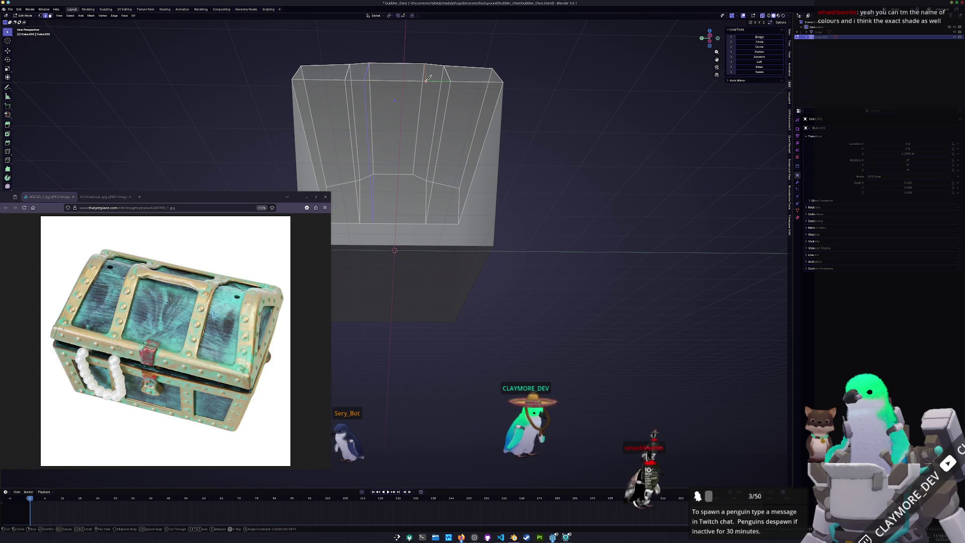
pyautogui.moveTo(417, 220); pyautogui.dragTo(422, 150, button='middle')
pyautogui.press('Return')
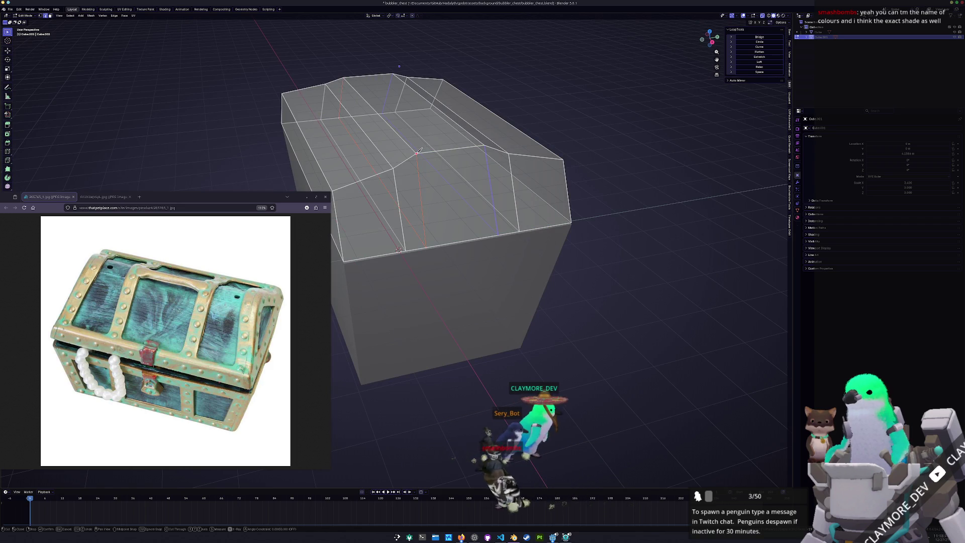
# Step: Try scaling the lid selection along X, then confirm it with no change
pyautogui.moveTo(402, 201); pyautogui.dragTo(382, 201, button='middle')
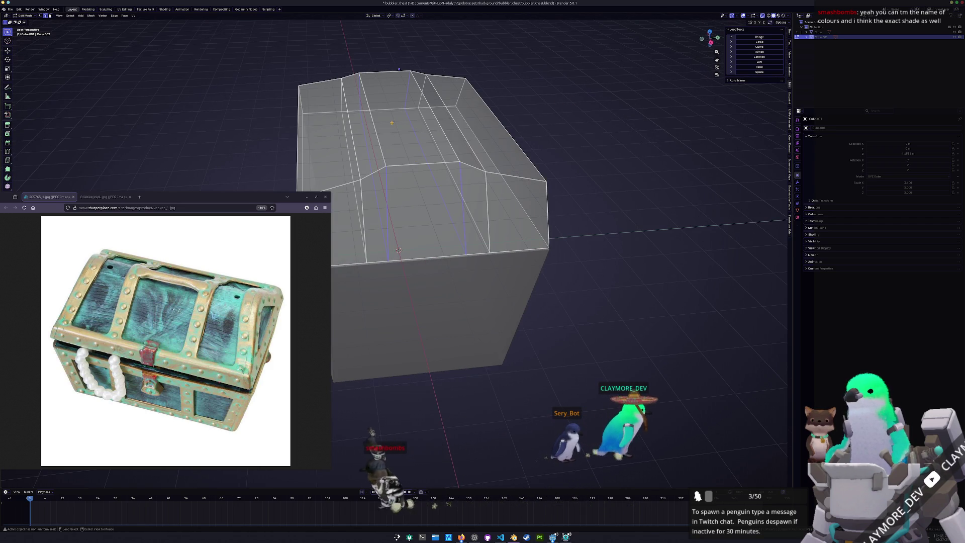
pyautogui.press('s')
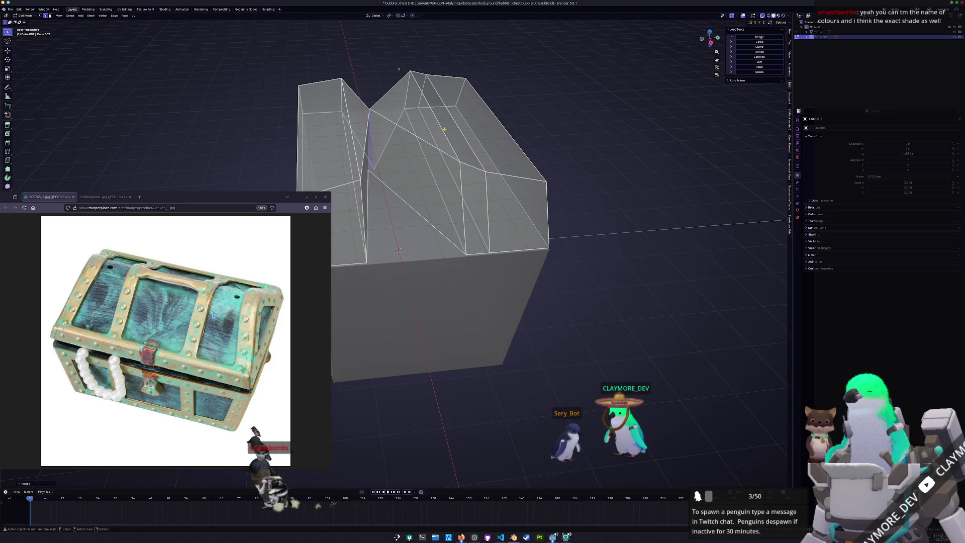
pyautogui.click(446, 129)
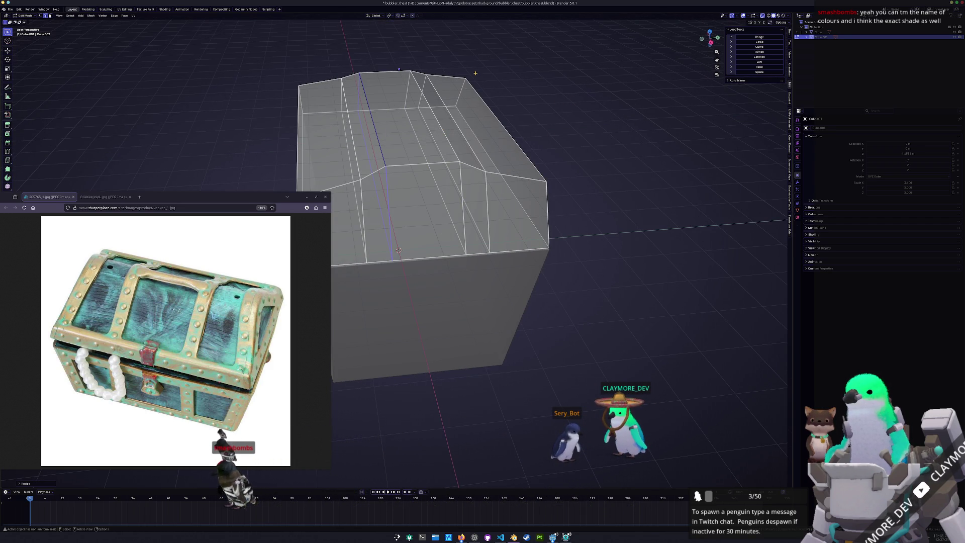
pyautogui.click(441, 126)
# Step: In the N-panel, set the two top ridge edges' Y positions to 0.3 m and -0.3 m
pyautogui.press('KP_3')
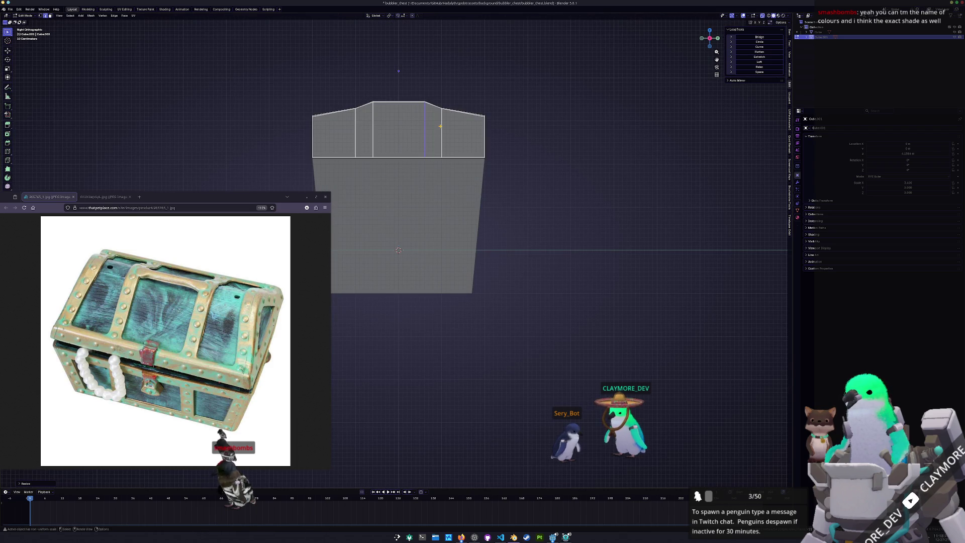
pyautogui.scroll(2, 618, 121)
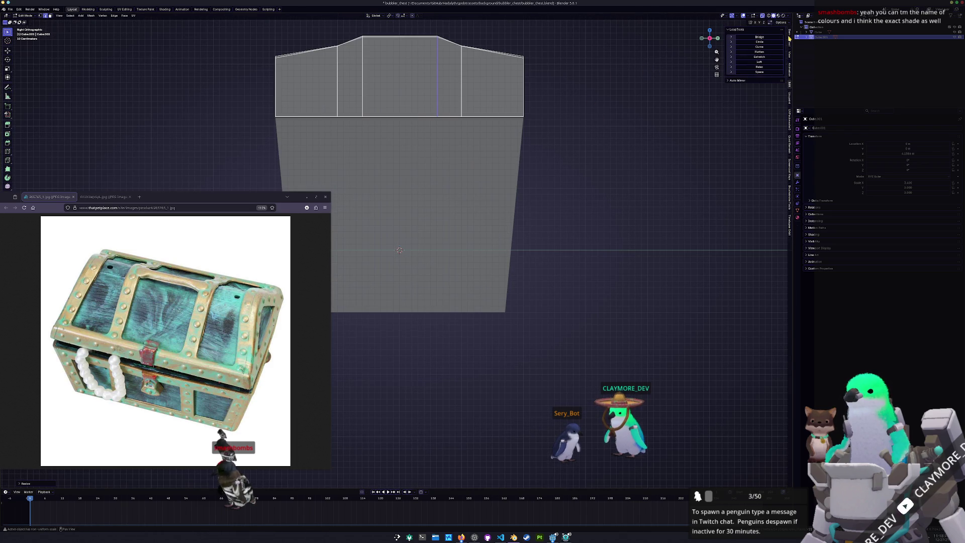
pyautogui.click(790, 36)
pyautogui.press('KP_Decimal')
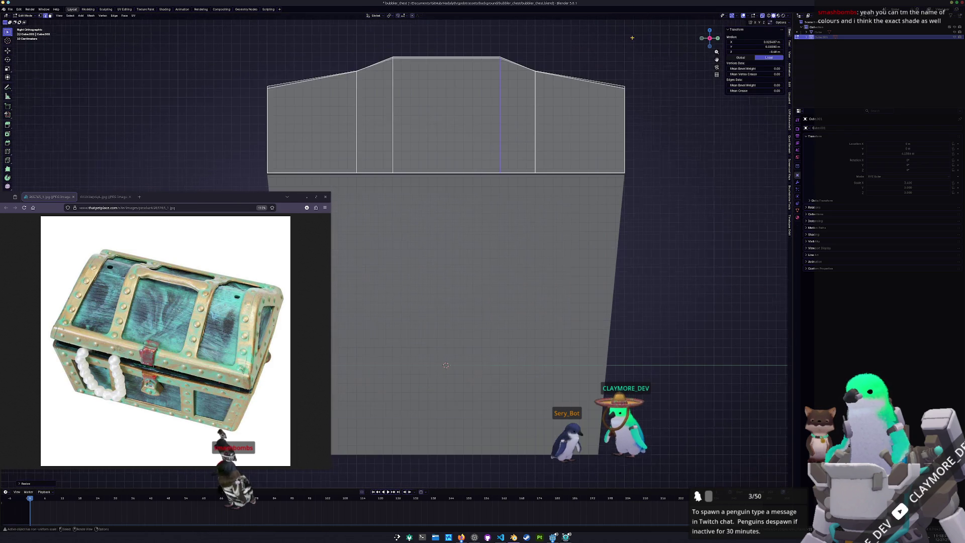
pyautogui.press('g')
pyautogui.press('x')
pyautogui.press('y')
pyautogui.click(541, 72)
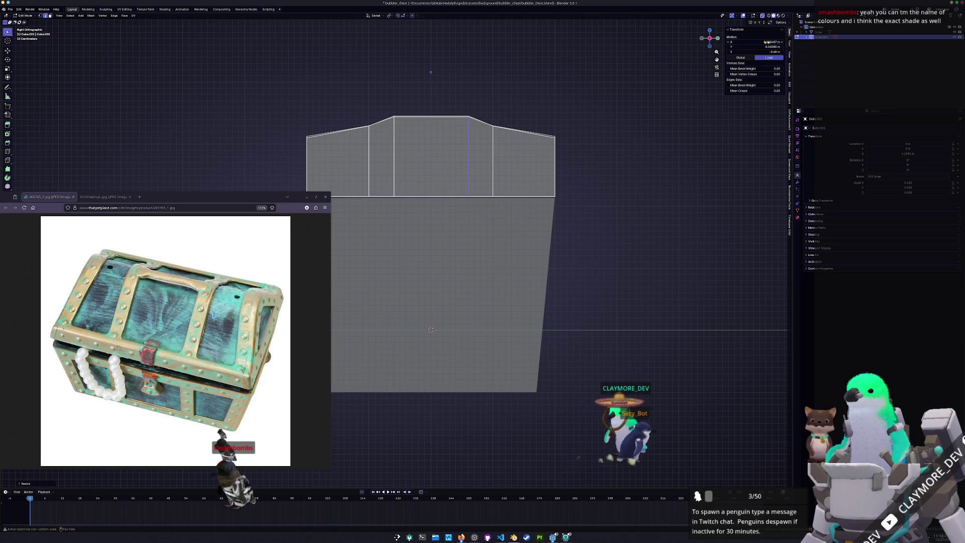
pyautogui.moveTo(754, 46); pyautogui.dragTo(757, 46)
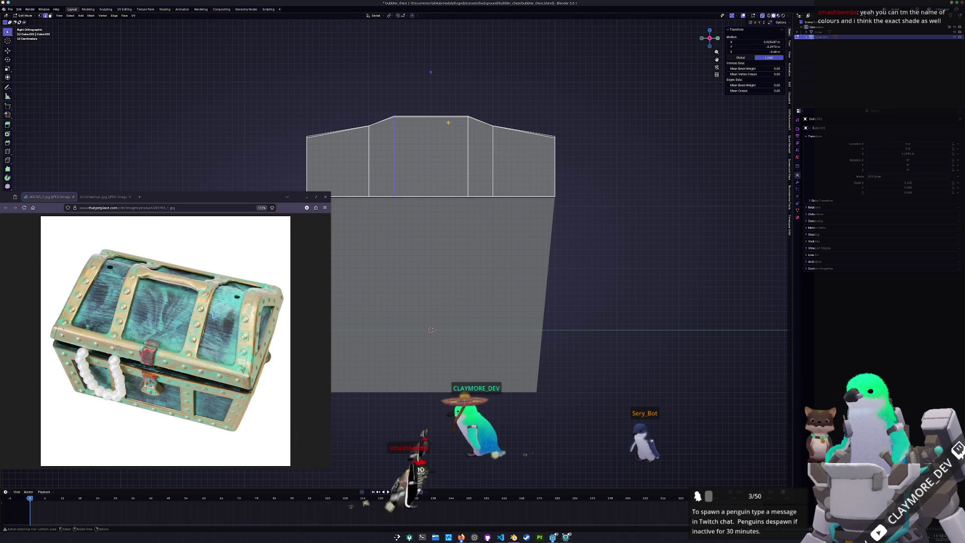
pyautogui.moveTo(764, 46); pyautogui.dragTo(756, 47)
pyautogui.write('-0.3')
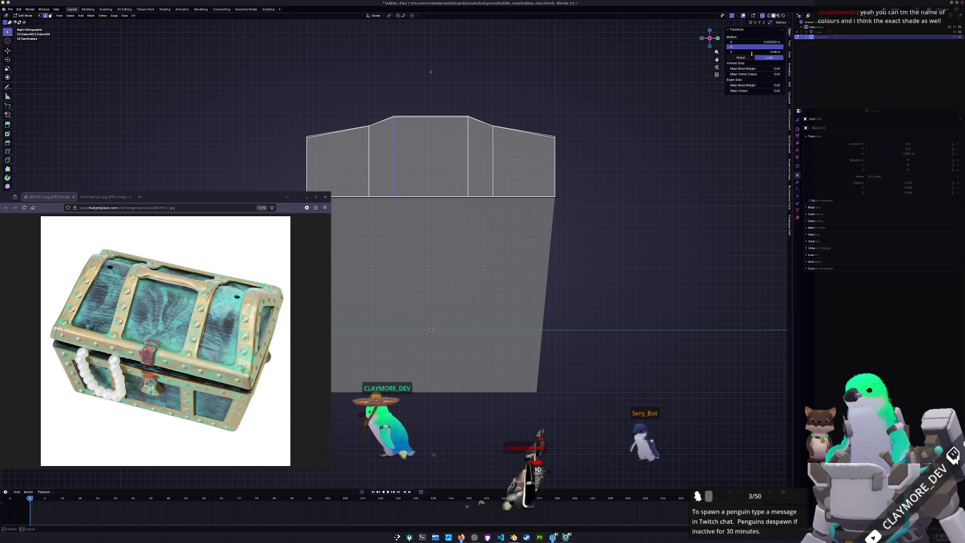
pyautogui.press('Return')
# Step: Check the chest in perspective and select a strip of faces on the lid top
pyautogui.press('Tab')
pyautogui.moveTo(545, 103)
pyautogui.mouseDown(button='middle')
pyautogui.moveTo(445, 277)
pyautogui.moveTo(467, 211)
pyautogui.mouseUp(button='middle')
pyautogui.scroll(-2, 468, 211)
pyautogui.press('Tab')
pyautogui.click(462, 138)
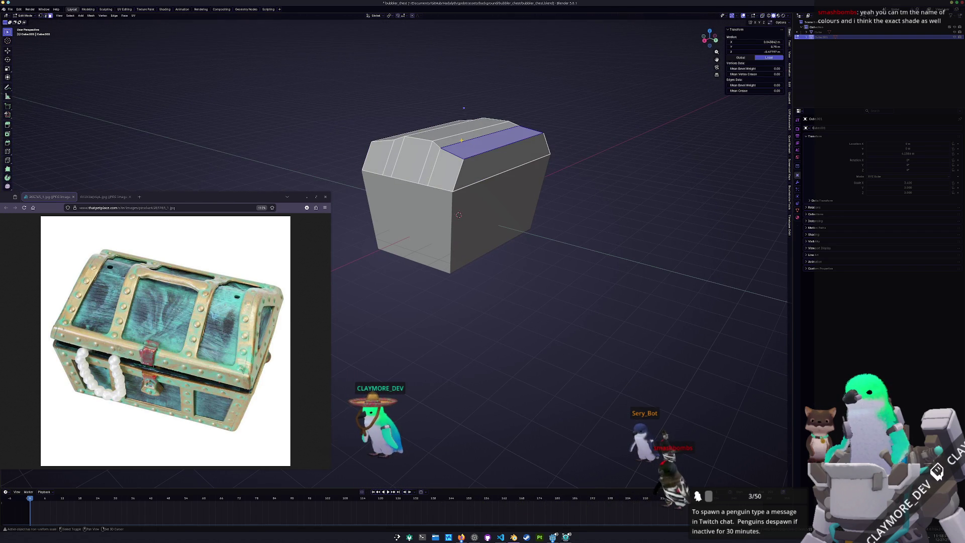
pyautogui.moveTo(464, 107); pyautogui.dragTo(428, 103, button='middle')
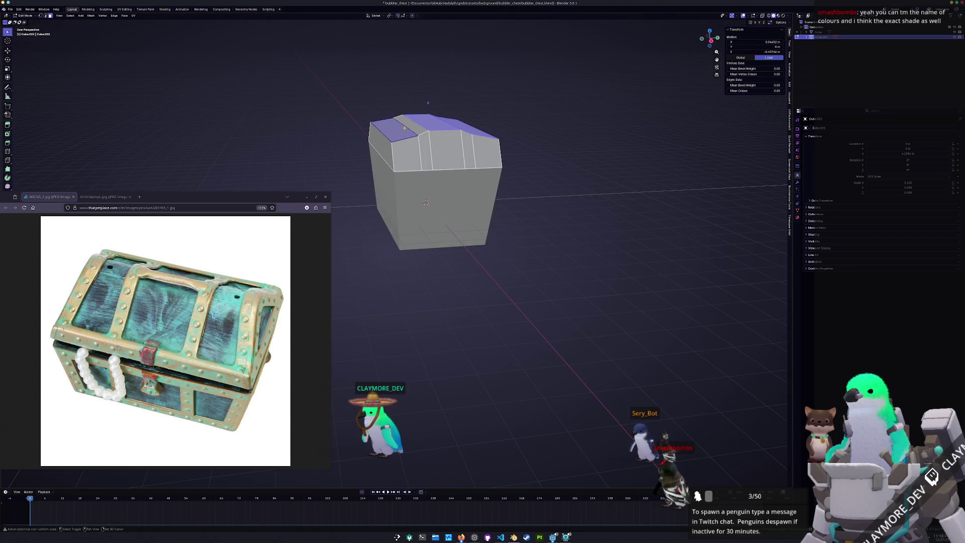
pyautogui.moveTo(453, 140)
pyautogui.mouseDown(button='middle')
pyautogui.moveTo(482, 140)
pyautogui.moveTo(470, 147)
pyautogui.moveTo(479, 139)
pyautogui.moveTo(511, 197)
pyautogui.mouseUp(button='middle')
pyautogui.press('Tab')
pyautogui.press('Tab')
pyautogui.press('Tab')
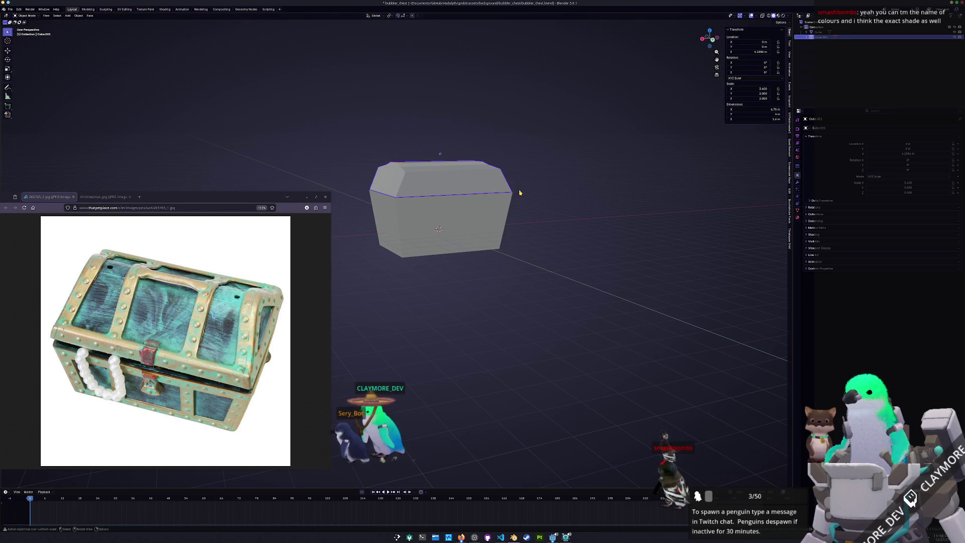
# Step: Scale the base box along Y so it matches the lid's length
pyautogui.press('KP_1')
pyautogui.press('KP_3')
pyautogui.click(446, 210)
pyautogui.press('s')
pyautogui.press('y')
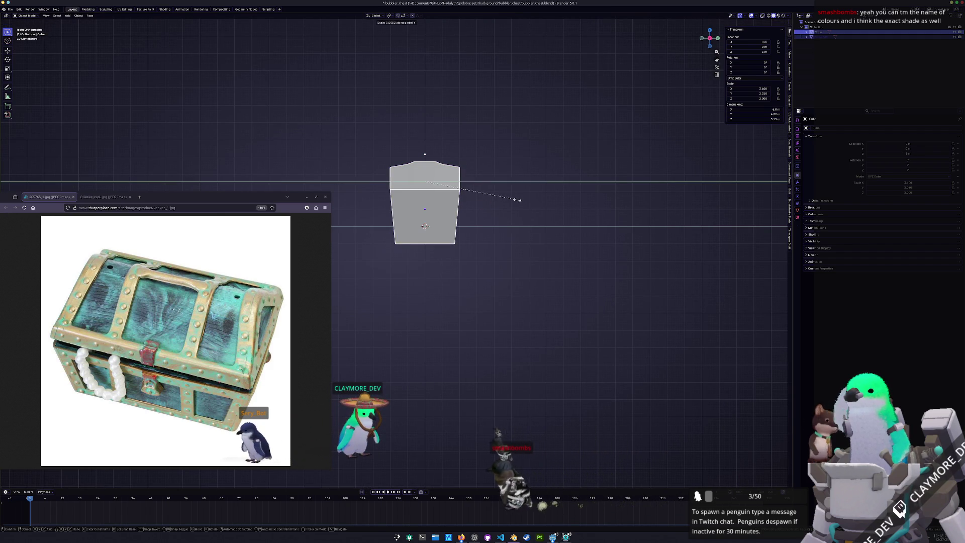
pyautogui.click(526, 199)
pyautogui.moveTo(505, 209)
pyautogui.mouseDown(button='middle')
pyautogui.moveTo(487, 218)
pyautogui.moveTo(483, 208)
pyautogui.mouseUp(button='middle')
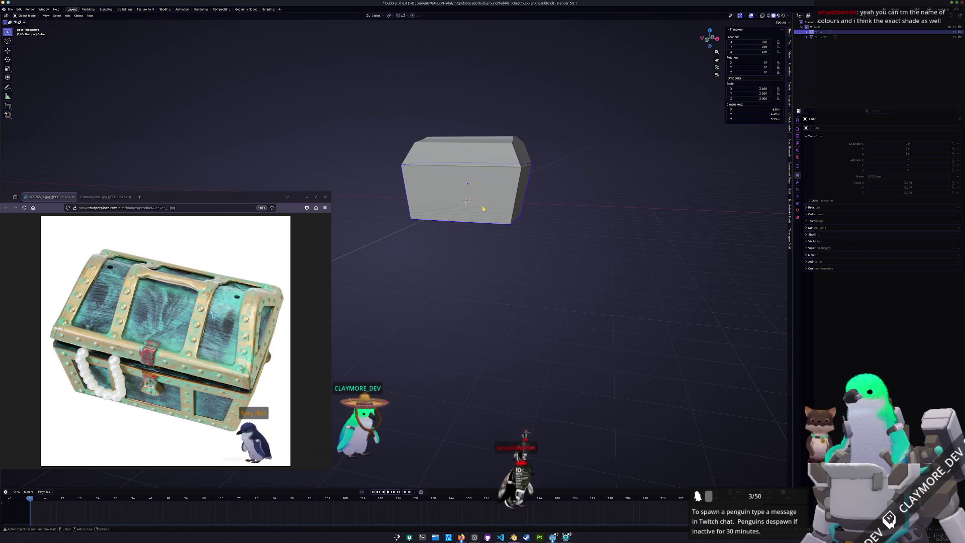
pyautogui.press('Tab')
pyautogui.scroll(3, 483, 208)
# Step: Loop-cut vertical edge loops into the base and scale them apart along X
pyautogui.hotkey('ctrl', 'r')
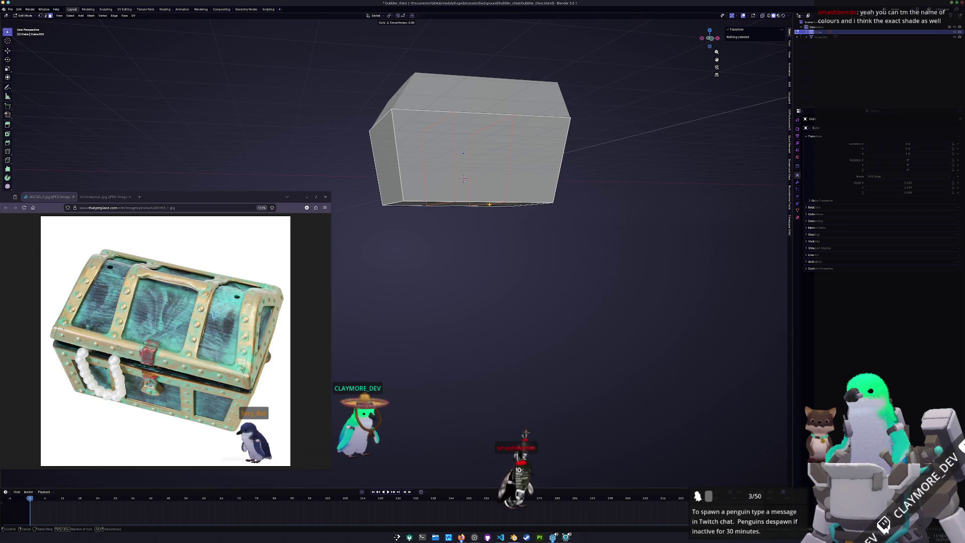
pyautogui.click(489, 205)
pyautogui.press('s')
pyautogui.press('x')
pyautogui.click(583, 198)
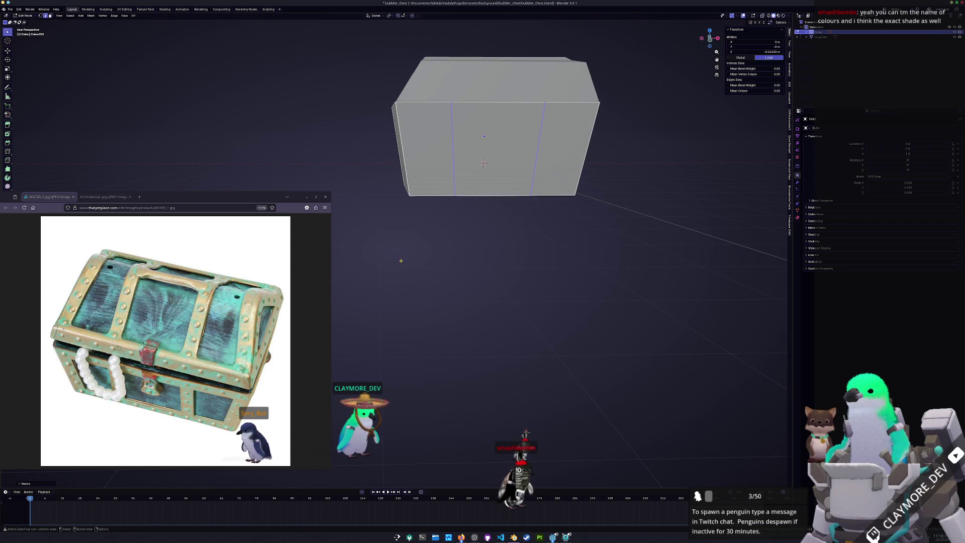
pyautogui.moveTo(605, 147)
pyautogui.mouseDown(button='middle')
pyautogui.moveTo(578, 156)
pyautogui.moveTo(553, 186)
pyautogui.moveTo(511, 176)
pyautogui.mouseUp(button='middle')
pyautogui.press('Tab')
# Step: Add two edge loops across the lid, then select its top and end chamfer faces
pyautogui.click(510, 171)
pyautogui.press('Tab')
pyautogui.hotkey('ctrl', 'r')
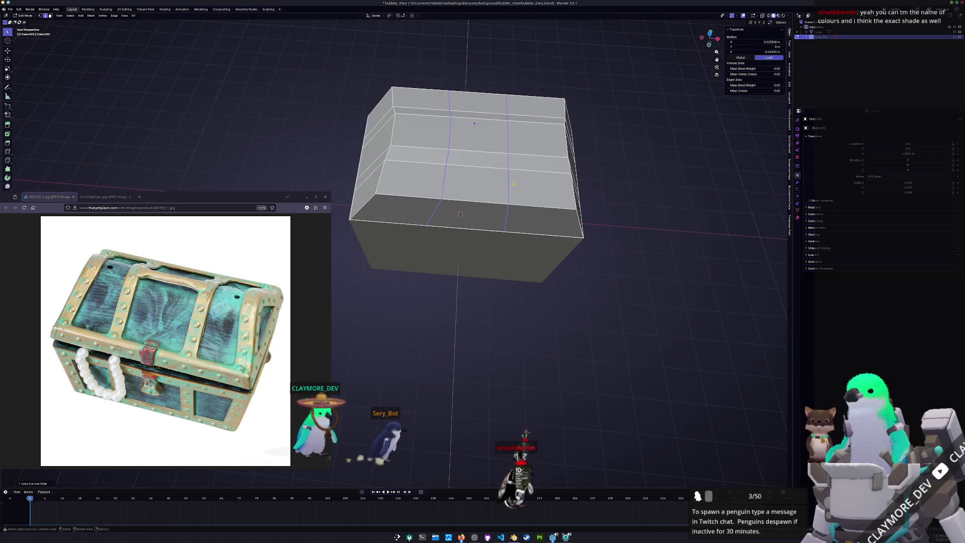
pyautogui.press('KP_1')
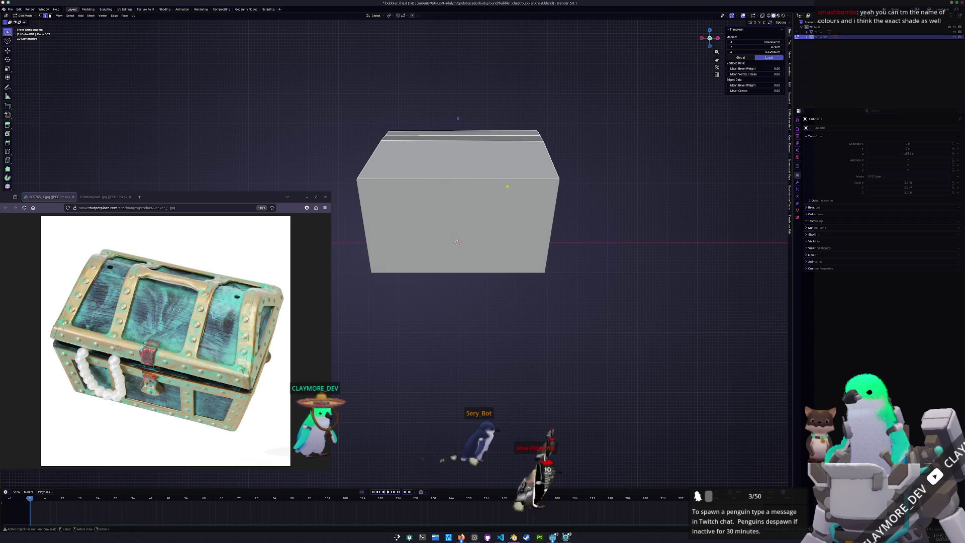
pyautogui.click(557, 153)
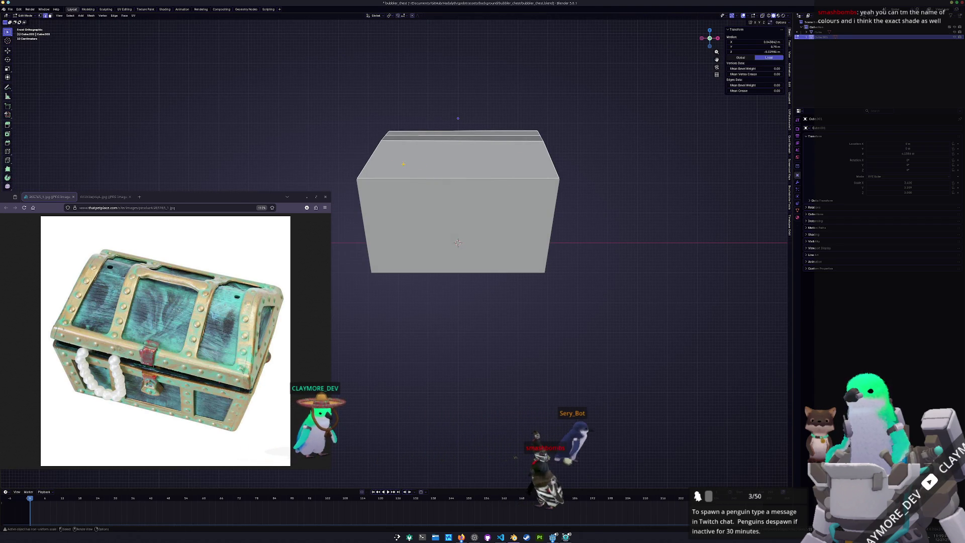
pyautogui.click(552, 153)
pyautogui.moveTo(553, 153)
pyautogui.mouseDown(button='middle')
pyautogui.moveTo(575, 160)
pyautogui.moveTo(533, 174)
pyautogui.mouseUp(button='middle')
pyautogui.click(574, 160)
pyautogui.keyDown('shift'); pyautogui.click(574, 160); pyautogui.keyUp('shift')
pyautogui.keyDown('shift'); pyautogui.click(591, 157); pyautogui.keyUp('shift')
pyautogui.press('Tab')
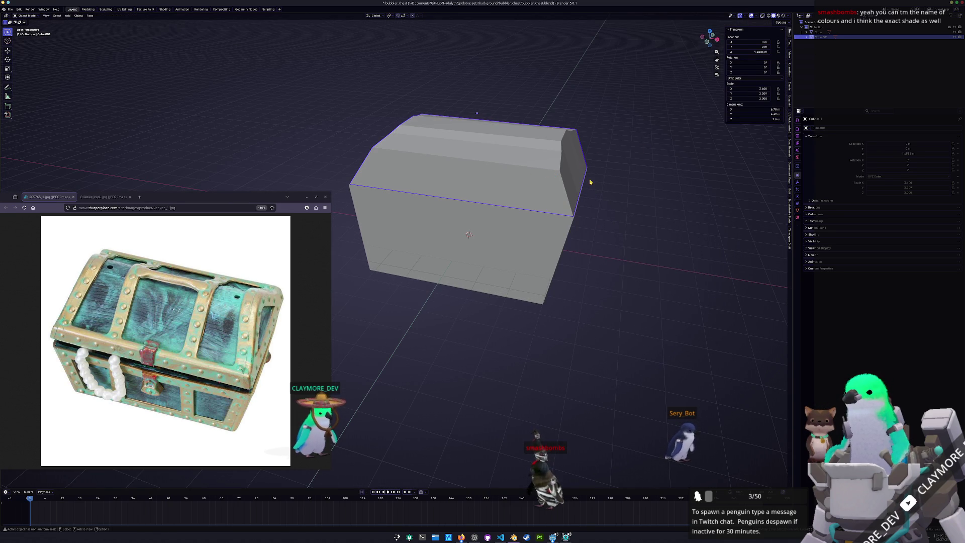
pyautogui.press('Tab')
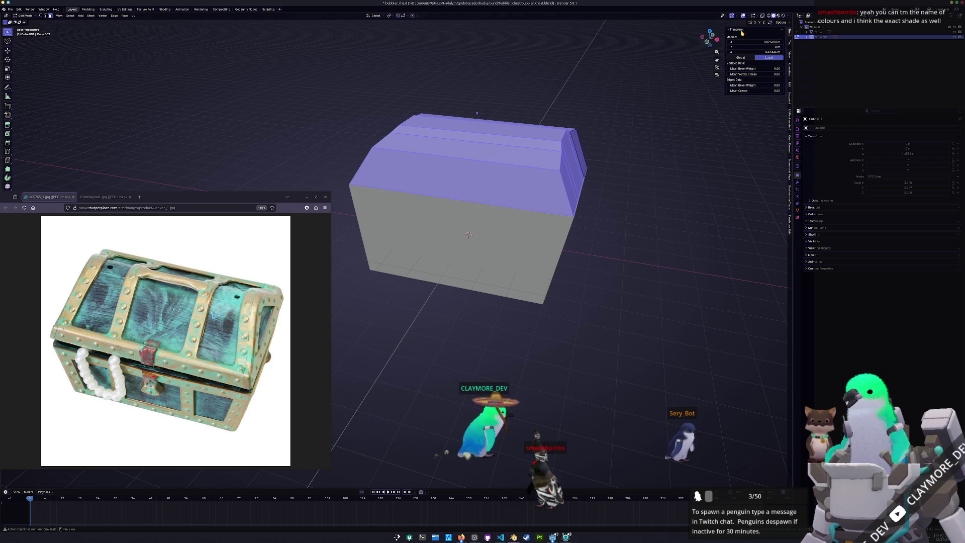
# Step: Run AutoMirror from the N-panel Edit tab to mirror the lid across its centre
pyautogui.click(790, 85)
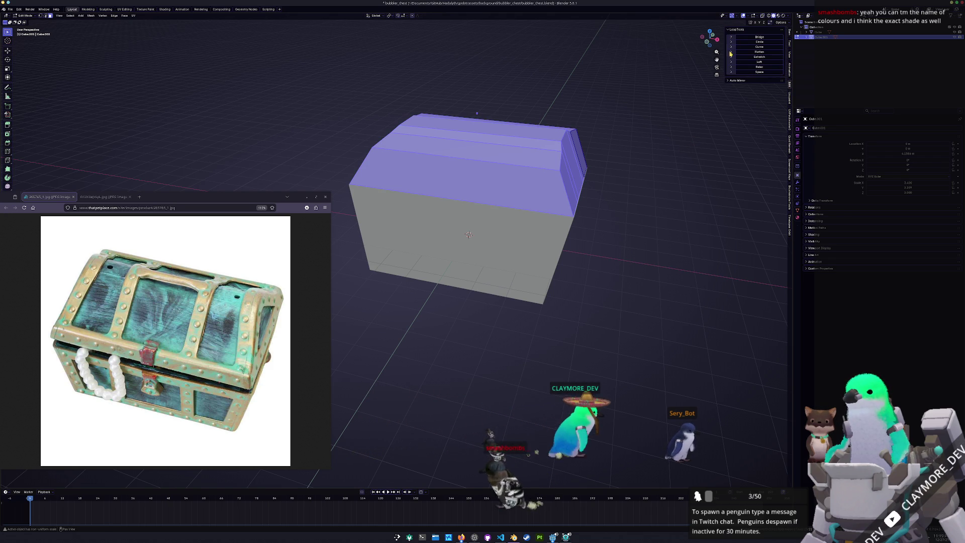
pyautogui.click(737, 81)
pyautogui.click(755, 89)
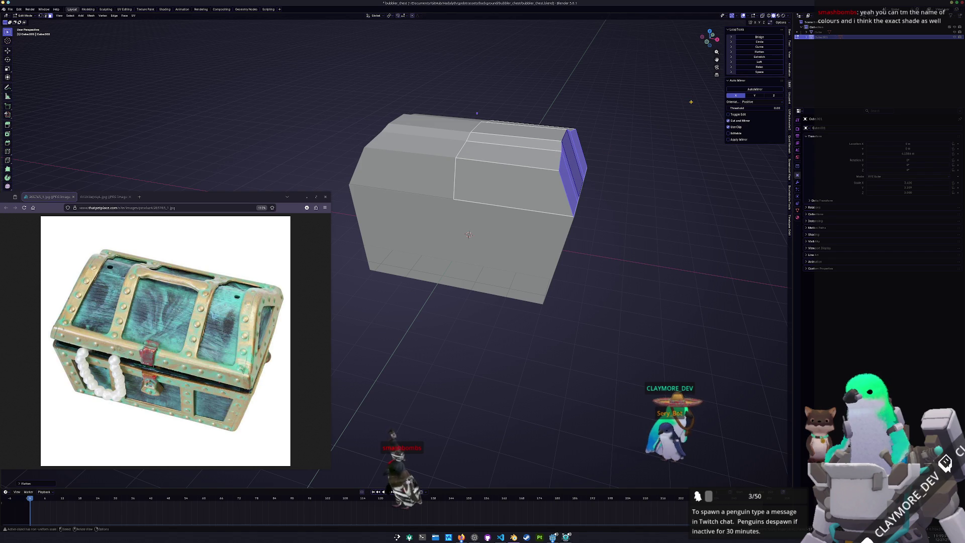
# Step: Switch to the base in object mode and run AutoMirror on it too
pyautogui.press('KP_1')
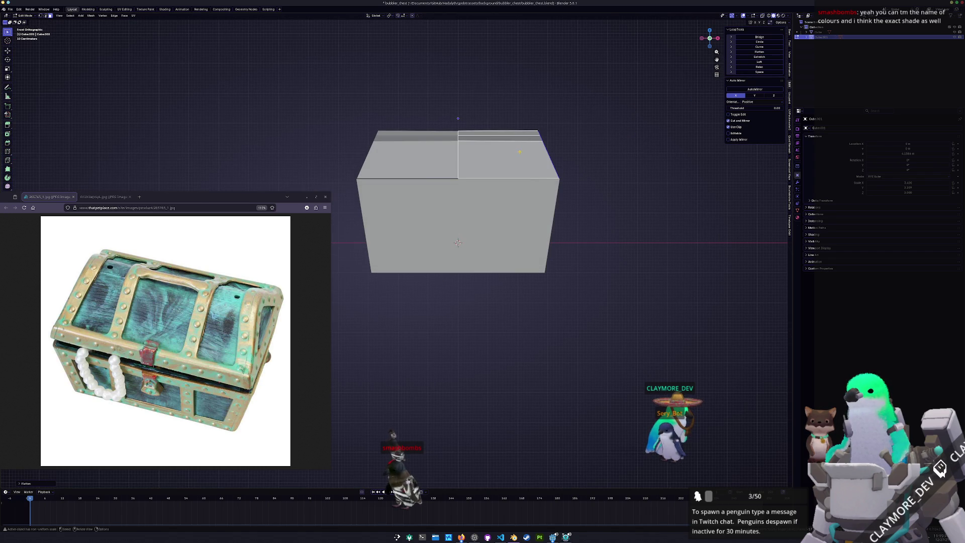
pyautogui.hotkey('alt', 'q')
pyautogui.hotkey('alt', 'q')
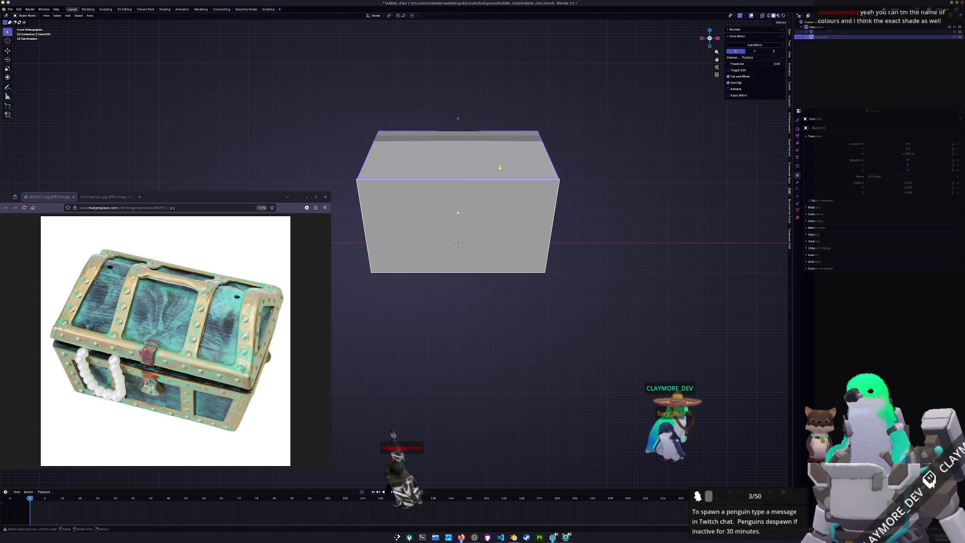
pyautogui.scroll(1, 503, 226)
pyautogui.press('Tab')
pyautogui.press('Tab')
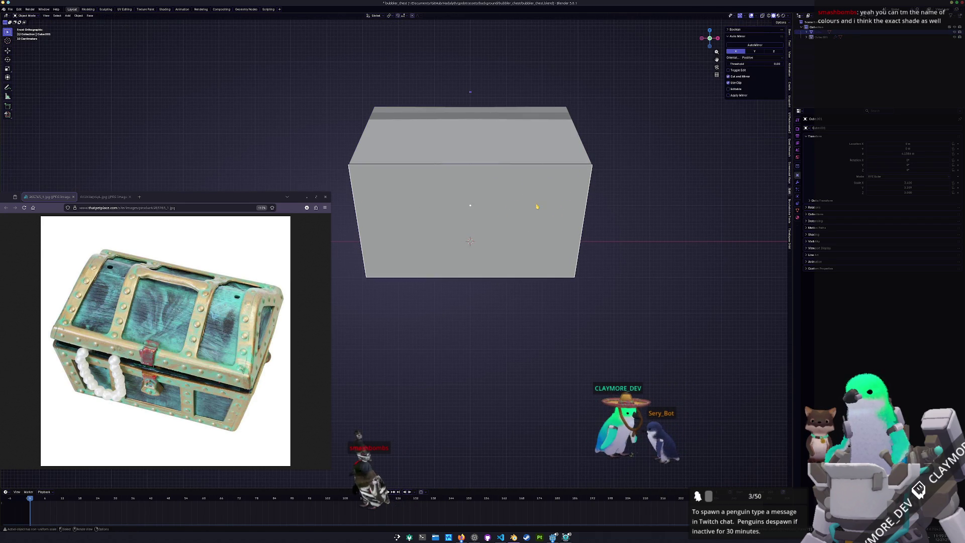
pyautogui.rightClick(524, 208)
pyautogui.press('Escape')
pyautogui.press('Tab')
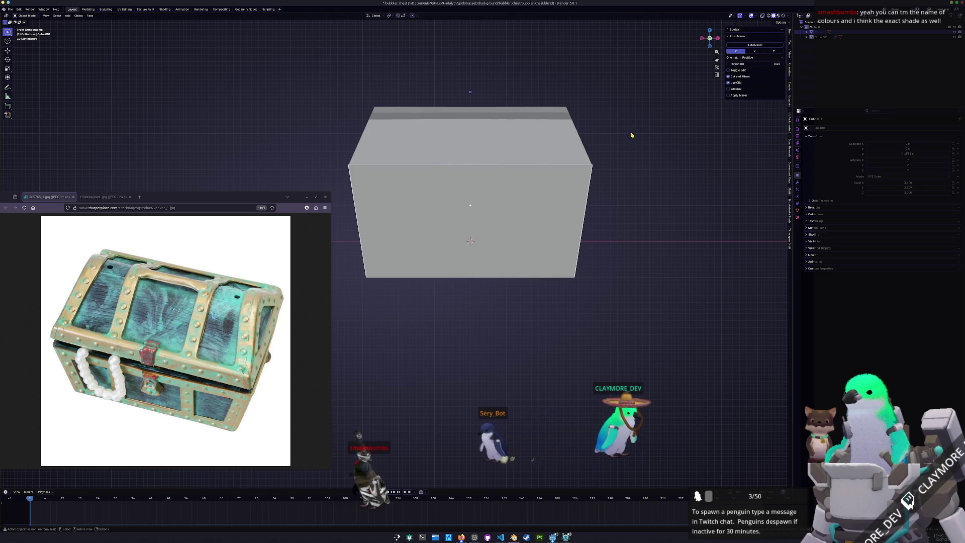
pyautogui.click(755, 45)
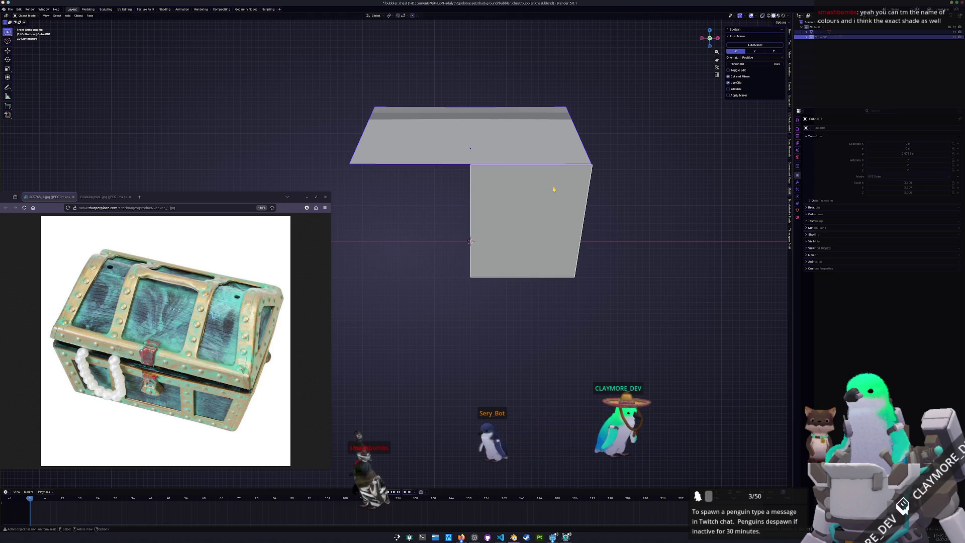
# Step: Apply all transforms to the base and re-run AutoMirror on it
pyautogui.hotkey('ctrl', 'a')
pyautogui.click(586, 197)
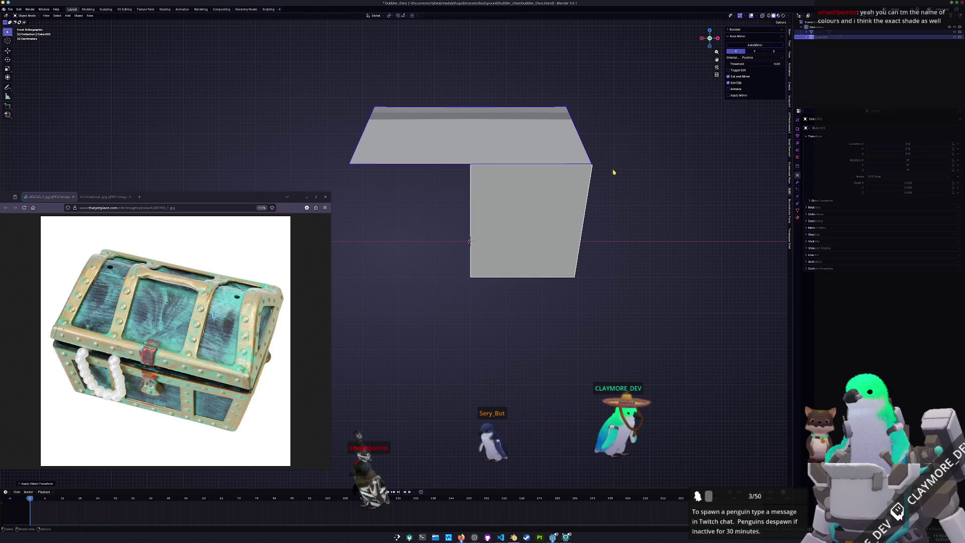
pyautogui.moveTo(657, 132)
pyautogui.mouseDown(button='middle')
pyautogui.moveTo(610, 195)
pyautogui.moveTo(502, 233)
pyautogui.mouseUp(button='middle')
pyautogui.click(501, 235)
pyautogui.moveTo(569, 188); pyautogui.dragTo(603, 150, button='middle')
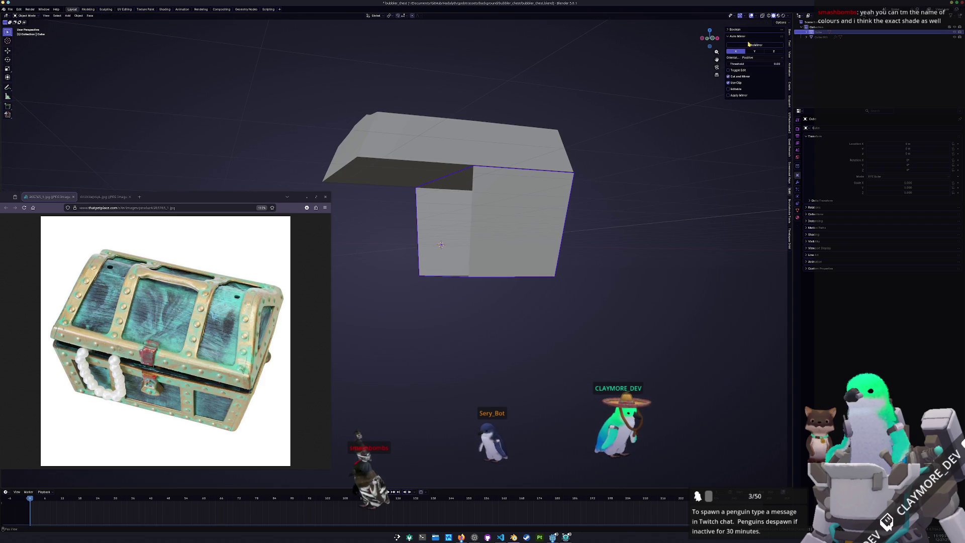
pyautogui.click(752, 45)
pyautogui.press('KP_1')
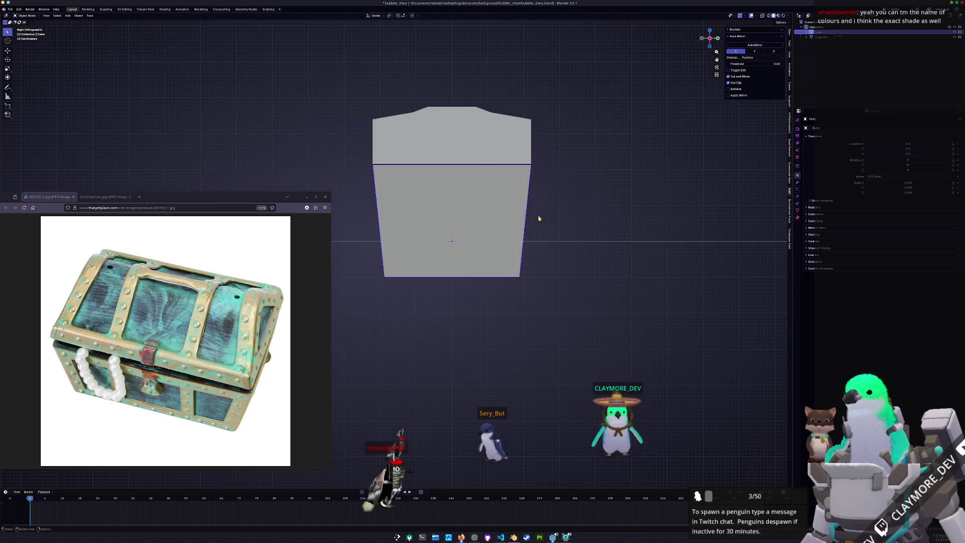
pyautogui.press('Tab')
pyautogui.hotkey('ctrl', 'r')
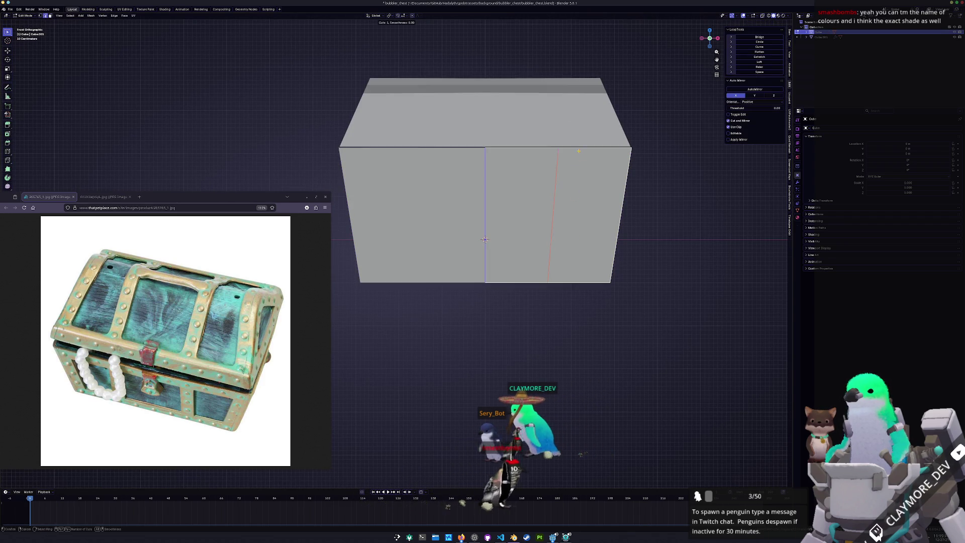
pyautogui.press('Escape')
pyautogui.press('Tab')
# Step: Add an edge loop across the lid and raise it along Z to refine the arch
pyautogui.click(581, 133)
pyautogui.press('Tab')
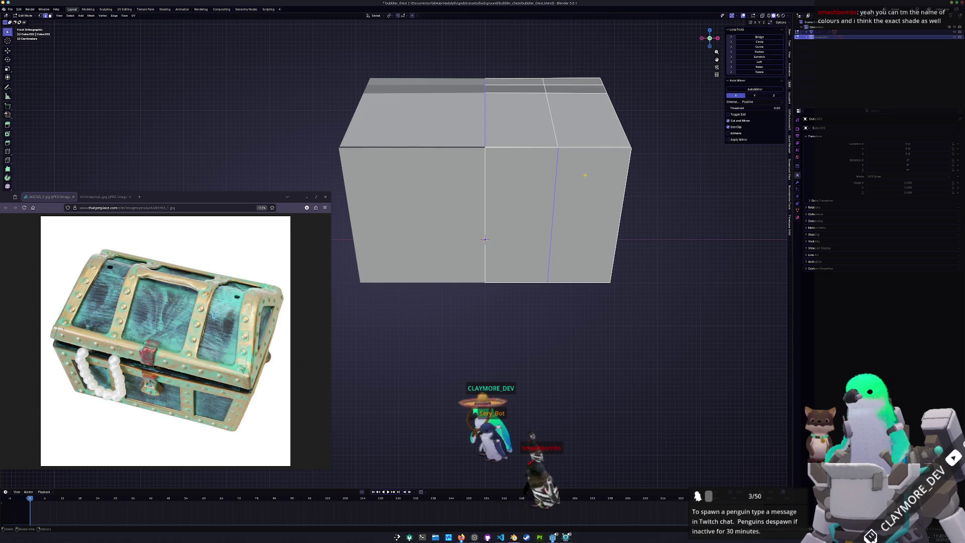
pyautogui.moveTo(592, 199)
pyautogui.mouseDown(button='middle')
pyautogui.moveTo(463, 150)
pyautogui.moveTo(523, 231)
pyautogui.mouseUp(button='middle')
pyautogui.hotkey('ctrl', 'r')
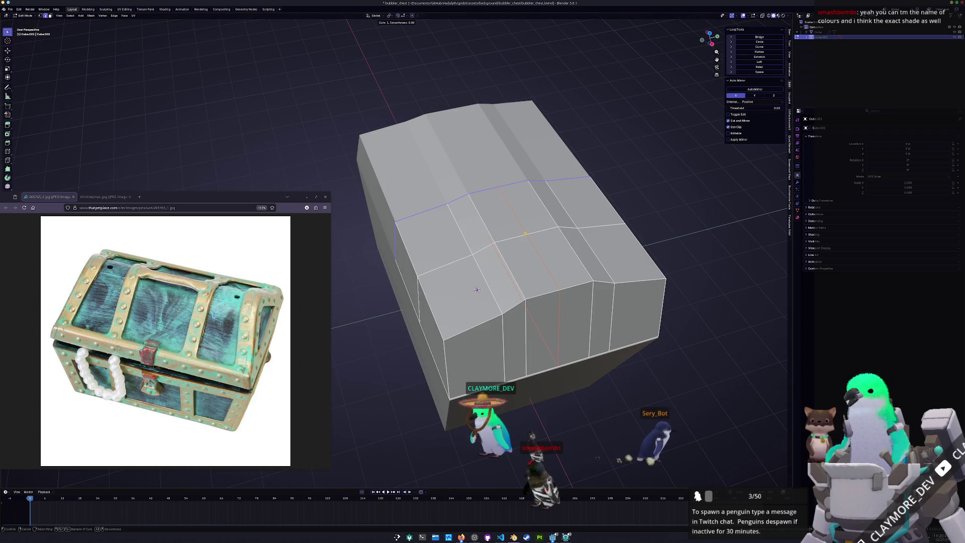
pyautogui.click(526, 233)
pyautogui.moveTo(477, 290); pyautogui.dragTo(485, 265, button='middle')
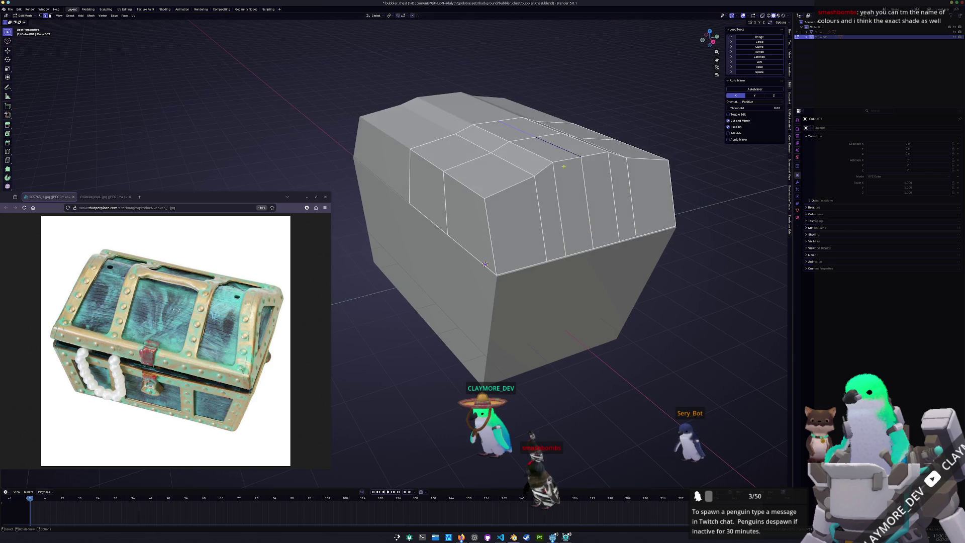
pyautogui.press('g')
pyautogui.press('z')
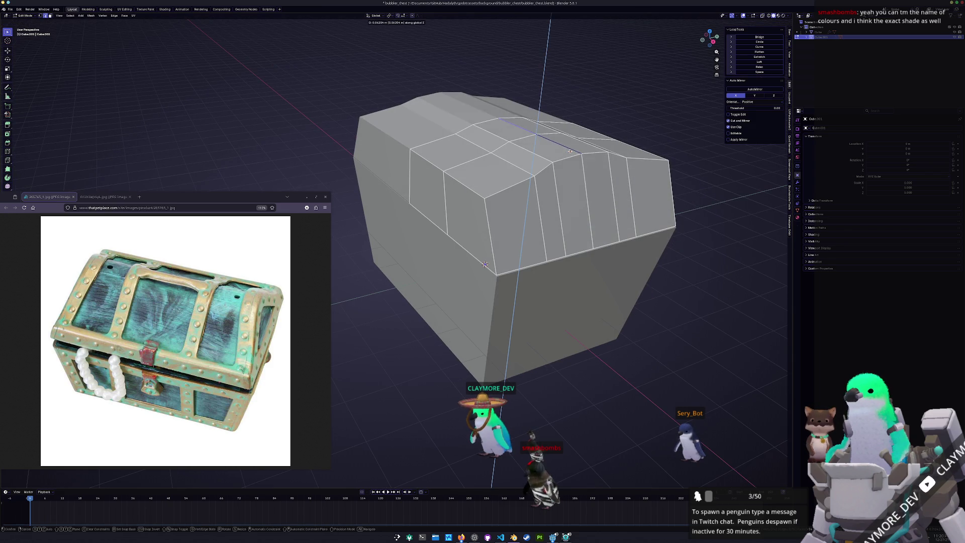
pyautogui.click(570, 148)
# Step: Extend the face selection along the lid strip, then return to object mode
pyautogui.moveTo(570, 148); pyautogui.dragTo(579, 300, button='middle')
pyautogui.keyDown('ctrl'); pyautogui.click(662, 231); pyautogui.keyUp('ctrl')
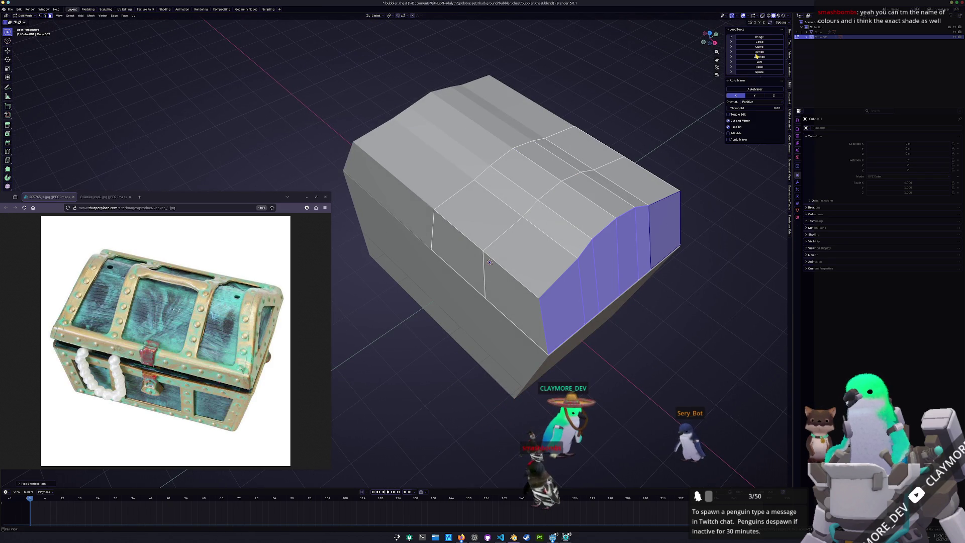
pyautogui.press('Tab')
pyautogui.moveTo(678, 119)
pyautogui.mouseDown(button='middle')
pyautogui.moveTo(556, 205)
pyautogui.moveTo(588, 230)
pyautogui.mouseUp(button='middle')
pyautogui.hotkey('ctrl', 'a')
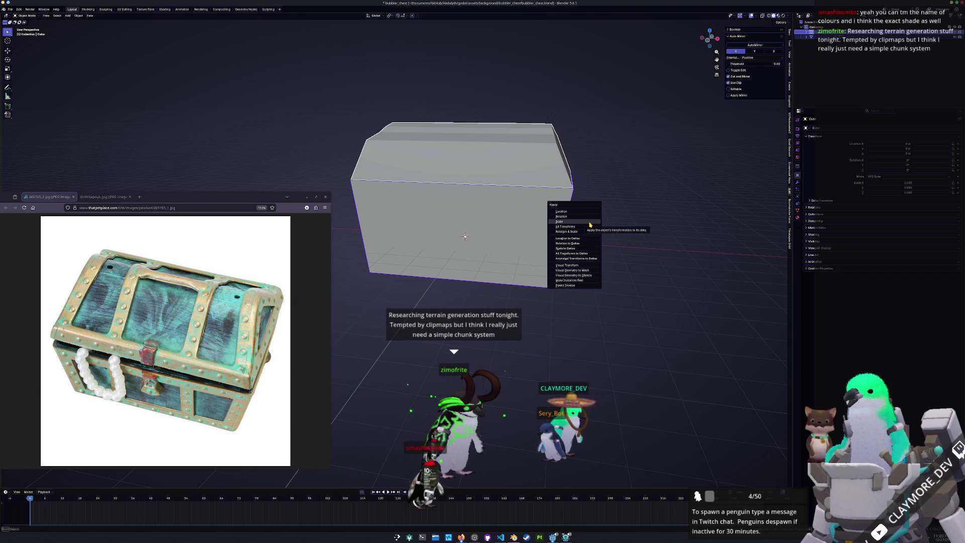
# Step: Apply the base's scale and browse the Add Modifier list in the modifiers tab
pyautogui.click(589, 223)
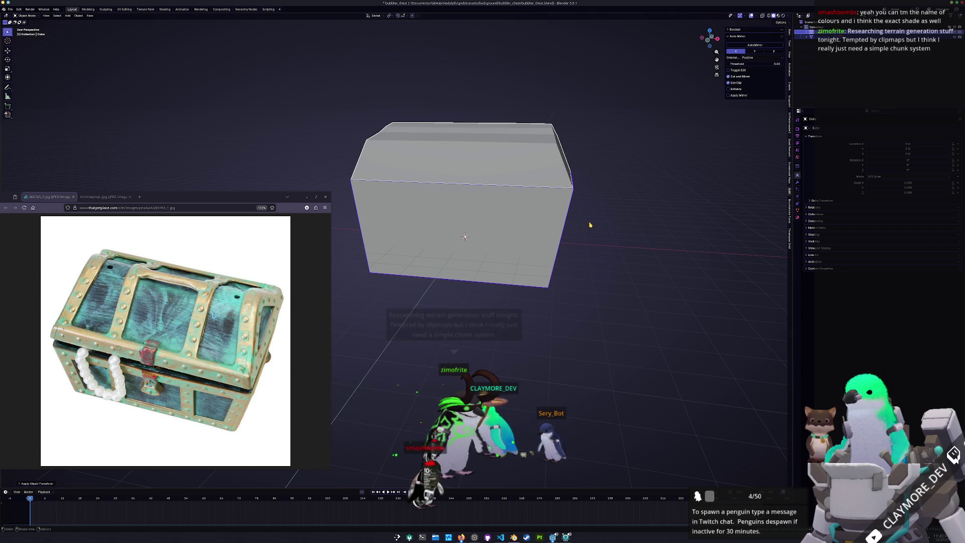
pyautogui.moveTo(589, 219); pyautogui.dragTo(592, 225, button='middle')
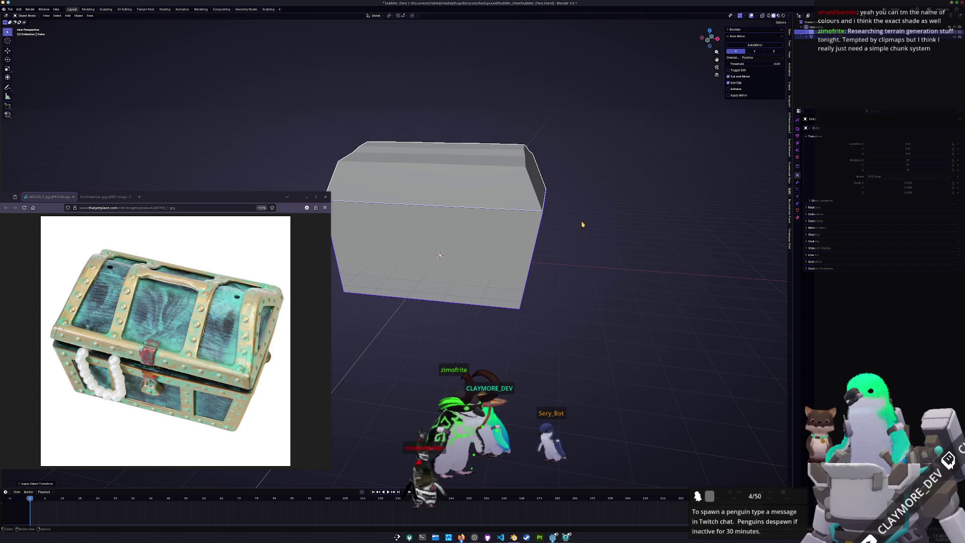
pyautogui.click(797, 183)
pyautogui.click(833, 130)
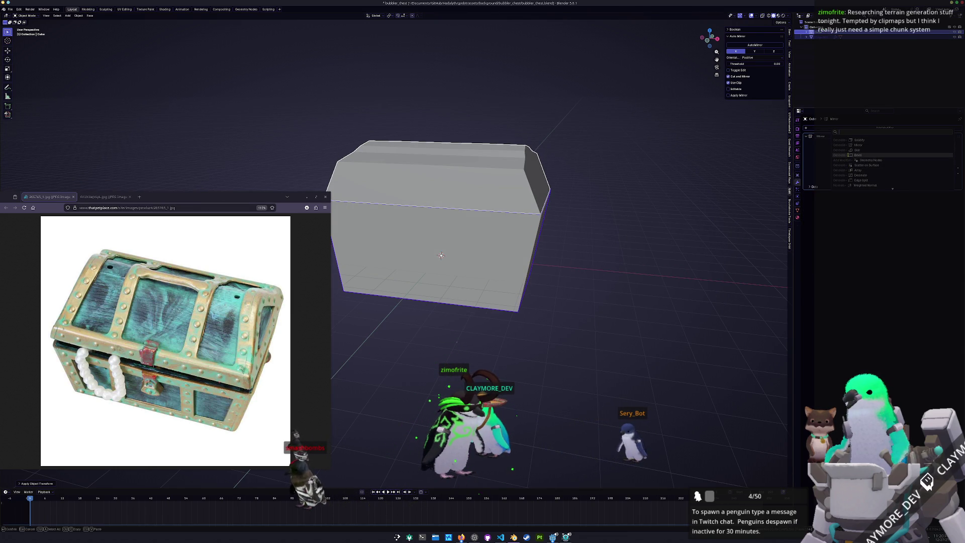
pyautogui.scroll(-2, 849, 155)
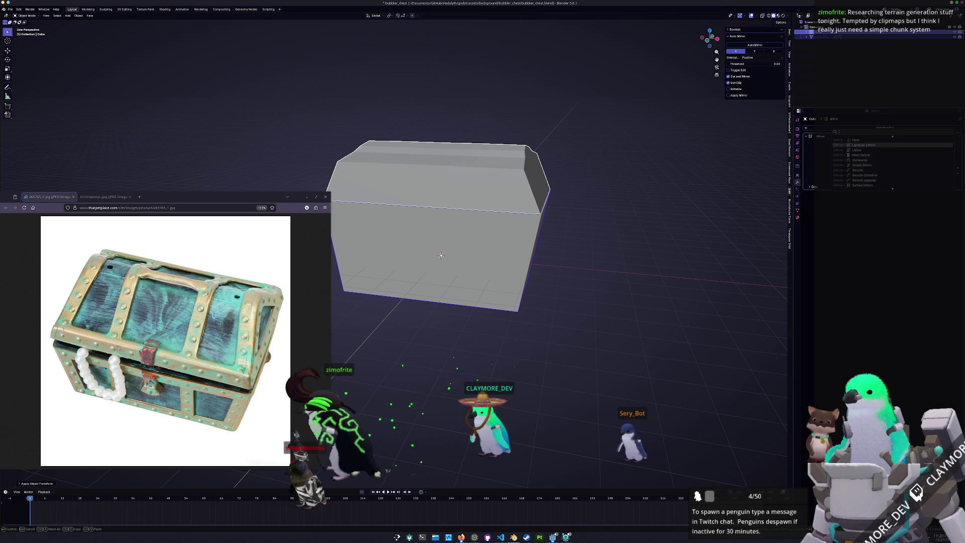
pyautogui.scroll(6, 855, 161)
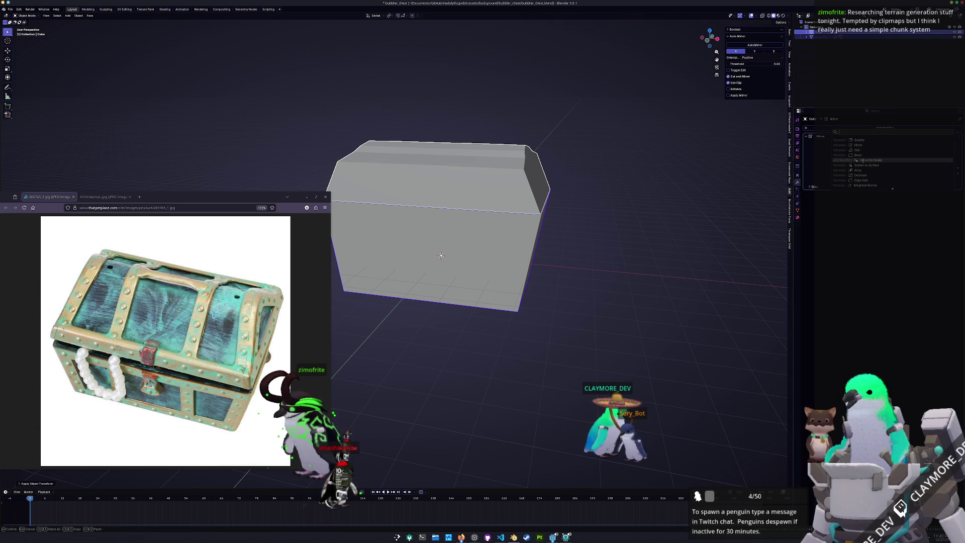
pyautogui.write('wire')
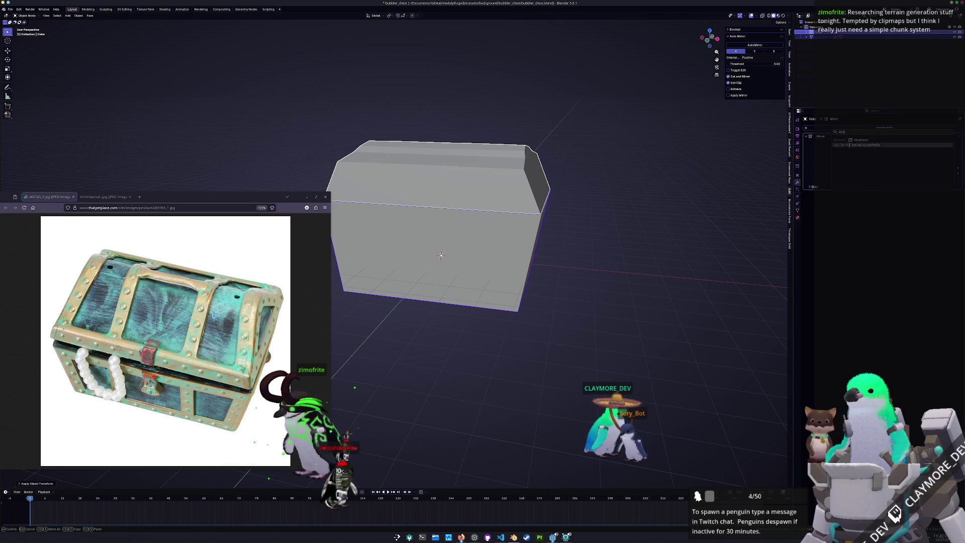
# Step: Select both the lid and the base and duplicate them with Shift+D
pyautogui.click(505, 179)
pyautogui.keyDown('shift'); pyautogui.click(506, 243); pyautogui.keyUp('shift')
pyautogui.hotkey('shift', 'd')
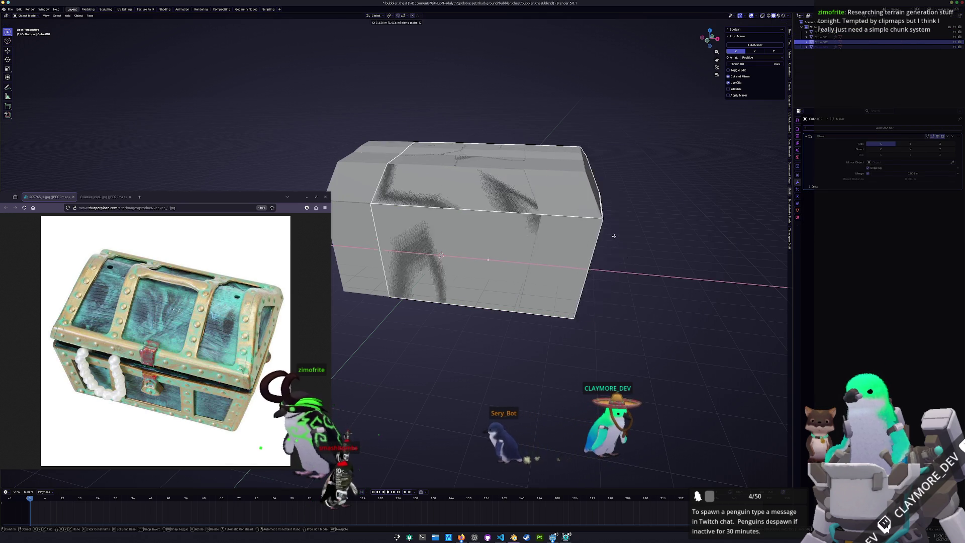
# Step: Place the duplicate beside the original and apply its lid's mirror modifiers
pyautogui.click(5, 261)
pyautogui.scroll(-4, 504, 249)
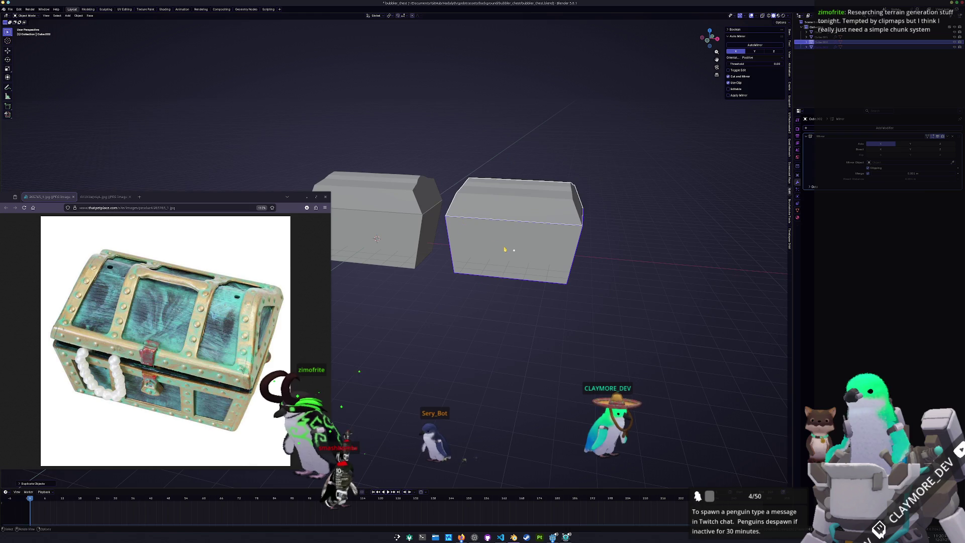
pyautogui.click(529, 209)
pyautogui.scroll(2, 646, 190)
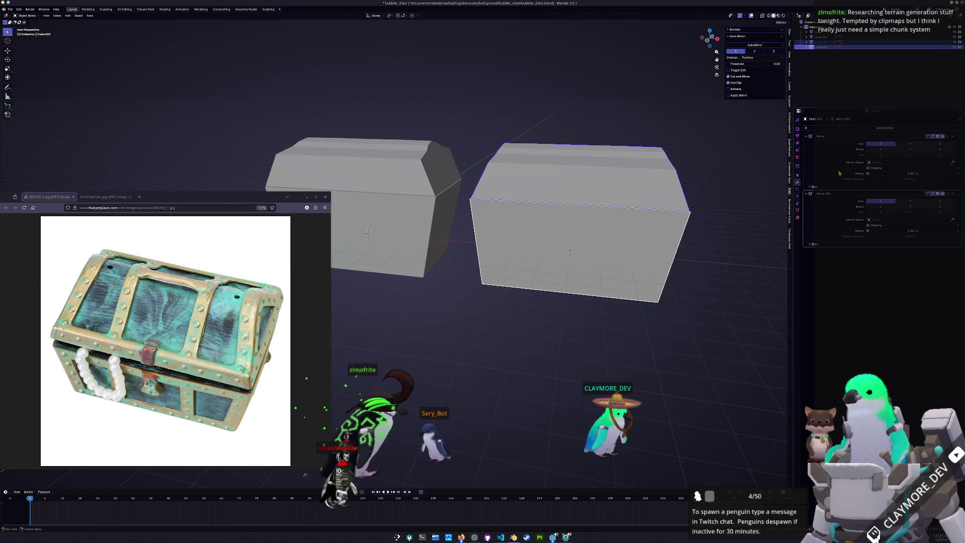
pyautogui.hotkey('ctrl', 'a')
pyautogui.hotkey('ctrl', 'a')
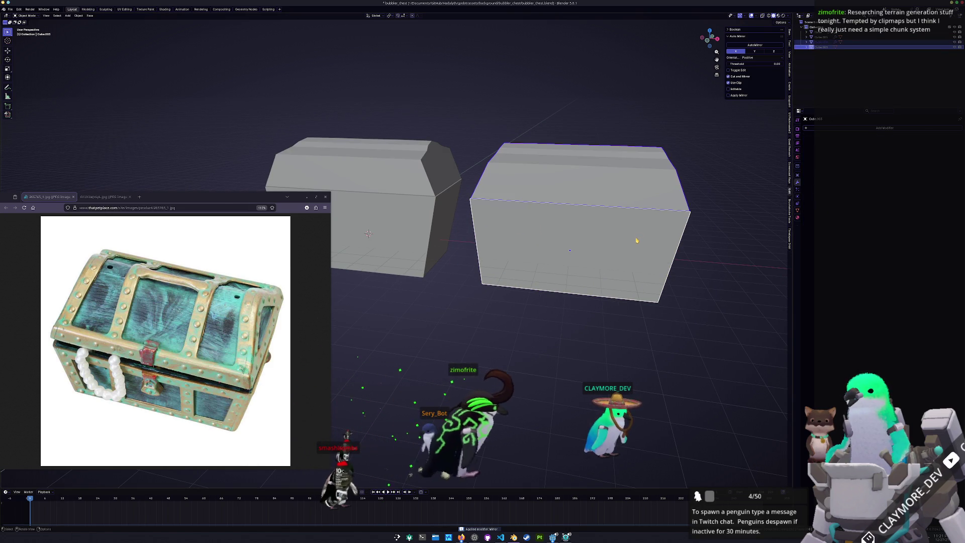
# Step: Merge the duplicate lid's overlapping vertices by distance
pyautogui.press('Tab')
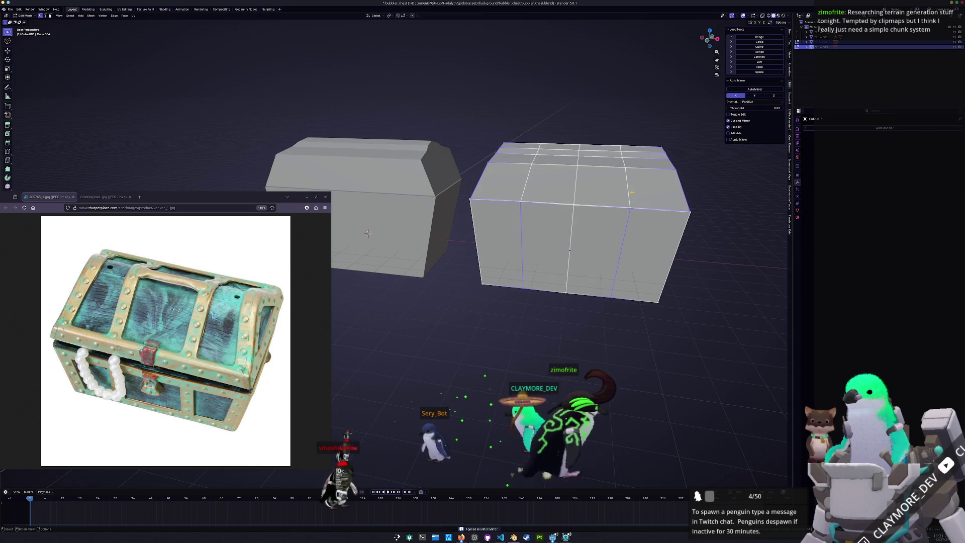
pyautogui.press('a')
pyautogui.rightClick(689, 207)
pyautogui.moveTo(696, 310)
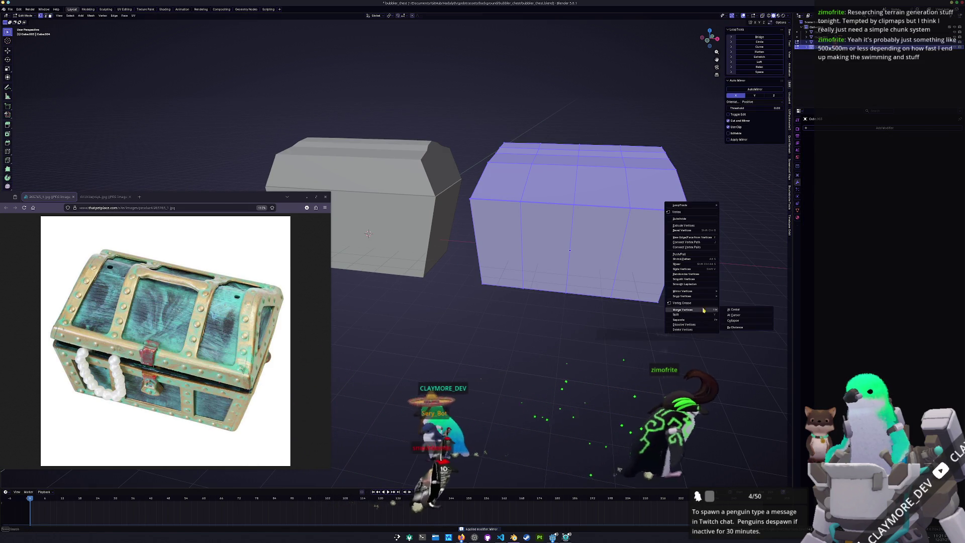
pyautogui.click(735, 327)
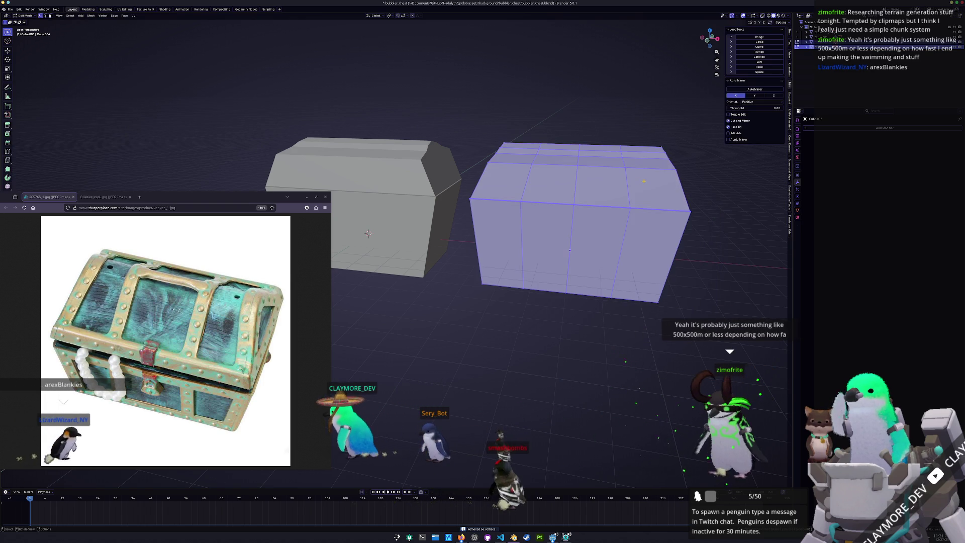
pyautogui.press('Tab')
# Step: Add a Wireframe modifier to the duplicate body and copy it onto the lid
pyautogui.moveTo(639, 187)
pyautogui.mouseDown(button='middle')
pyautogui.moveTo(619, 207)
pyautogui.moveTo(535, 185)
pyautogui.mouseUp(button='middle')
pyautogui.click(535, 185)
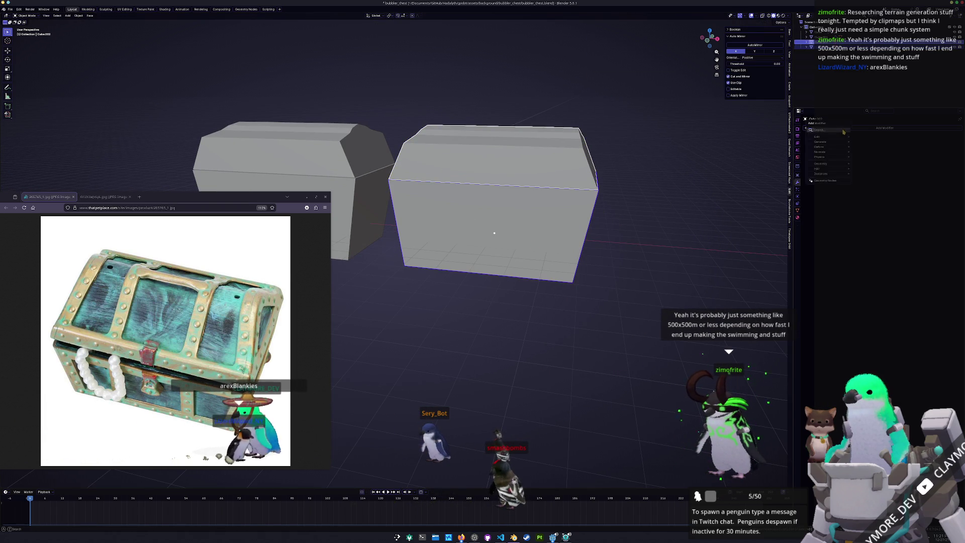
pyautogui.click(844, 132)
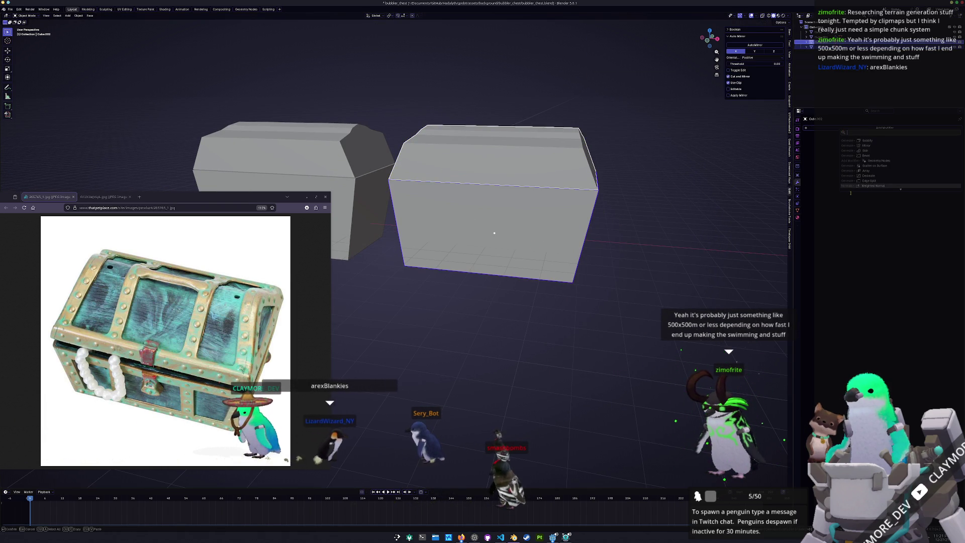
pyautogui.write('wire')
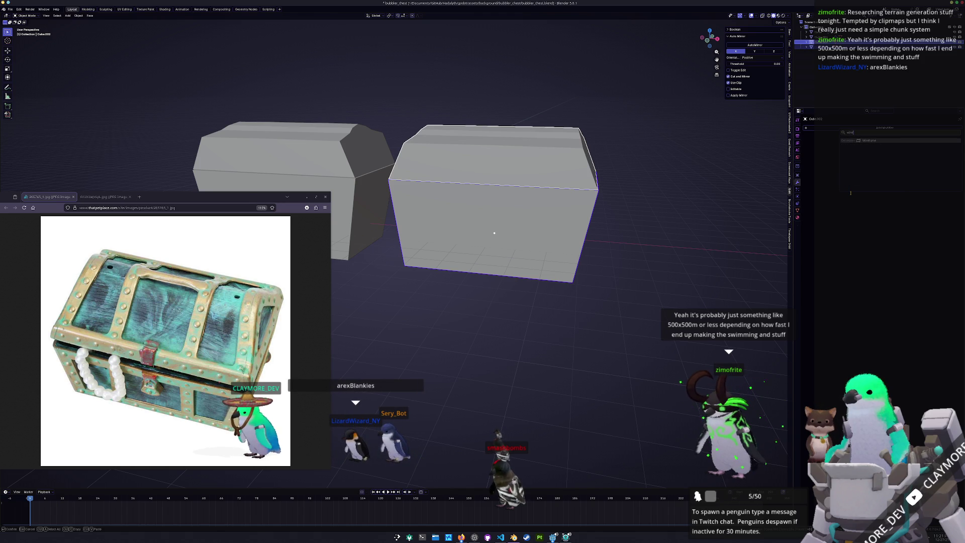
pyautogui.click(869, 141)
pyautogui.scroll(1, 777, 160)
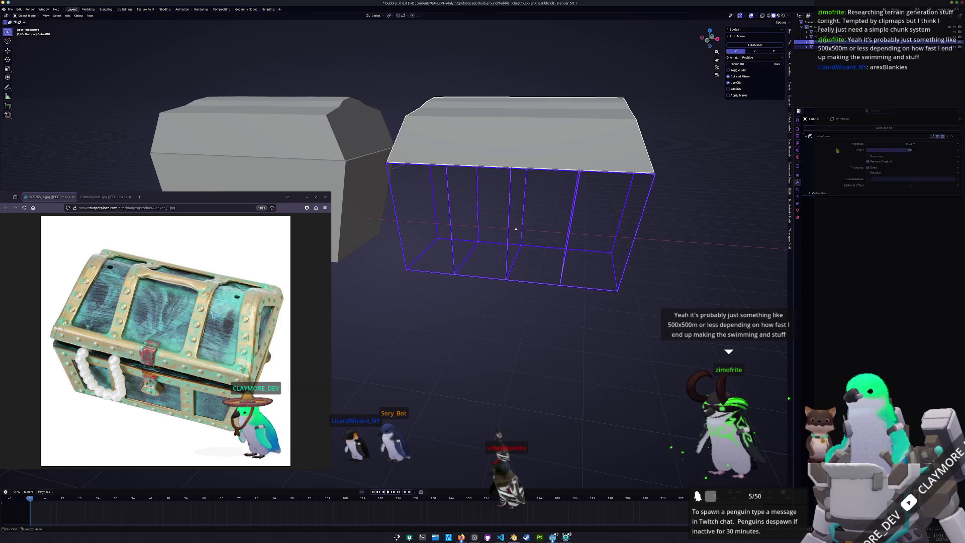
pyautogui.click(933, 152)
# Step: Briefly enter edit mode on the duplicate lid and body, then exit again
pyautogui.moveTo(624, 171); pyautogui.dragTo(652, 170, button='middle')
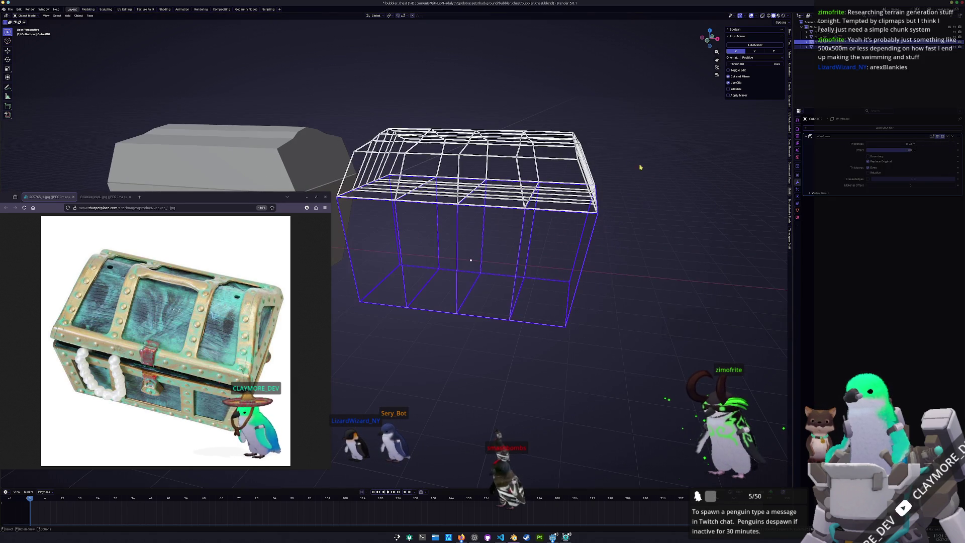
pyautogui.click(586, 176)
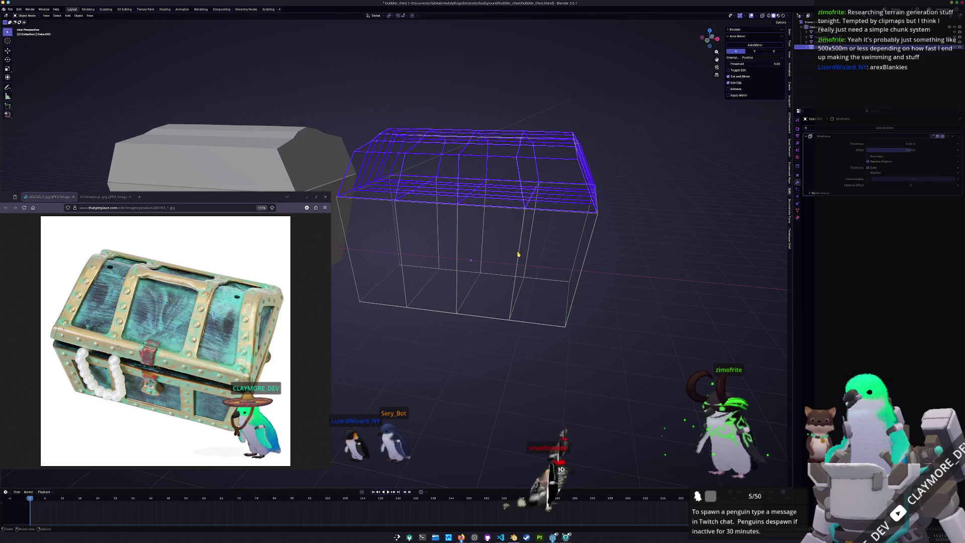
pyautogui.press('Tab')
pyautogui.press('Tab')
pyautogui.click(478, 282)
pyautogui.press('Tab')
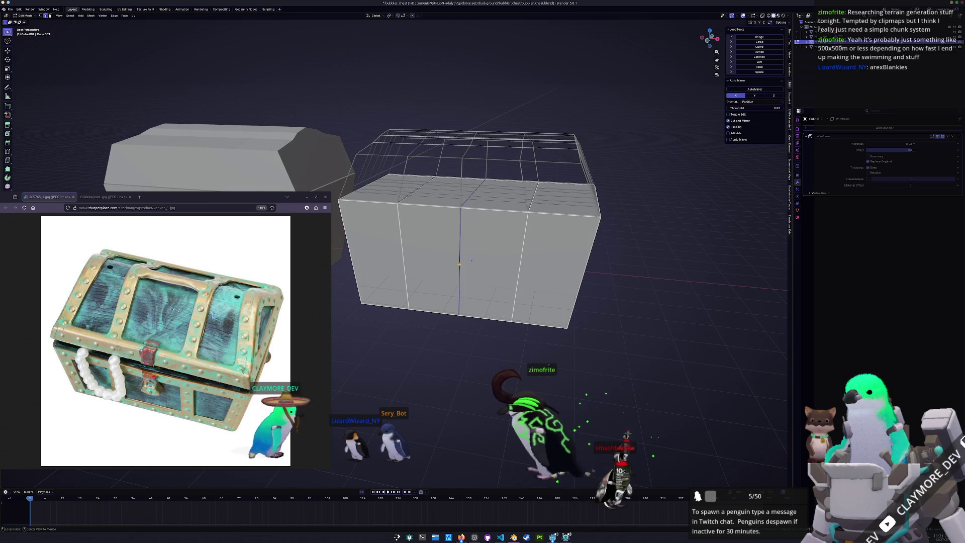
# Step: Dissolve the copied body's middle vertical edge loop
pyautogui.keyDown('alt'); pyautogui.click(472, 261); pyautogui.keyUp('alt')
pyautogui.moveTo(471, 261)
pyautogui.mouseDown(button='middle')
pyautogui.moveTo(473, 220)
pyautogui.moveTo(451, 242)
pyautogui.moveTo(446, 223)
pyautogui.moveTo(420, 229)
pyautogui.moveTo(435, 213)
pyautogui.moveTo(445, 220)
pyautogui.moveTo(485, 151)
pyautogui.moveTo(481, 166)
pyautogui.mouseUp(button='middle')
pyautogui.press('x')
pyautogui.click(413, 240)
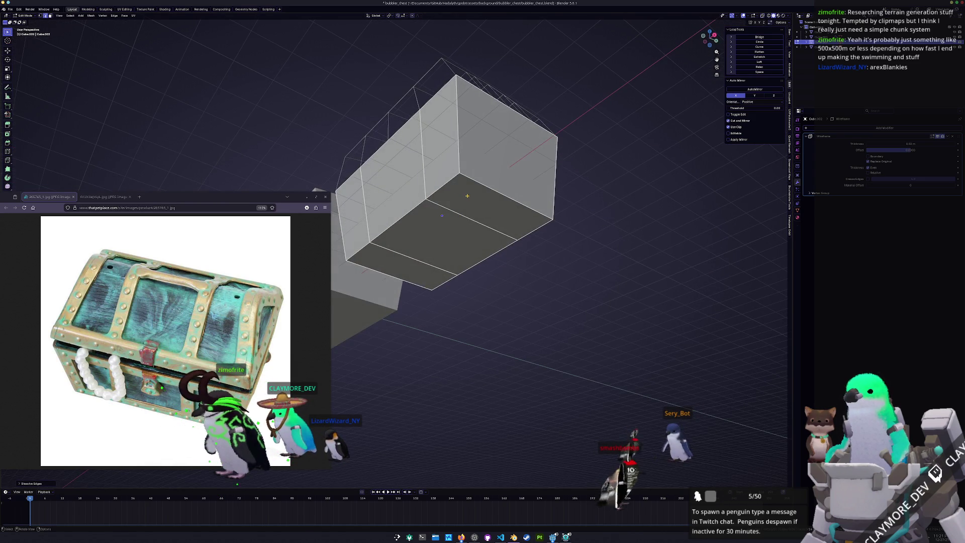
# Step: Move the duplicate chest body down below the lid
pyautogui.press('Tab')
pyautogui.moveTo(481, 166); pyautogui.dragTo(478, 271)
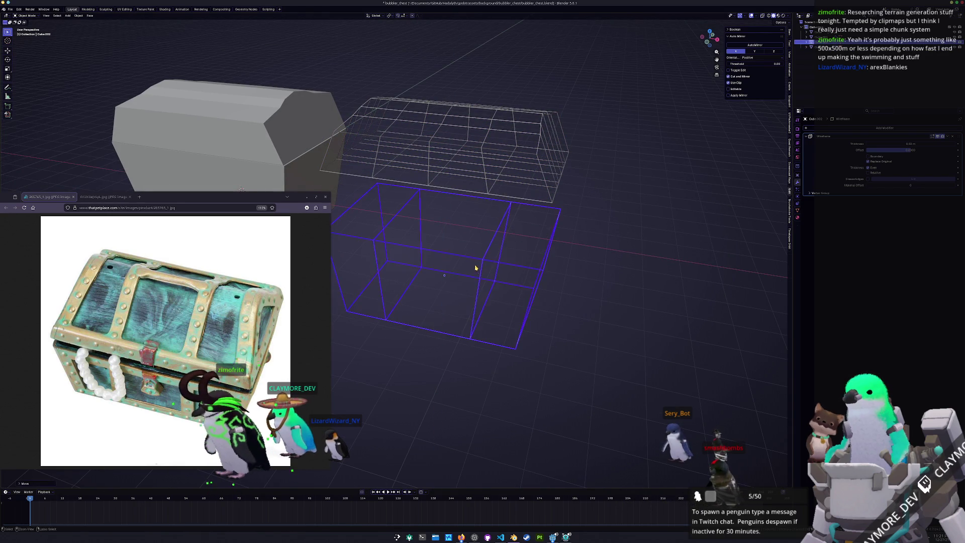
pyautogui.press('Tab')
# Step: Delete the body's top face so it becomes an open-topped box
pyautogui.rightClick(389, 220)
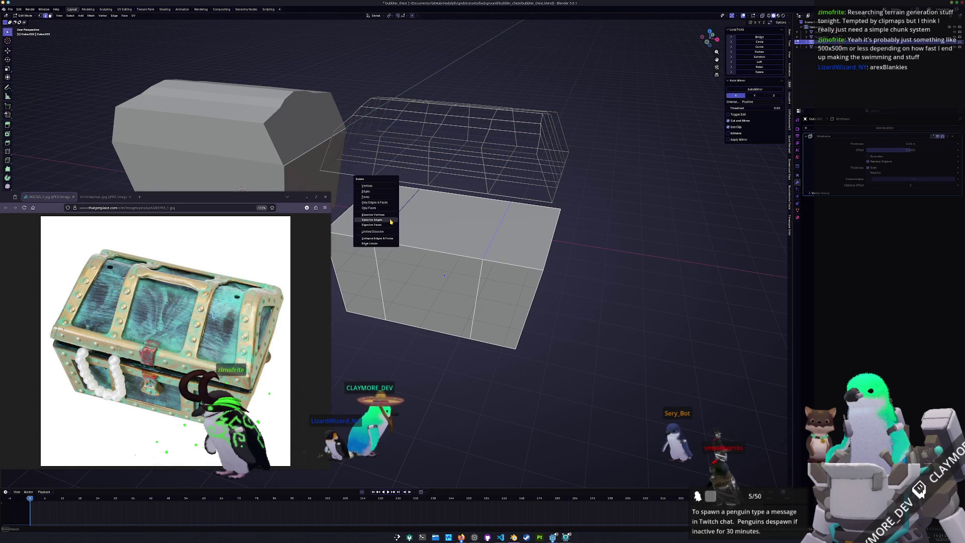
pyautogui.click(429, 227)
pyautogui.press('x')
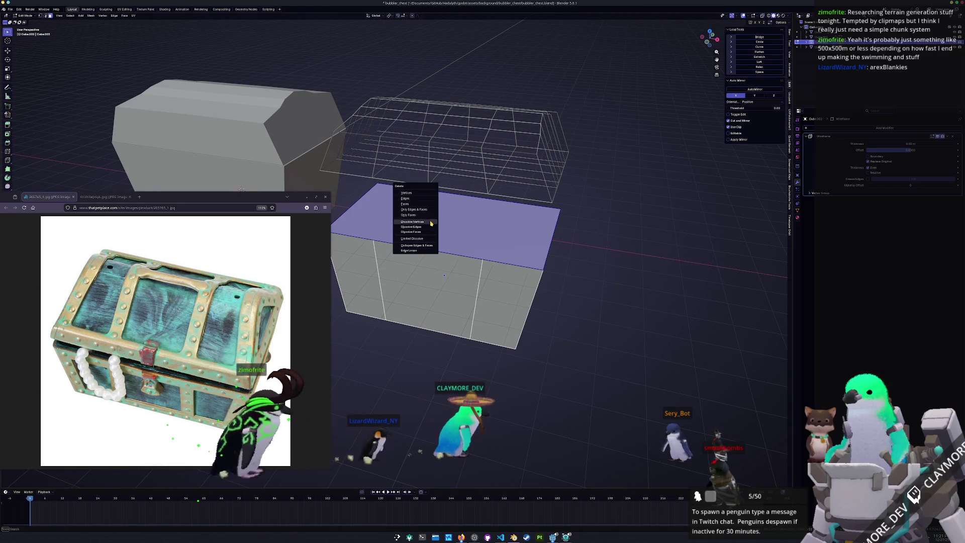
pyautogui.click(422, 199)
pyautogui.scroll(-2, 453, 217)
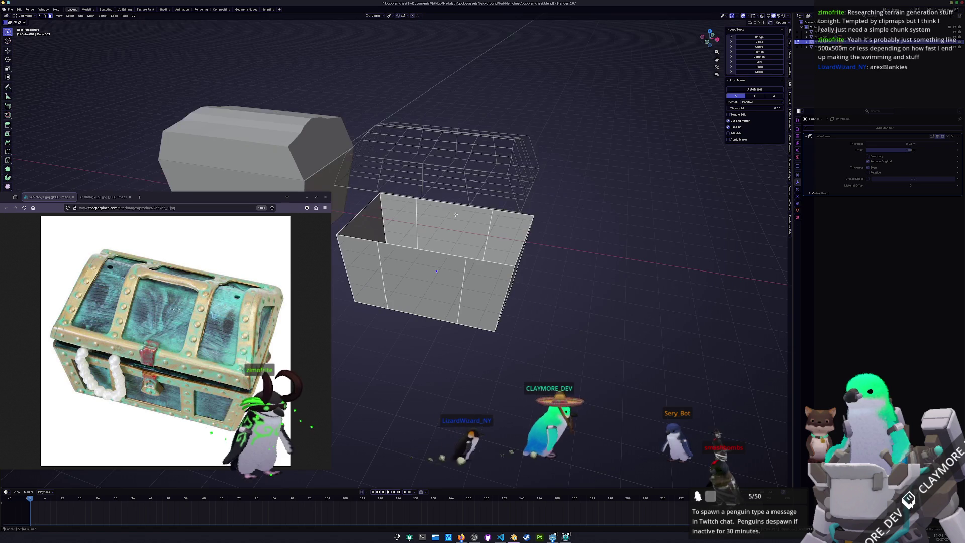
pyautogui.press('Tab')
pyautogui.click(482, 185)
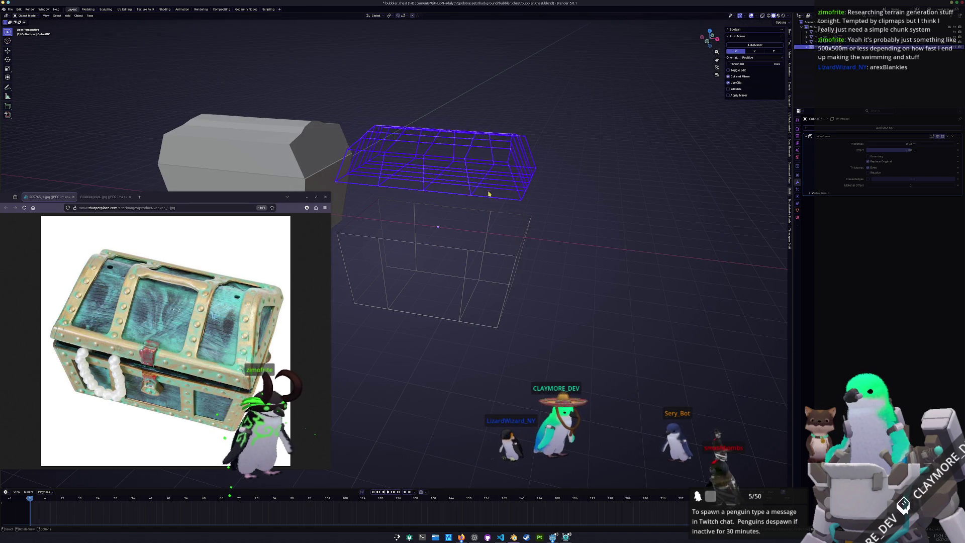
# Step: In Edit Mode, pick a shortest-path strip of vertical edges across the lid front and switch to face selection
pyautogui.press('r')
pyautogui.moveTo(510, 193)
pyautogui.mouseDown(button='middle')
pyautogui.moveTo(536, 215)
pyautogui.moveTo(539, 203)
pyautogui.moveTo(519, 199)
pyautogui.mouseUp(button='middle')
pyautogui.press('Tab')
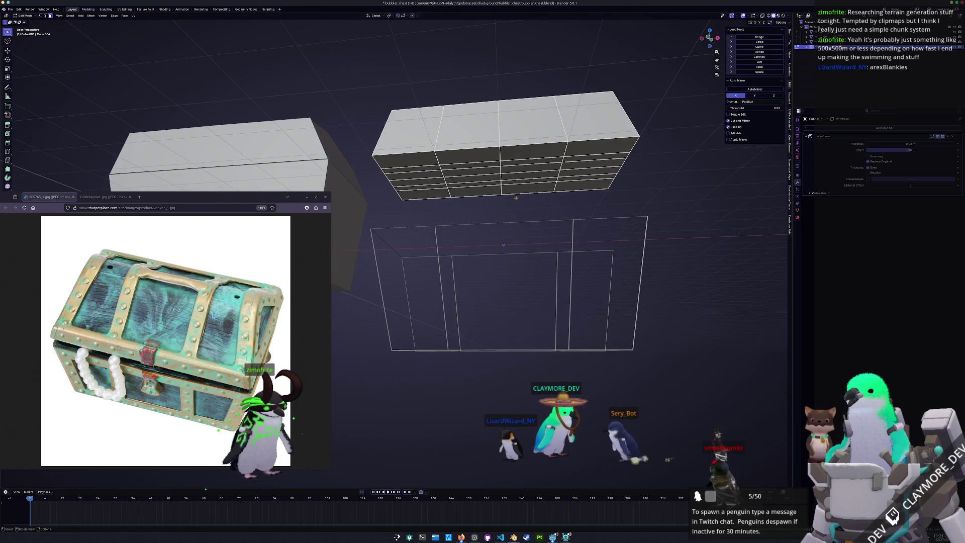
pyautogui.keyDown('ctrl'); pyautogui.click(441, 161); pyautogui.keyUp('ctrl')
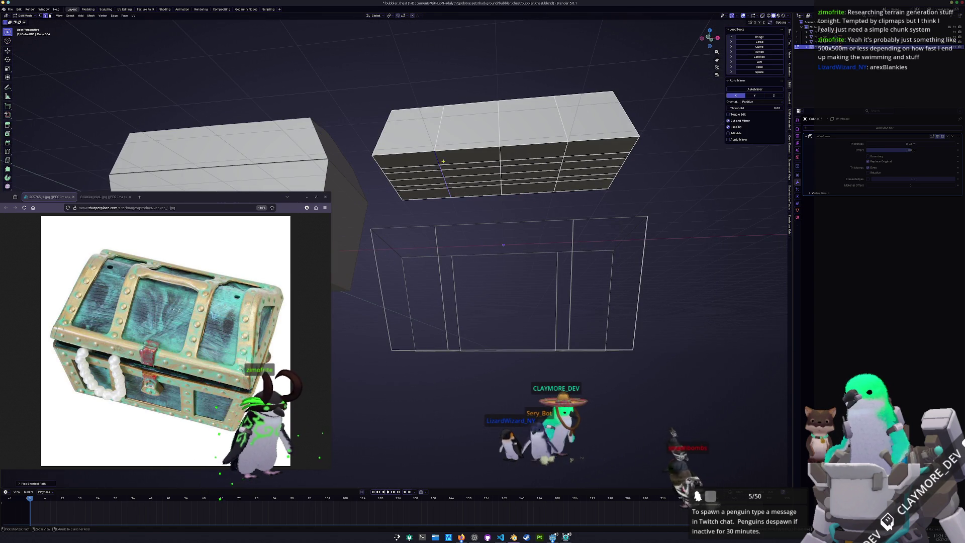
pyautogui.moveTo(441, 160); pyautogui.dragTo(494, 211, button='middle')
pyautogui.keyDown('alt'); pyautogui.keyDown('shift'); pyautogui.click(496, 209); pyautogui.keyUp('shift'); pyautogui.keyUp('alt')
pyautogui.keyDown('ctrl'); pyautogui.click(559, 164); pyautogui.keyUp('ctrl')
pyautogui.keyDown('ctrl'); pyautogui.click(559, 164); pyautogui.keyUp('ctrl')
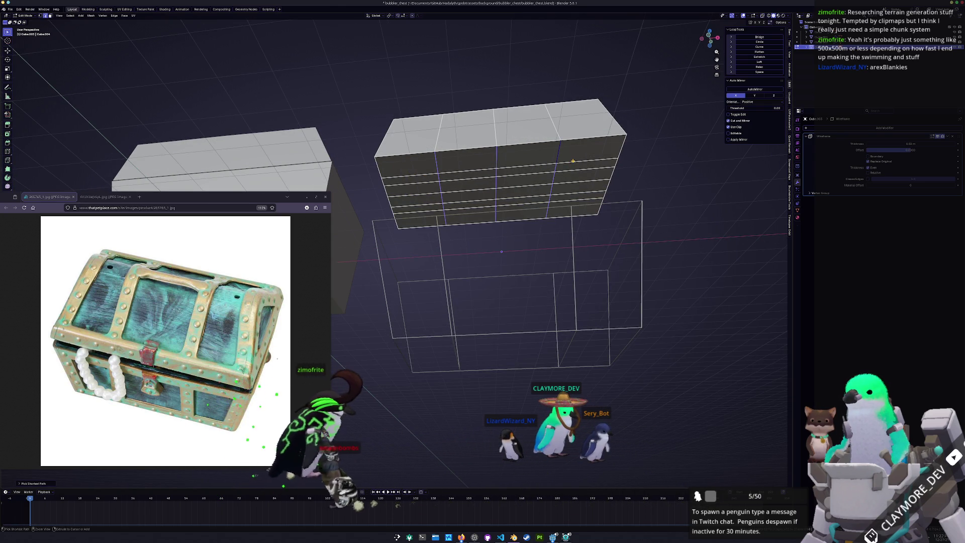
pyautogui.moveTo(431, 173); pyautogui.dragTo(587, 130, button='middle')
pyautogui.press('3')
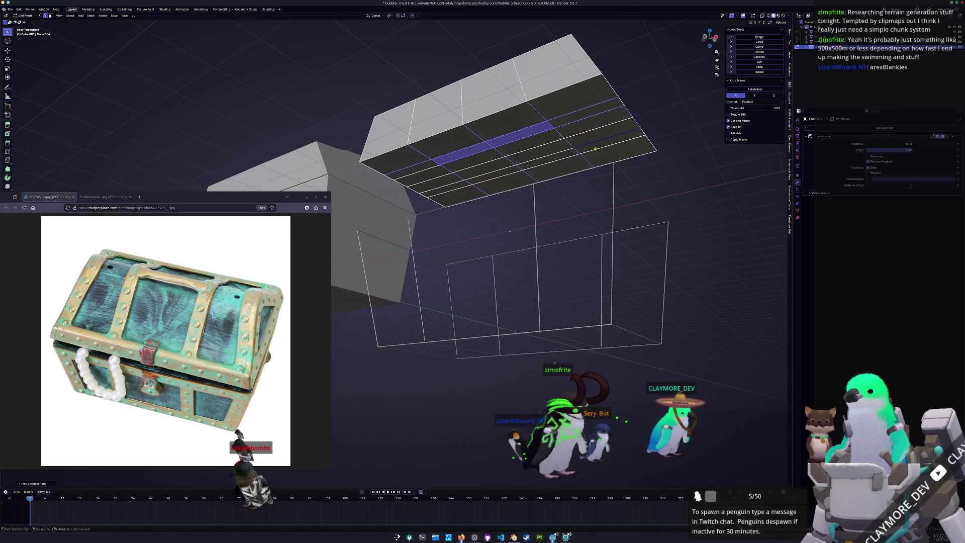
# Step: Select the duplicate lid's whole underside as faces and delete them
pyautogui.click(614, 150)
pyautogui.keyDown('shift'); pyautogui.click(558, 169); pyautogui.keyUp('shift')
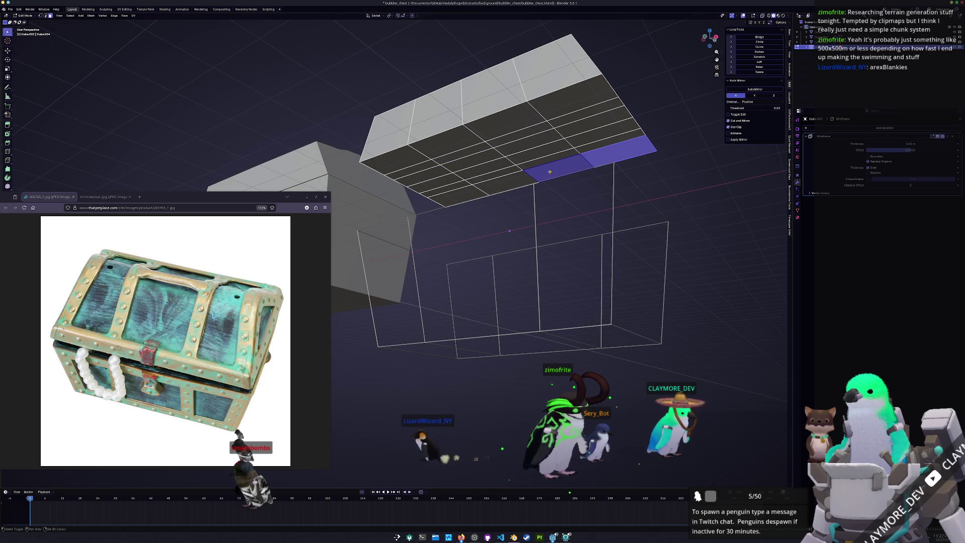
pyautogui.keyDown('ctrl'); pyautogui.click(482, 184); pyautogui.keyUp('ctrl')
pyautogui.keyDown('ctrl'); pyautogui.click(446, 182); pyautogui.keyUp('ctrl')
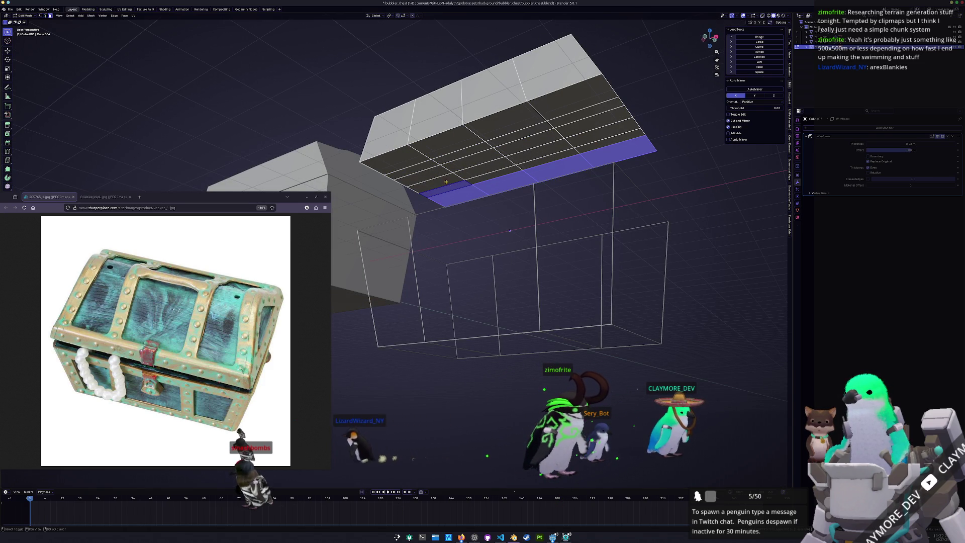
pyautogui.keyDown('ctrl'); pyautogui.keyDown('shift'); pyautogui.click(409, 162); pyautogui.keyUp('shift'); pyautogui.keyUp('ctrl')
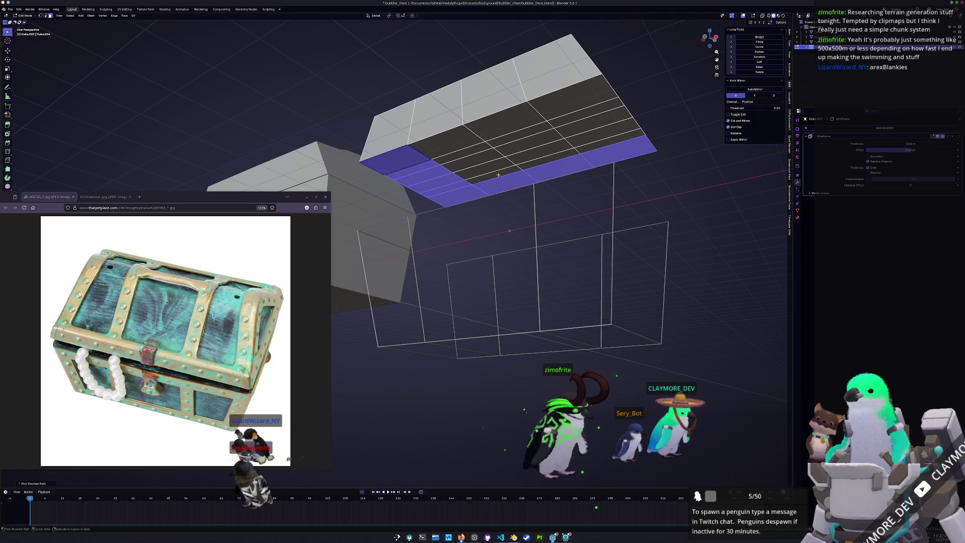
pyautogui.keyDown('ctrl'); pyautogui.keyDown('shift'); pyautogui.click(458, 141); pyautogui.keyUp('shift'); pyautogui.keyUp('ctrl')
pyautogui.keyDown('ctrl'); pyautogui.keyDown('shift'); pyautogui.click(546, 158); pyautogui.keyUp('shift'); pyautogui.keyUp('ctrl')
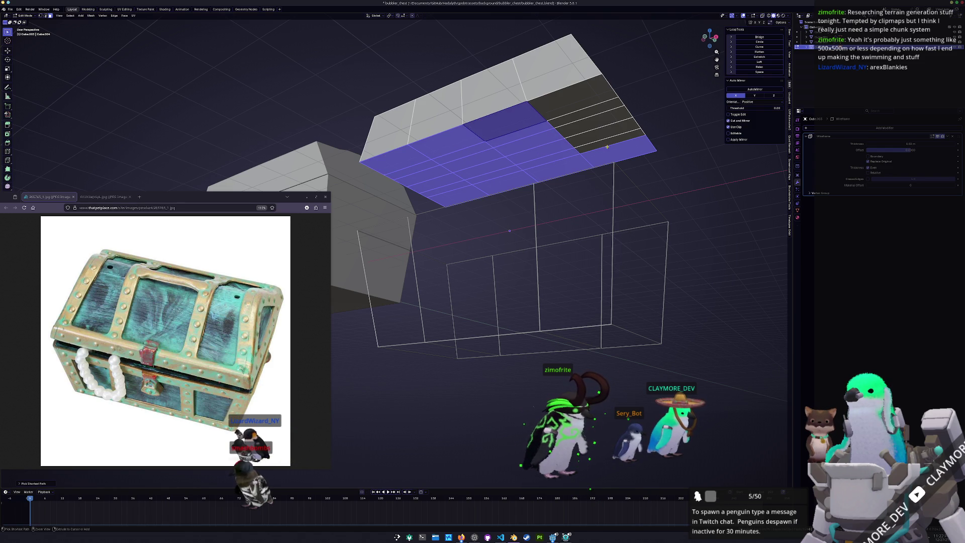
pyautogui.keyDown('ctrl'); pyautogui.keyDown('shift'); pyautogui.click(569, 103); pyautogui.keyUp('shift'); pyautogui.keyUp('ctrl')
pyautogui.press('x')
pyautogui.click(569, 103)
pyautogui.moveTo(569, 103); pyautogui.dragTo(561, 160, button='middle')
pyautogui.scroll(-3, 561, 160)
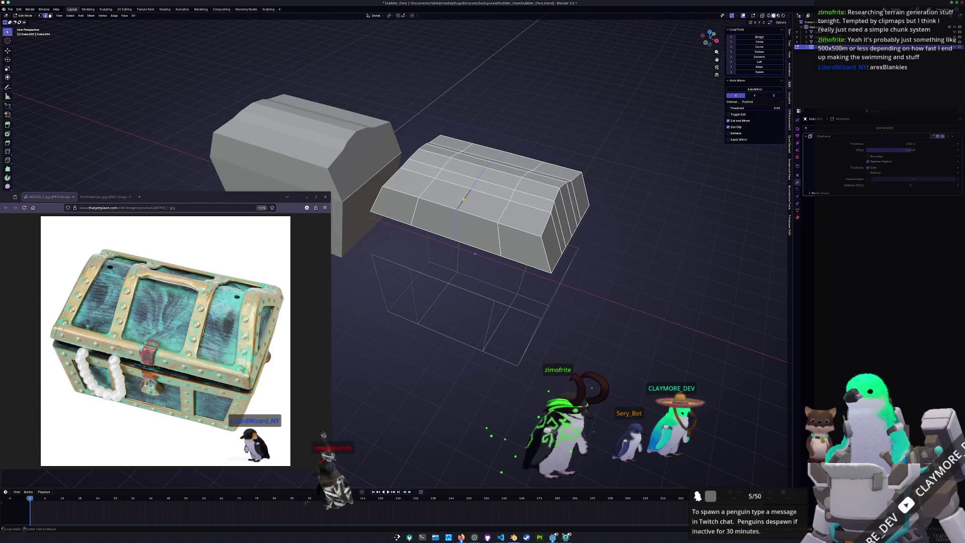
# Step: Dissolve the currently selected edges on the copied lid
pyautogui.press('x')
pyautogui.press('Escape')
pyautogui.press('x')
pyautogui.click(459, 225)
pyautogui.moveTo(459, 225); pyautogui.dragTo(467, 206, button='middle')
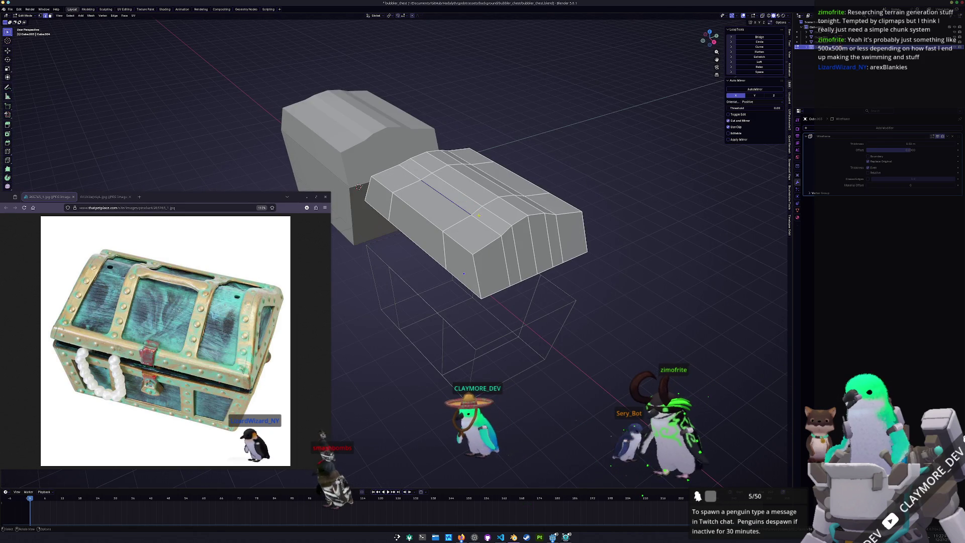
pyautogui.moveTo(487, 227); pyautogui.dragTo(481, 215, button='middle')
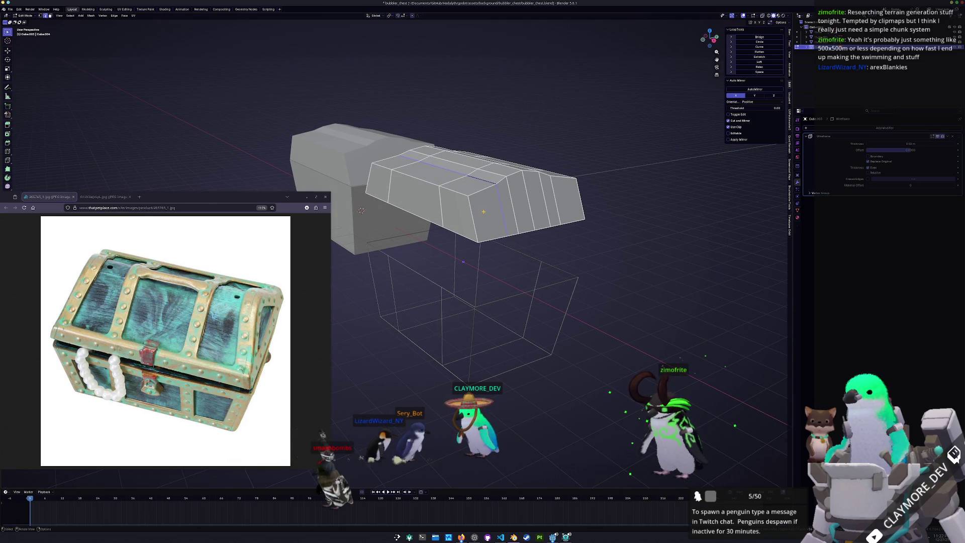
# Step: Delete a strip of five faces along the copied lid
pyautogui.click(489, 210)
pyautogui.keyDown('shift'); pyautogui.click(511, 207); pyautogui.keyUp('shift')
pyautogui.keyDown('shift'); pyautogui.click(524, 204); pyautogui.keyUp('shift')
pyautogui.keyDown('shift'); pyautogui.click(536, 201); pyautogui.keyUp('shift')
pyautogui.keyDown('shift'); pyautogui.click(553, 201); pyautogui.keyUp('shift')
pyautogui.press('x')
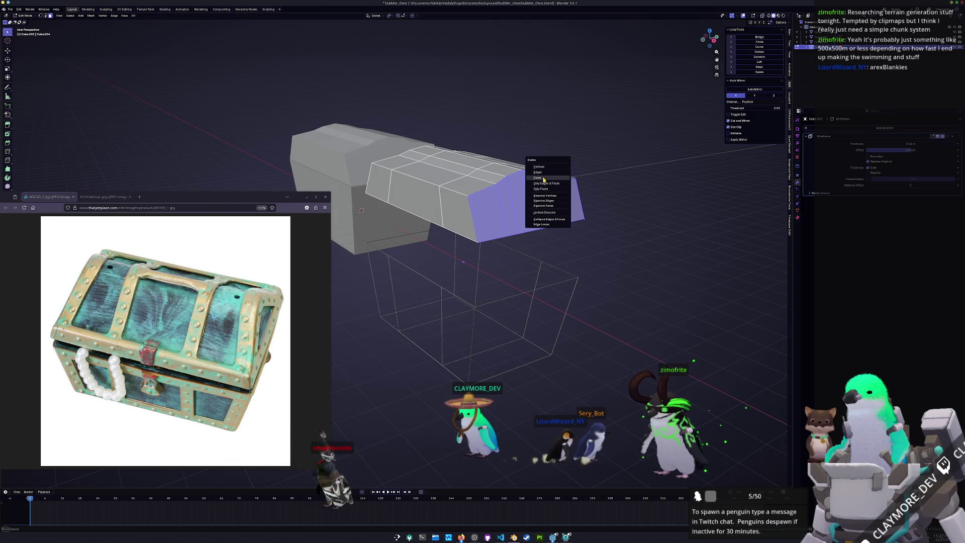
pyautogui.click(544, 178)
# Step: Delete three faces on the lid end, then undo that deletion
pyautogui.moveTo(544, 178); pyautogui.dragTo(477, 242, button='middle')
pyautogui.click(475, 243)
pyautogui.keyDown('shift'); pyautogui.click(477, 237); pyautogui.keyUp('shift')
pyautogui.keyDown('shift'); pyautogui.click(505, 226); pyautogui.keyUp('shift')
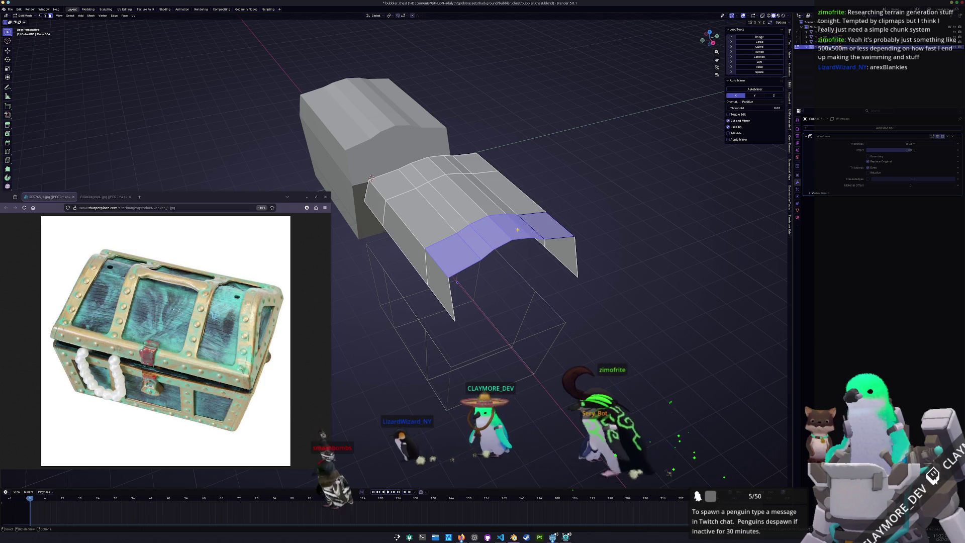
pyautogui.moveTo(518, 230); pyautogui.dragTo(506, 236, button='middle')
pyautogui.press('x')
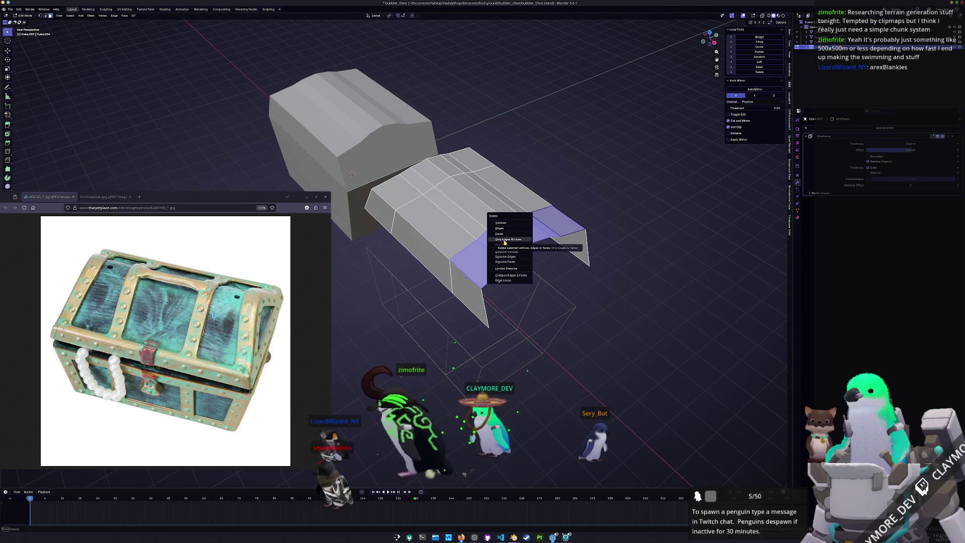
pyautogui.click(503, 246)
pyautogui.moveTo(503, 246); pyautogui.dragTo(491, 218, button='middle')
pyautogui.hotkey('ctrl', 'z')
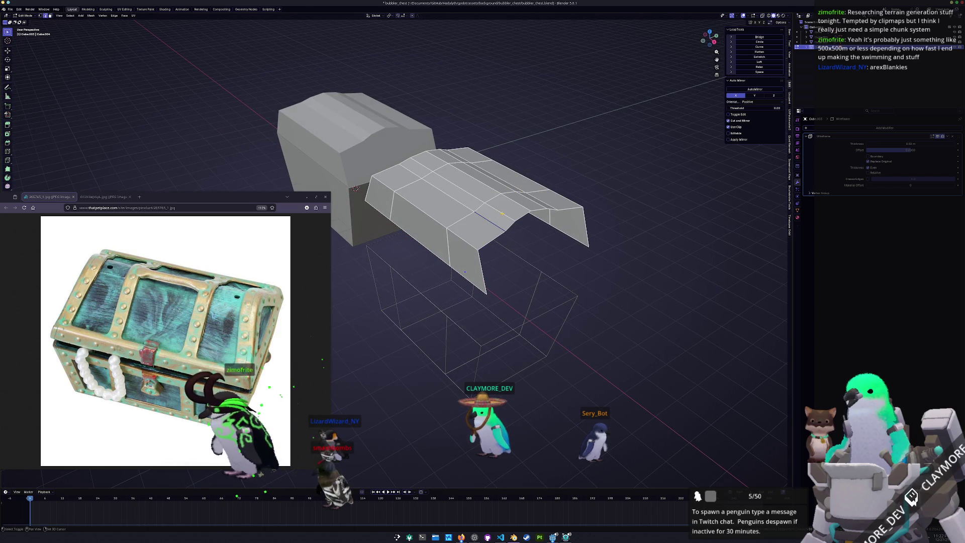
# Step: Delete an edge on the lid top to open a gap in the upper surface
pyautogui.click(523, 200)
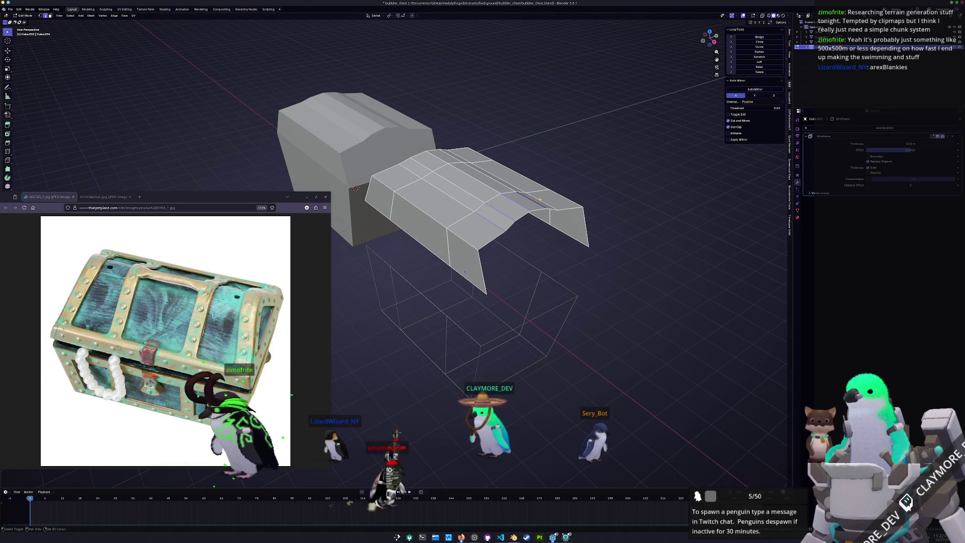
pyautogui.press('x')
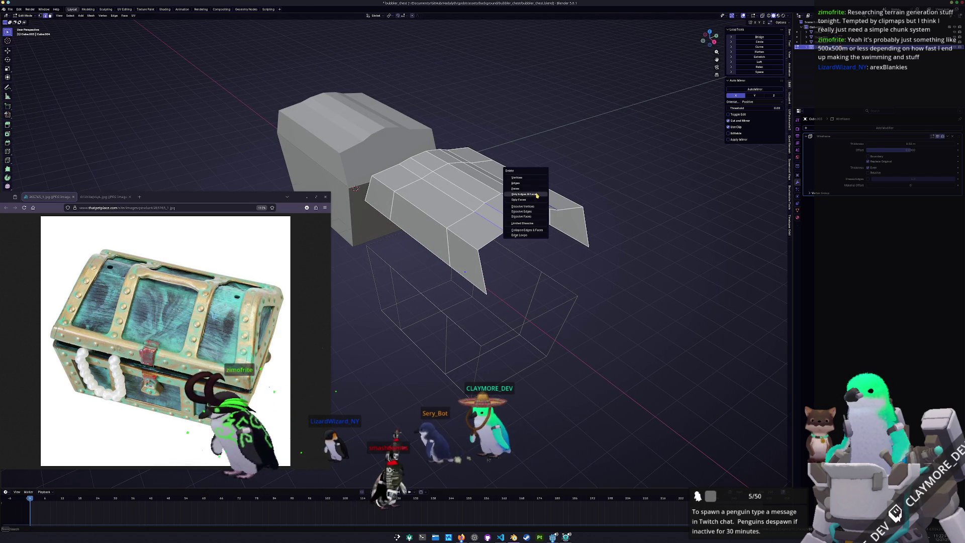
pyautogui.click(532, 185)
pyautogui.moveTo(533, 186)
pyautogui.mouseDown(button='middle')
pyautogui.moveTo(530, 212)
pyautogui.moveTo(491, 230)
pyautogui.mouseUp(button='middle')
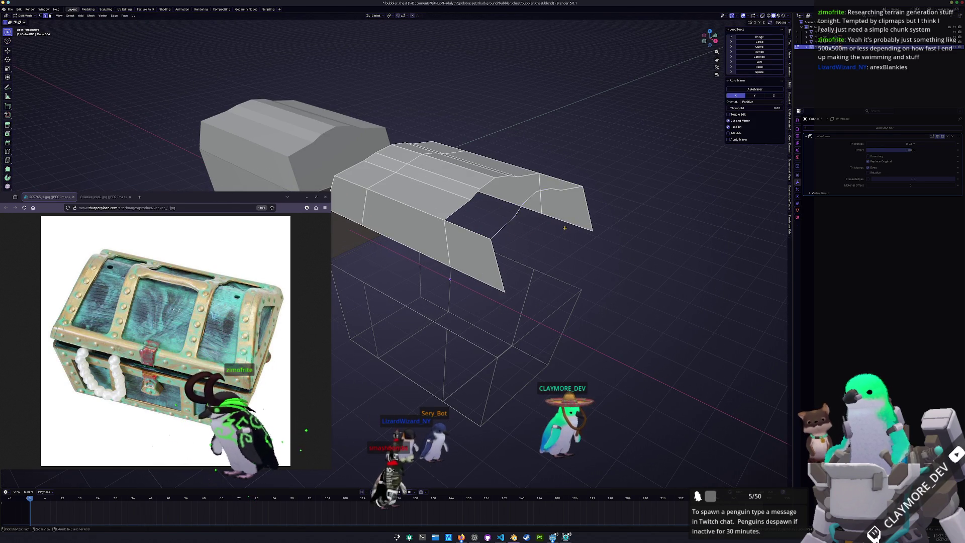
# Step: Delete a single top edge of the lid copy to open a hole in its top
pyautogui.press('Tab')
pyautogui.press('Tab')
pyautogui.press('Tab')
pyautogui.moveTo(561, 233); pyautogui.dragTo(564, 250, button='middle')
pyautogui.press('Tab')
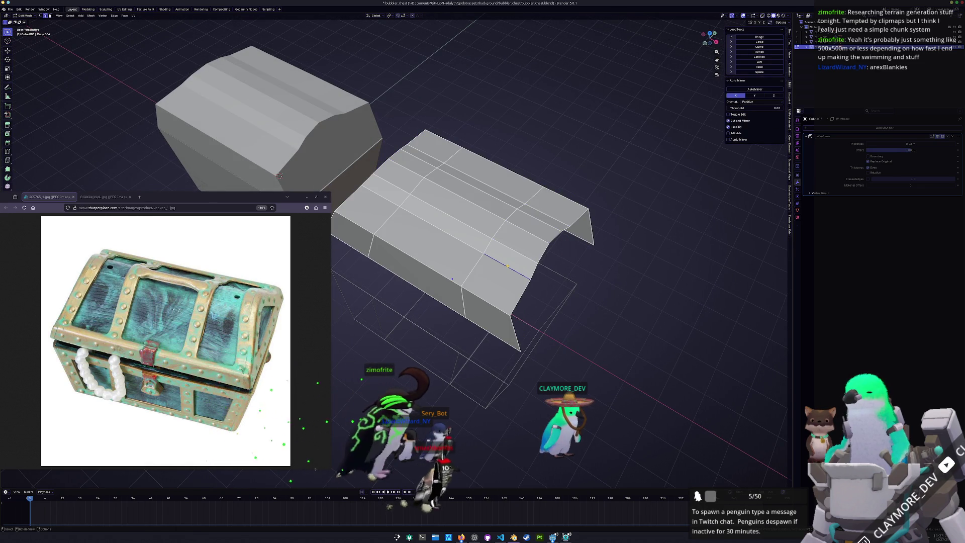
pyautogui.moveTo(528, 252)
pyautogui.mouseDown(button='middle')
pyautogui.moveTo(524, 221)
pyautogui.moveTo(527, 233)
pyautogui.mouseUp(button='middle')
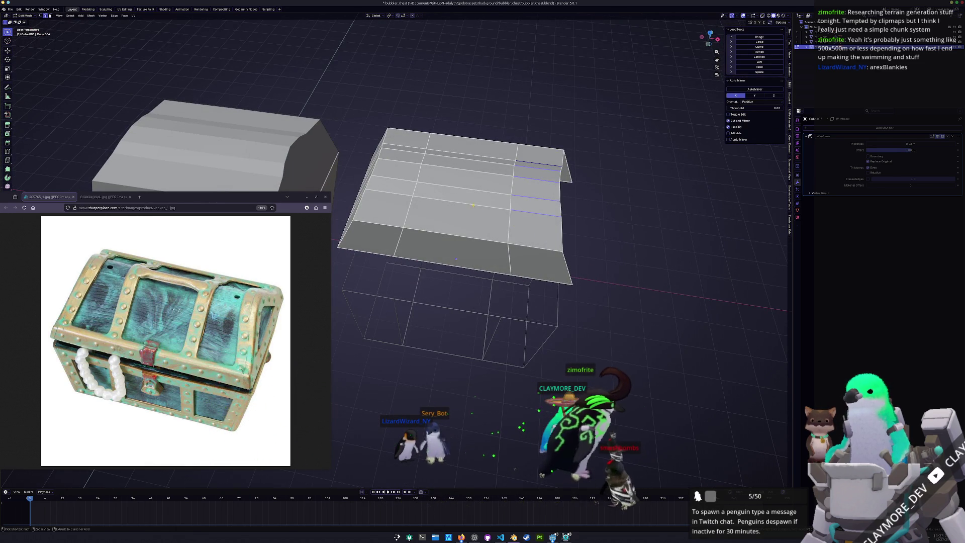
pyautogui.click(484, 190)
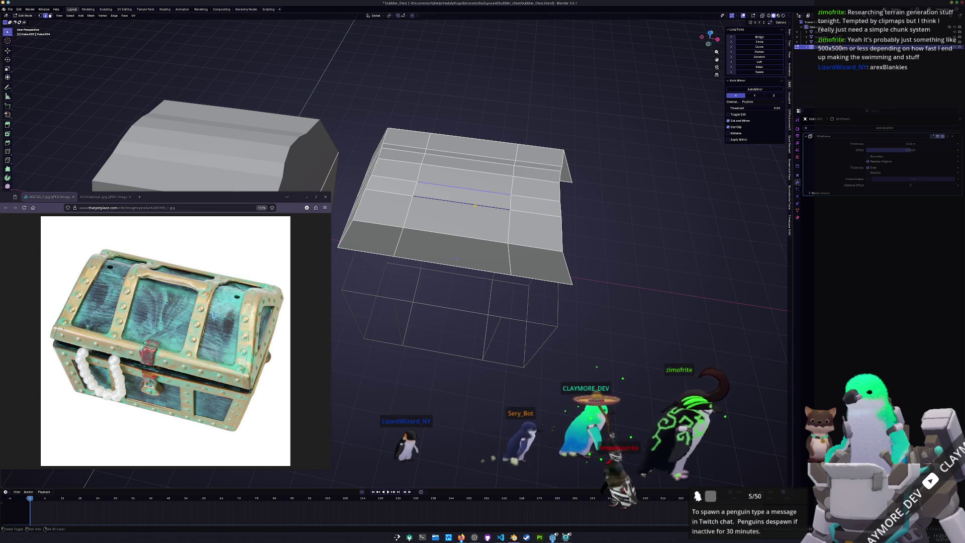
pyautogui.moveTo(484, 189); pyautogui.dragTo(276, 166, button='middle')
pyautogui.press('x')
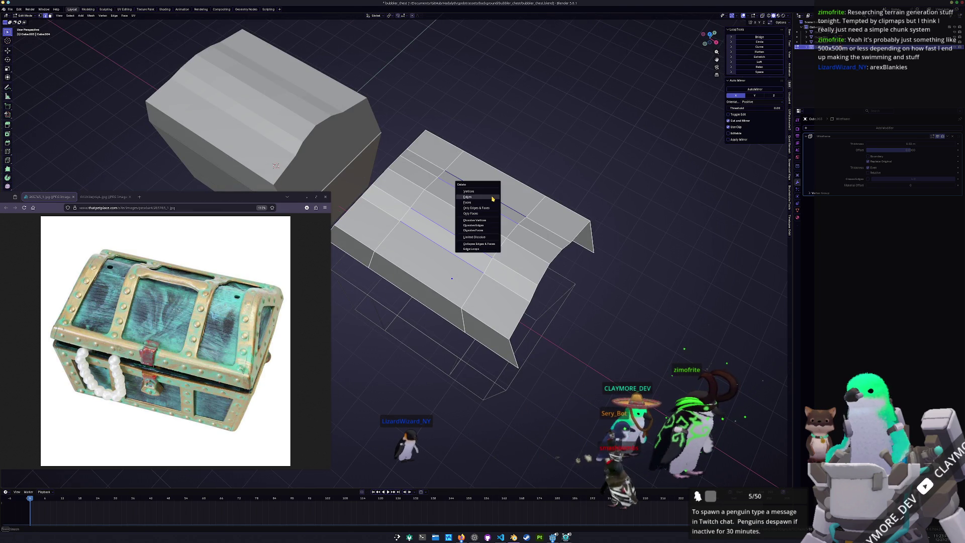
pyautogui.click(492, 199)
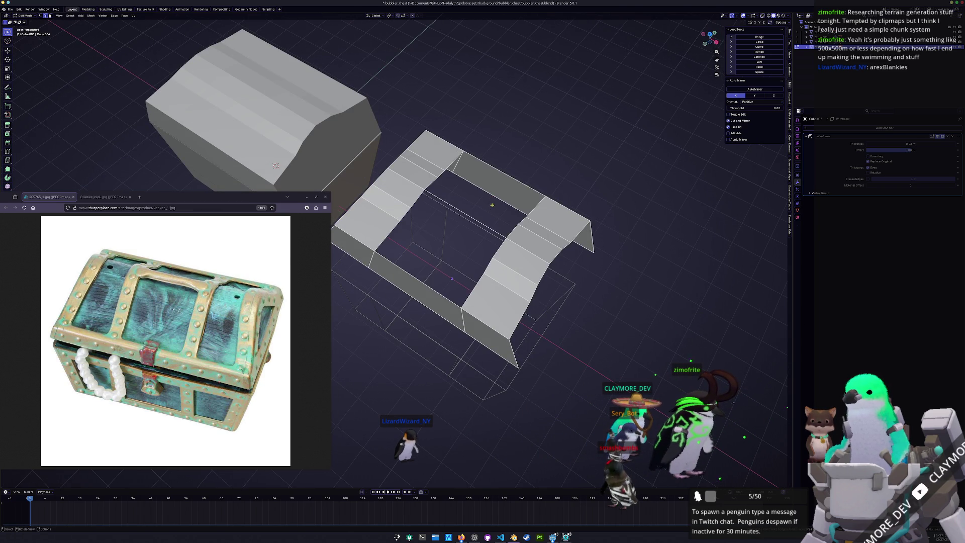
pyautogui.press('Tab')
pyautogui.moveTo(492, 199)
pyautogui.mouseDown(button='middle')
pyautogui.moveTo(704, 217)
pyautogui.moveTo(543, 211)
pyautogui.mouseUp(button='middle')
# Step: Delete a column of four faces on the lid's end panel
pyautogui.press('Tab')
pyautogui.click(523, 224)
pyautogui.keyDown('shift'); pyautogui.click(531, 198); pyautogui.keyUp('shift')
pyautogui.keyDown('shift'); pyautogui.click(531, 183); pyautogui.keyUp('shift')
pyautogui.keyDown('shift'); pyautogui.click(563, 170); pyautogui.keyUp('shift')
pyautogui.press('x')
pyautogui.click(534, 184)
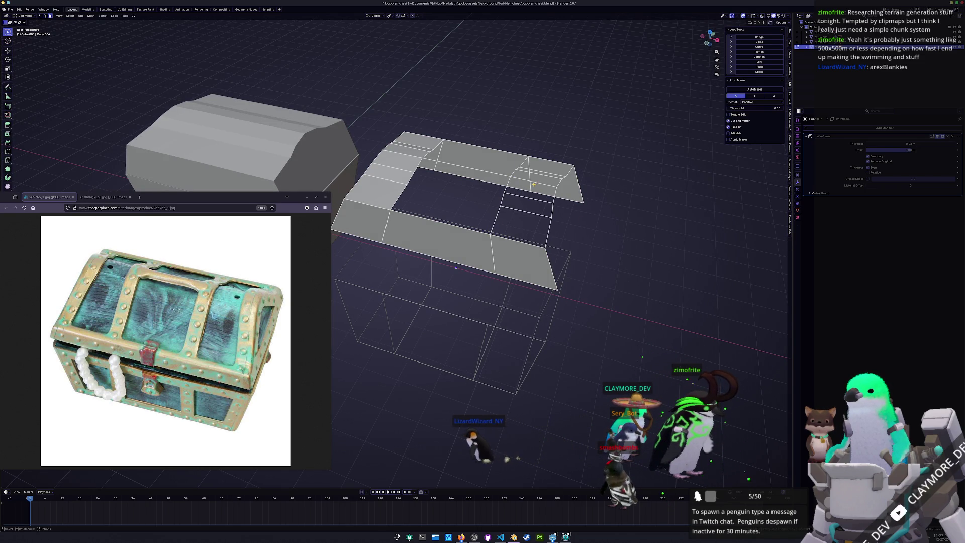
# Step: Check the mesh in wireframe, delete the remaining selected faces, and return to Object Mode
pyautogui.hotkey('shift', 'z')
pyautogui.hotkey('shift', 'z')
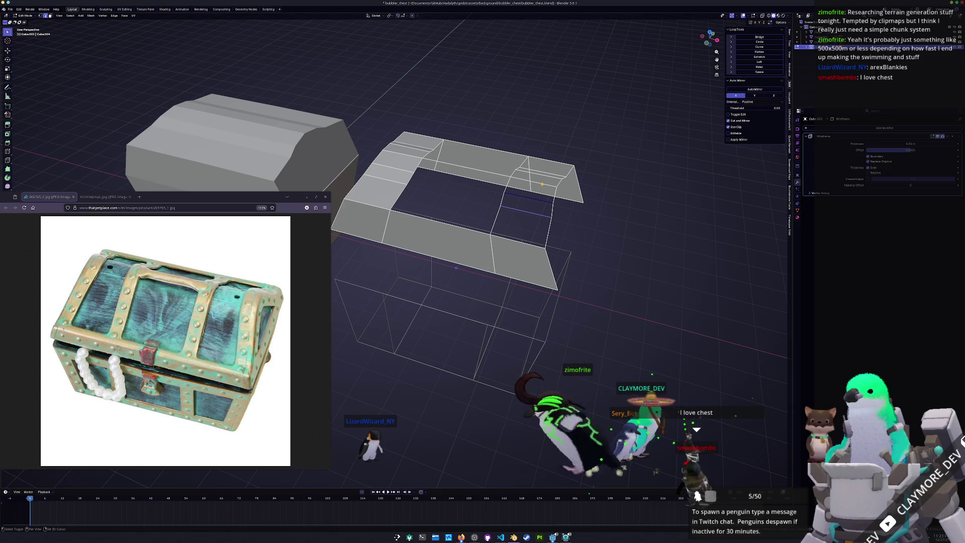
pyautogui.moveTo(542, 185); pyautogui.dragTo(263, 186, button='middle')
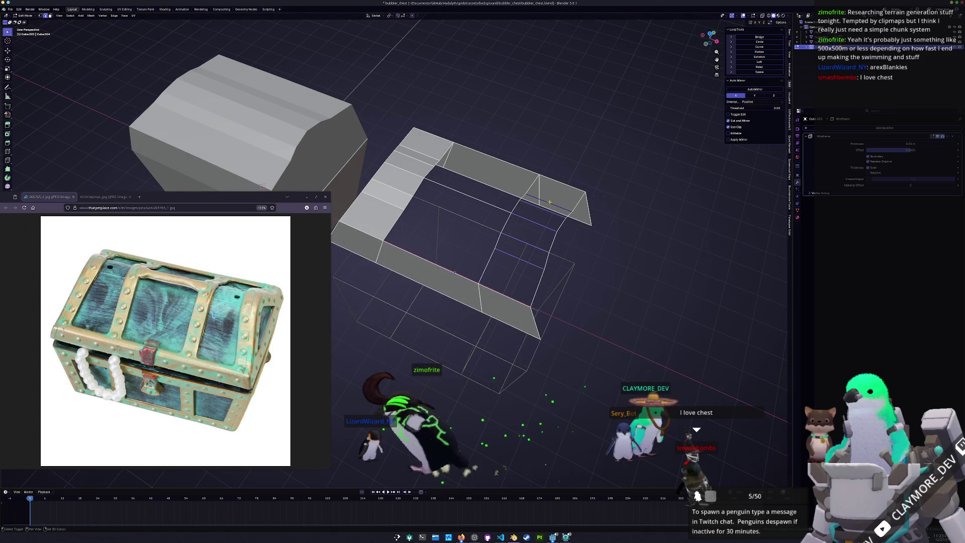
pyautogui.moveTo(548, 201); pyautogui.dragTo(551, 188, button='middle')
pyautogui.press('x')
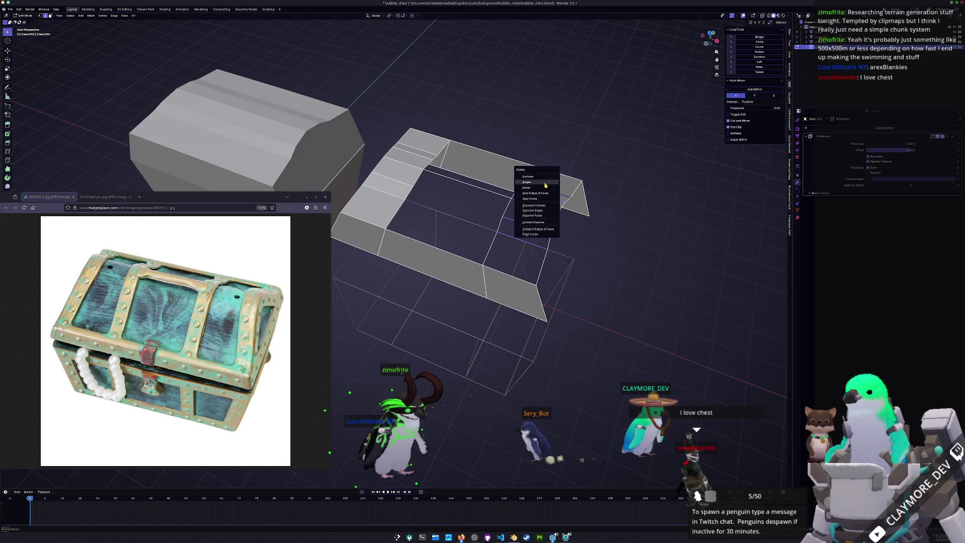
pyautogui.click(551, 188)
pyautogui.press('Tab')
pyautogui.moveTo(530, 234)
pyautogui.mouseDown(button='middle')
pyautogui.moveTo(527, 220)
pyautogui.moveTo(685, 195)
pyautogui.mouseUp(button='middle')
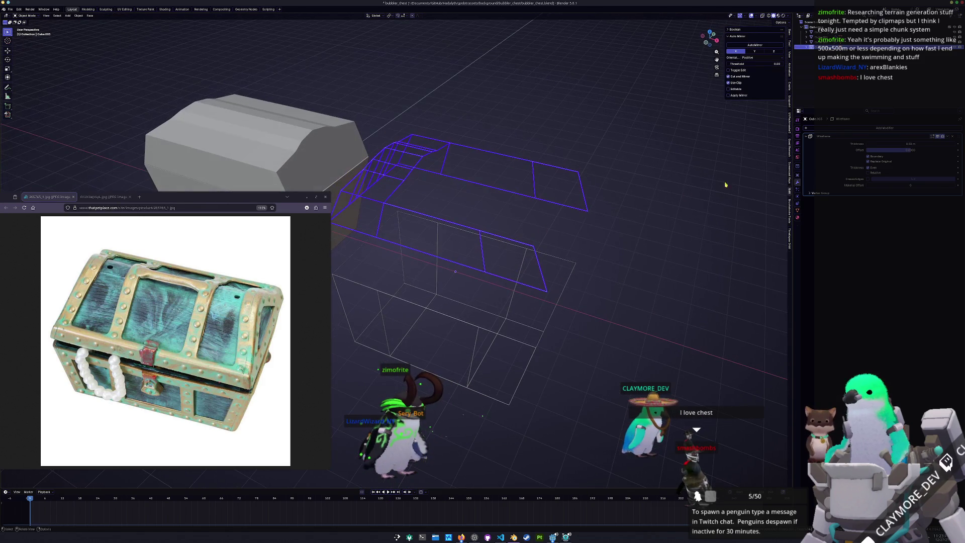
# Step: Toggle the Solidify modifier's viewport preview on and off to compare the frame
pyautogui.click(876, 158)
pyautogui.click(875, 158)
pyautogui.click(876, 158)
pyautogui.click(875, 160)
# Step: Box-select the triangular gap's vertices, fill it with a new face, and return to Object Mode
pyautogui.press('Tab')
pyautogui.moveTo(577, 227)
pyautogui.mouseDown(button='middle')
pyautogui.moveTo(557, 242)
pyautogui.moveTo(539, 192)
pyautogui.mouseUp(button='middle')
pyautogui.moveTo(622, 214); pyautogui.dragTo(509, 100)
pyautogui.press('f')
pyautogui.moveTo(590, 125); pyautogui.dragTo(566, 184, button='middle')
pyautogui.hotkey('ctrl', 'z')
pyautogui.hotkey('ctrl', 'shift', 'z')
pyautogui.press('Tab')
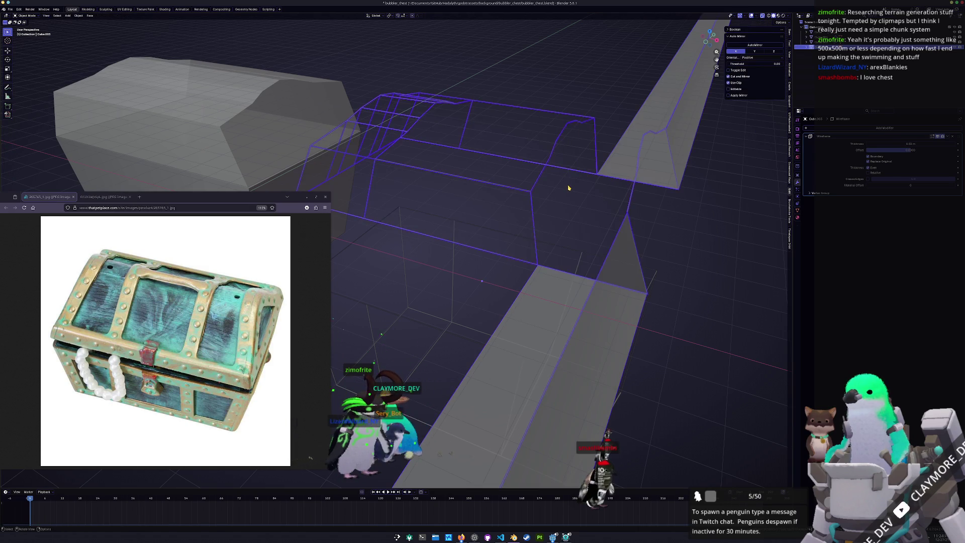
pyautogui.press('Tab')
pyautogui.scroll(-3, 568, 187)
pyautogui.moveTo(569, 188)
pyautogui.mouseDown(button='middle')
pyautogui.moveTo(577, 157)
pyautogui.moveTo(572, 235)
pyautogui.moveTo(517, 199)
pyautogui.moveTo(472, 212)
pyautogui.moveTo(546, 235)
pyautogui.moveTo(592, 219)
pyautogui.mouseUp(button='middle')
pyautogui.press('Tab')
pyautogui.press('Tab')
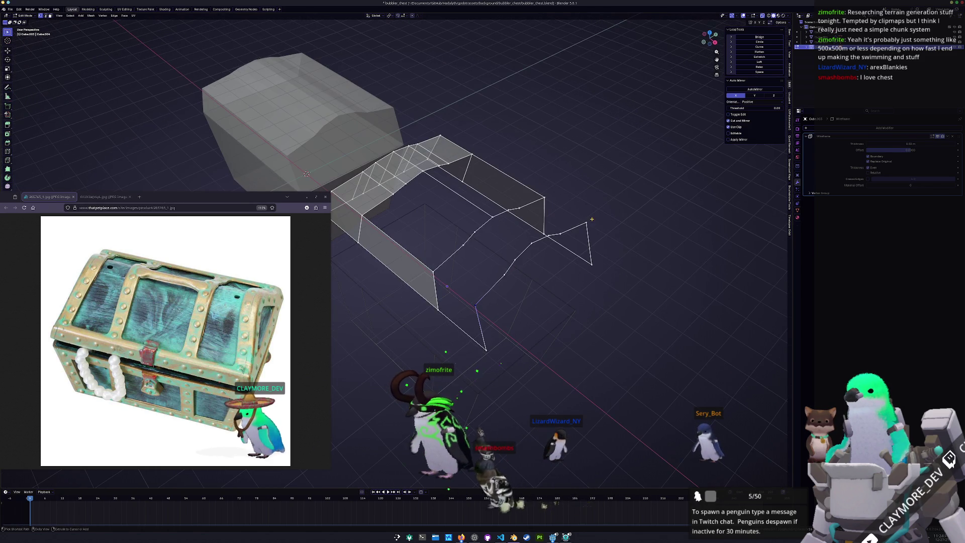
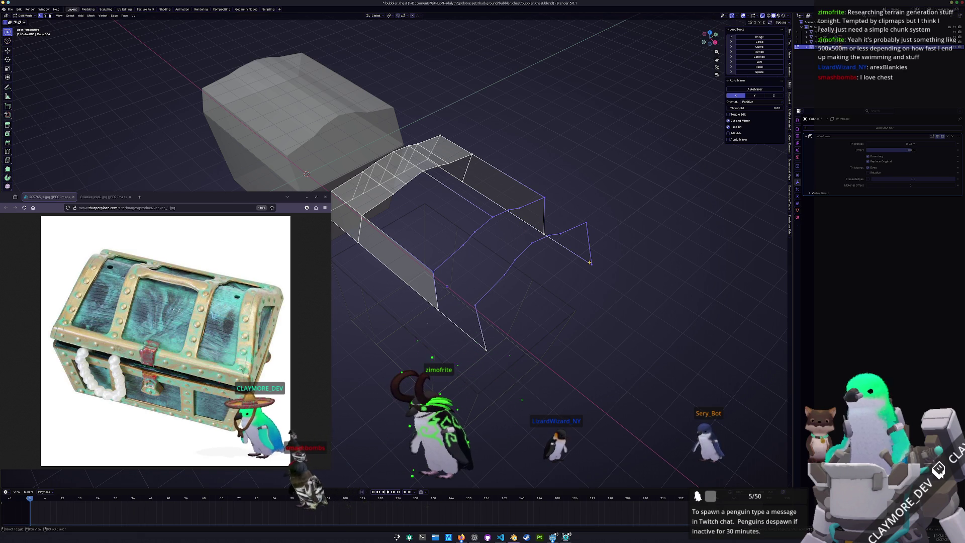
# Step: Fill both arched end caps of the lid half with faces
pyautogui.press('f')
pyautogui.press('Tab')
pyautogui.moveTo(612, 255); pyautogui.dragTo(524, 287, button='middle')
pyautogui.press('Tab')
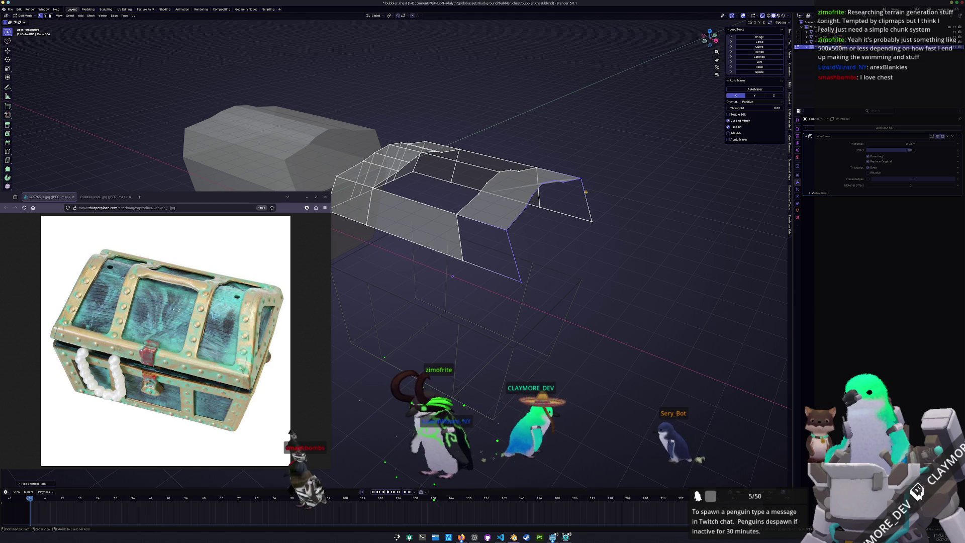
pyautogui.keyDown('shift'); pyautogui.click(594, 222); pyautogui.keyUp('shift')
pyautogui.press('f')
pyautogui.press('Tab')
pyautogui.moveTo(593, 223)
pyautogui.mouseDown(button='middle')
pyautogui.moveTo(578, 243)
pyautogui.moveTo(552, 216)
pyautogui.moveTo(516, 217)
pyautogui.mouseUp(button='middle')
pyautogui.press('Tab')
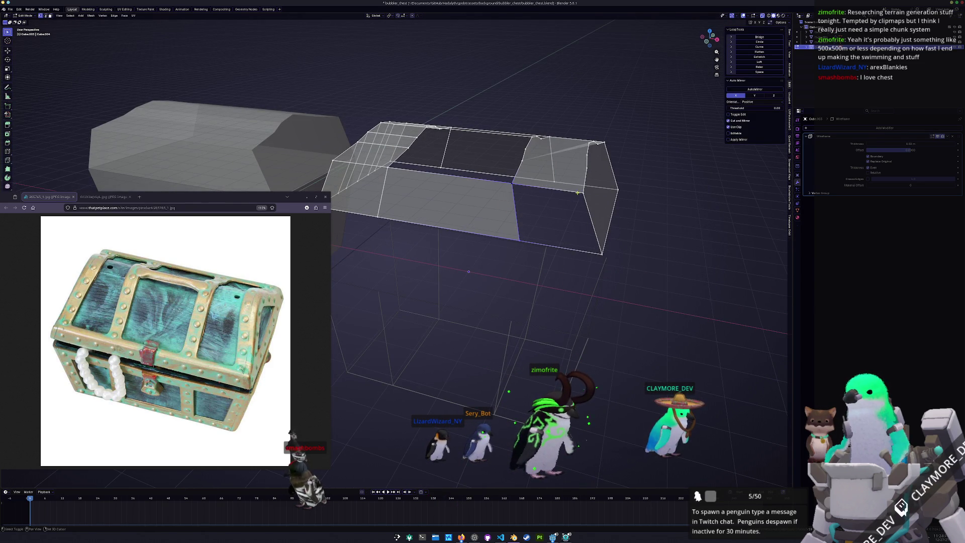
# Step: Mirror the lid half with AutoMirror and apply the Mirror modifier
pyautogui.press('Tab')
pyautogui.moveTo(601, 255); pyautogui.dragTo(480, 221, button='middle')
pyautogui.press('Tab')
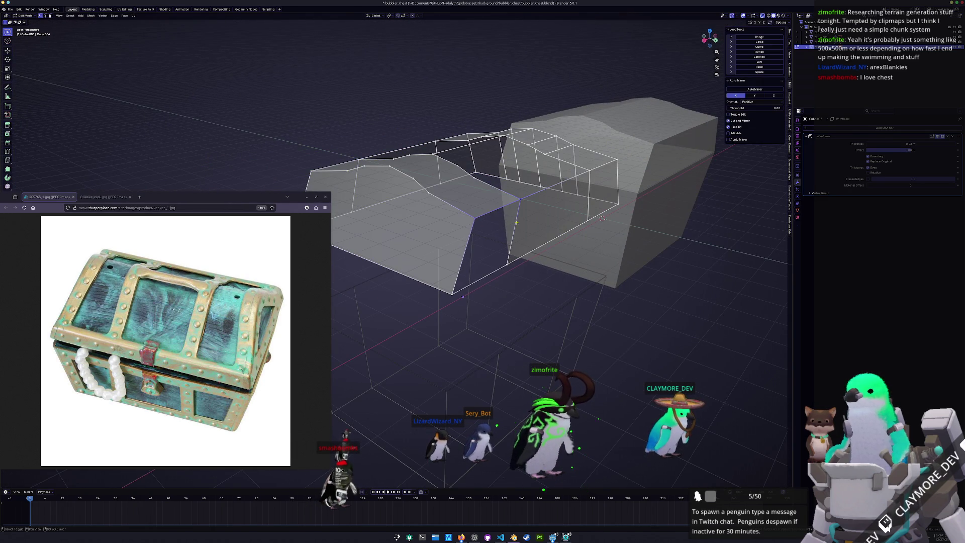
pyautogui.press('Tab')
pyautogui.moveTo(516, 272)
pyautogui.mouseDown(button='middle')
pyautogui.moveTo(539, 201)
pyautogui.moveTo(734, 53)
pyautogui.mouseUp(button='middle')
pyautogui.click(750, 46)
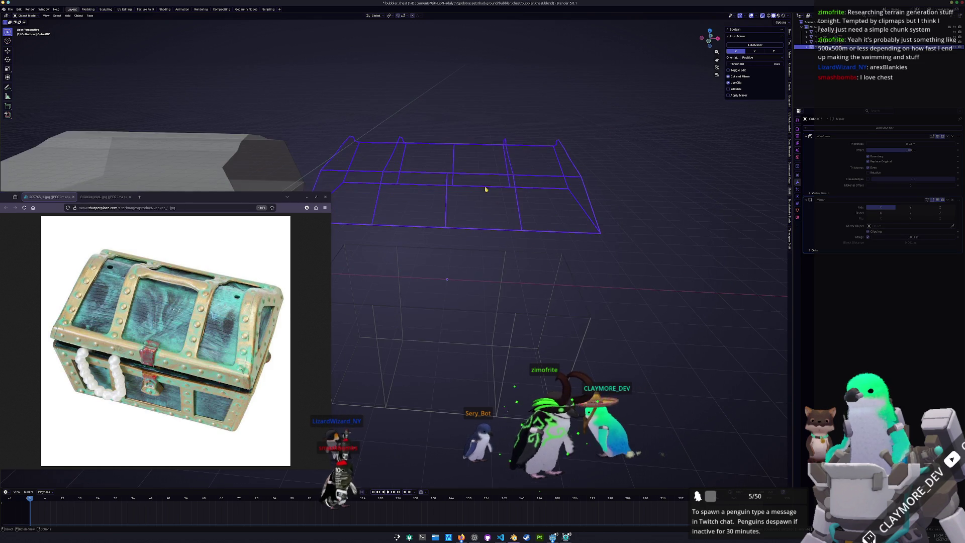
pyautogui.hotkey('ctrl', 'a')
# Step: Dissolve the selected edges on top of the mirrored lid
pyautogui.press('Tab')
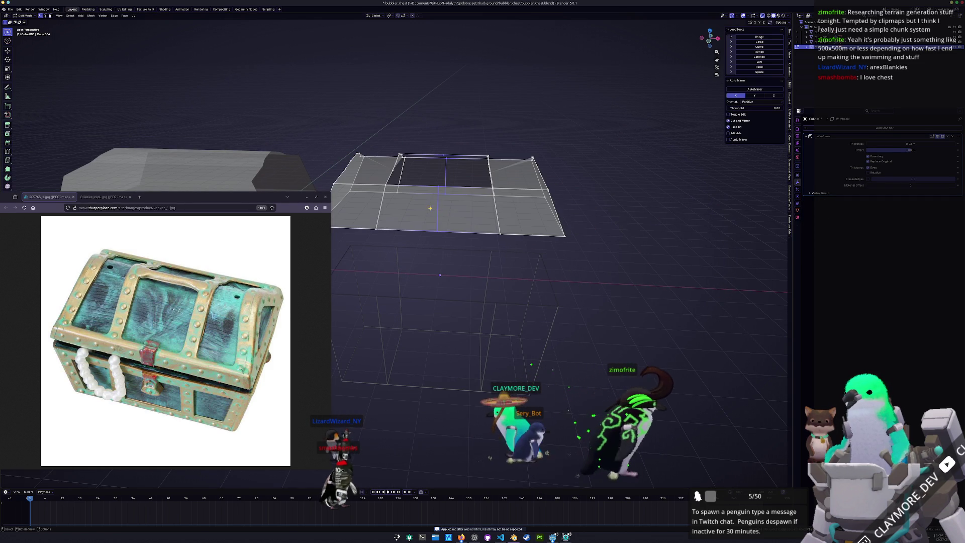
pyautogui.press('KP_1')
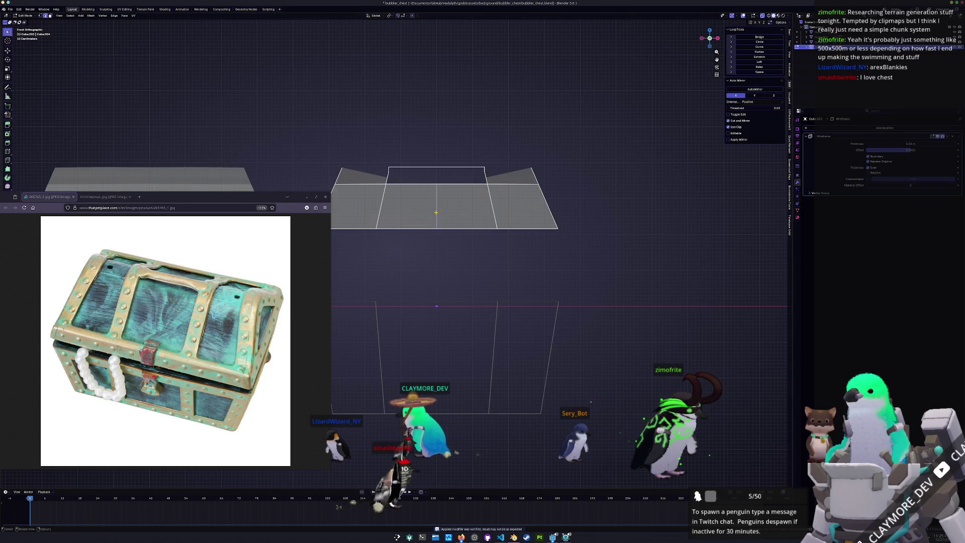
pyautogui.press('KP_8')
pyautogui.press('Tab')
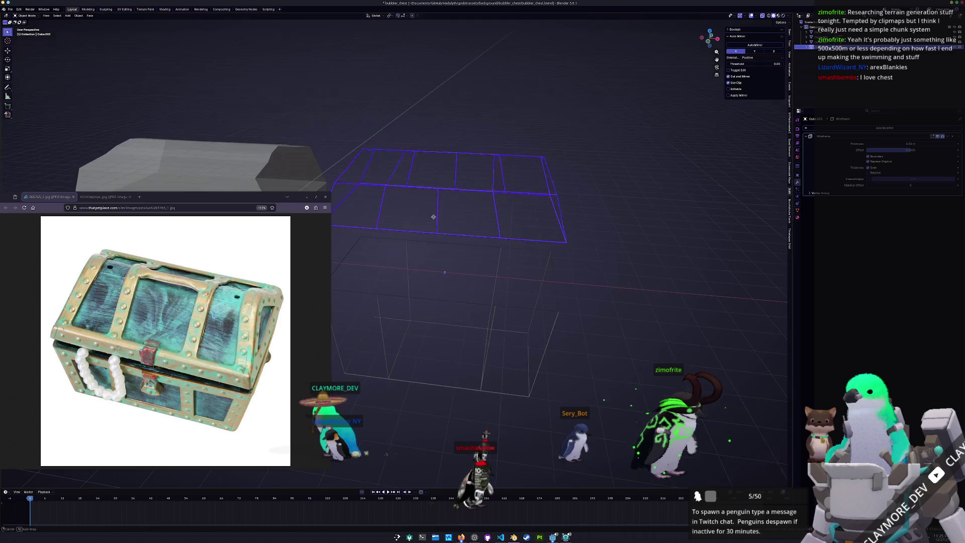
pyautogui.press('Tab')
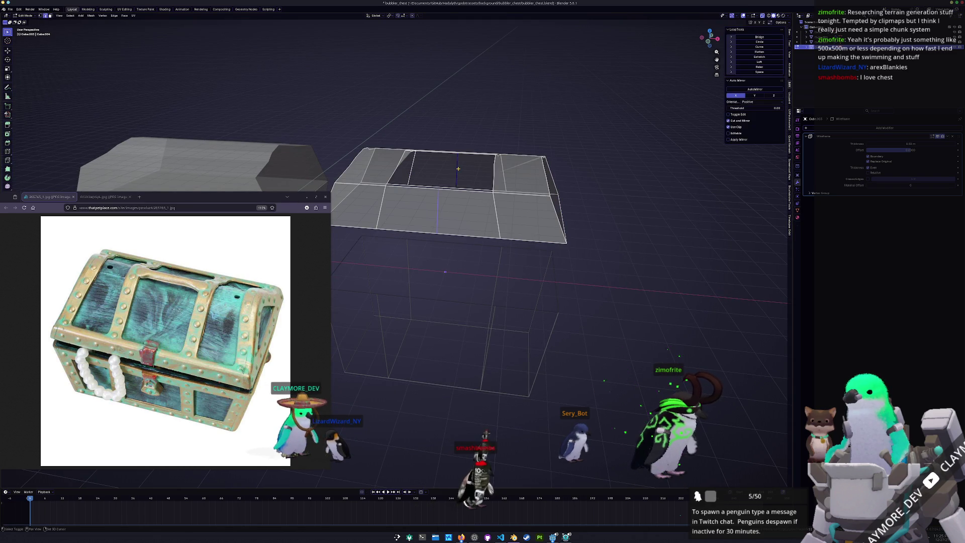
pyautogui.press('x')
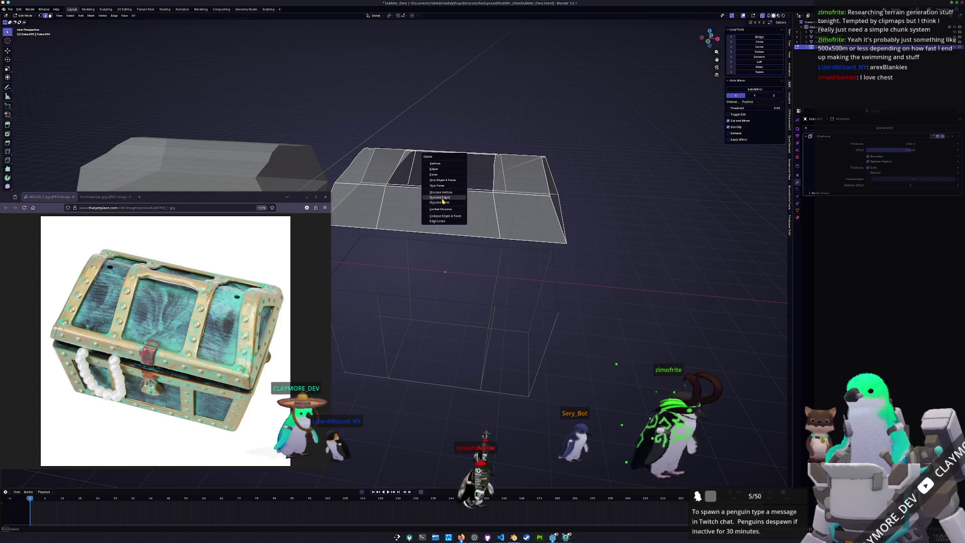
pyautogui.click(443, 201)
pyautogui.moveTo(443, 201); pyautogui.dragTo(438, 217, button='middle')
# Step: Delete the inner bottom face of the lid's opening
pyautogui.press('Tab')
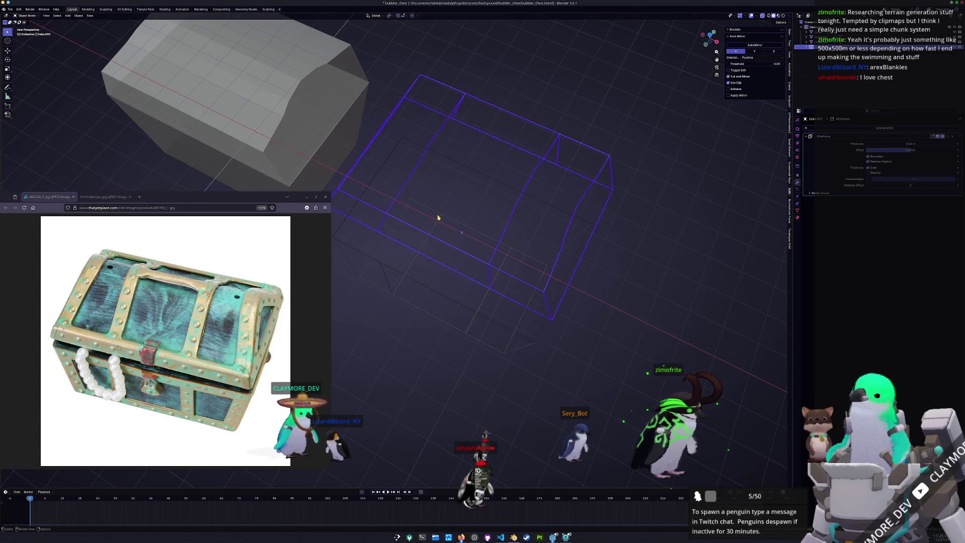
pyautogui.press('Tab')
pyautogui.moveTo(476, 160); pyautogui.dragTo(432, 160, button='middle')
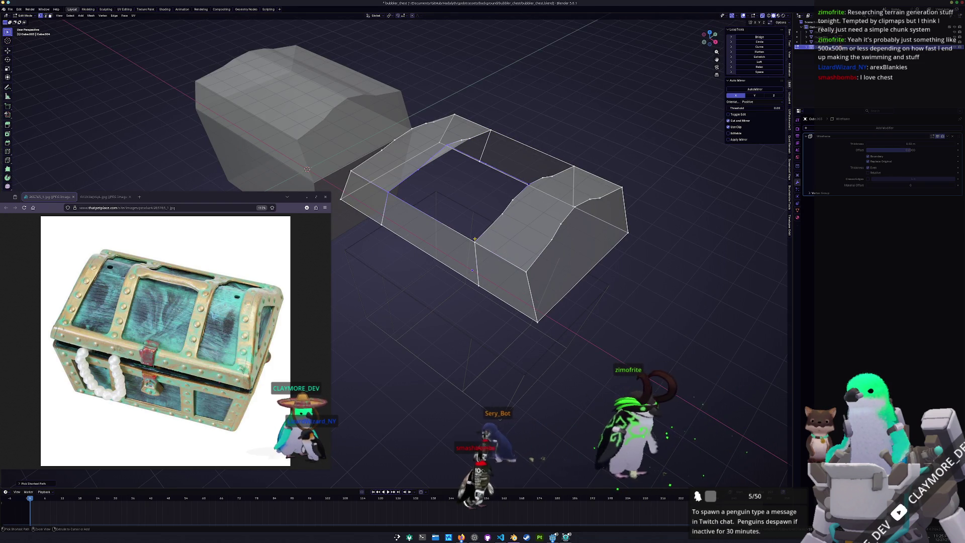
pyautogui.click(487, 224)
pyautogui.moveTo(488, 223)
pyautogui.mouseDown(button='middle')
pyautogui.moveTo(462, 193)
pyautogui.moveTo(492, 181)
pyautogui.mouseUp(button='middle')
pyautogui.press('x')
pyautogui.press('f')
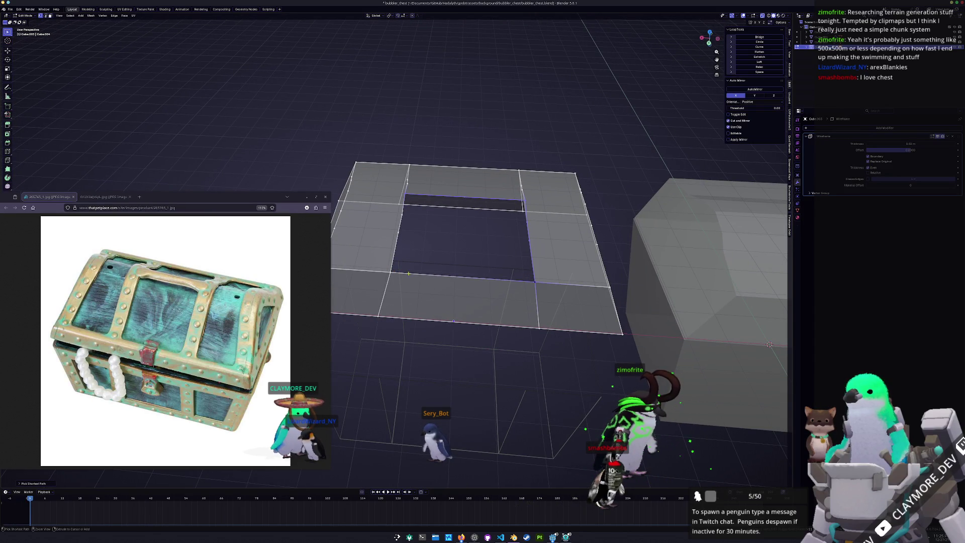
# Step: Refill the lid opening with a new face and select the lower chest box
pyautogui.moveTo(391, 272)
pyautogui.mouseDown(button='middle')
pyautogui.moveTo(465, 238)
pyautogui.moveTo(455, 230)
pyautogui.moveTo(501, 217)
pyautogui.moveTo(443, 293)
pyautogui.mouseUp(button='middle')
pyautogui.press('f')
pyautogui.press('Tab')
pyautogui.press('Tab')
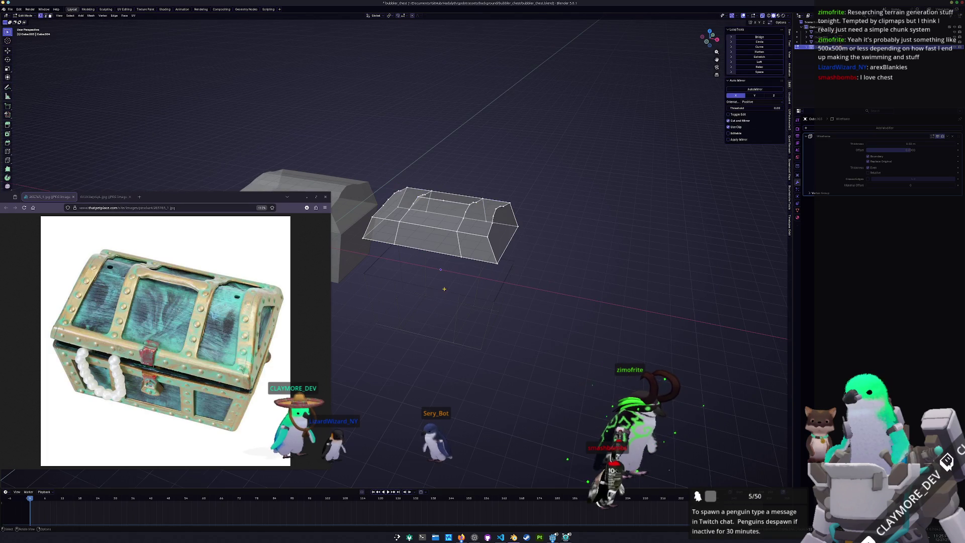
pyautogui.press('Tab')
pyautogui.click(444, 290)
pyautogui.hotkey('shift', 'd')
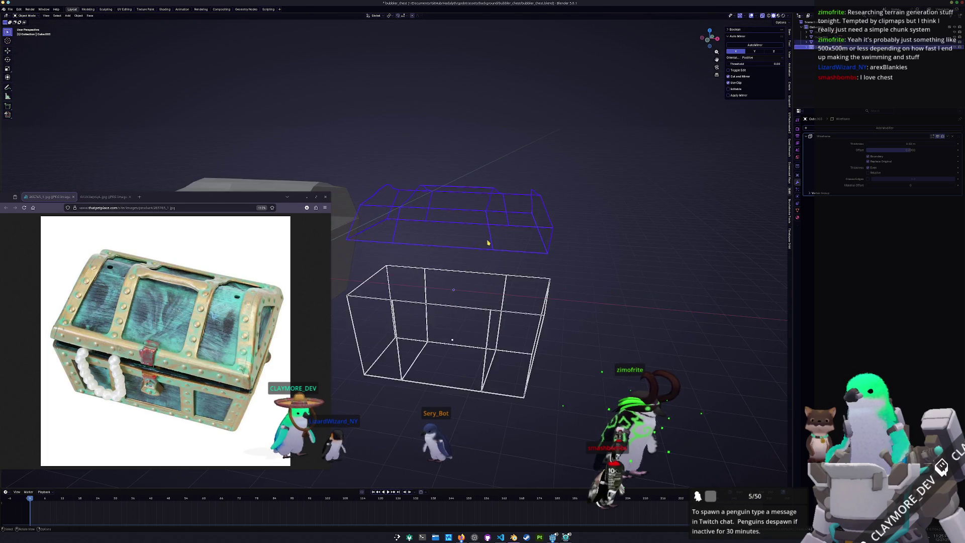
# Step: Raise the Wireframe thickness to 0.42 m and apply the object's transforms
pyautogui.scroll(3, 503, 226)
pyautogui.moveTo(895, 144); pyautogui.dragTo(926, 144)
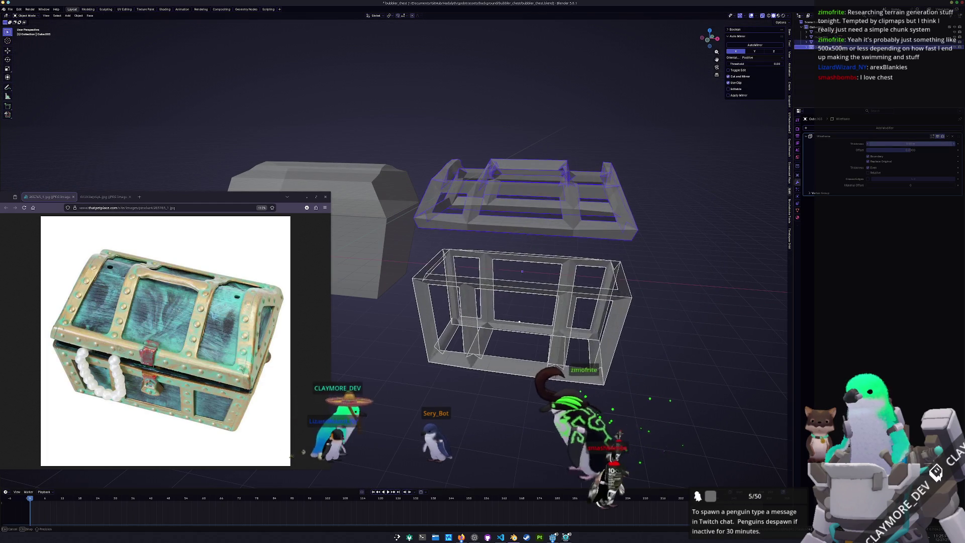
pyautogui.hotkey('ctrl', 'a')
pyautogui.click(663, 177)
pyautogui.press('Tab')
pyautogui.moveTo(663, 177)
pyautogui.mouseDown(button='middle')
pyautogui.moveTo(626, 223)
pyautogui.moveTo(548, 208)
pyautogui.mouseUp(button='middle')
pyautogui.press('Tab')
# Step: Select a loop of faces on the lid and delete them via X > Faces
pyautogui.press('Tab')
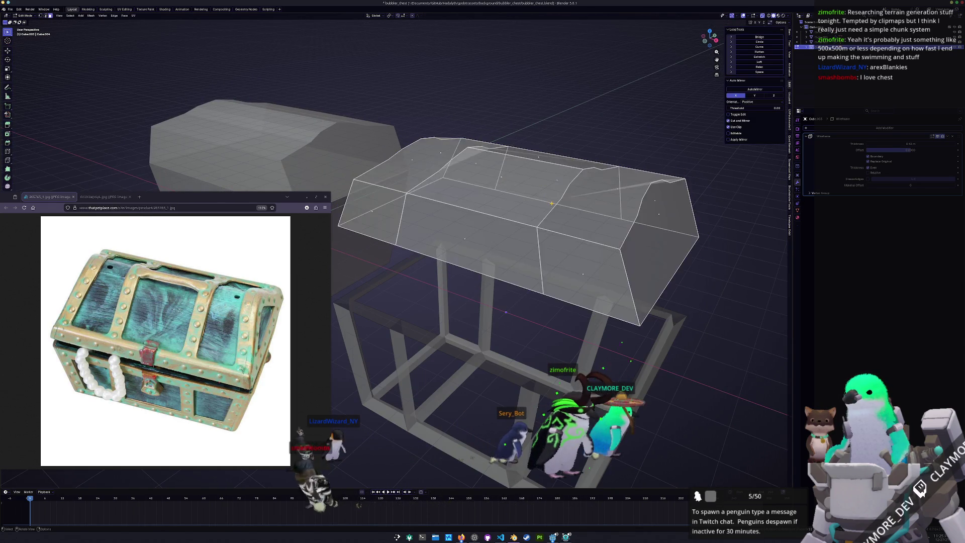
pyautogui.press('a')
pyautogui.press('Tab')
pyautogui.moveTo(551, 203); pyautogui.dragTo(782, 176, button='middle')
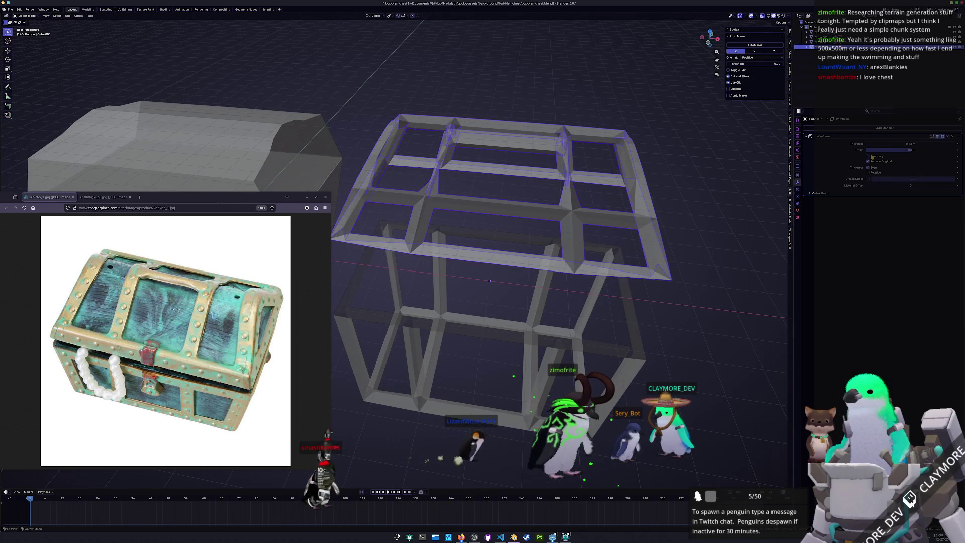
pyautogui.moveTo(498, 199)
pyautogui.mouseDown(button='middle')
pyautogui.moveTo(533, 191)
pyautogui.moveTo(567, 233)
pyautogui.moveTo(572, 223)
pyautogui.mouseUp(button='middle')
pyautogui.press('Tab')
pyautogui.press('Tab')
pyautogui.press('Tab')
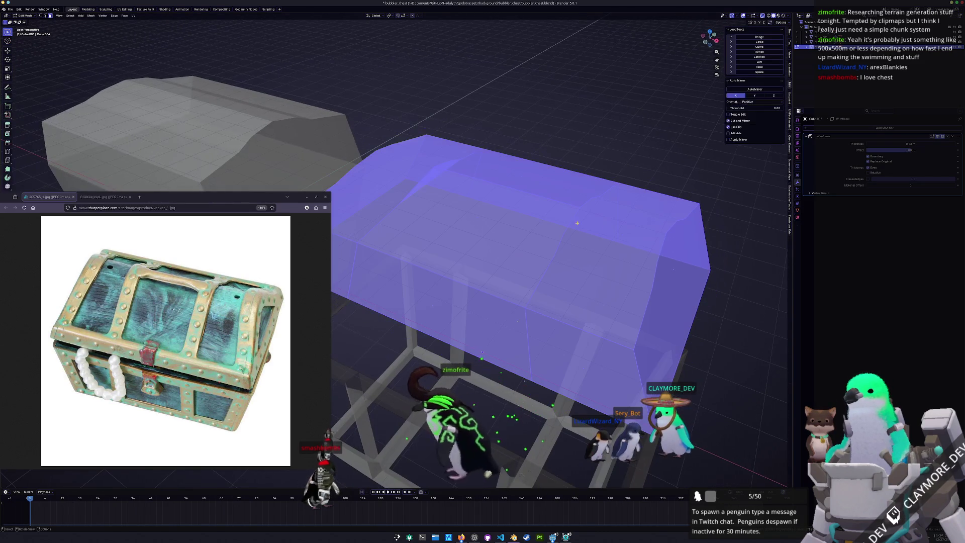
pyautogui.keyDown('alt'); pyautogui.click(611, 230); pyautogui.keyUp('alt')
pyautogui.scroll(-2, 612, 229)
pyautogui.press('x')
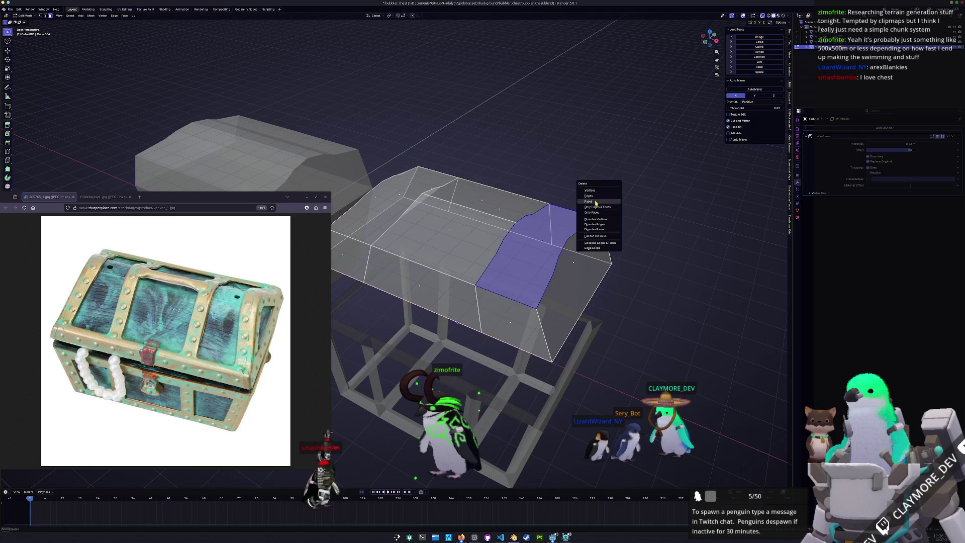
pyautogui.click(595, 203)
# Step: Frame the lid and delete another selection of its faces
pyautogui.press('Tab')
pyautogui.moveTo(564, 232); pyautogui.dragTo(571, 227, button='middle')
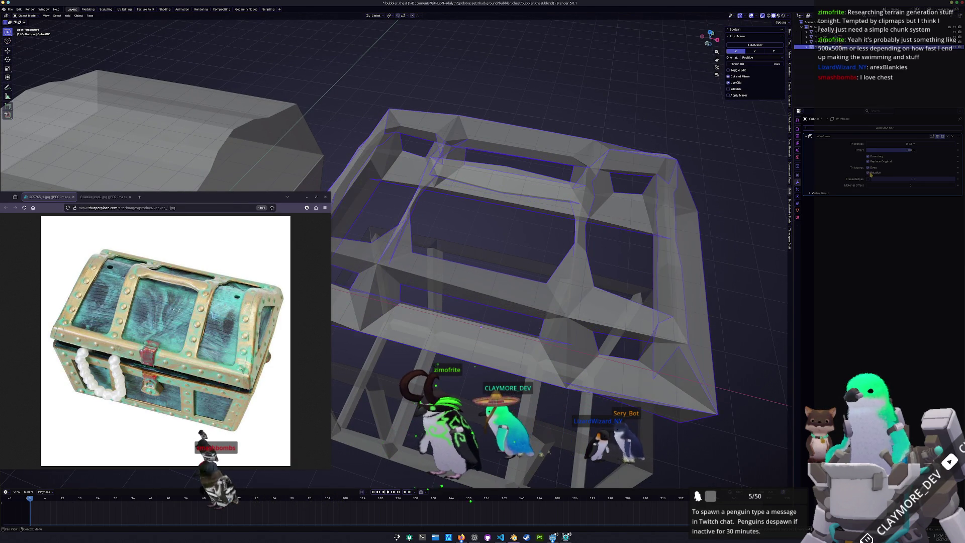
pyautogui.press('Tab')
pyautogui.press('KP_Decimal')
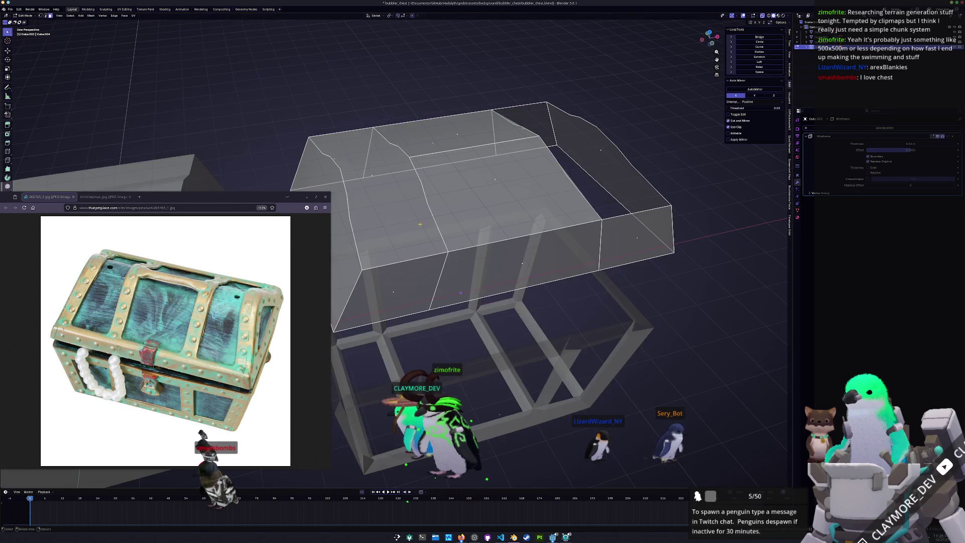
pyautogui.click(376, 181)
pyautogui.press('Tab')
pyautogui.moveTo(498, 221)
pyautogui.mouseDown(button='middle')
pyautogui.moveTo(700, 191)
pyautogui.moveTo(643, 196)
pyautogui.moveTo(622, 180)
pyautogui.moveTo(589, 201)
pyautogui.moveTo(576, 188)
pyautogui.moveTo(588, 203)
pyautogui.moveTo(607, 191)
pyautogui.mouseUp(button='middle')
# Step: Apply the lid's transforms and return to editing its mesh
pyautogui.hotkey('ctrl', 'a')
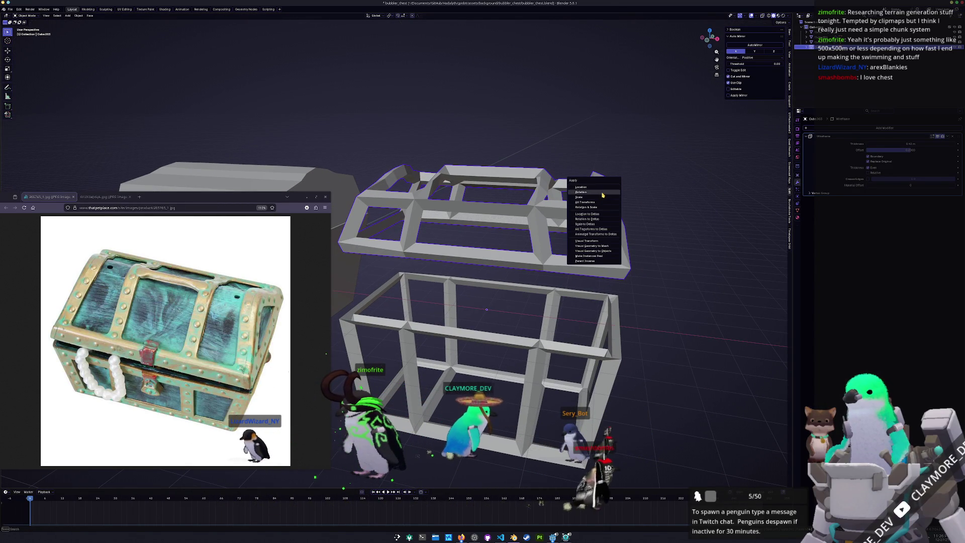
pyautogui.click(606, 197)
pyautogui.moveTo(605, 196)
pyautogui.mouseDown(button='middle')
pyautogui.moveTo(601, 211)
pyautogui.moveTo(540, 194)
pyautogui.mouseUp(button='middle')
pyautogui.press('Tab')
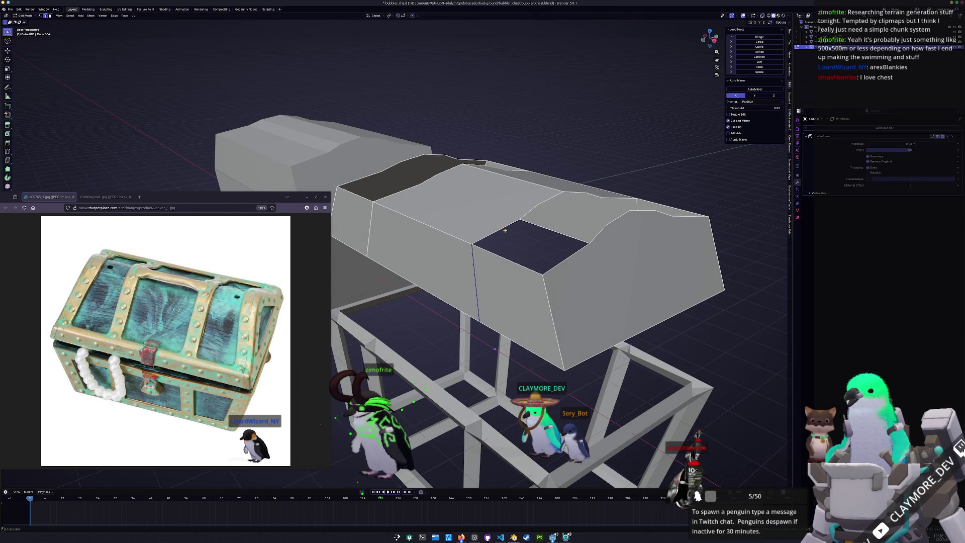
# Step: Separate the current lid selection into its own object
pyautogui.moveTo(540, 225); pyautogui.dragTo(606, 217, button='middle')
pyautogui.hotkey('ctrl', 'e')
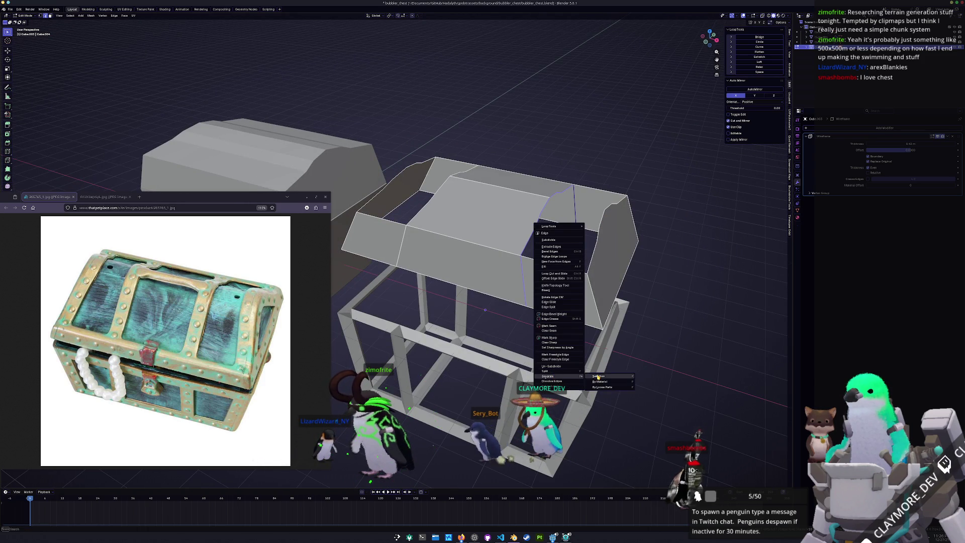
pyautogui.click(598, 376)
pyautogui.press('Tab')
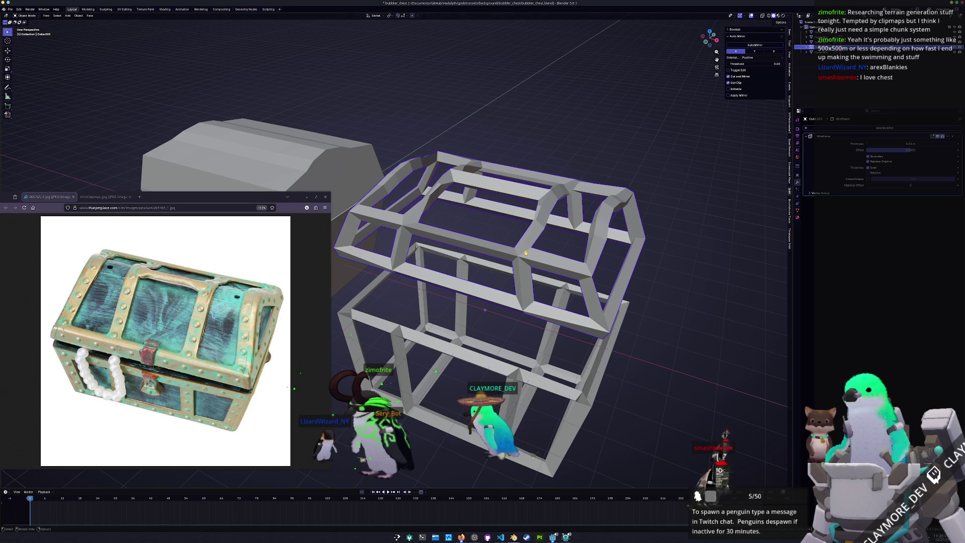
pyautogui.press('g')
pyautogui.rightClick(577, 218)
# Step: Duplicate an edge loop across the lid and separate it as a new object
pyautogui.press('Tab')
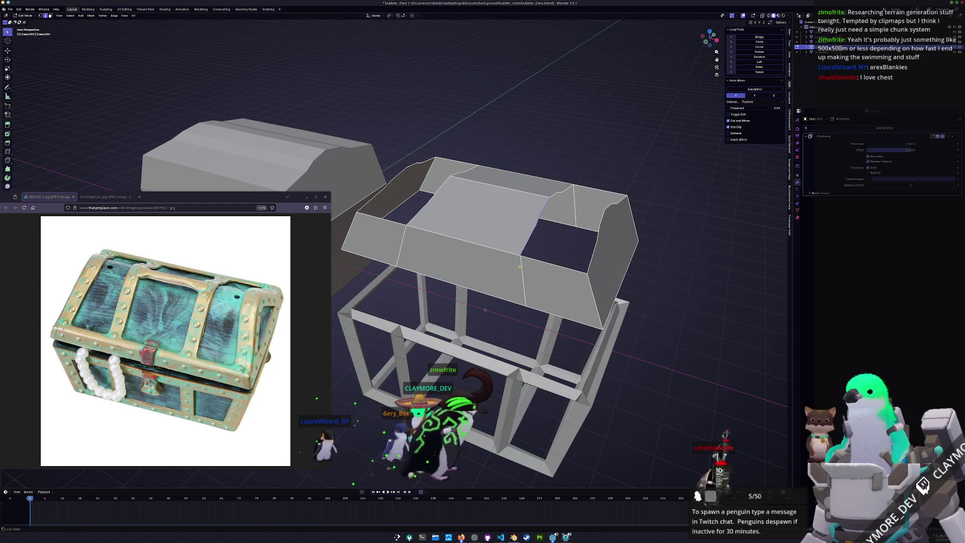
pyautogui.keyDown('alt'); pyautogui.click(575, 199); pyautogui.keyUp('alt')
pyautogui.hotkey('shift', 'd')
pyautogui.press('Escape')
pyautogui.hotkey('ctrl', 'e')
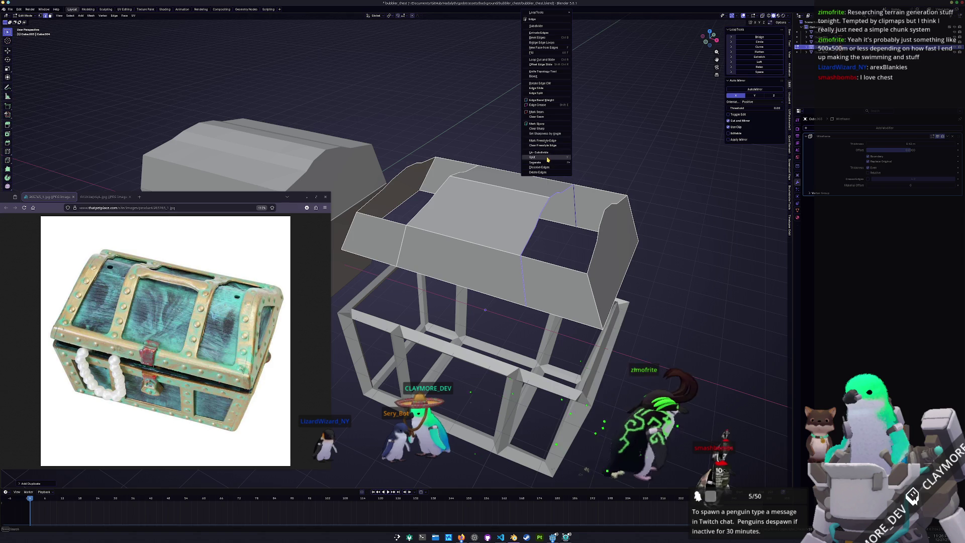
pyautogui.click(587, 163)
pyautogui.press('Tab')
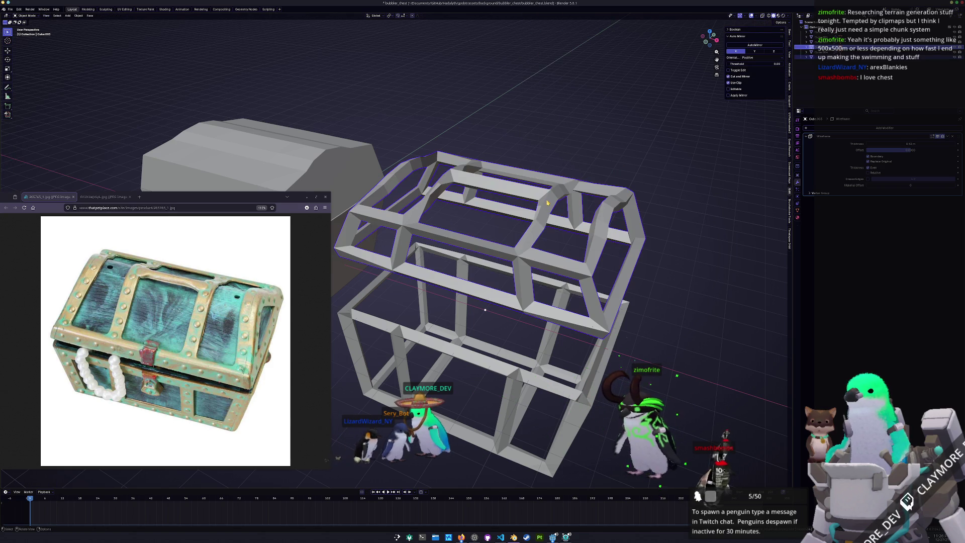
# Step: Move the lid straight up along Z, well above the chest body
pyautogui.press('g')
pyautogui.press('Escape')
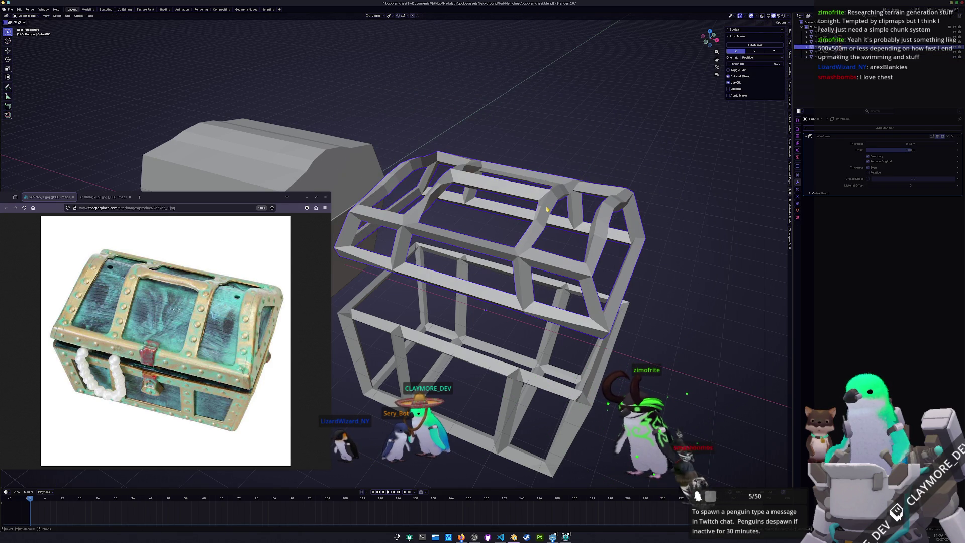
pyautogui.press('g')
pyautogui.press('z')
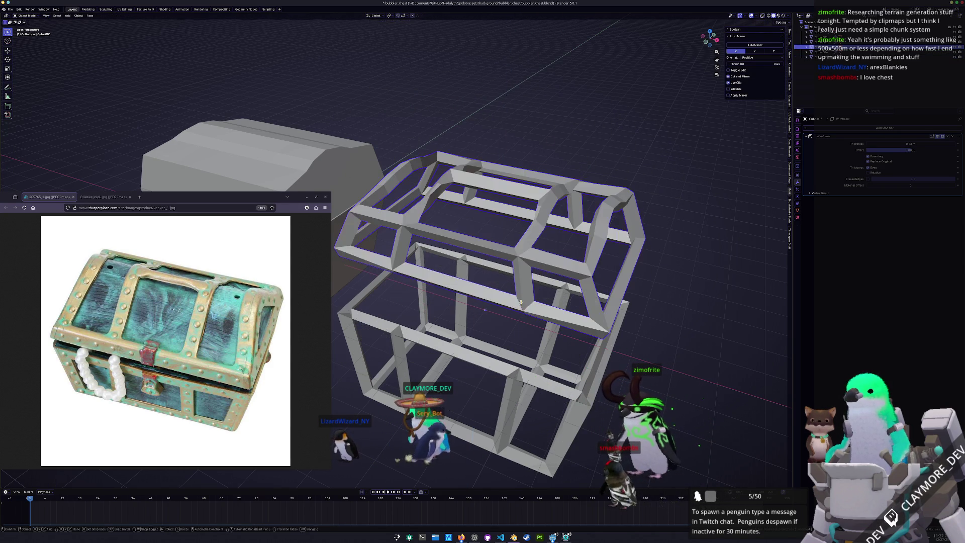
pyautogui.click(497, 161)
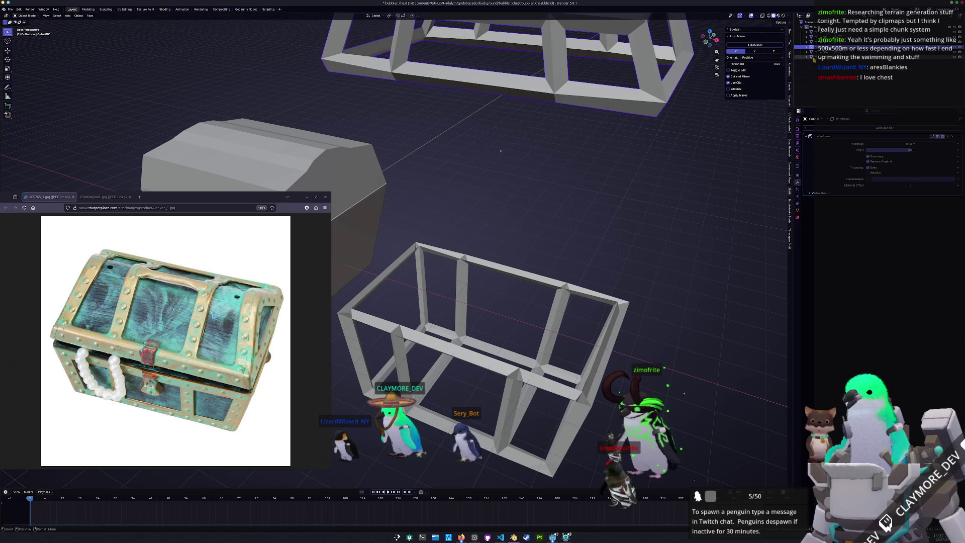
# Step: Add a Skin modifier to the separated arch edges
pyautogui.scroll(-6, 552, 232)
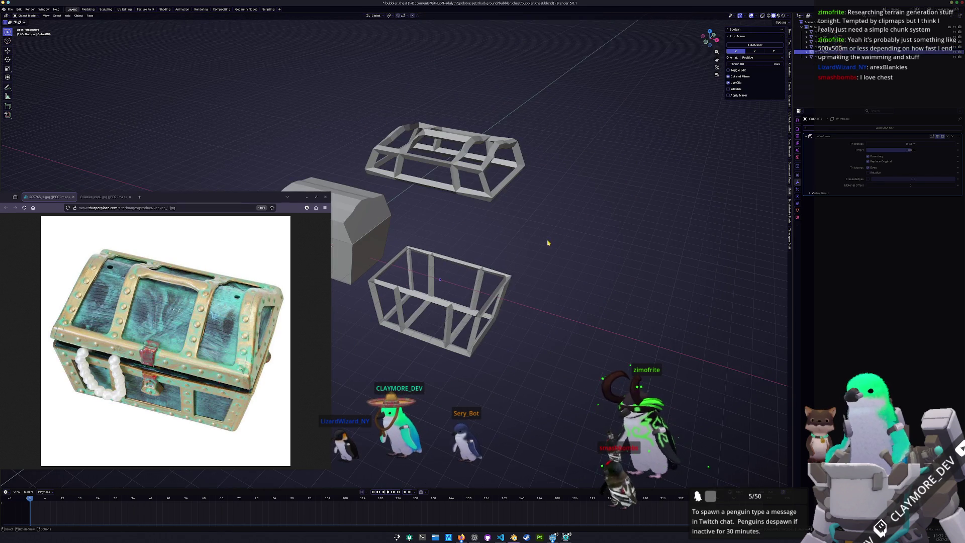
pyautogui.press('Tab')
pyautogui.scroll(1, 537, 242)
pyautogui.scroll(1, 530, 244)
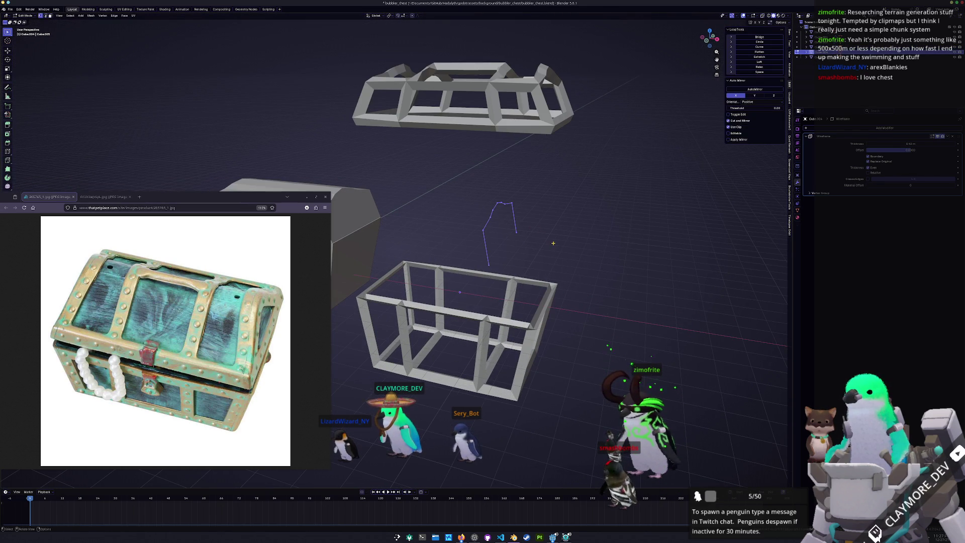
pyautogui.click(845, 130)
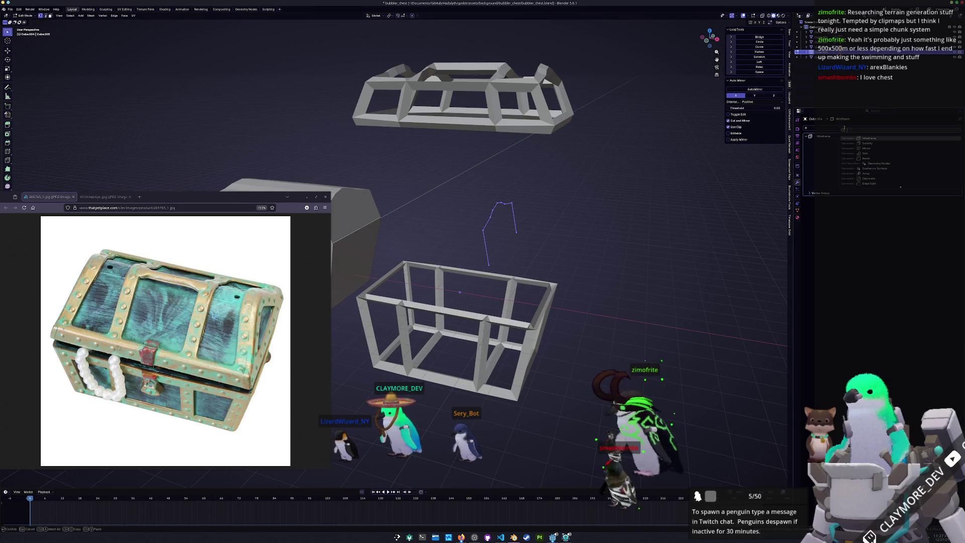
pyautogui.click(865, 153)
# Step: Scale the skin radius with Ctrl+A to thicken the arch band, and save the file
pyautogui.press('Tab')
pyautogui.scroll(1, 627, 232)
pyautogui.press('Tab')
pyautogui.hotkey('ctrl', 'a')
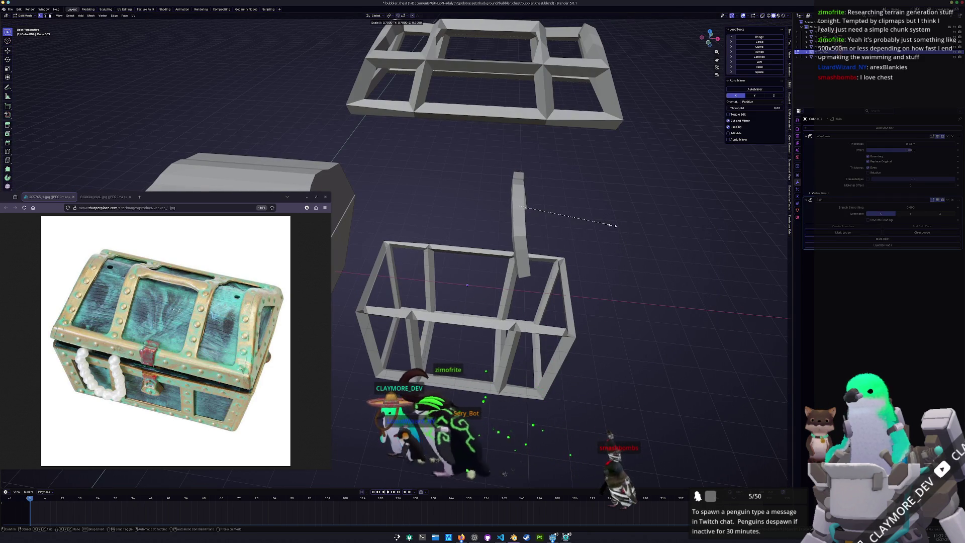
pyautogui.press('Escape')
pyautogui.press('Tab')
pyautogui.moveTo(612, 225); pyautogui.dragTo(602, 223, button='middle')
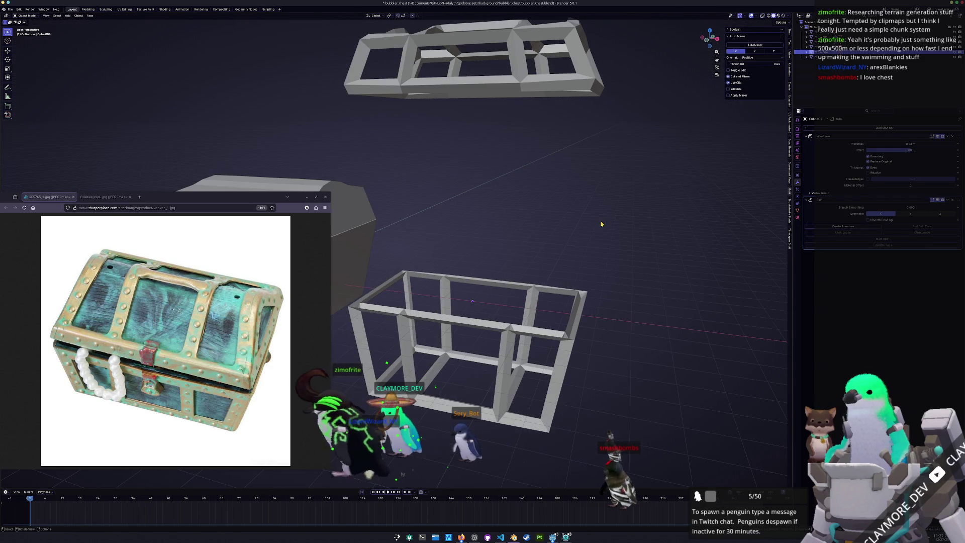
pyautogui.press('Tab')
pyautogui.hotkey('ctrl', 's')
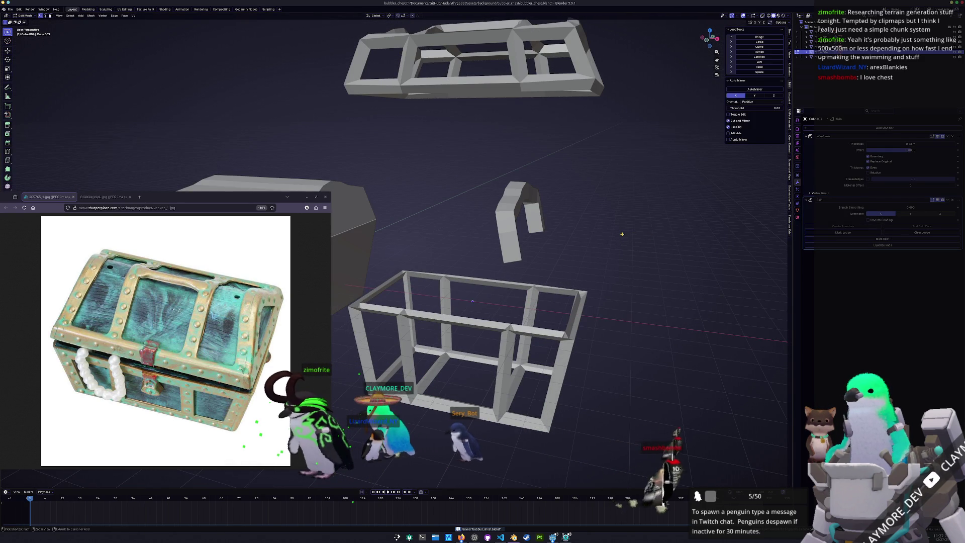
pyautogui.press('Tab')
pyautogui.press('Tab')
pyautogui.press('Tab')
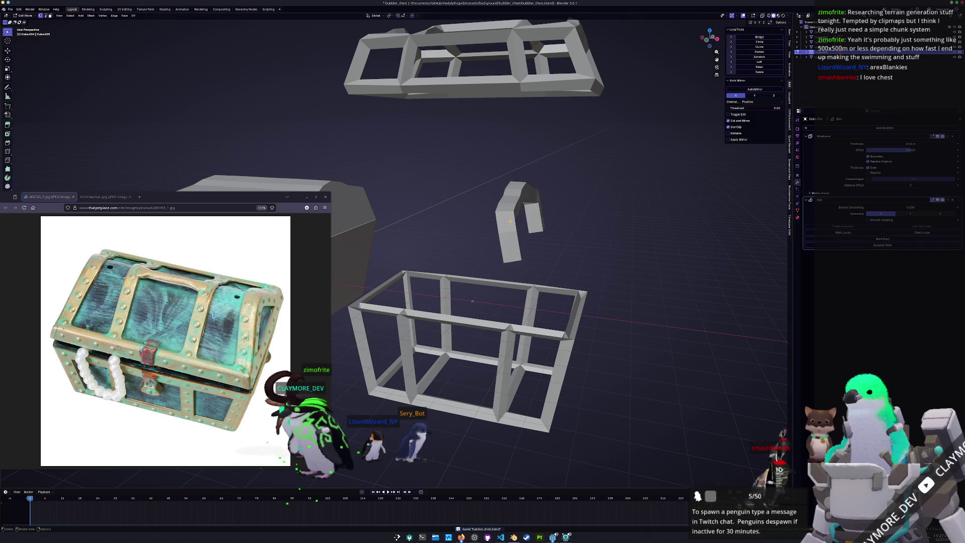
# Step: Remove the arch's Wireframe modifier and add a Mirror modifier for a matching band
pyautogui.moveTo(597, 262); pyautogui.dragTo(425, 143)
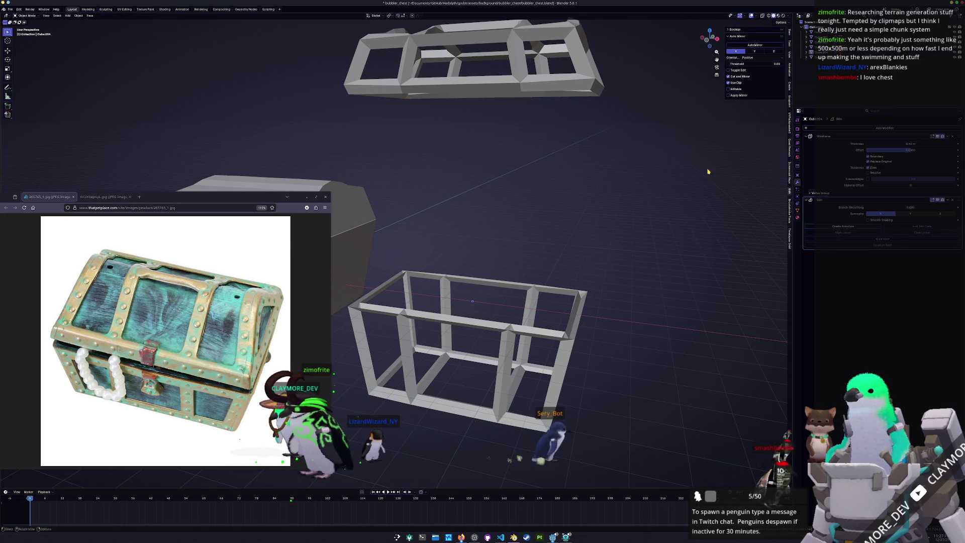
pyautogui.click(952, 136)
pyautogui.moveTo(497, 232); pyautogui.dragTo(571, 225, button='middle')
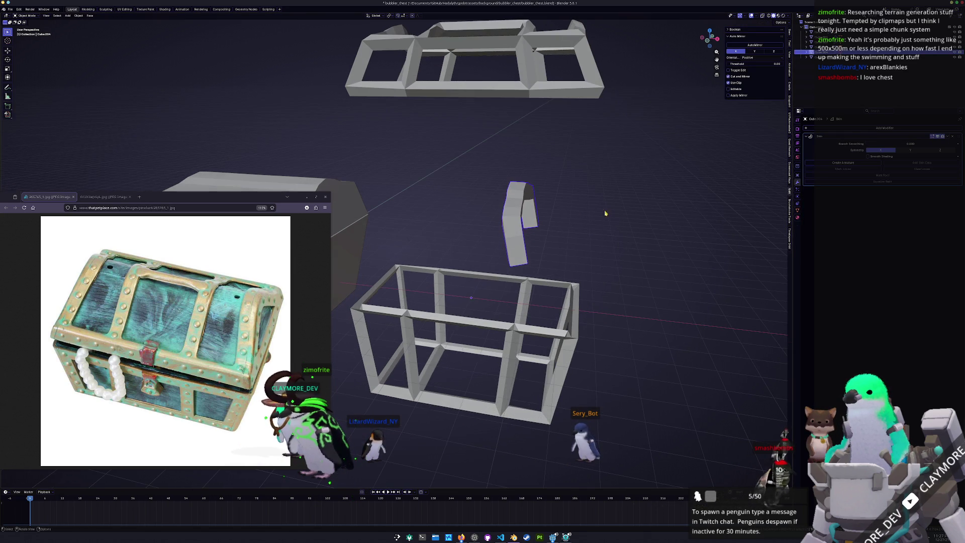
pyautogui.click(851, 128)
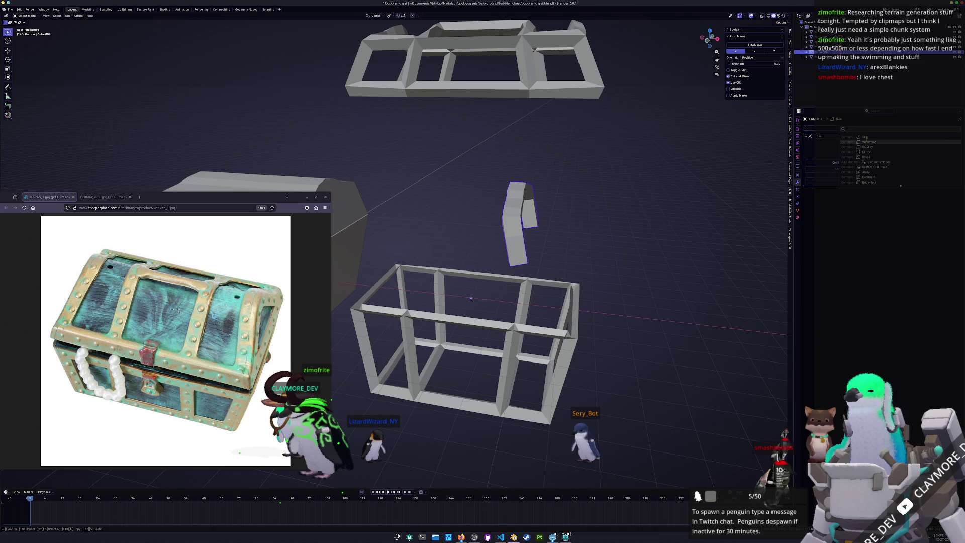
pyautogui.click(866, 153)
pyautogui.click(579, 88)
pyautogui.moveTo(553, 125)
pyautogui.mouseDown(button='middle')
pyautogui.moveTo(531, 137)
pyautogui.moveTo(558, 140)
pyautogui.mouseUp(button='middle')
# Step: Clear the lid's location, re-center it along X, and remove its Wireframe modifier
pyautogui.hotkey('alt', 'g')
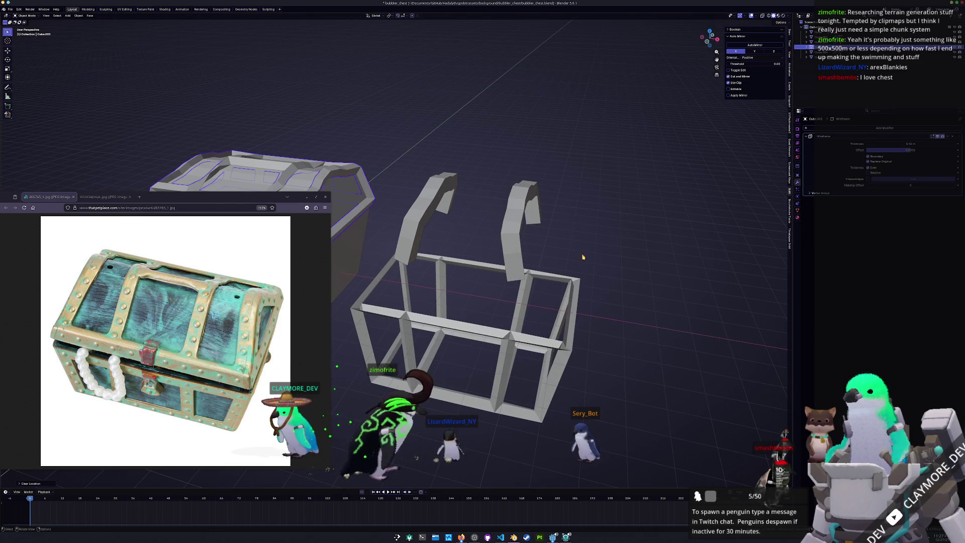
pyautogui.press('KP_1')
pyautogui.press('g')
pyautogui.press('x')
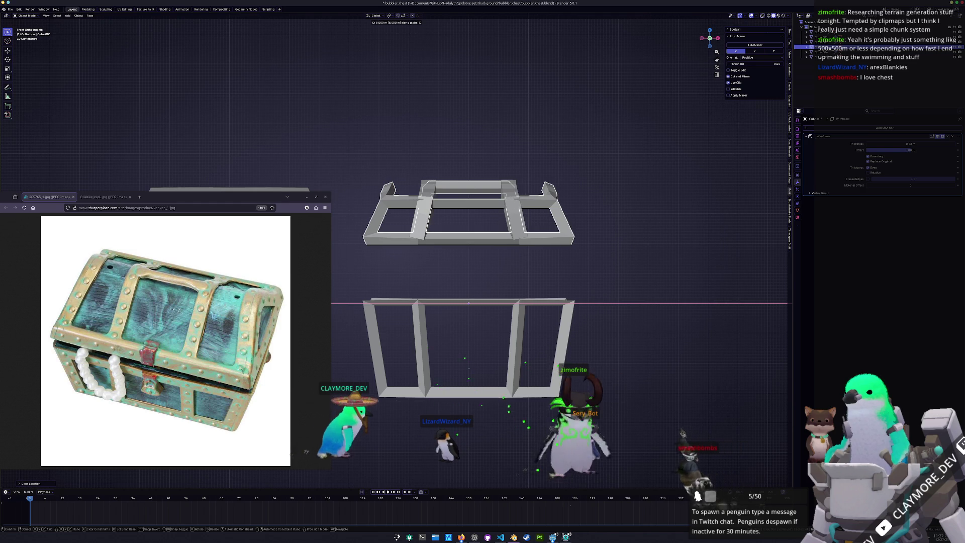
pyautogui.press('Return')
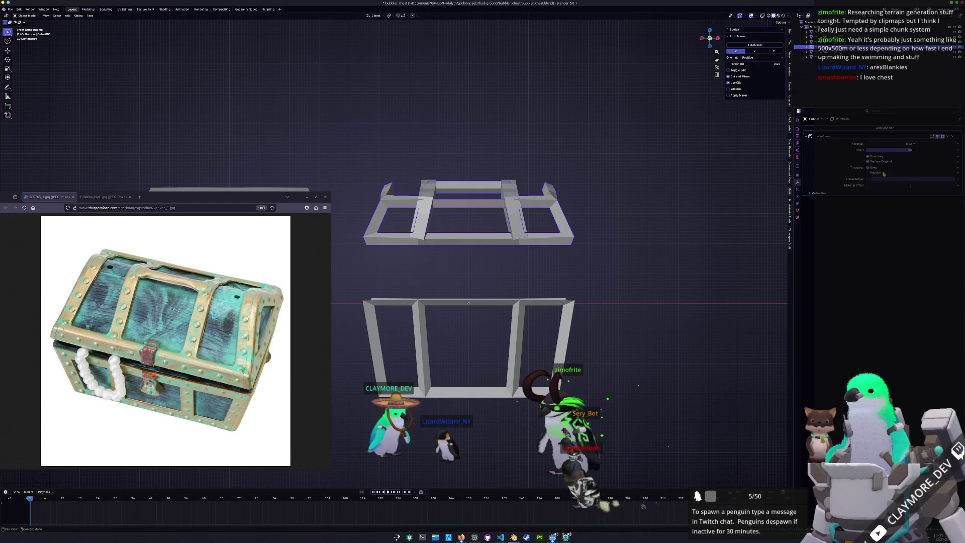
pyautogui.click(953, 137)
pyautogui.moveTo(532, 231); pyautogui.dragTo(552, 247, button='middle')
# Step: Duplicate the selected lid edges and separate them into their own object
pyautogui.press('Tab')
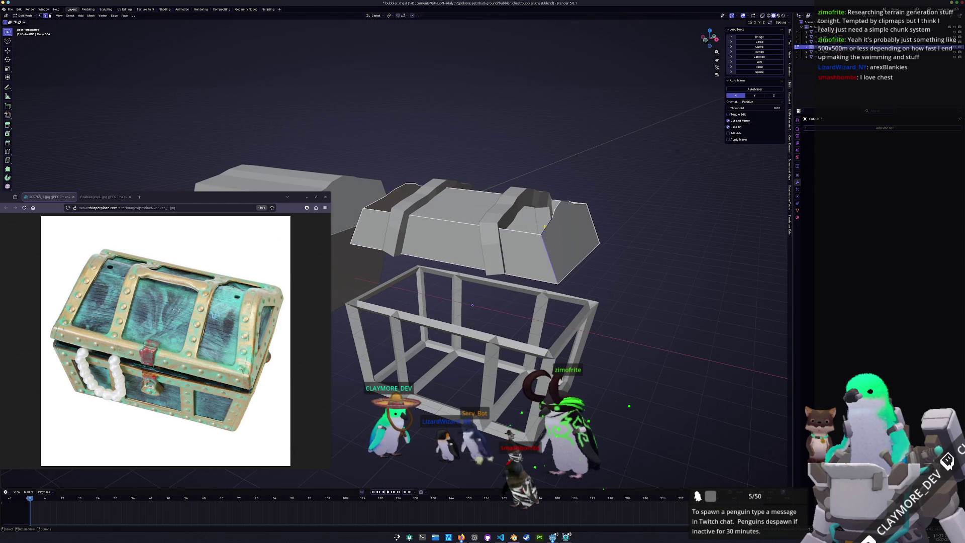
pyautogui.moveTo(473, 306); pyautogui.dragTo(462, 317, button='middle')
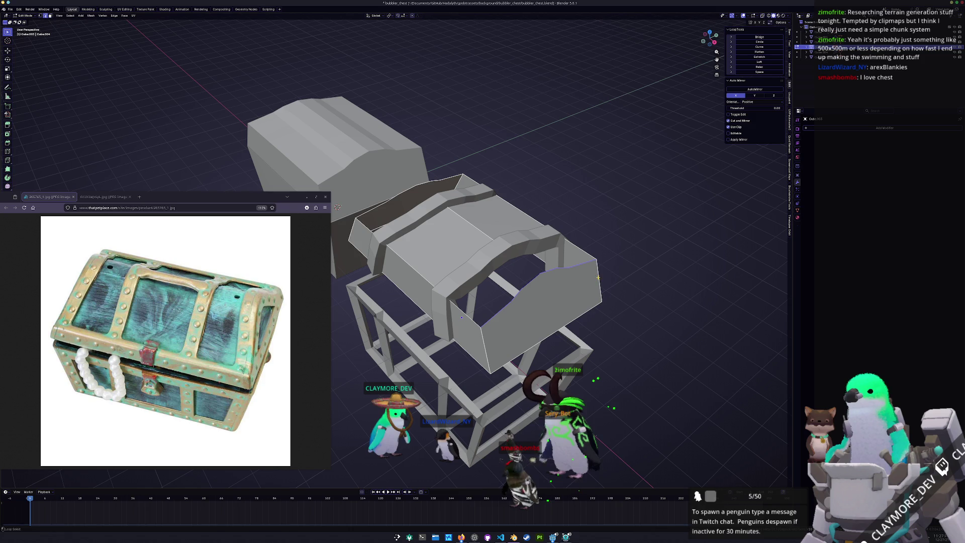
pyautogui.moveTo(604, 261); pyautogui.dragTo(651, 237, button='middle')
pyautogui.hotkey('shift', 'd')
pyautogui.press('Escape')
pyautogui.hotkey('ctrl', 'e')
pyautogui.click(674, 235)
pyautogui.press('Tab')
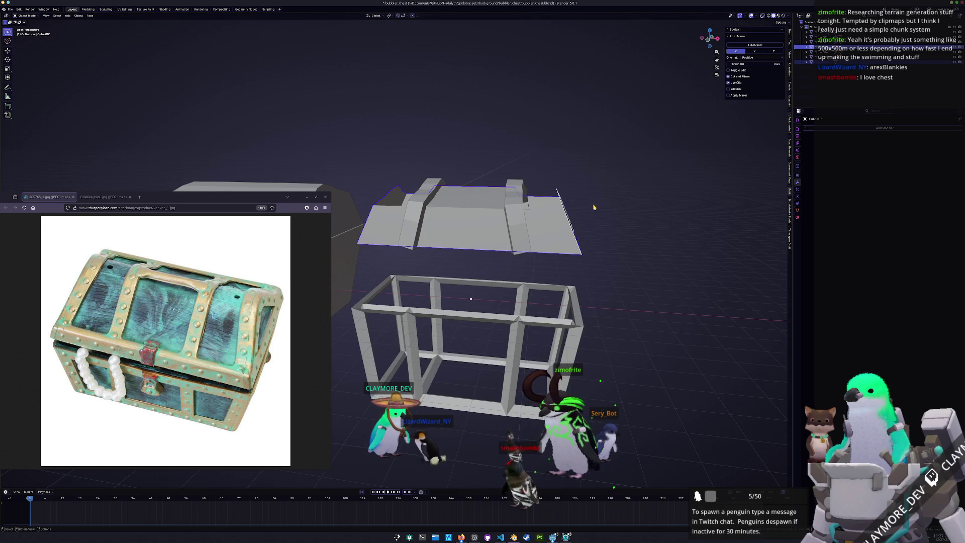
pyautogui.moveTo(589, 221); pyautogui.dragTo(560, 211, button='middle')
# Step: Copy the Skin and Mirror modifiers from the arched band onto the separated edge piece
pyautogui.click(556, 207)
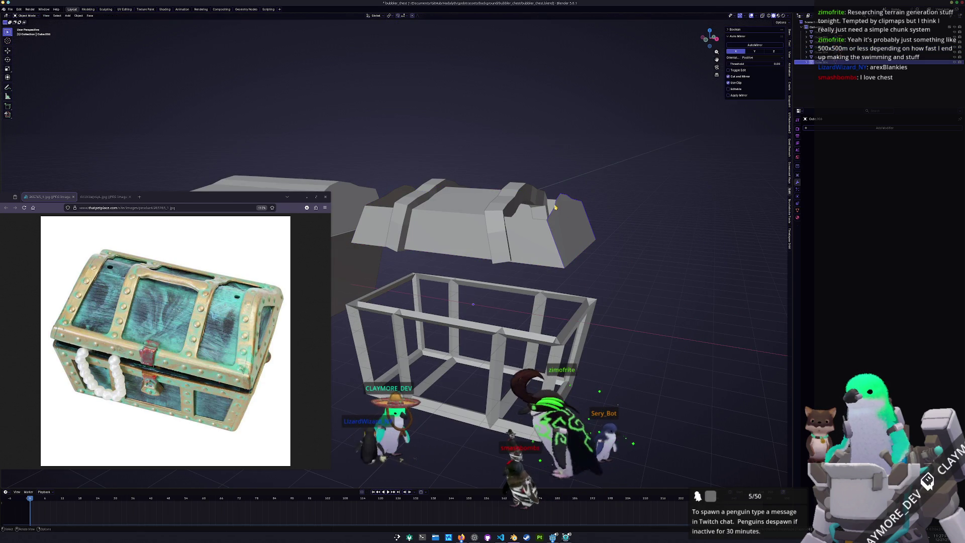
pyautogui.click(508, 202)
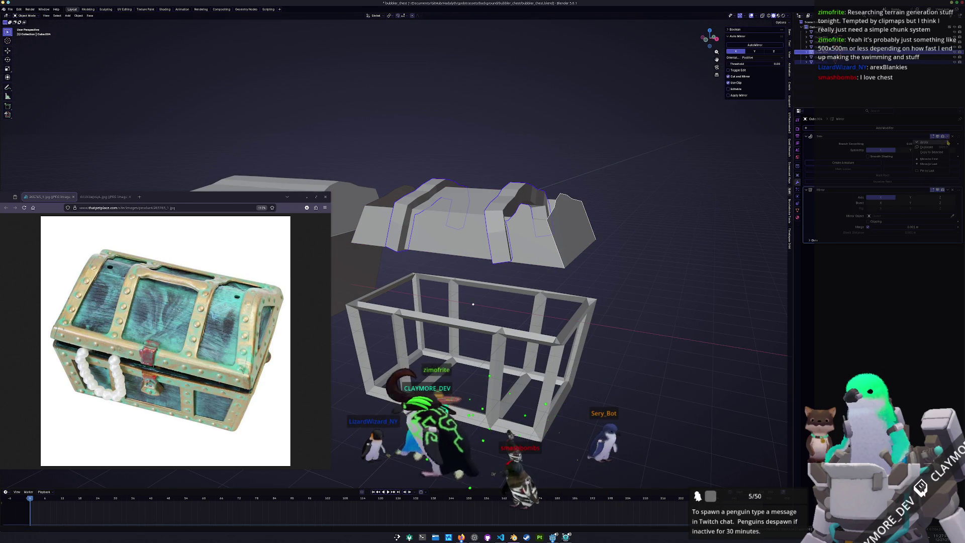
pyautogui.click(940, 153)
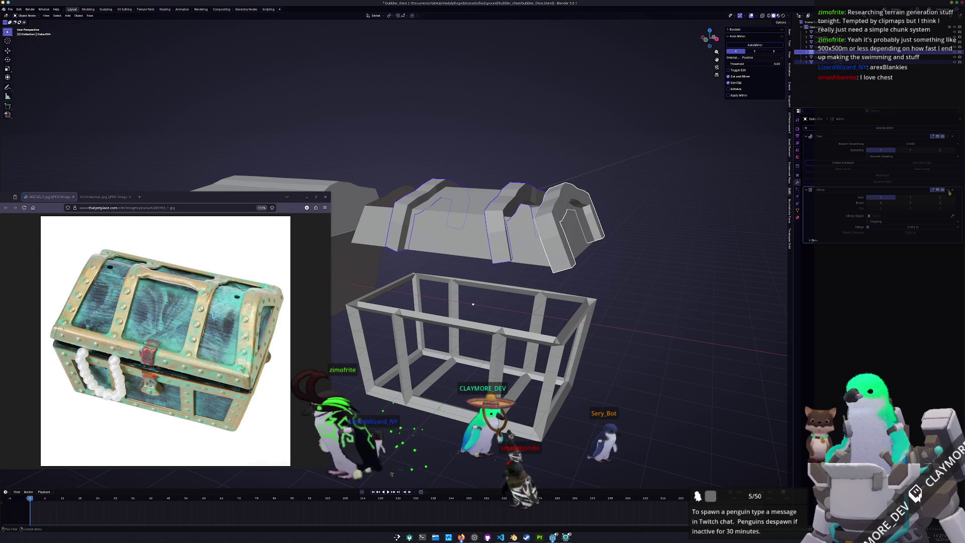
pyautogui.click(939, 206)
pyautogui.click(679, 238)
pyautogui.moveTo(680, 238); pyautogui.dragTo(504, 272, button='middle')
# Step: Turn the base cage frame into a solid box, then duplicate edges on the lid
pyautogui.click(501, 305)
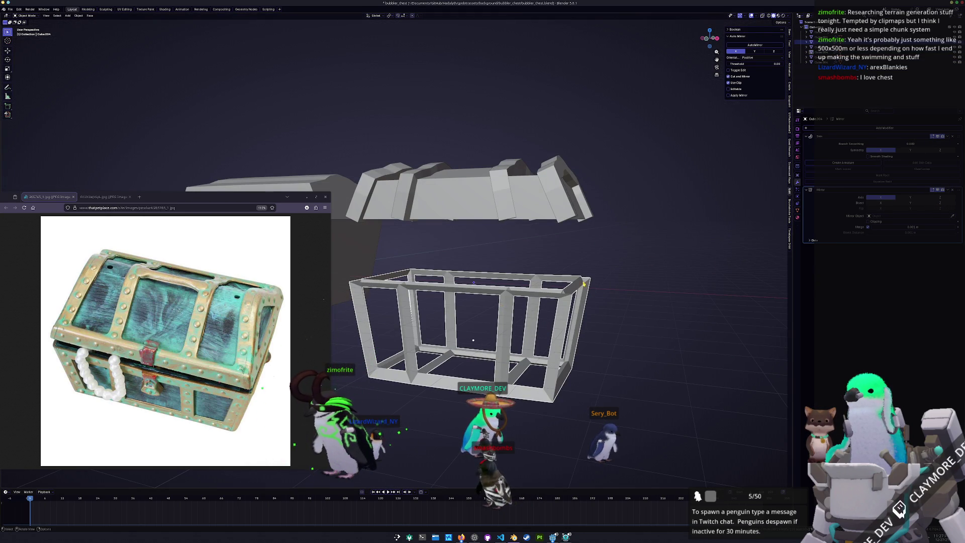
pyautogui.click(562, 307)
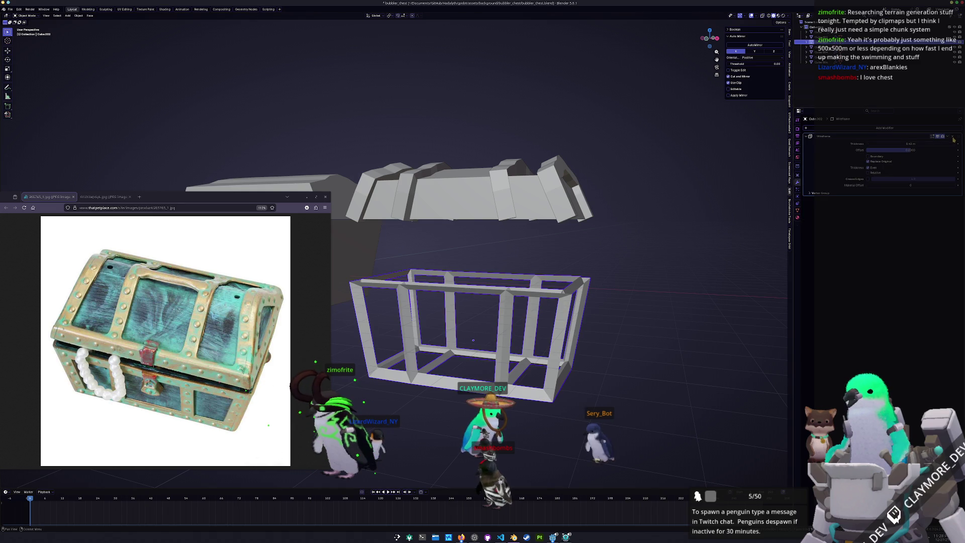
pyautogui.hotkey('ctrl', 'x')
pyautogui.moveTo(447, 221)
pyautogui.mouseDown(button='middle')
pyautogui.moveTo(482, 183)
pyautogui.moveTo(567, 193)
pyautogui.mouseUp(button='middle')
pyautogui.click(454, 204)
pyautogui.press('Tab')
pyautogui.hotkey('shift', 'd')
# Step: Separate the duplicated lid edges into a new object and select that piece
pyautogui.rightClick(567, 194)
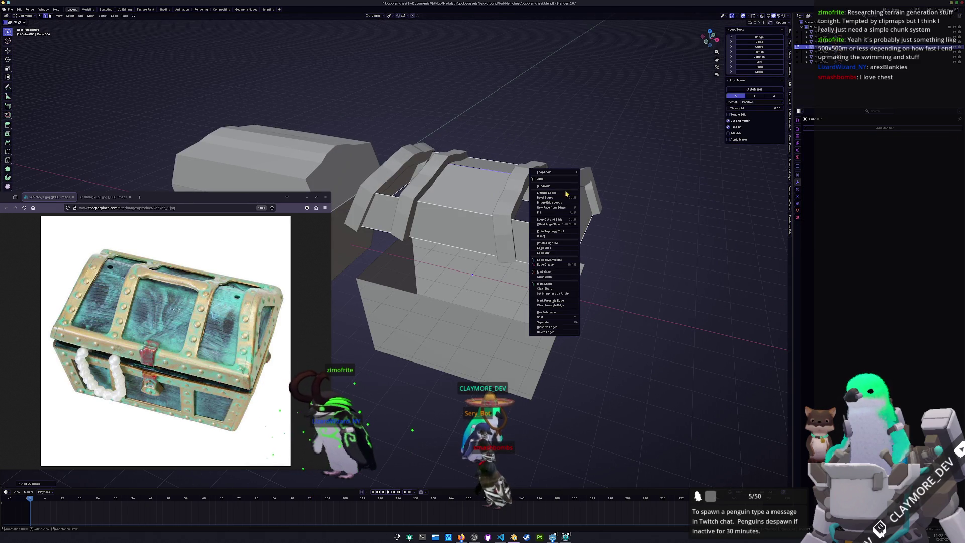
pyautogui.moveTo(546, 322)
pyautogui.click(596, 322)
pyautogui.press('Tab')
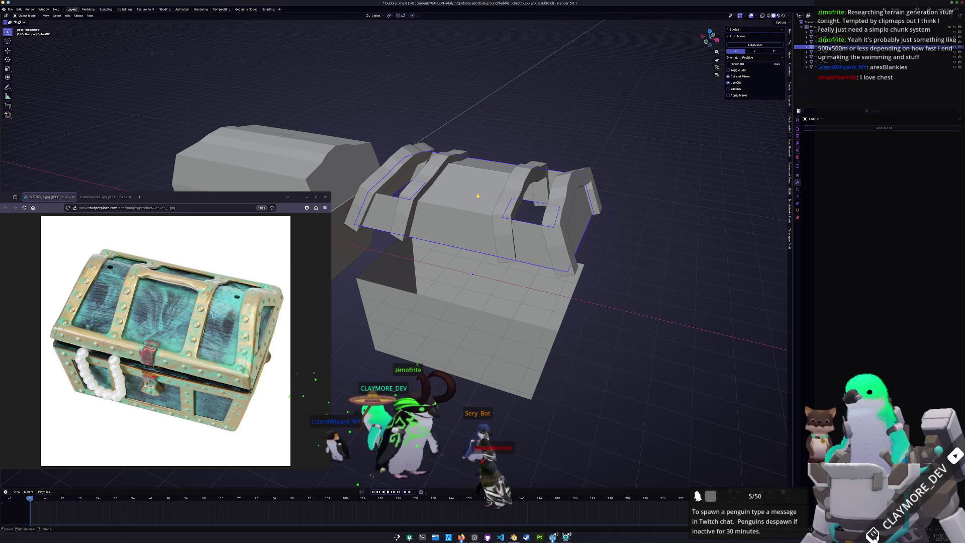
pyautogui.click(830, 67)
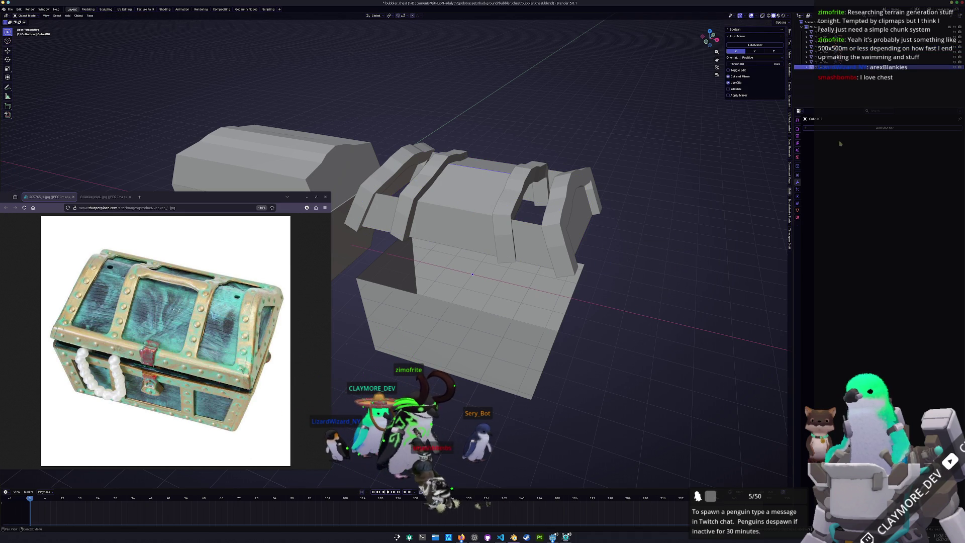
pyautogui.click(885, 128)
pyautogui.write('s')
# Step: Reselect the lid and check its edges from above, then pick the lid band piece
pyautogui.moveTo(512, 222)
pyautogui.mouseDown(button='middle')
pyautogui.moveTo(539, 227)
pyautogui.moveTo(523, 226)
pyautogui.mouseUp(button='middle')
pyautogui.click(540, 228)
pyautogui.press('Tab')
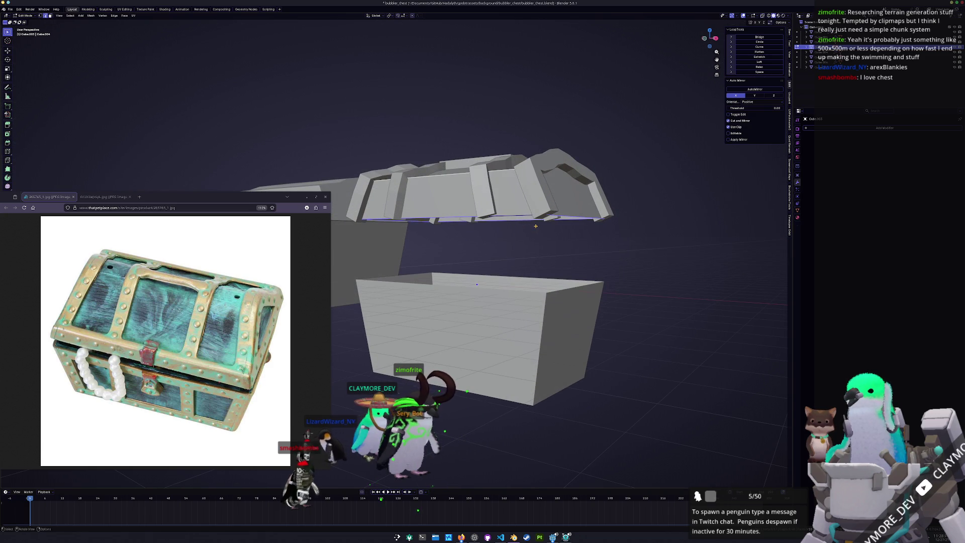
pyautogui.moveTo(536, 228); pyautogui.dragTo(533, 246, button='middle')
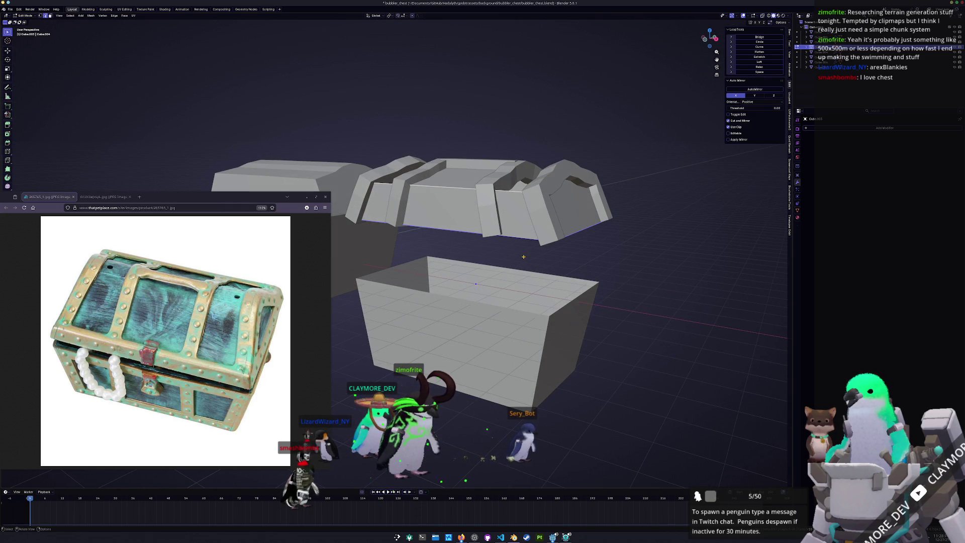
pyautogui.rightClick(524, 257)
pyautogui.press('Escape')
pyautogui.press('Tab')
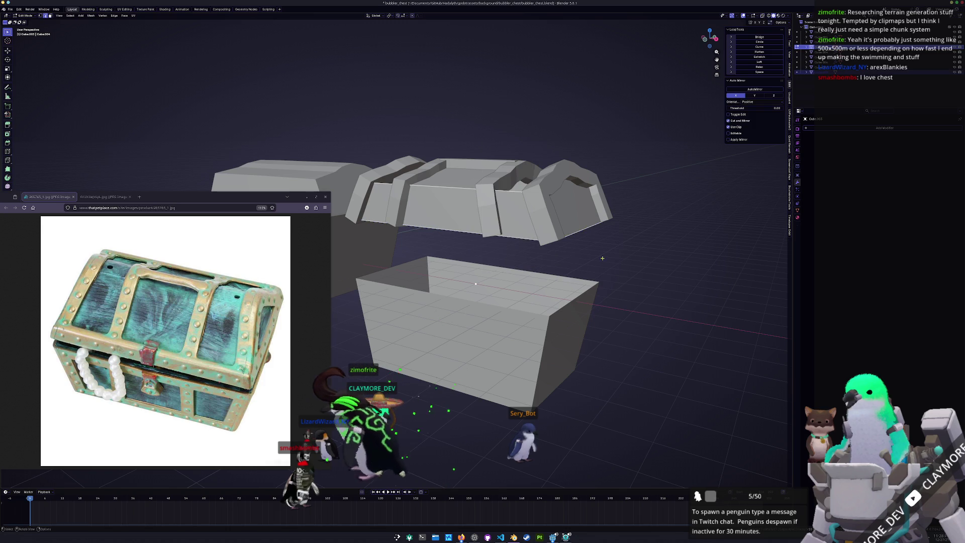
pyautogui.click(534, 246)
pyautogui.click(529, 241)
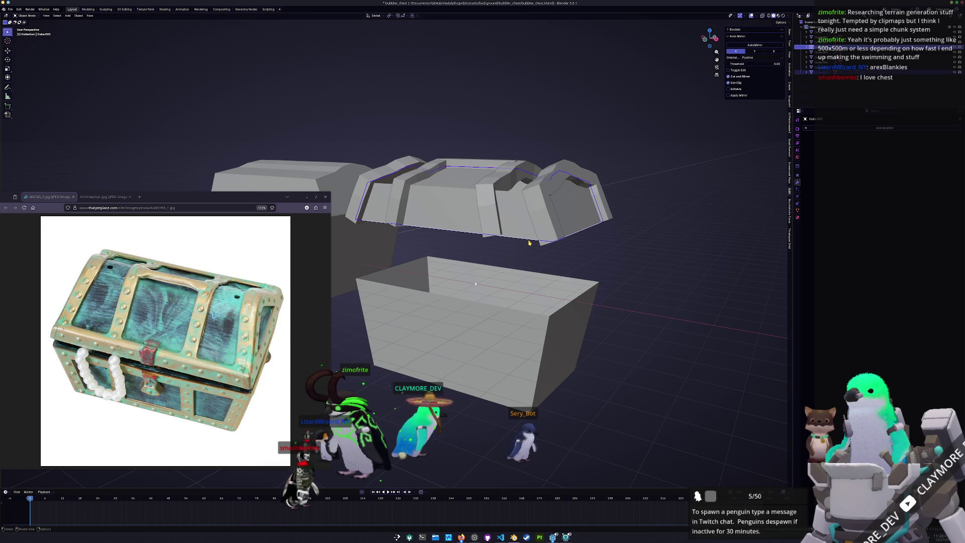
# Step: Add a Skin modifier to the separated lid band piece
pyautogui.click(873, 129)
pyautogui.write('skin')
pyautogui.press('Return')
pyautogui.moveTo(677, 222); pyautogui.dragTo(616, 242, button='middle')
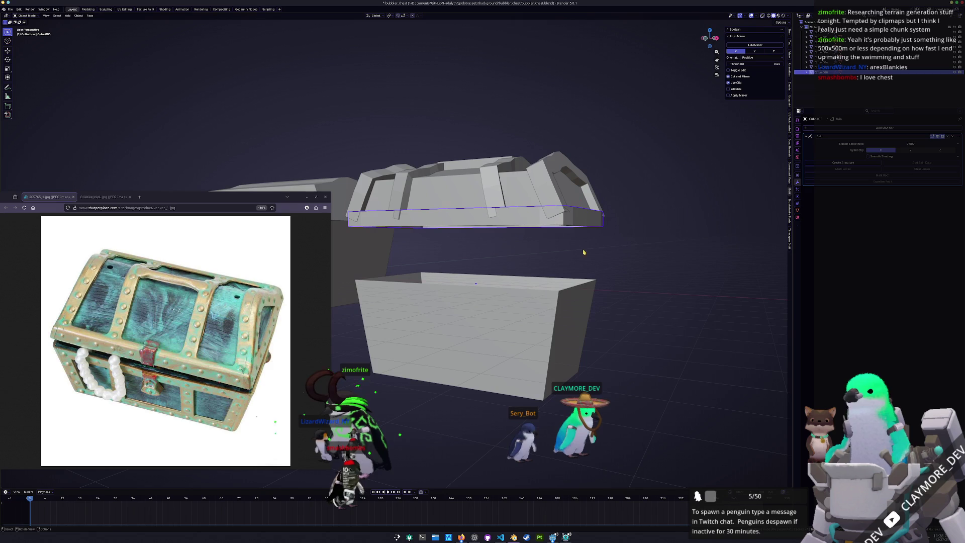
# Step: Duplicate the base box's top edge loop and separate it into its own object
pyautogui.click(486, 296)
pyautogui.press('Tab')
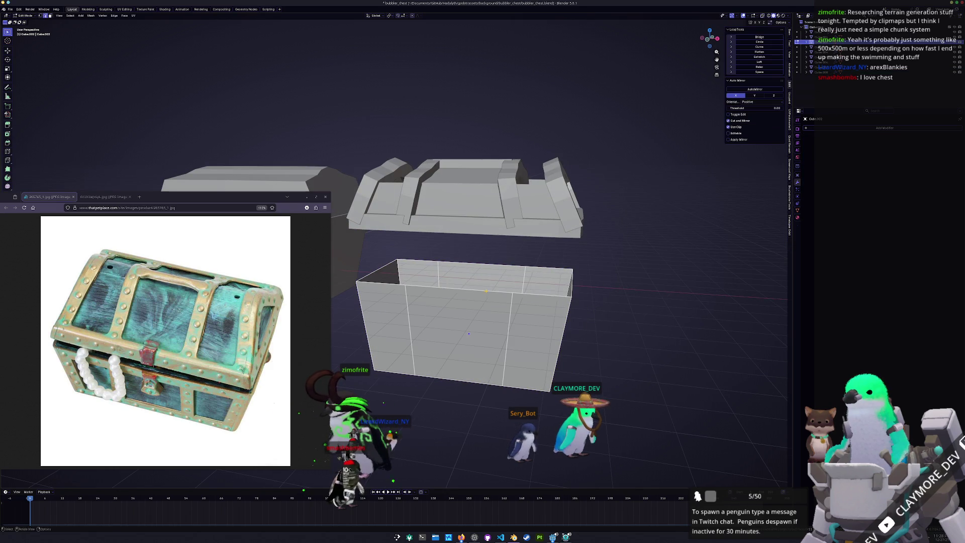
pyautogui.keyDown('alt'); pyautogui.click(479, 291); pyautogui.keyUp('alt')
pyautogui.moveTo(480, 291); pyautogui.dragTo(654, 289, button='middle')
pyautogui.hotkey('shift', 'd')
pyautogui.rightClick(654, 289)
pyautogui.rightClick(654, 290)
pyautogui.click(668, 290)
pyautogui.press('Tab')
# Step: Copy the lid's Skin modifier onto the separated top loop to form a thick rim
pyautogui.click(574, 295)
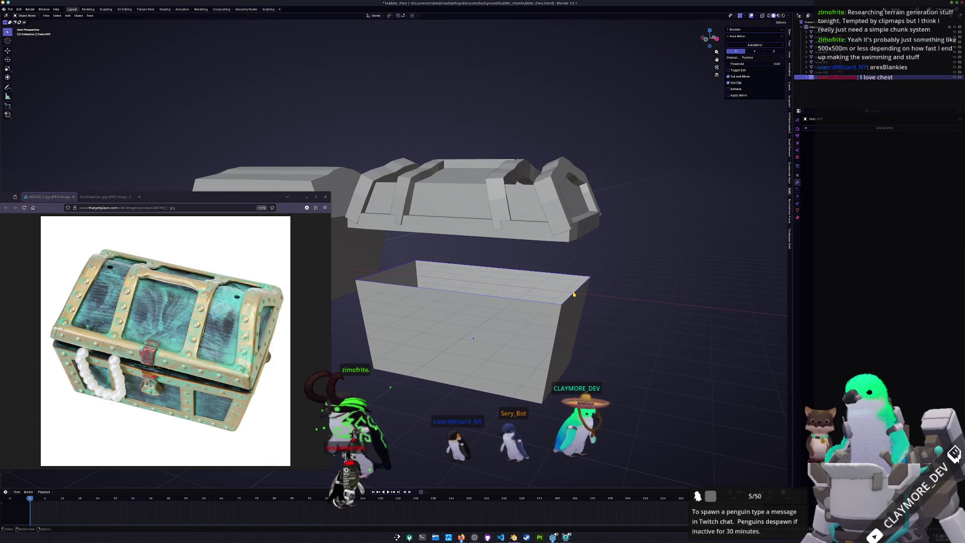
pyautogui.click(564, 240)
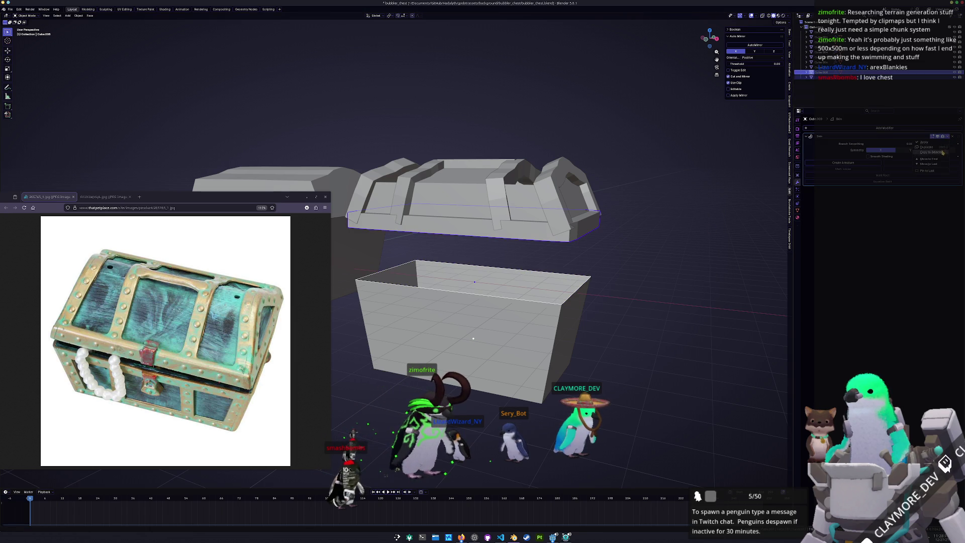
pyautogui.click(943, 152)
pyautogui.moveTo(520, 351); pyautogui.dragTo(553, 382, button='middle')
# Step: Separate a band of the chest body's edges into a new object with a Skin modifier
pyautogui.click(552, 395)
pyautogui.press('Tab')
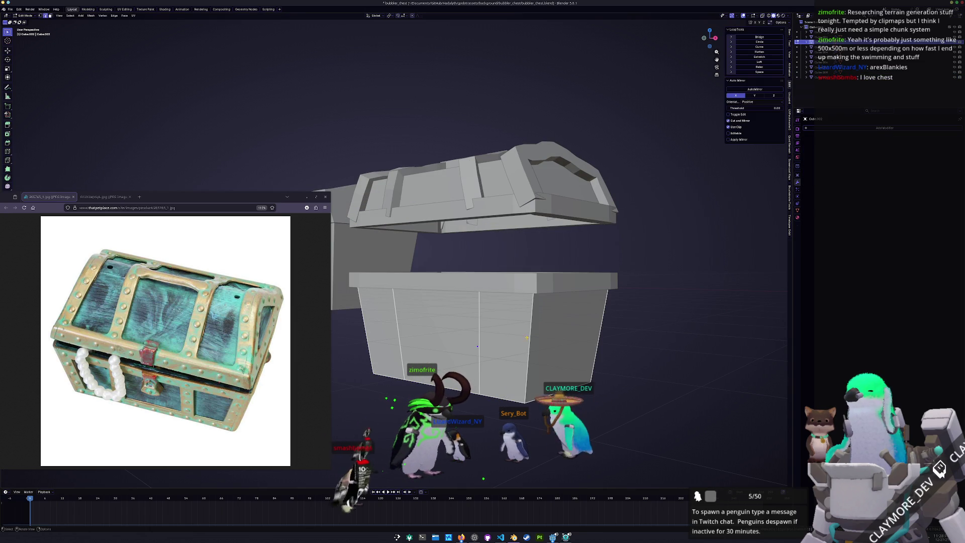
pyautogui.moveTo(596, 360); pyautogui.dragTo(551, 314, button='middle')
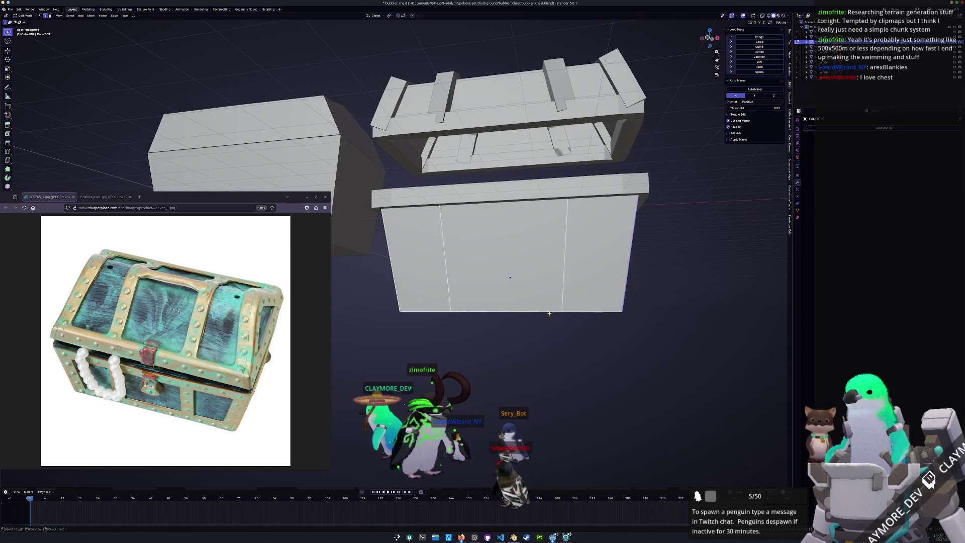
pyautogui.rightClick(547, 416)
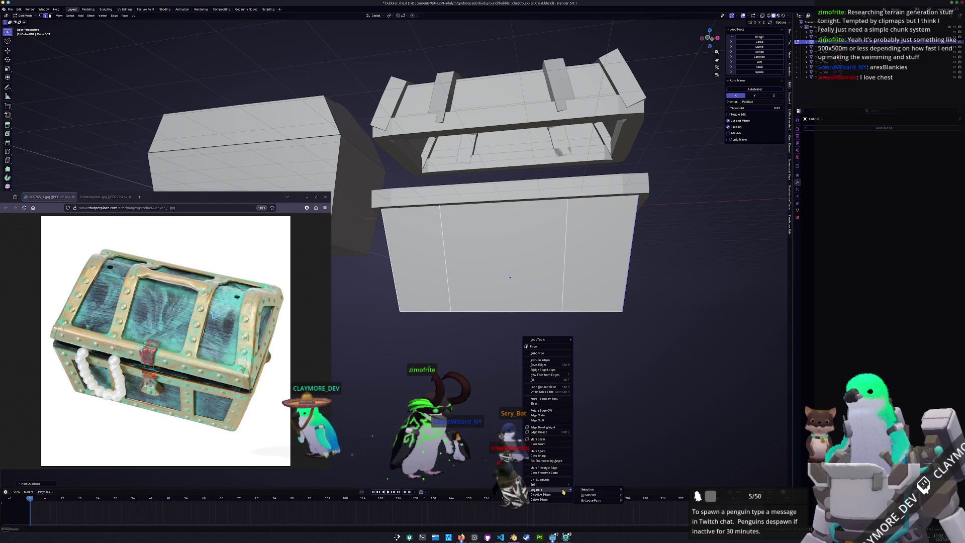
pyautogui.click(587, 490)
pyautogui.moveTo(587, 489); pyautogui.dragTo(604, 301, button='middle')
pyautogui.press('Tab')
pyautogui.click(610, 292)
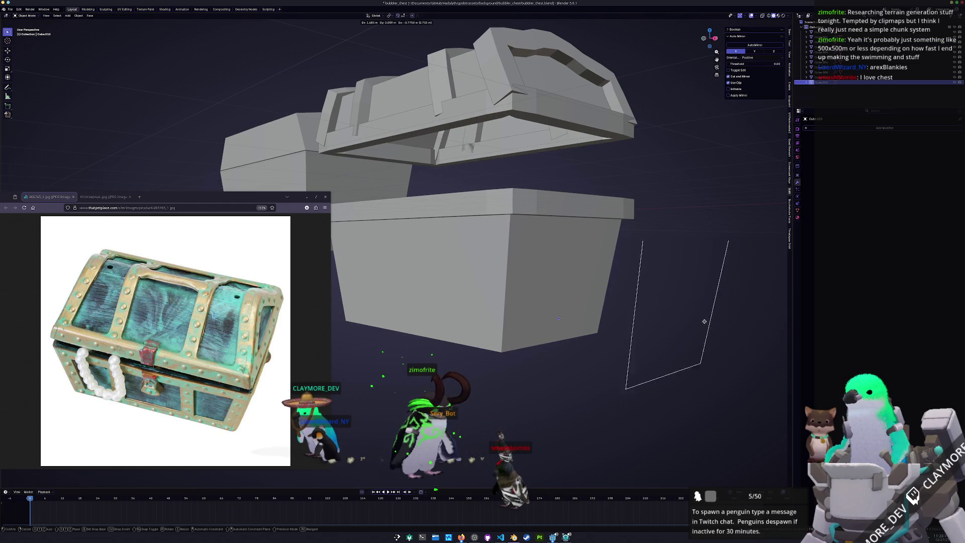
pyautogui.write('skin')
pyautogui.press('Return')
# Step: Apply the new band object's transforms with Ctrl+A
pyautogui.moveTo(498, 254)
pyautogui.mouseDown(button='middle')
pyautogui.moveTo(528, 264)
pyautogui.moveTo(528, 307)
pyautogui.mouseUp(button='middle')
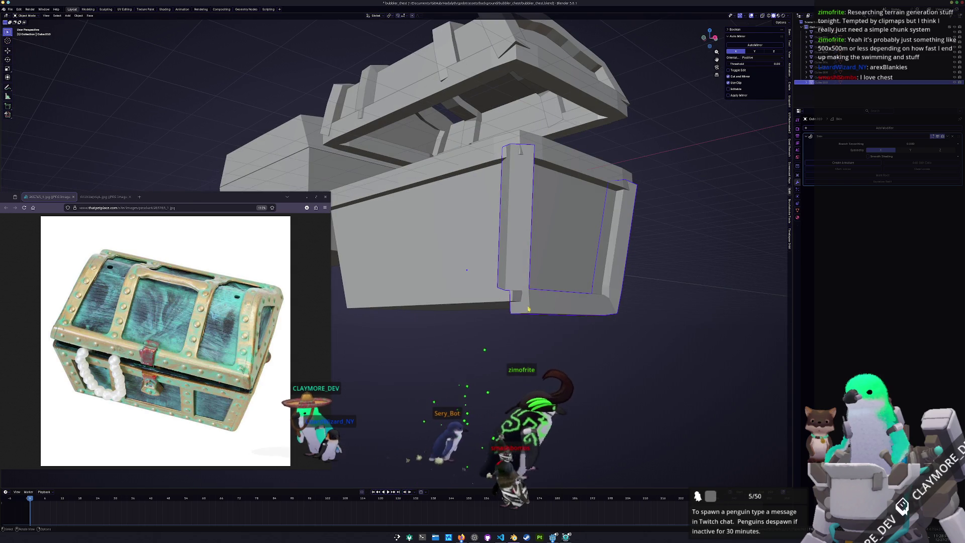
pyautogui.press('Tab')
pyautogui.press('Tab')
pyautogui.hotkey('ctrl', 'a')
pyautogui.click(528, 306)
pyautogui.moveTo(528, 307)
pyautogui.mouseDown(button='middle')
pyautogui.moveTo(515, 303)
pyautogui.moveTo(528, 305)
pyautogui.moveTo(523, 228)
pyautogui.mouseUp(button='middle')
pyautogui.press('Tab')
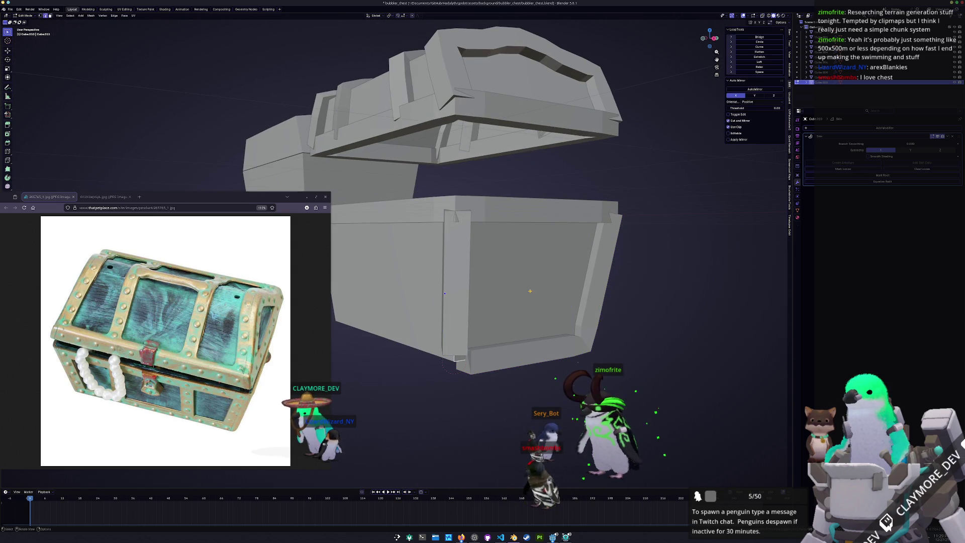
# Step: Try scaling the band's side geometry, then cancel it and leave Edit Mode
pyautogui.moveTo(556, 299); pyautogui.dragTo(612, 285, button='middle')
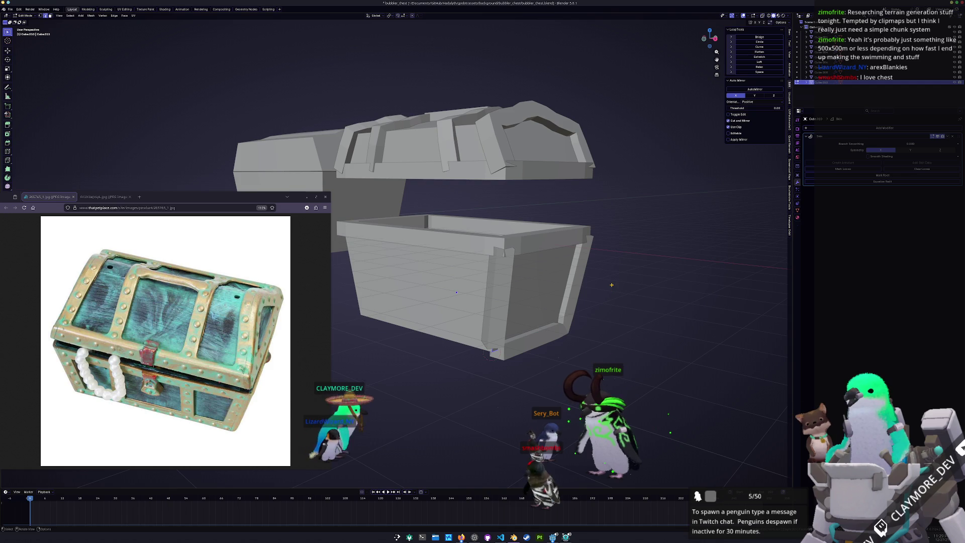
pyautogui.rightClick(612, 285)
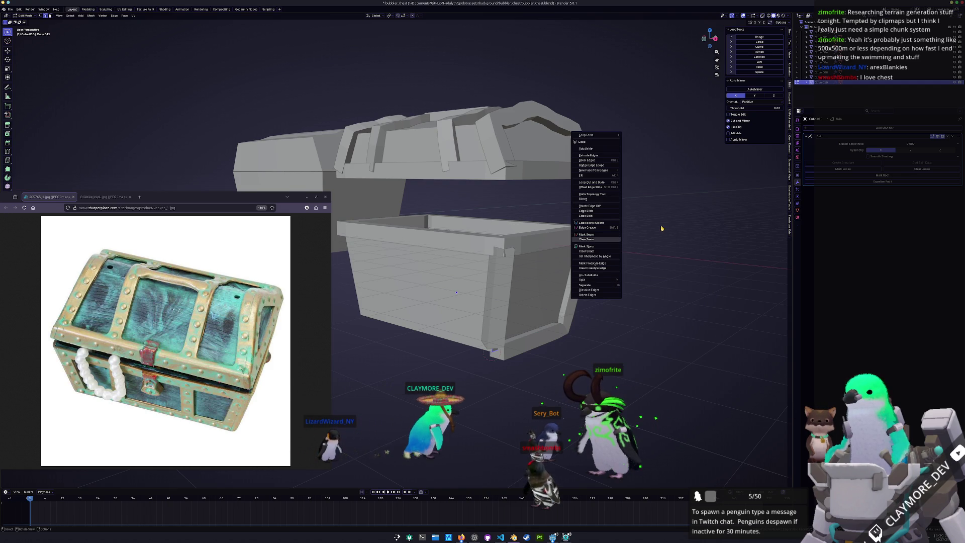
pyautogui.press('s')
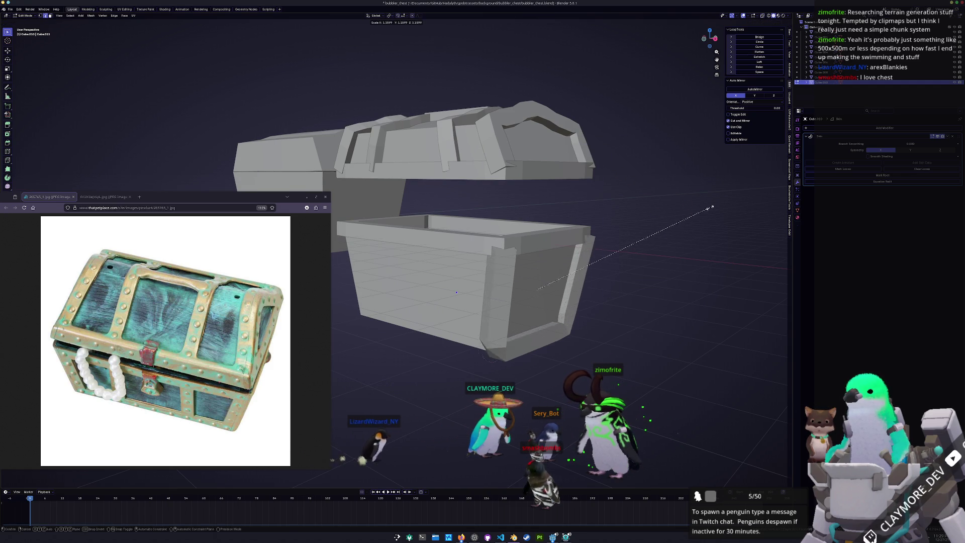
pyautogui.press('Escape')
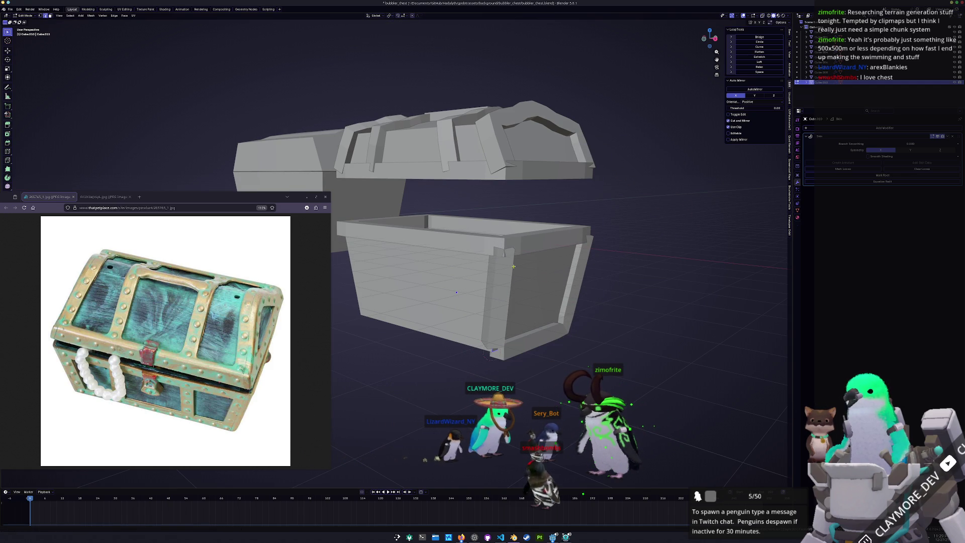
pyautogui.moveTo(492, 352); pyautogui.dragTo(503, 382, button='middle')
pyautogui.moveTo(549, 320); pyautogui.dragTo(553, 282, button='middle')
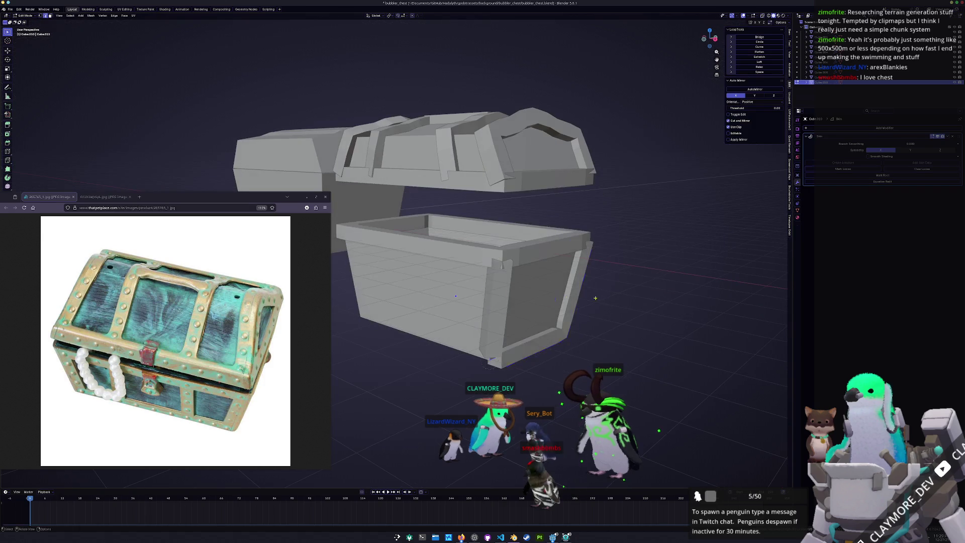
pyautogui.press('Tab')
# Step: Convert the band object and Mark Root in its Skin modifier so the corner band forms
pyautogui.rightClick(566, 276)
pyautogui.moveTo(596, 298)
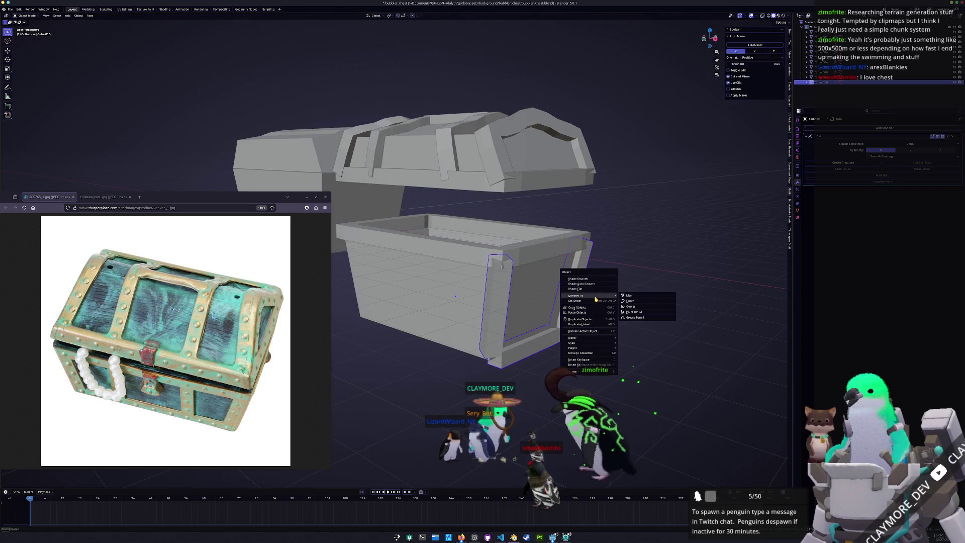
pyautogui.click(635, 301)
pyautogui.press('Tab')
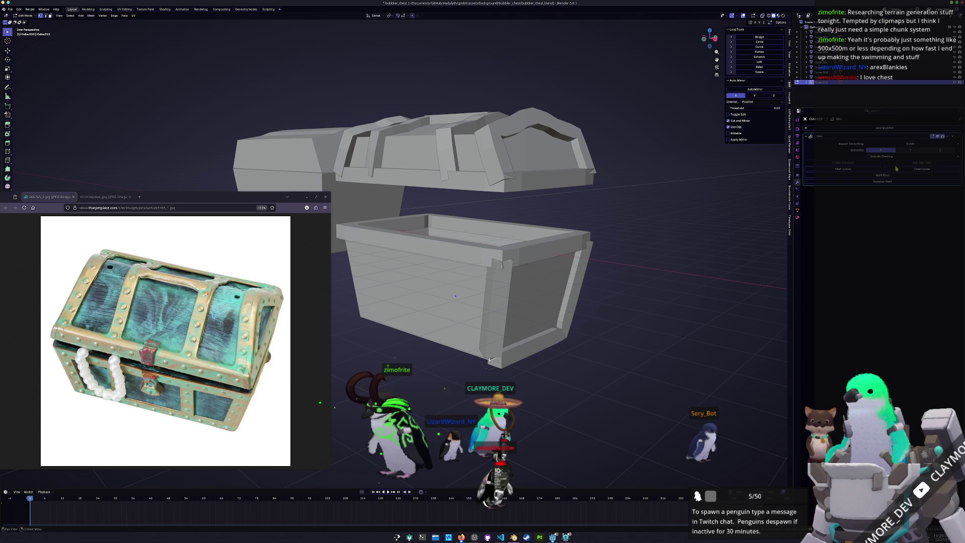
pyautogui.click(870, 178)
pyautogui.moveTo(608, 321)
pyautogui.mouseDown(button='middle')
pyautogui.moveTo(427, 289)
pyautogui.moveTo(588, 157)
pyautogui.mouseUp(button='middle')
pyautogui.press('Tab')
# Step: Select the Cube.003 chest body, then the lid's side handle pieces
pyautogui.click(444, 297)
pyautogui.press('Tab')
pyautogui.press('Tab')
pyautogui.click(410, 273)
pyautogui.click(589, 158)
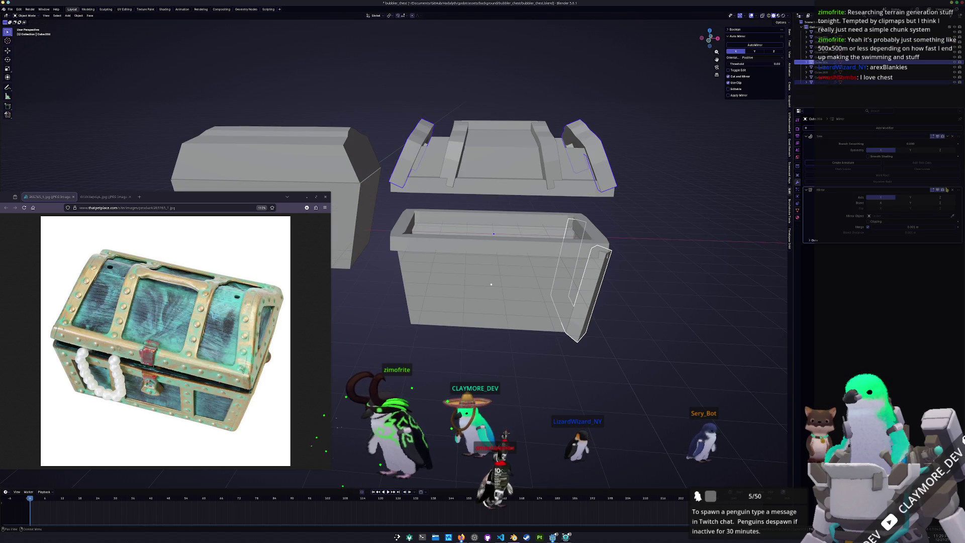
# Step: Duplicate the front panel's edges and separate them into a new object
pyautogui.click(503, 282)
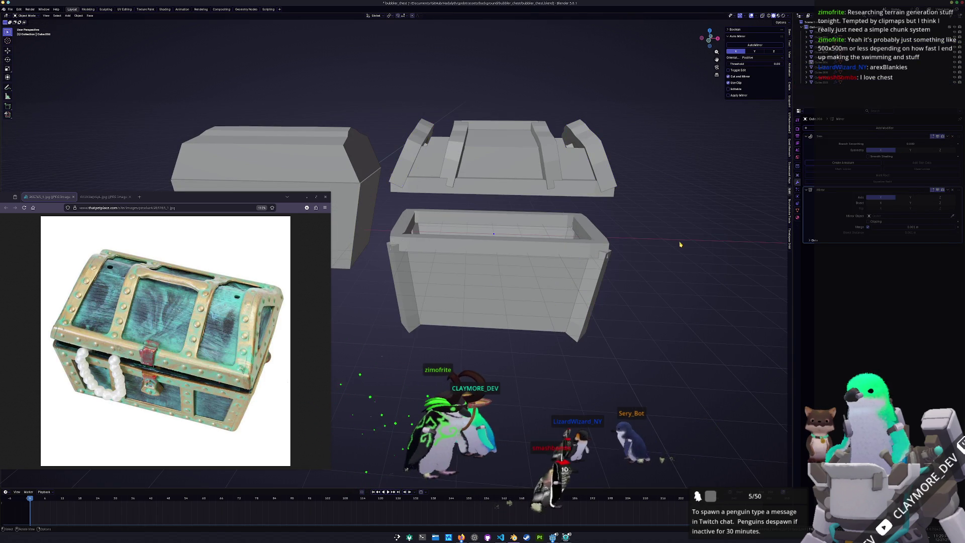
pyautogui.moveTo(503, 282); pyautogui.dragTo(581, 270, button='middle')
pyautogui.press('Tab')
pyautogui.press('g')
pyautogui.rightClick(582, 270)
pyautogui.rightClick(568, 300)
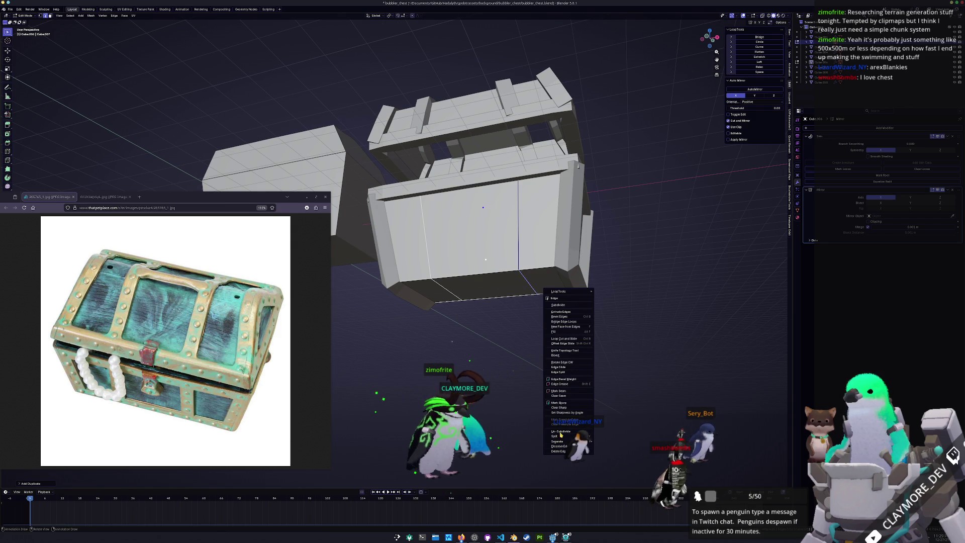
pyautogui.click(609, 441)
pyautogui.press('Tab')
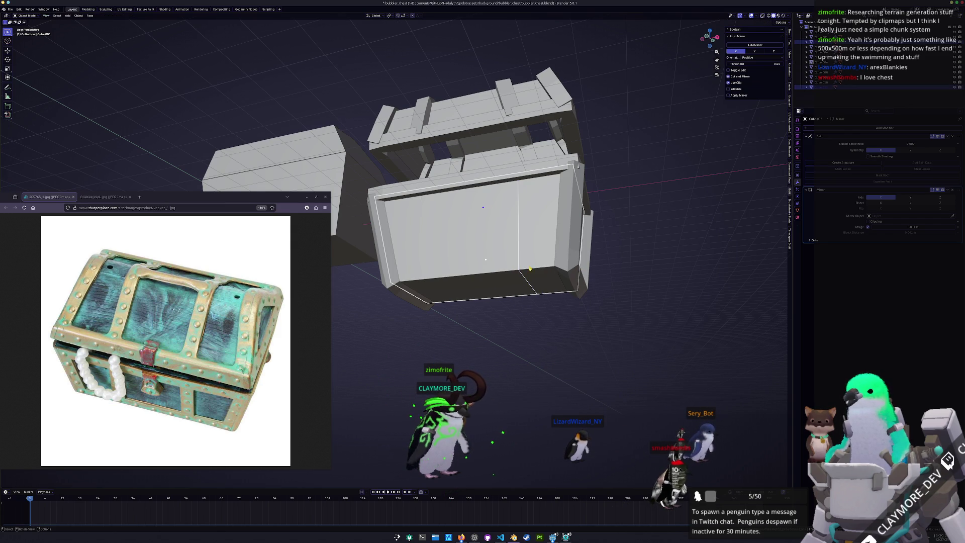
# Step: Copy the skinned band's Skin modifier to the new front edge object
pyautogui.click(485, 259)
pyautogui.click(519, 259)
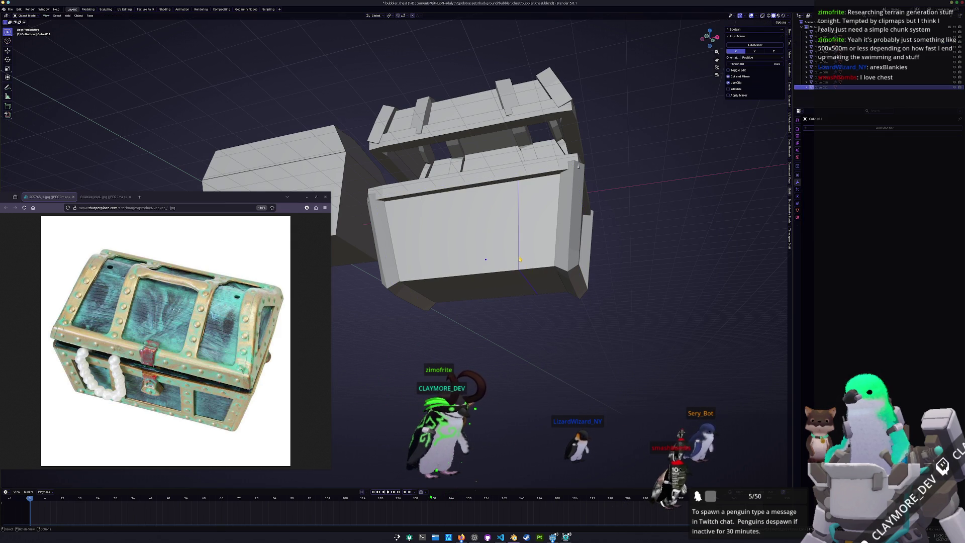
pyautogui.click(565, 250)
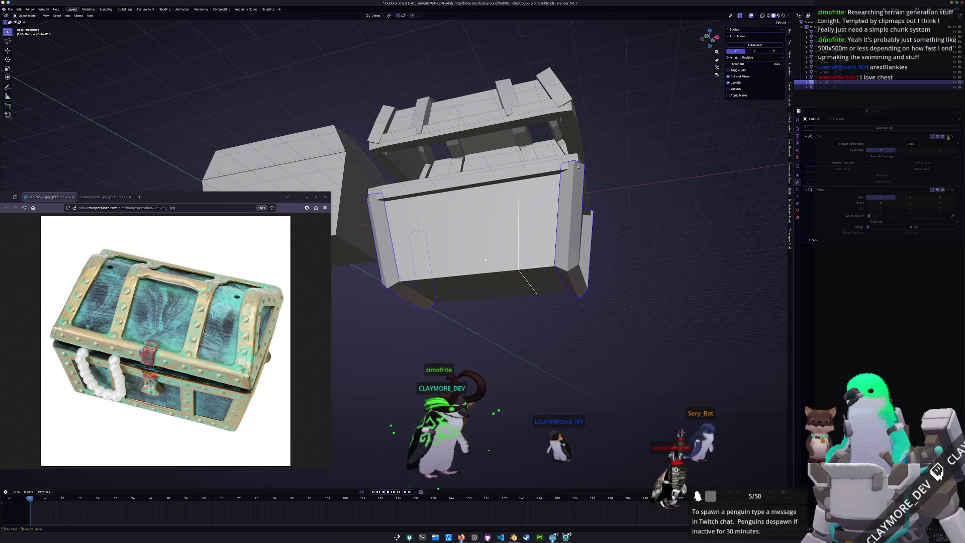
pyautogui.click(944, 153)
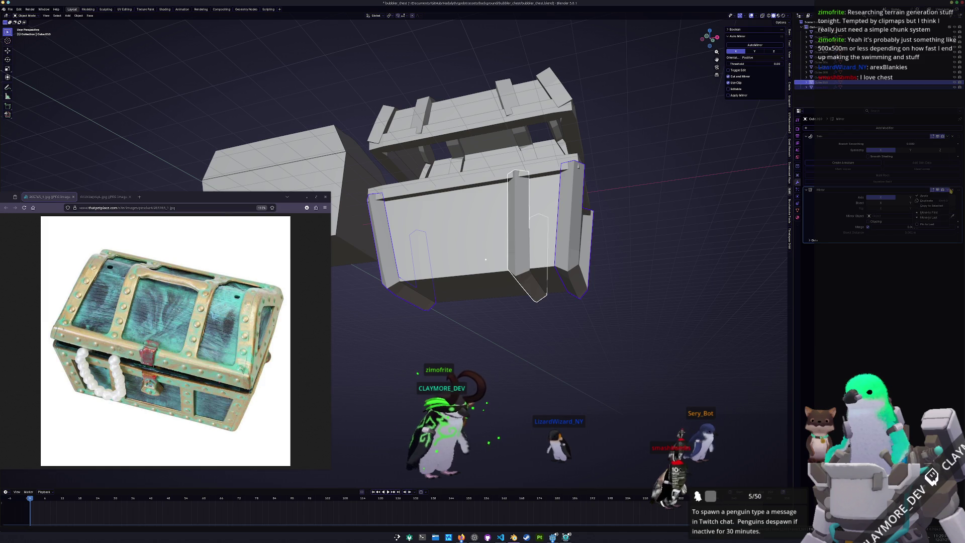
pyautogui.moveTo(473, 302)
pyautogui.mouseDown(button='middle')
pyautogui.moveTo(496, 267)
pyautogui.moveTo(460, 325)
pyautogui.moveTo(483, 383)
pyautogui.mouseUp(button='middle')
# Step: Duplicate another set of front panel edges and separate them into their own object
pyautogui.click(496, 266)
pyautogui.press('Tab')
pyautogui.hotkey('shift', 'd')
pyautogui.rightClick(483, 383)
pyautogui.rightClick(483, 384)
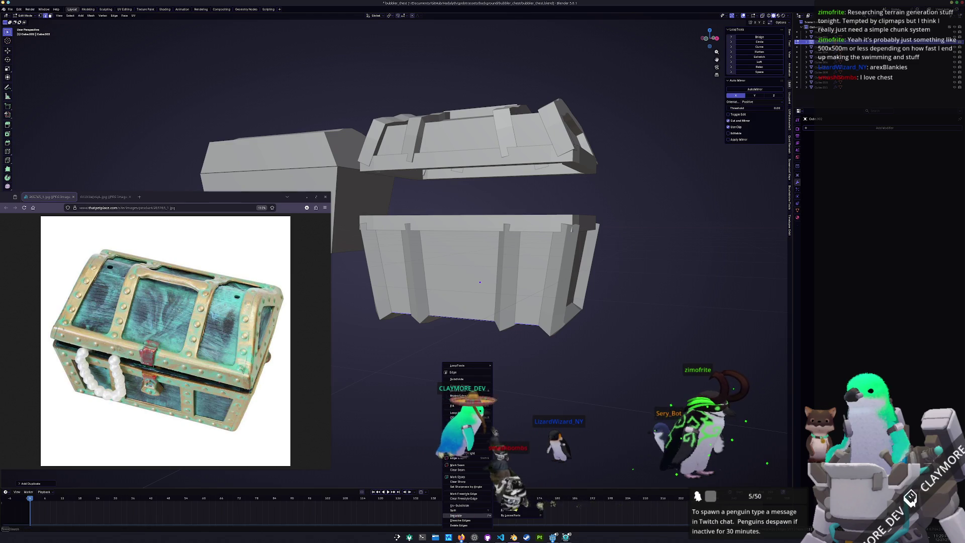
pyautogui.click(519, 501)
pyautogui.press('Tab')
# Step: Hide and reveal the front box panel to inspect the new vertical bands
pyautogui.click(470, 321)
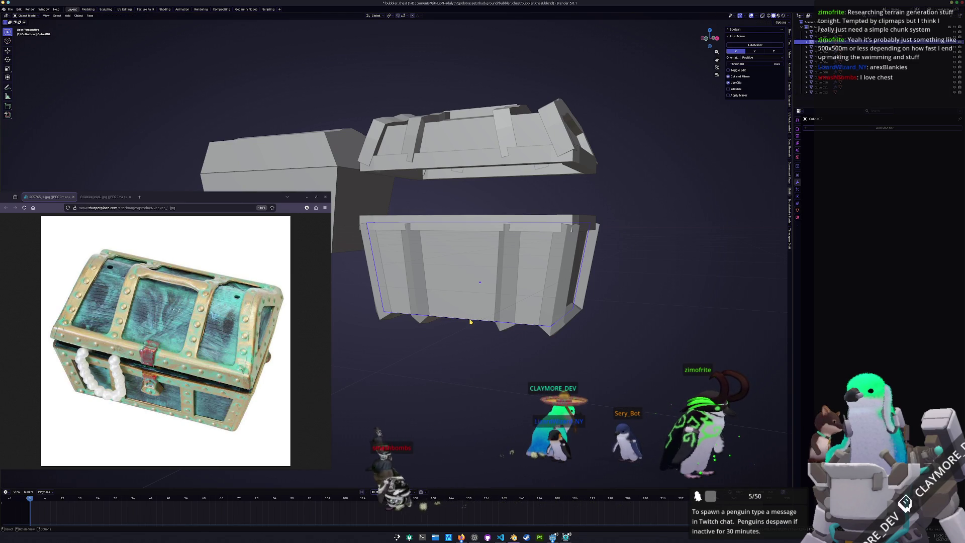
pyautogui.press('h')
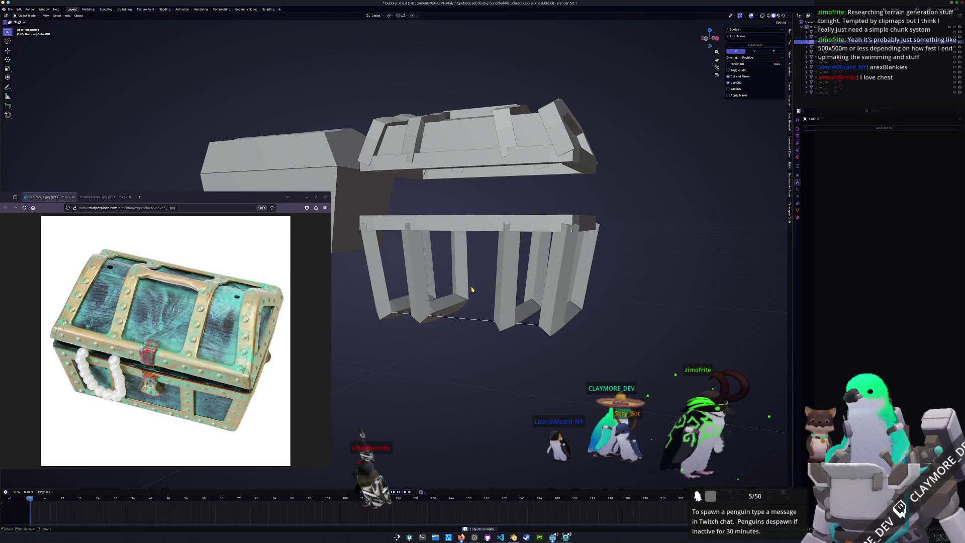
pyautogui.moveTo(470, 322); pyautogui.dragTo(478, 334, button='middle')
pyautogui.hotkey('alt', 'h')
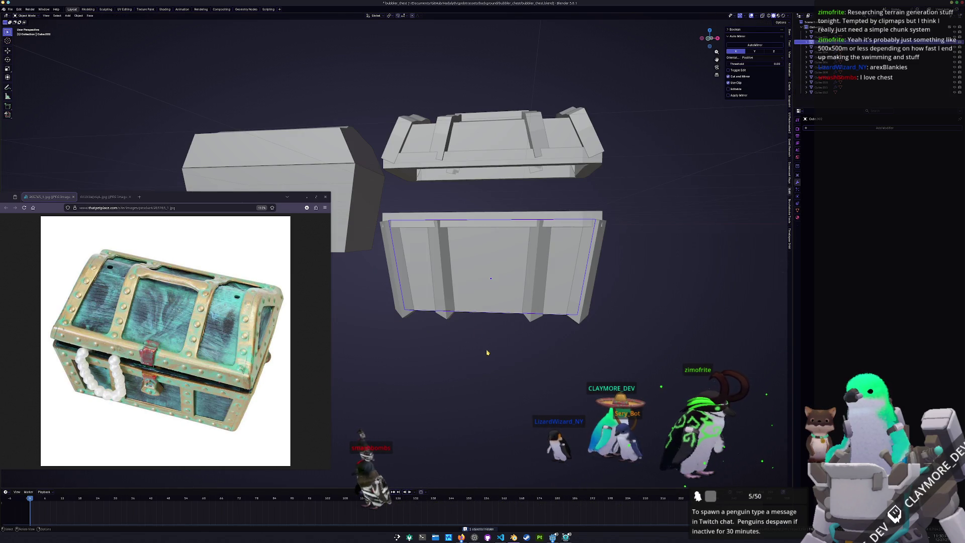
# Step: Select the front box panel and edit its mesh in face selection mode
pyautogui.press('Tab')
pyautogui.click(492, 312)
pyautogui.click(497, 320)
pyautogui.click(505, 328)
pyautogui.click(501, 318)
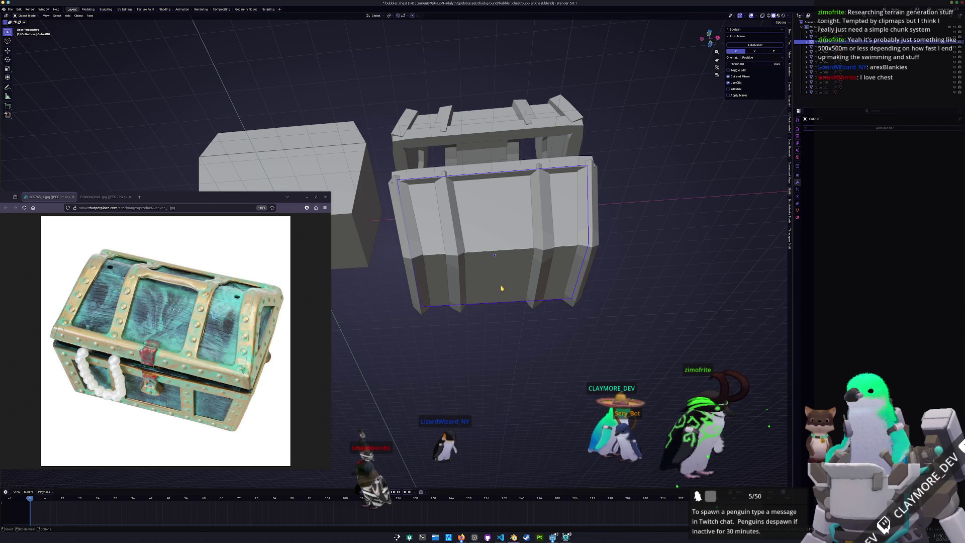
pyautogui.press('Tab')
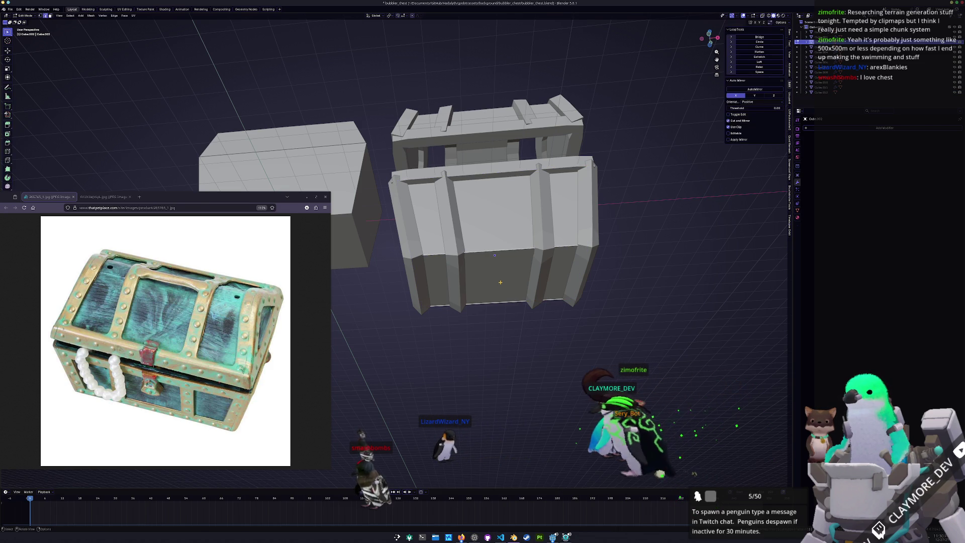
pyautogui.press('3')
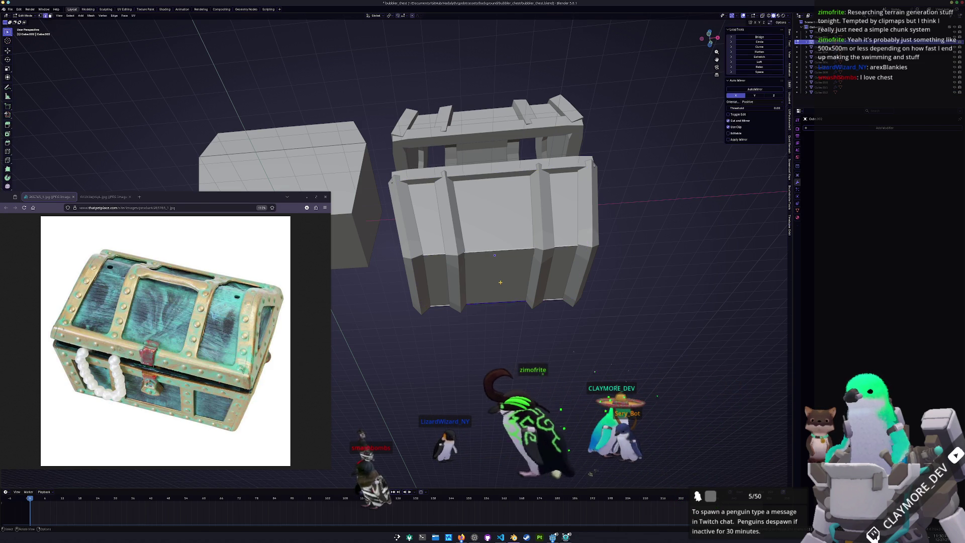
# Step: Separate the chest body's bottom faces into a plane and lower it along Z
pyautogui.moveTo(500, 282); pyautogui.dragTo(473, 281, button='middle')
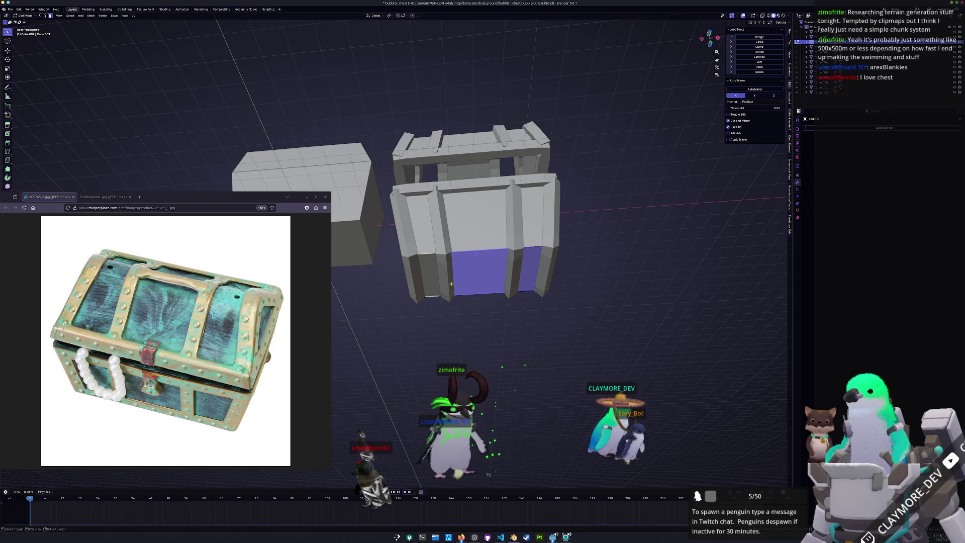
pyautogui.rightClick(433, 285)
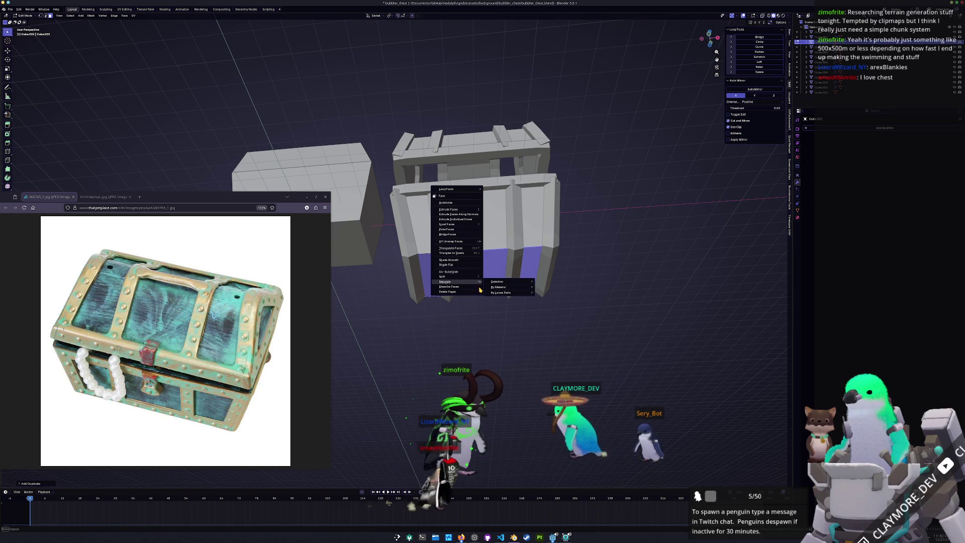
pyautogui.click(497, 282)
pyautogui.press('Tab')
pyautogui.click(485, 279)
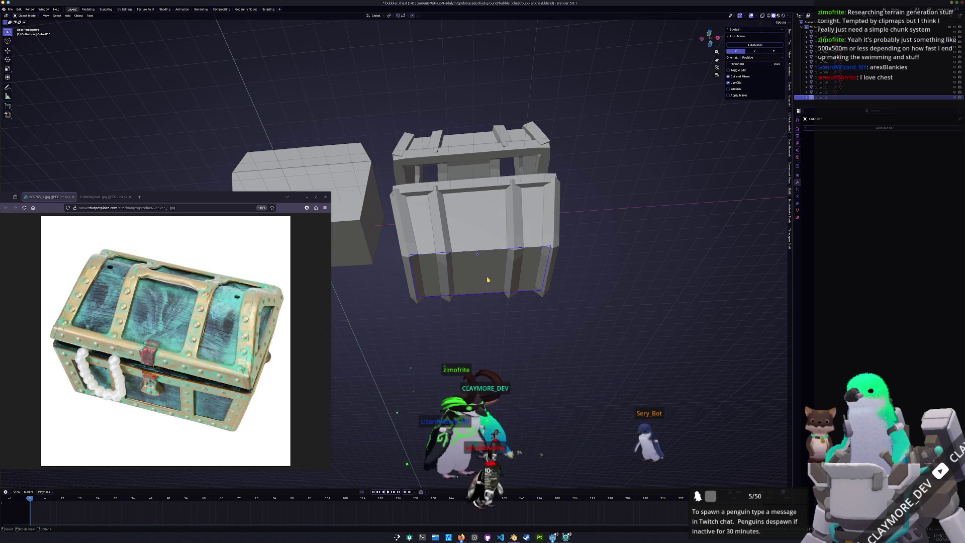
pyautogui.press('g')
pyautogui.press('z')
pyautogui.click(452, 313)
# Step: Dissolve the plane's middle edge, delete only its face, and thicken the border edges
pyautogui.press('Tab')
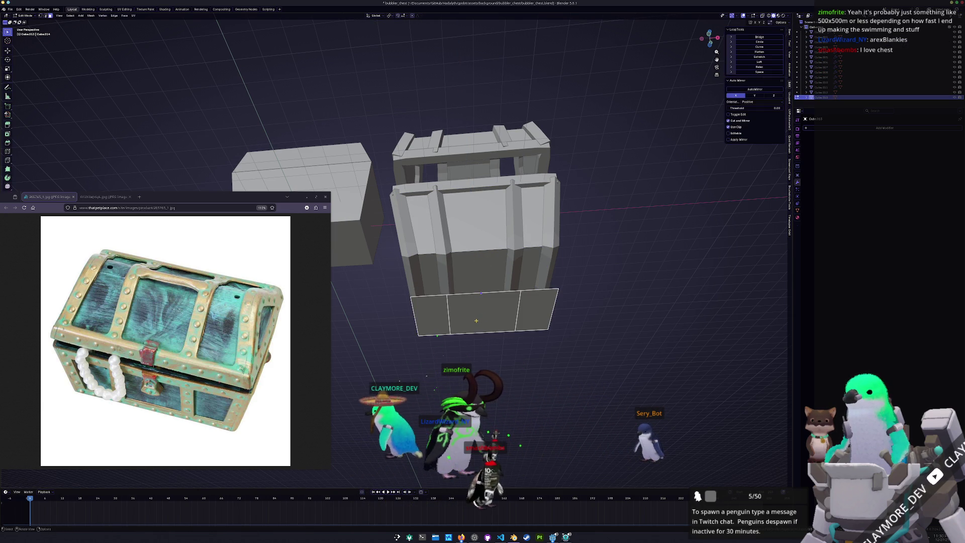
pyautogui.click(453, 313)
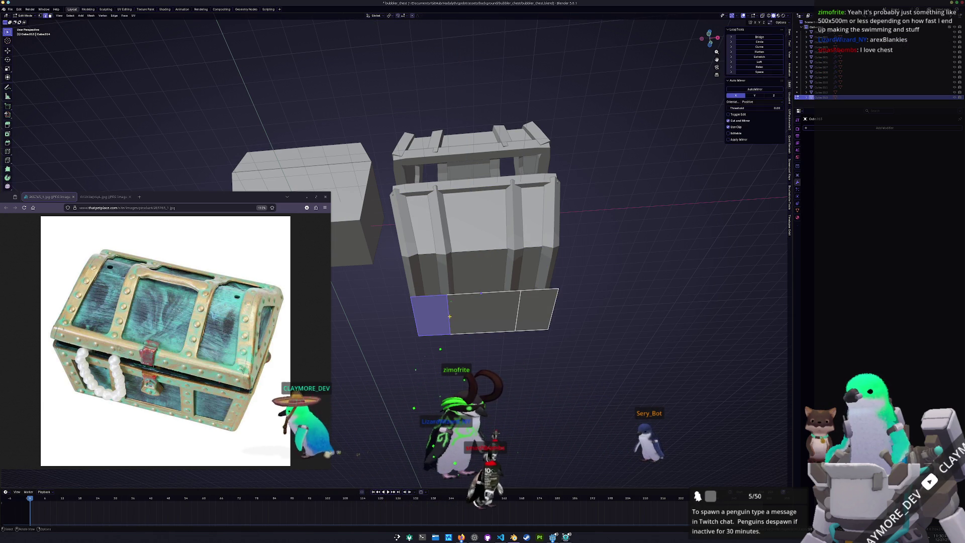
pyautogui.press('2')
pyautogui.click(449, 312)
pyautogui.press('x')
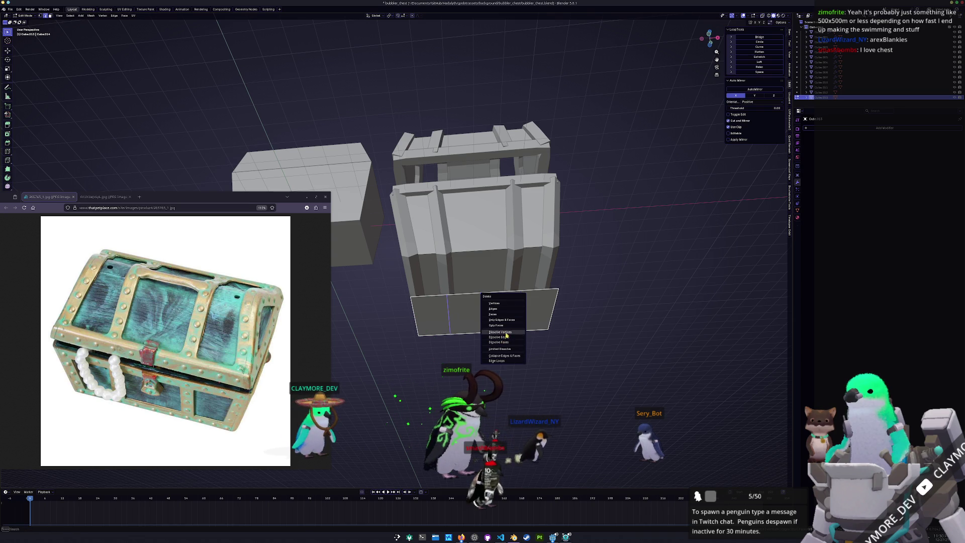
pyautogui.click(501, 337)
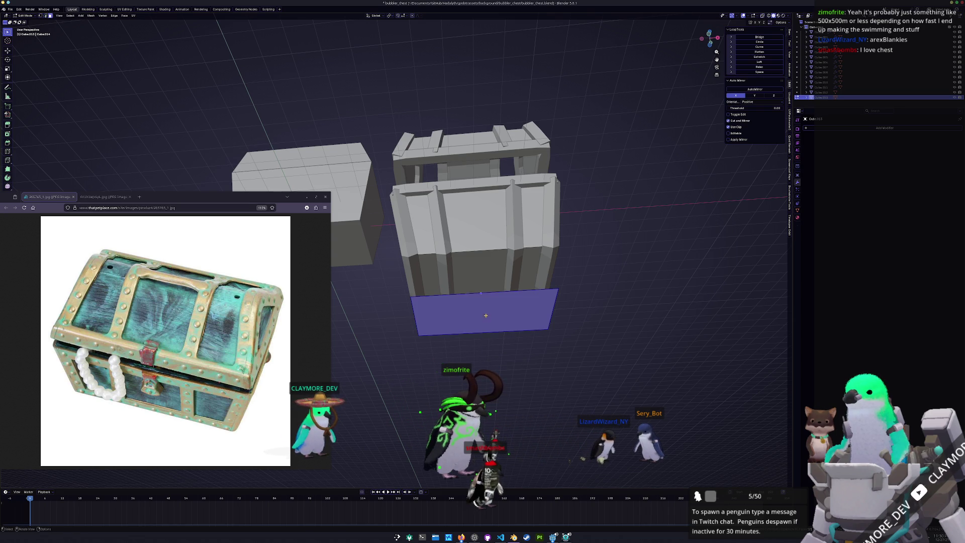
pyautogui.press('x')
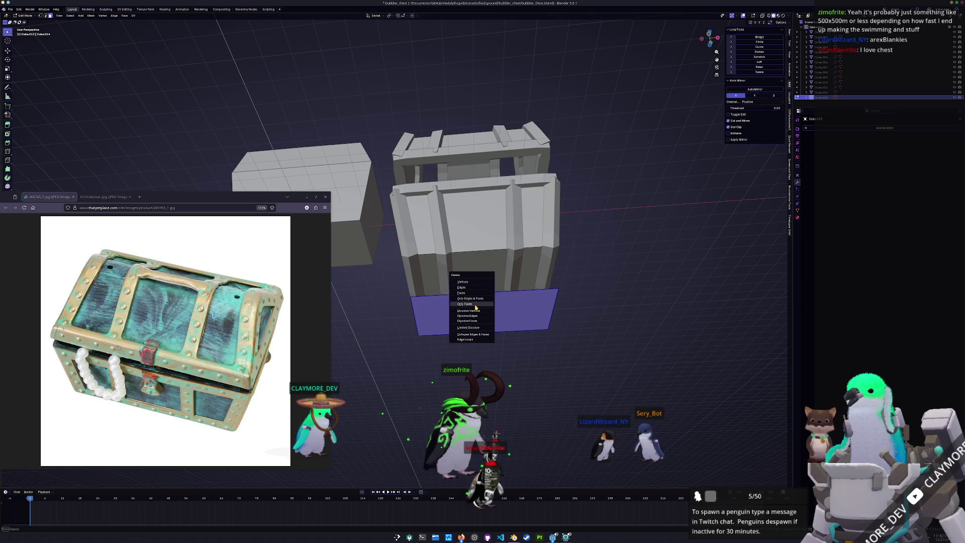
pyautogui.click(476, 304)
pyautogui.press('Tab')
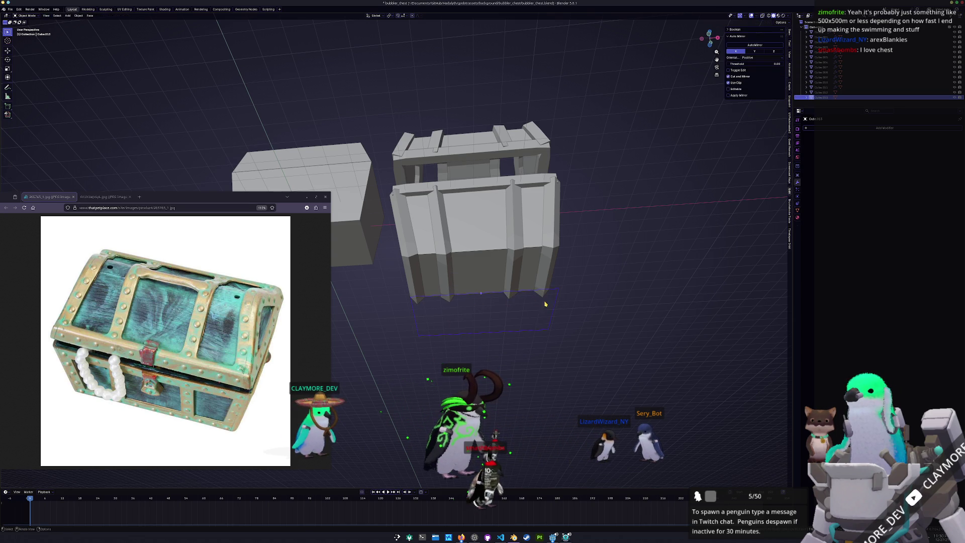
pyautogui.hotkey('ctrl', 'shift', 'a')
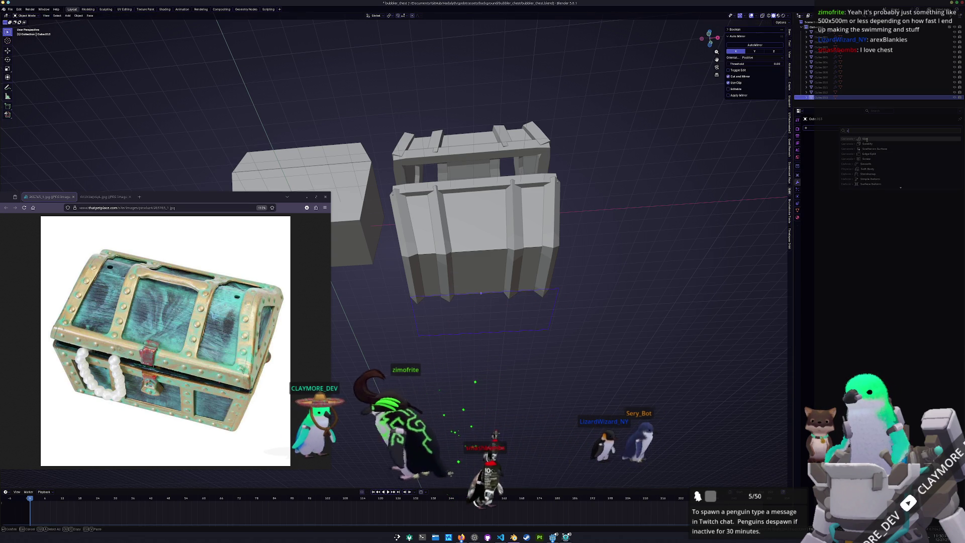
# Step: Raise the thickened frame along Z in front view, then delete that frame object
pyautogui.press('KP_1')
pyautogui.press('g')
pyautogui.press('z')
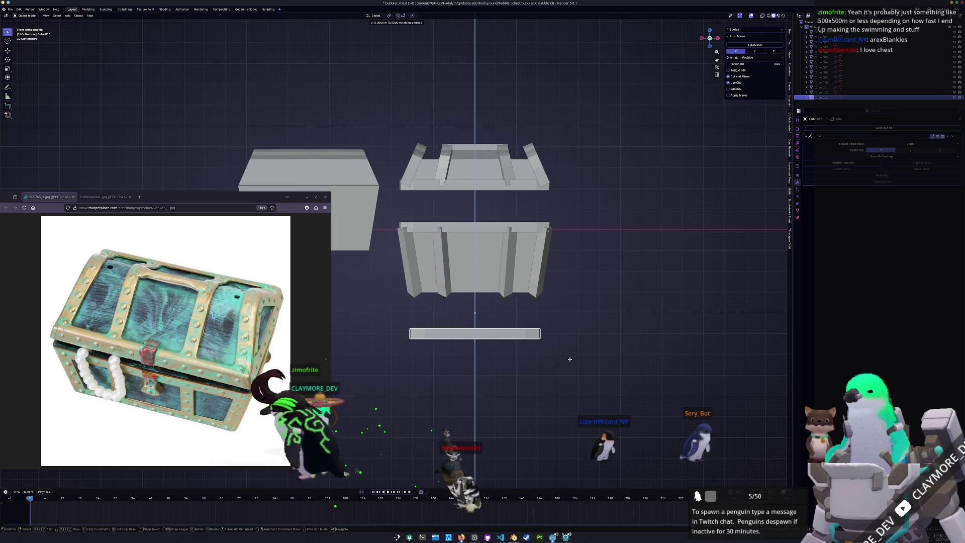
pyautogui.click(569, 318)
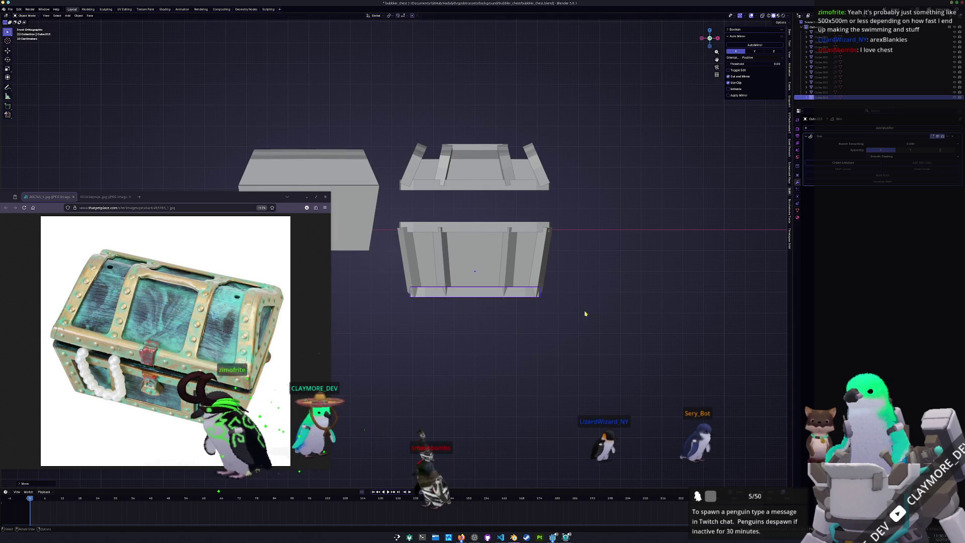
pyautogui.moveTo(569, 308); pyautogui.dragTo(551, 317, button='middle')
pyautogui.press('x')
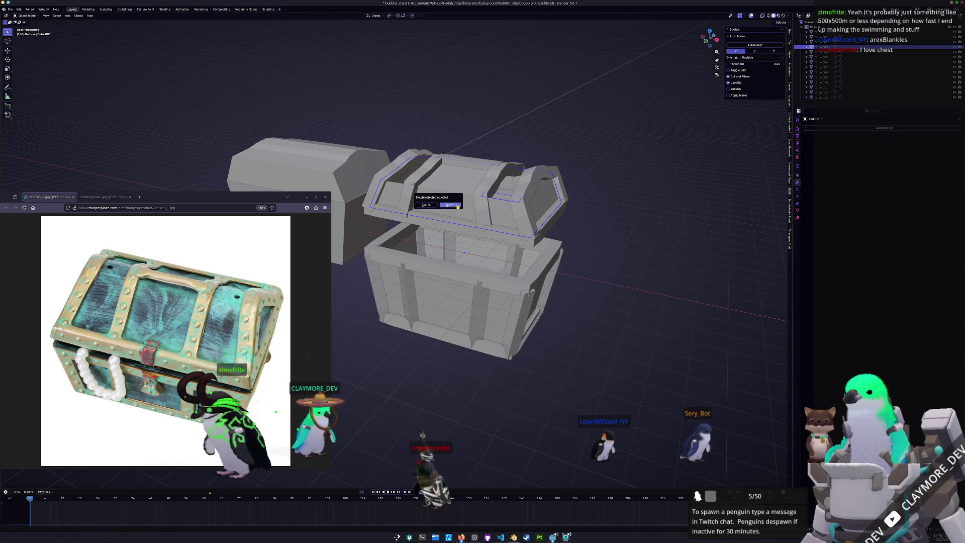
pyautogui.click(459, 216)
pyautogui.moveTo(437, 316); pyautogui.dragTo(438, 305, button='middle')
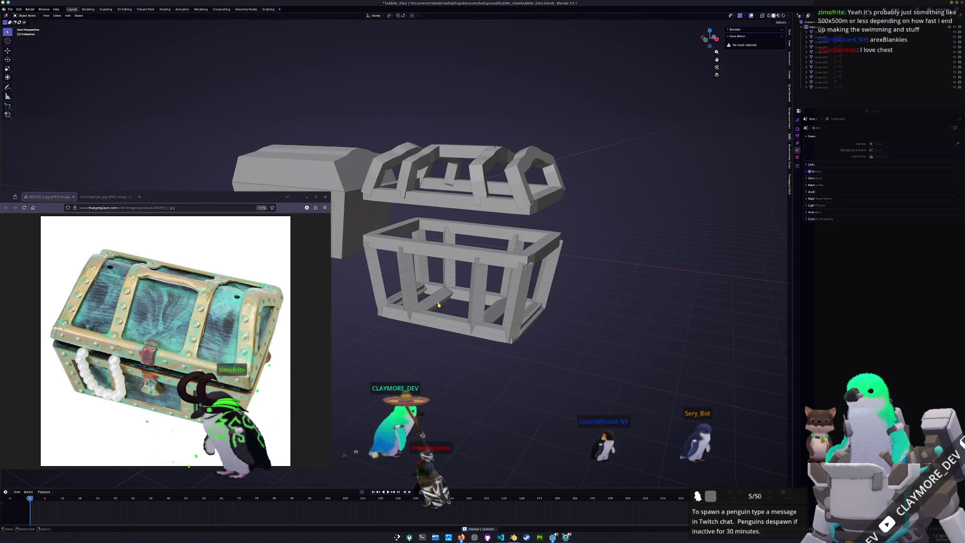
# Step: Move the body frame's selected post vertices along X with X-ray enabled
pyautogui.click(472, 287)
pyautogui.press('Tab')
pyautogui.hotkey('alt', 'z')
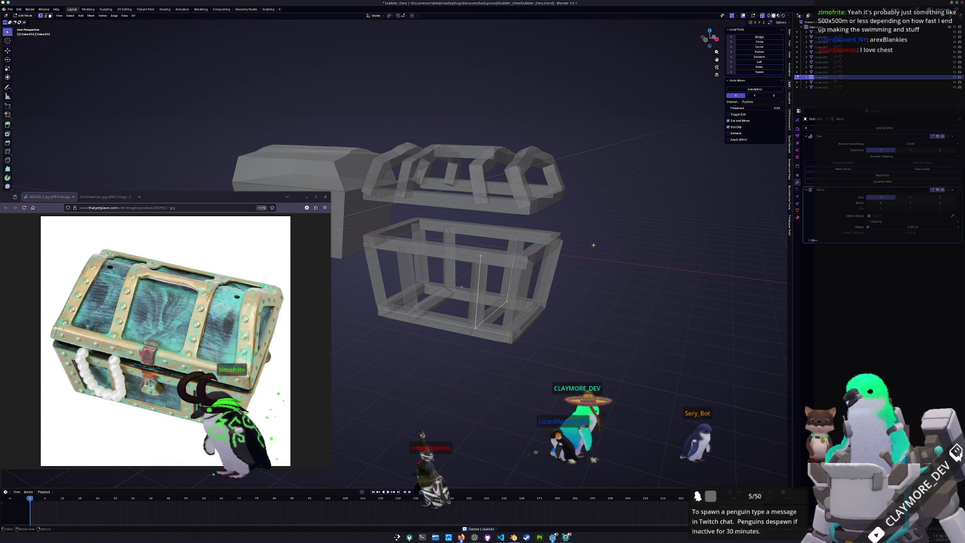
pyautogui.press('g')
pyautogui.press('x')
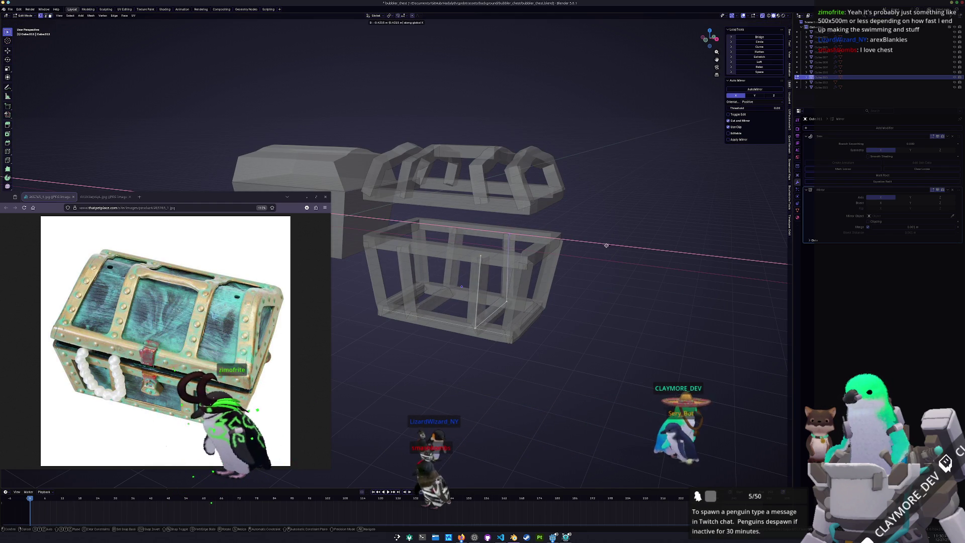
pyautogui.click(602, 248)
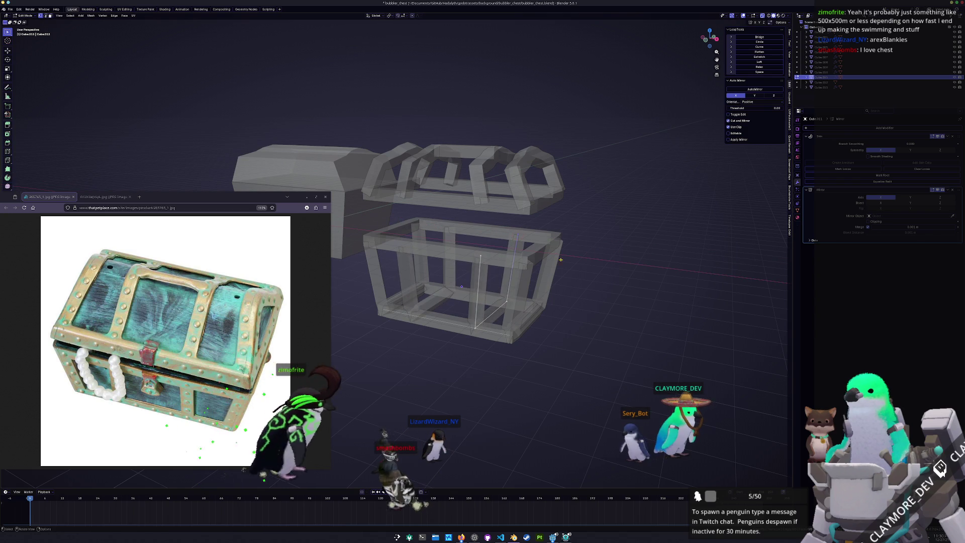
# Step: Shift the posts further along X from the front orthographic view
pyautogui.press('KP_1')
pyautogui.scroll(1, 579, 244)
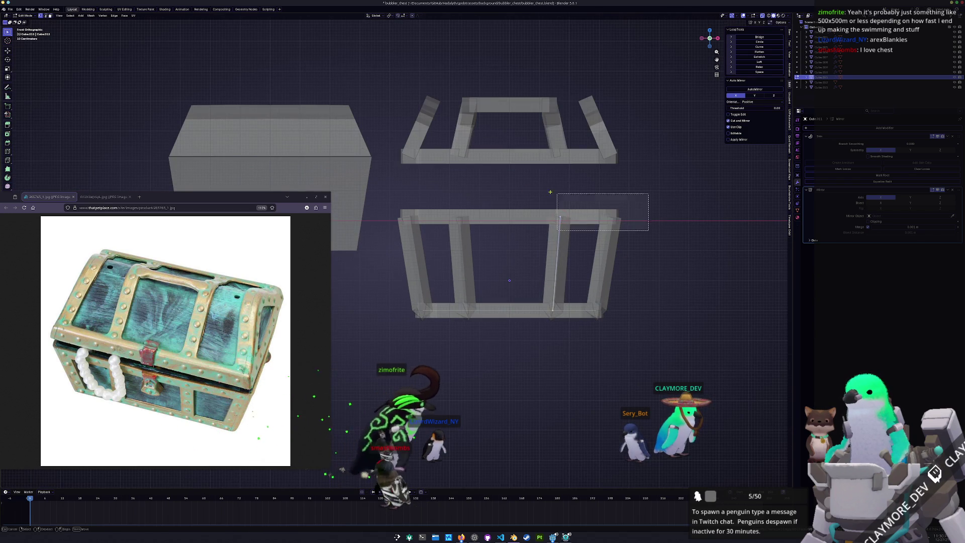
pyautogui.press('g')
pyautogui.press('x')
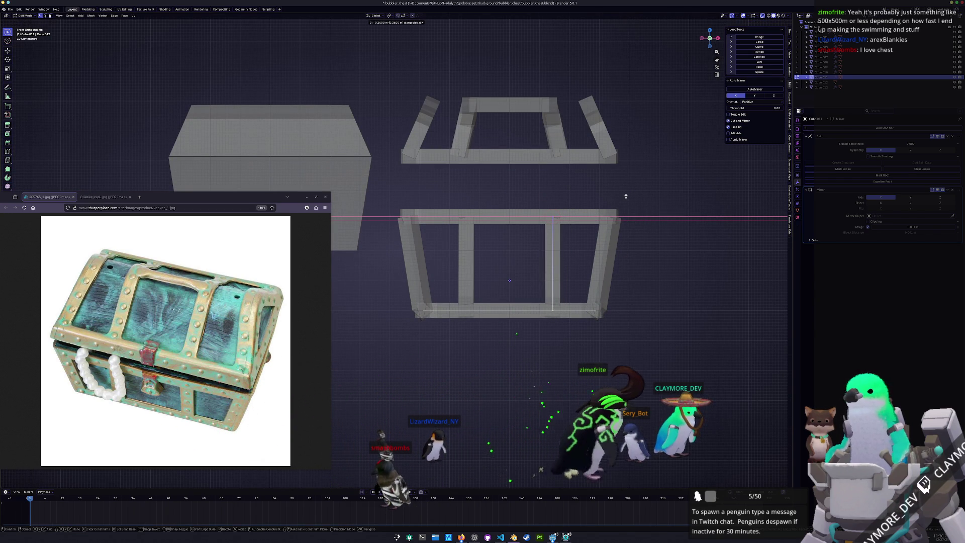
pyautogui.click(627, 200)
pyautogui.press('Tab')
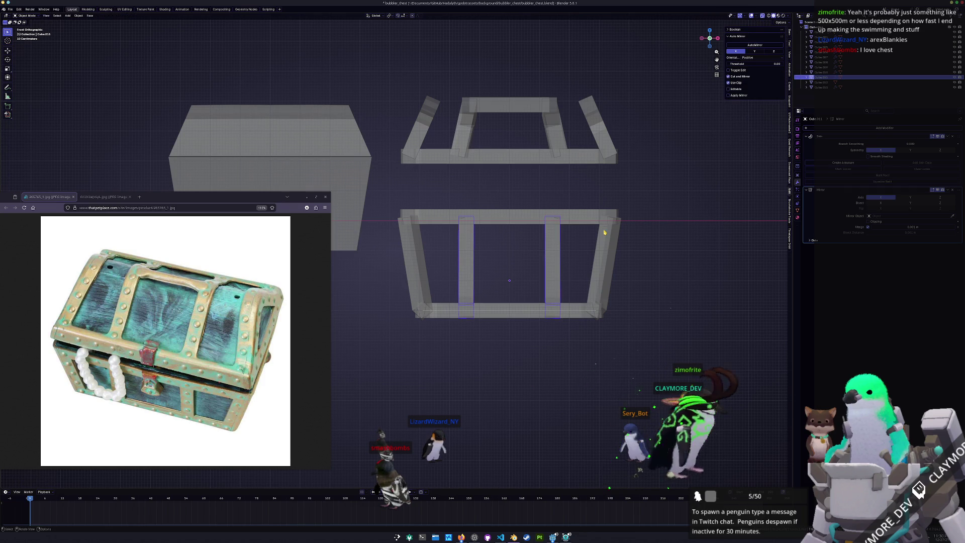
pyautogui.press('Tab')
# Step: Tilt the right post 10 degrees around the 3D cursor pivot
pyautogui.moveTo(587, 249); pyautogui.dragTo(537, 192)
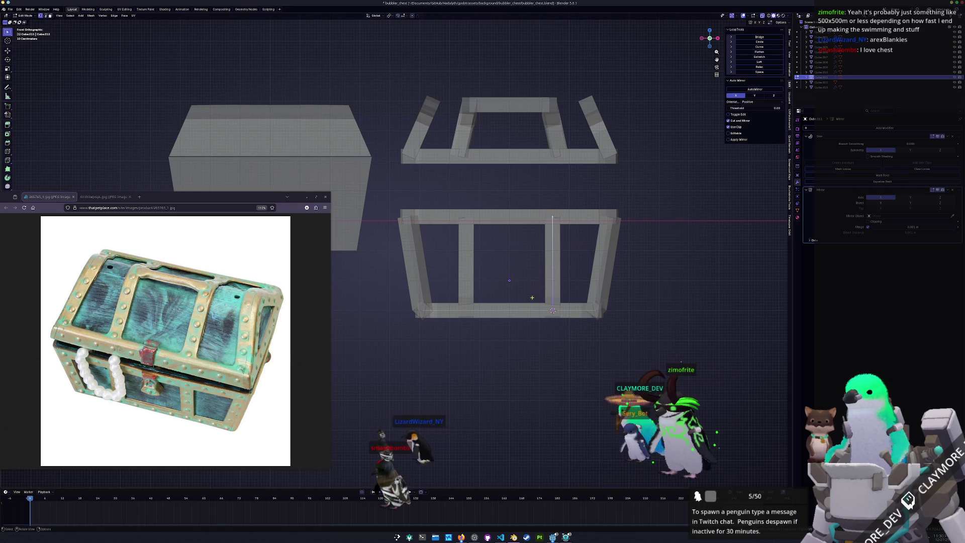
pyautogui.click(390, 16)
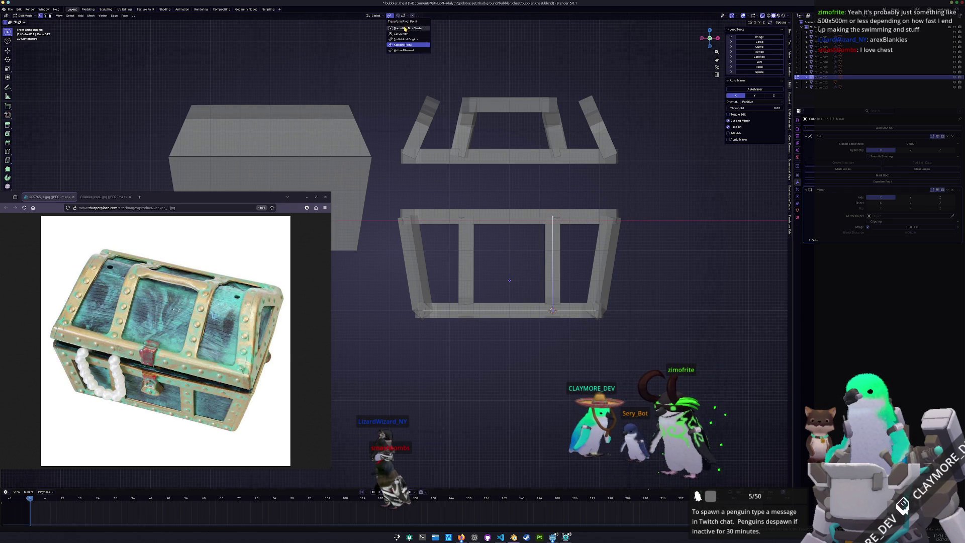
pyautogui.click(406, 34)
pyautogui.press('Tab')
pyautogui.press('r')
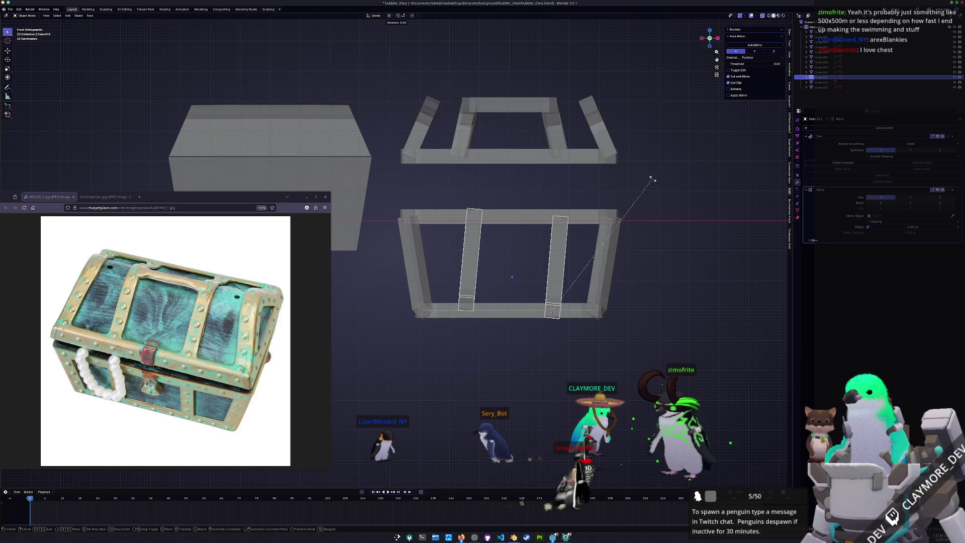
pyautogui.press('Escape')
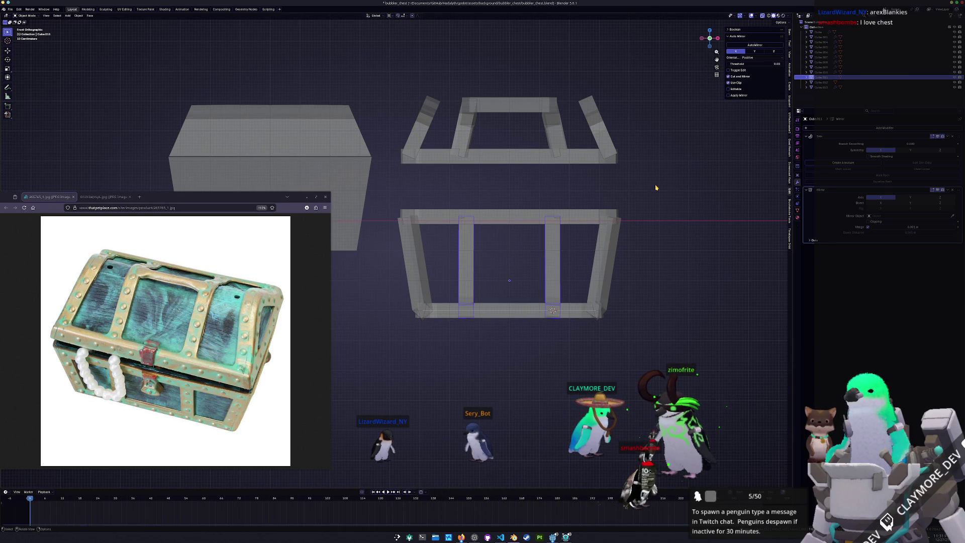
pyautogui.press('r')
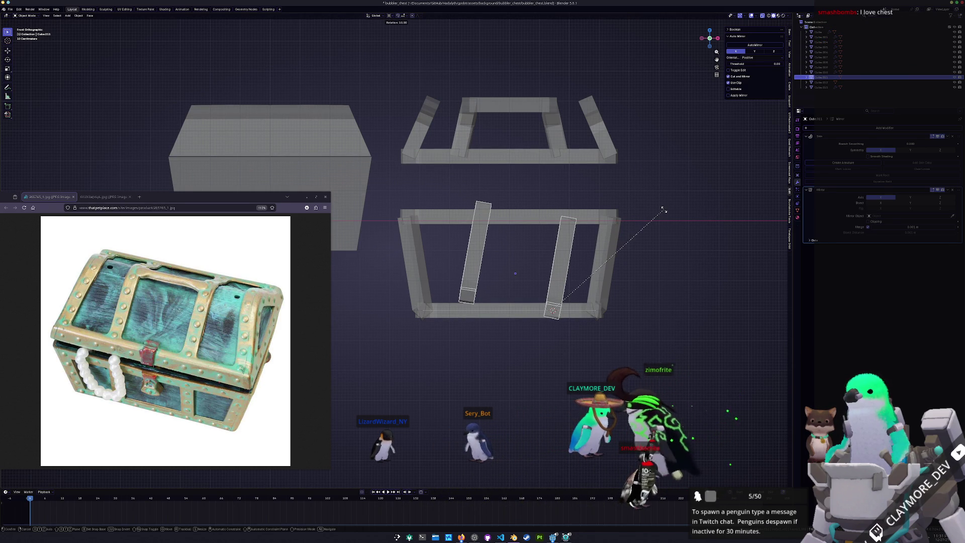
pyautogui.click(663, 209)
# Step: Shift the front frame's selected posts sideways along the X axis
pyautogui.click(612, 247)
pyautogui.press('Tab')
pyautogui.press('g')
pyautogui.press('x')
pyautogui.click(602, 188)
# Step: Rotate the selected frame pieces 10 degrees from the lower-right corner
pyautogui.moveTo(627, 330); pyautogui.dragTo(589, 309)
pyautogui.press('r')
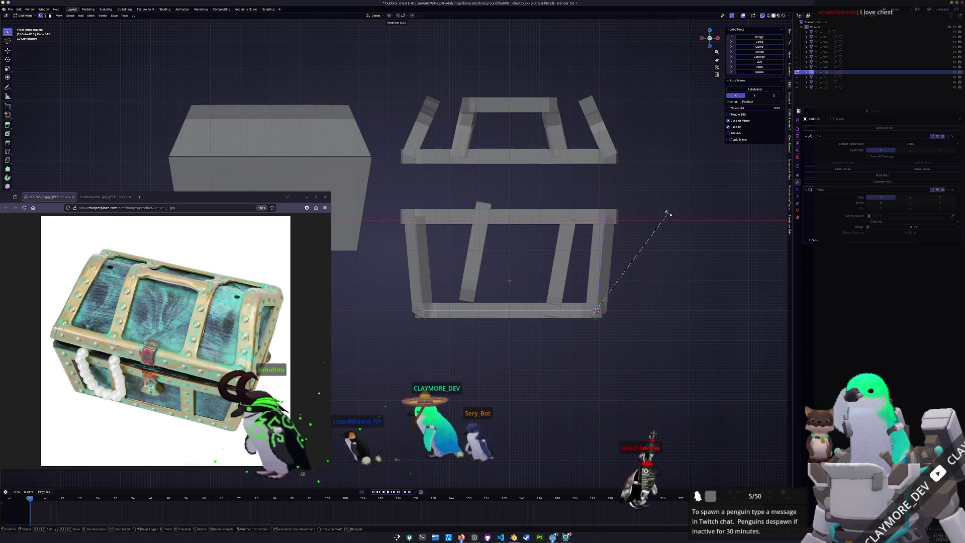
pyautogui.press('Escape')
pyautogui.press('Tab')
pyautogui.press('r')
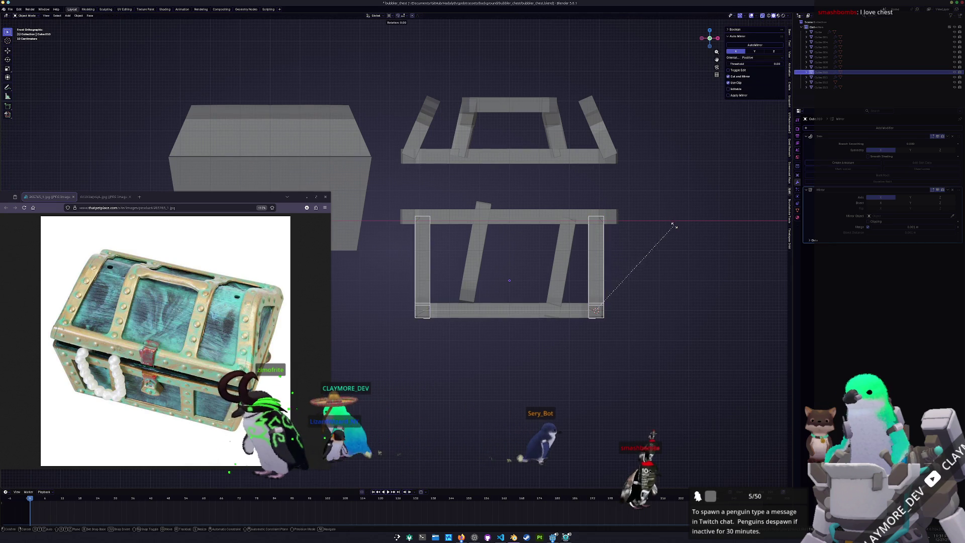
pyautogui.click(681, 239)
pyautogui.keyDown('shift'); pyautogui.moveTo(602, 133); pyautogui.dragTo(598, 175, button='middle'); pyautogui.keyUp('shift')
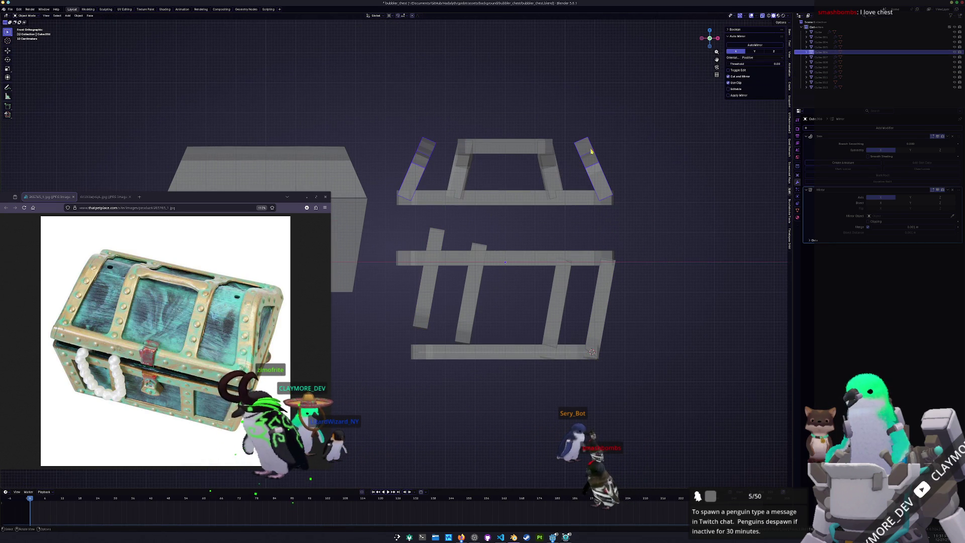
# Step: Select the two lid bars and tilt them 10 degrees
pyautogui.click(549, 170)
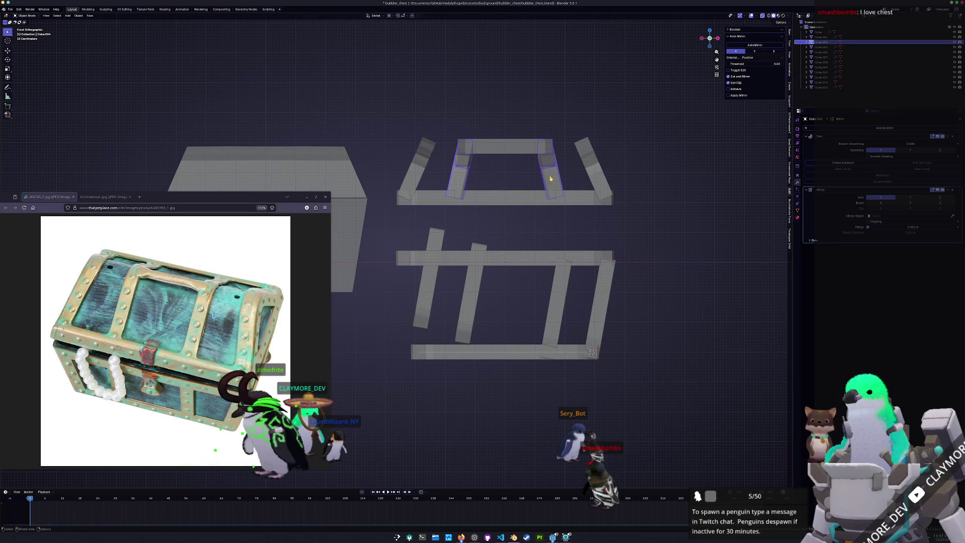
pyautogui.press('Tab')
pyautogui.moveTo(531, 195); pyautogui.dragTo(531, 196)
pyautogui.moveTo(588, 232); pyautogui.dragTo(522, 128)
pyautogui.scroll(2, 720, 45)
pyautogui.keyDown('shift'); pyautogui.moveTo(720, 46); pyautogui.dragTo(678, 87, button='middle'); pyautogui.keyUp('shift')
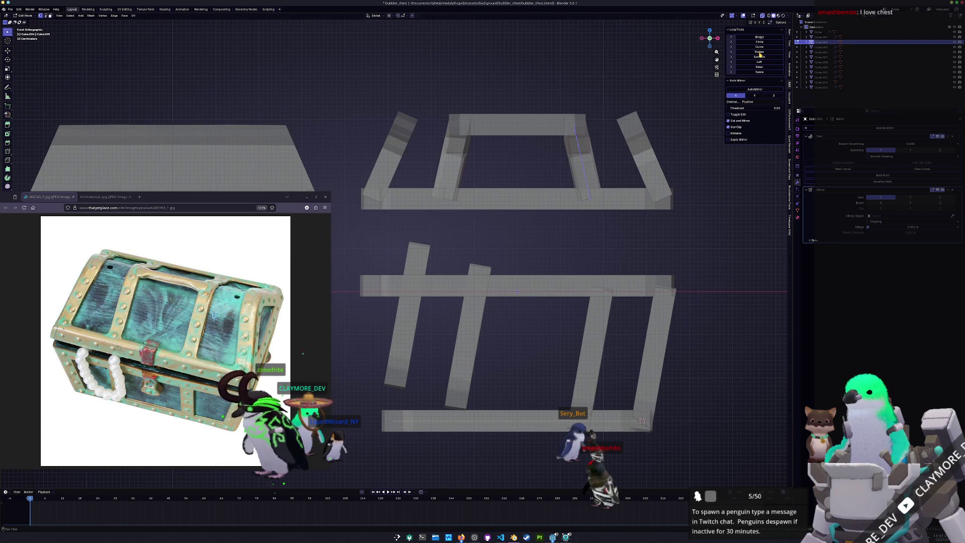
pyautogui.press('r')
pyautogui.press('Escape')
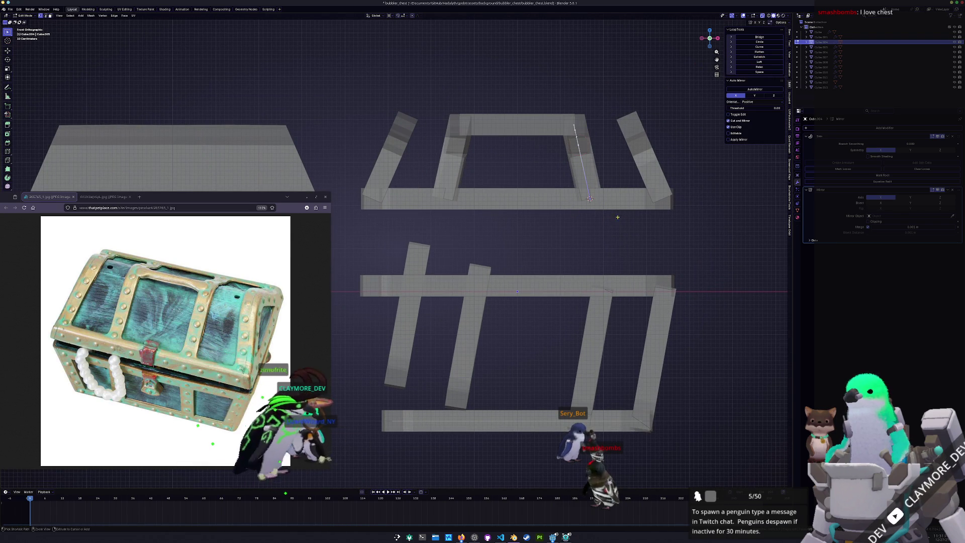
pyautogui.press('Tab')
pyautogui.press('r')
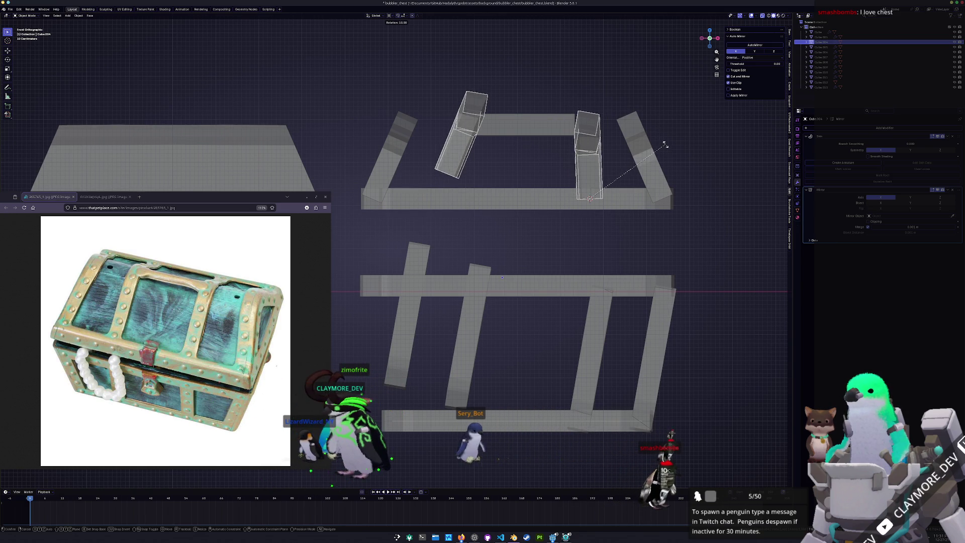
pyautogui.press('Escape')
# Step: Turn on X-ray in Edit Mode and select an edge loop on the right lid handle
pyautogui.moveTo(665, 145); pyautogui.dragTo(596, 190, button='middle')
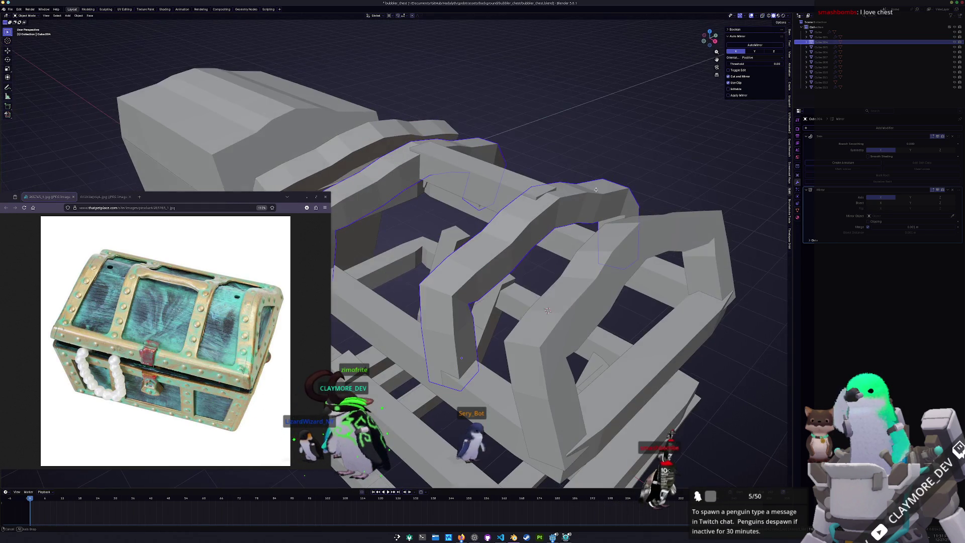
pyautogui.moveTo(569, 303)
pyautogui.mouseDown(button='middle')
pyautogui.moveTo(629, 224)
pyautogui.moveTo(600, 232)
pyautogui.moveTo(606, 213)
pyautogui.mouseUp(button='middle')
pyautogui.press('Tab')
pyautogui.hotkey('alt', 'z')
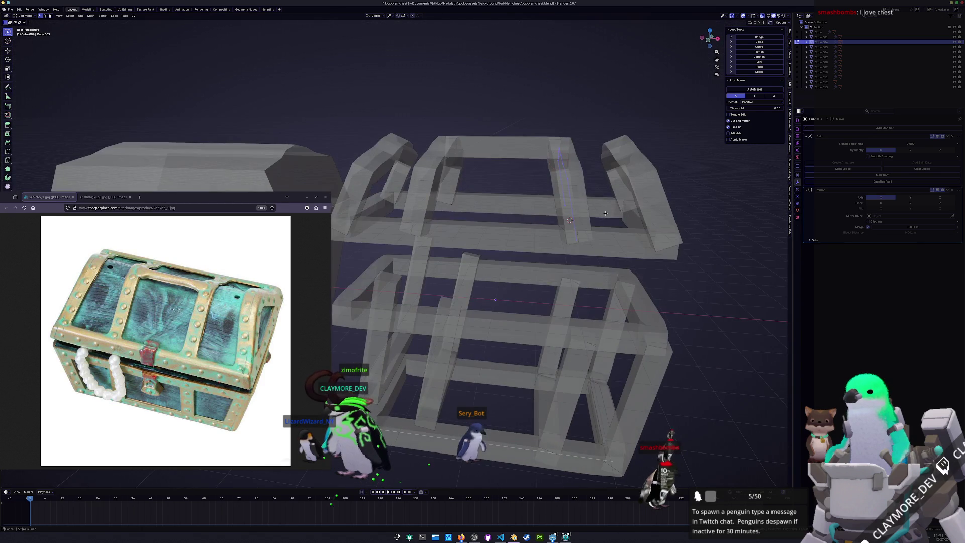
pyautogui.keyDown('alt'); pyautogui.click(641, 203); pyautogui.keyUp('alt')
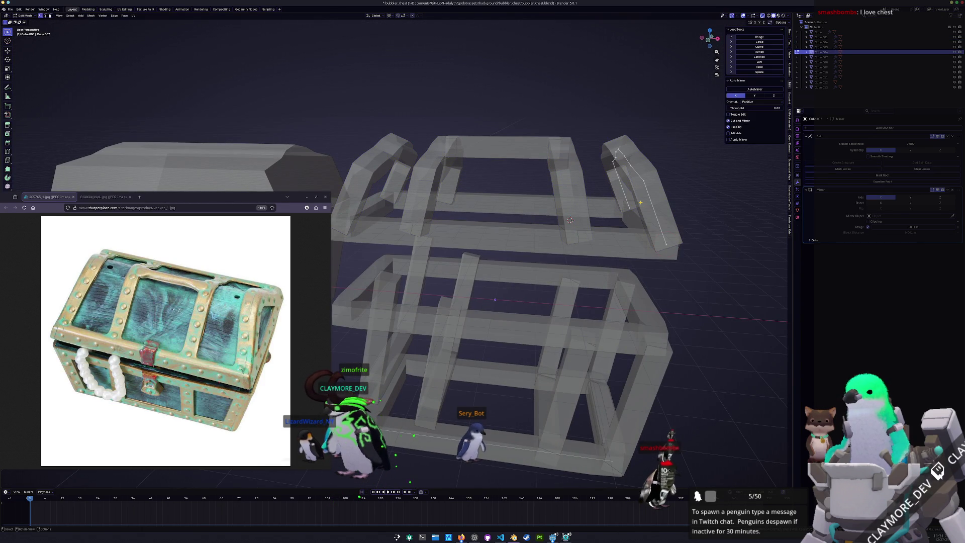
# Step: Select the frame rims and vertical slats and move them along X inside the chest
pyautogui.press('Tab')
pyautogui.moveTo(641, 204); pyautogui.dragTo(559, 229, button='middle')
pyautogui.click(478, 243)
pyautogui.click(494, 261)
pyautogui.click(523, 347)
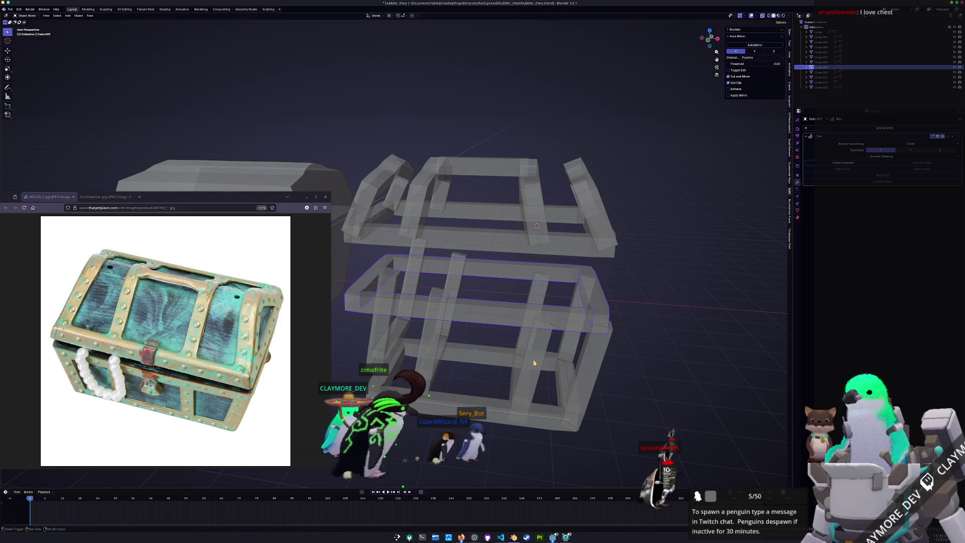
pyautogui.keyDown('shift'); pyautogui.click(535, 361); pyautogui.keyUp('shift')
pyautogui.moveTo(685, 439)
pyautogui.mouseDown()
pyautogui.moveTo(630, 395)
pyautogui.moveTo(424, 109)
pyautogui.mouseUp()
pyautogui.press('g')
pyautogui.press('x')
pyautogui.click(419, 146)
# Step: Apply the slats' rotation, then try straightening the tilted legs and undo it
pyautogui.hotkey('ctrl', 'a')
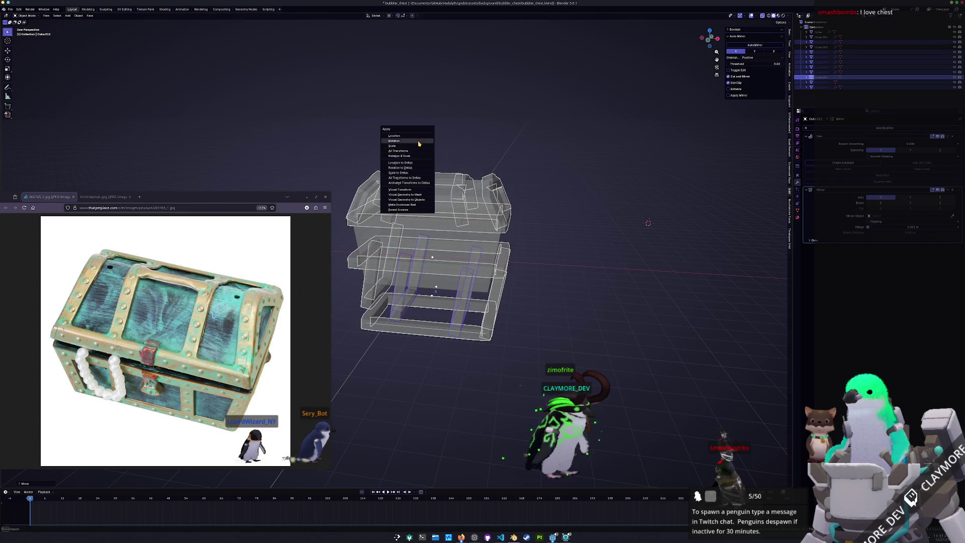
pyautogui.click(418, 145)
pyautogui.press('KP_1')
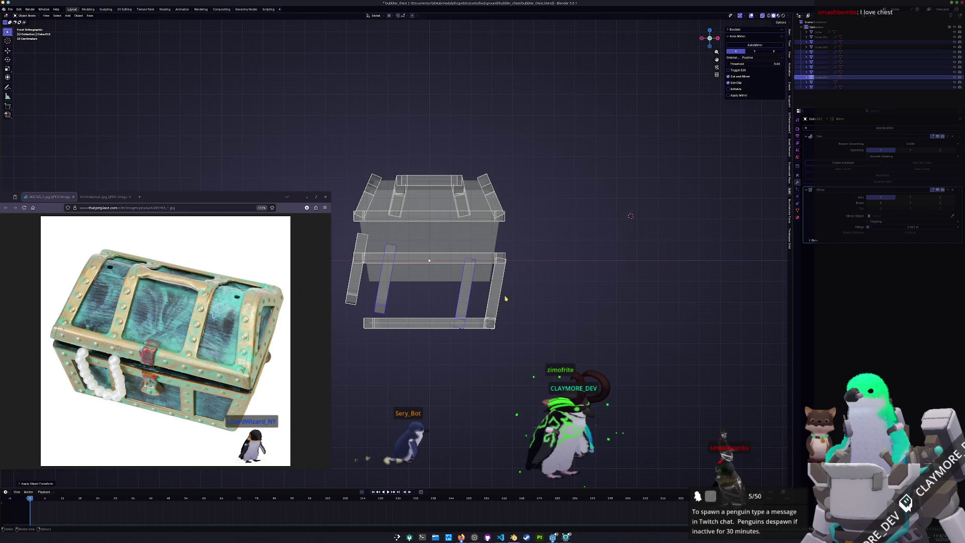
pyautogui.hotkey('ctrl', 'a')
pyautogui.click(502, 299)
pyautogui.keyDown('shift'); pyautogui.moveTo(503, 299); pyautogui.dragTo(542, 278, button='middle'); pyautogui.keyUp('shift')
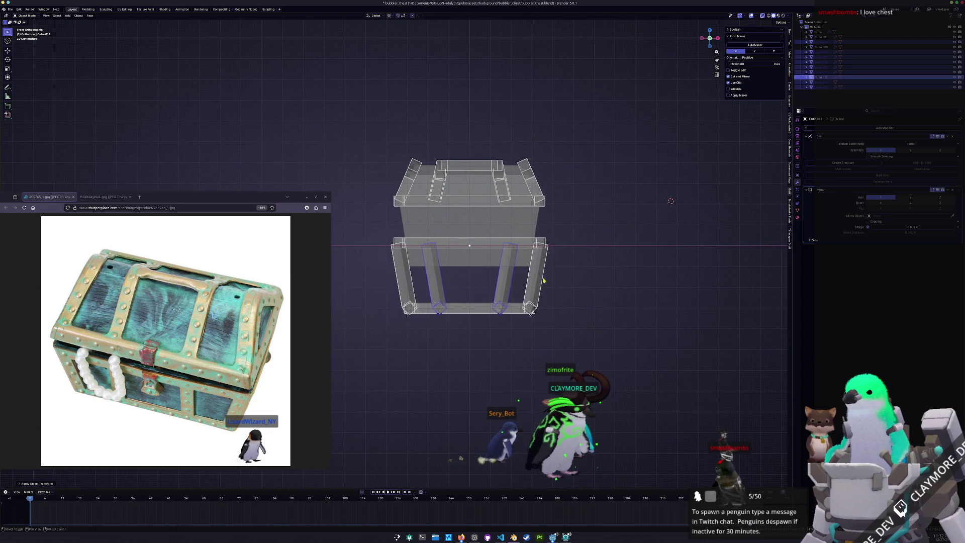
pyautogui.scroll(1, 585, 315)
pyautogui.hotkey('ctrl', 'z')
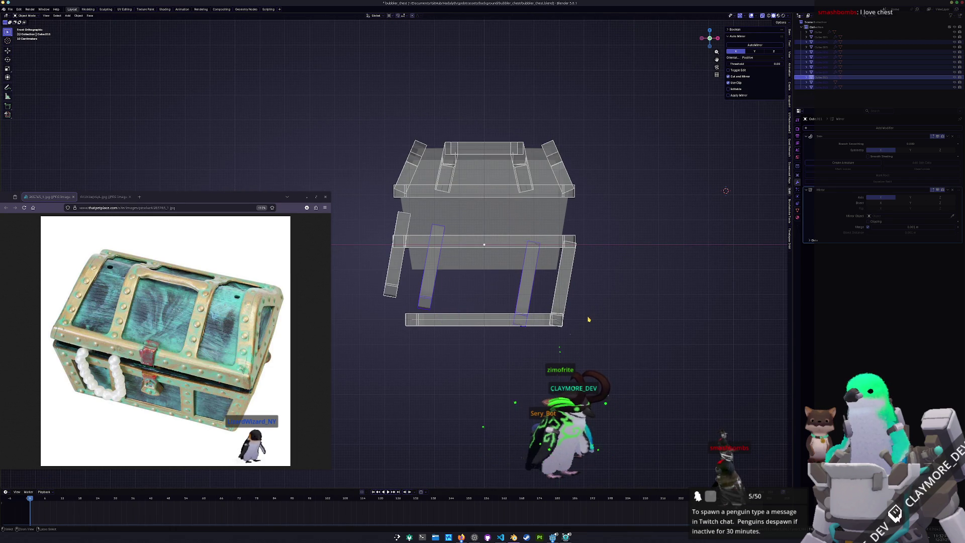
pyautogui.hotkey('ctrl', 'z')
pyautogui.hotkey('ctrl', 'z')
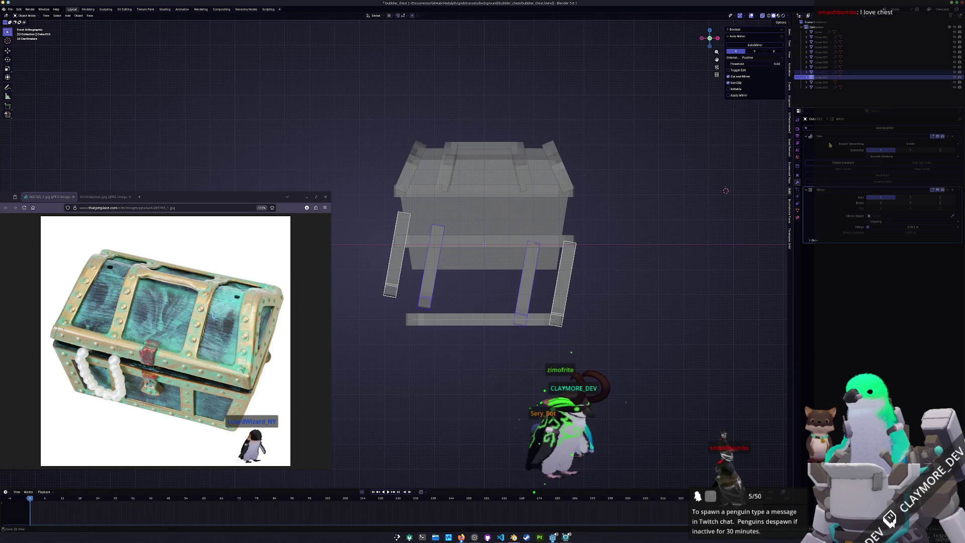
# Step: Apply the Skin modifier and the rotation to the inner and outer legs
pyautogui.hotkey('ctrl', 'a')
pyautogui.click(563, 292)
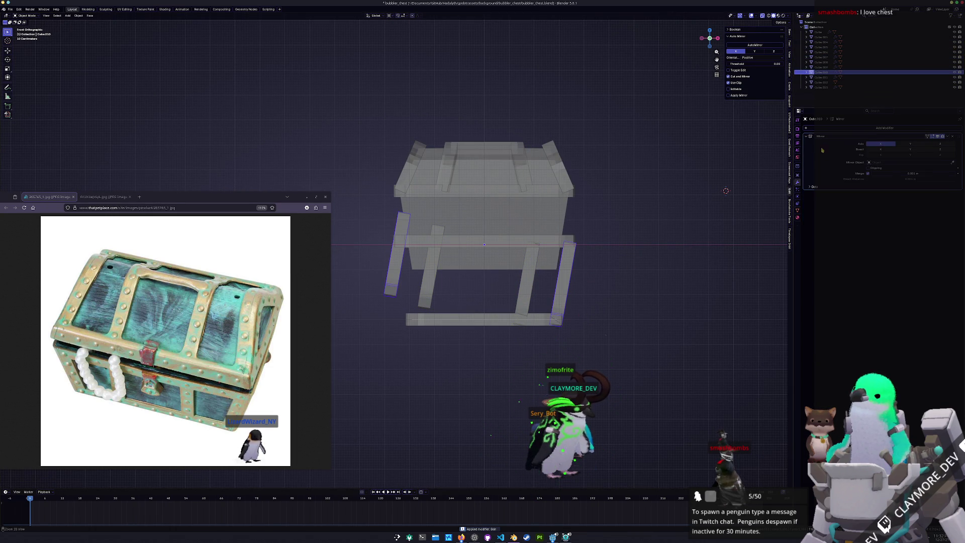
pyautogui.click(524, 299)
pyautogui.hotkey('ctrl', 'a')
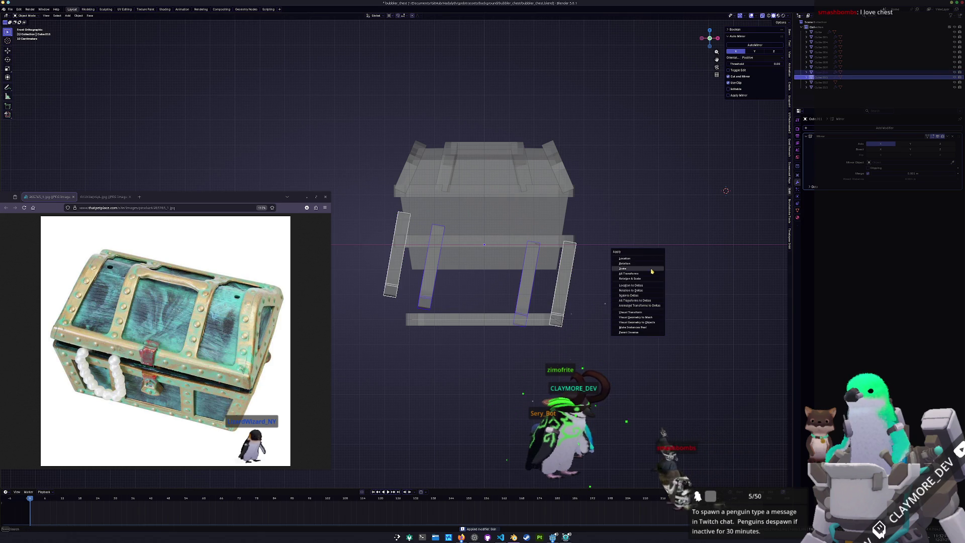
pyautogui.click(650, 265)
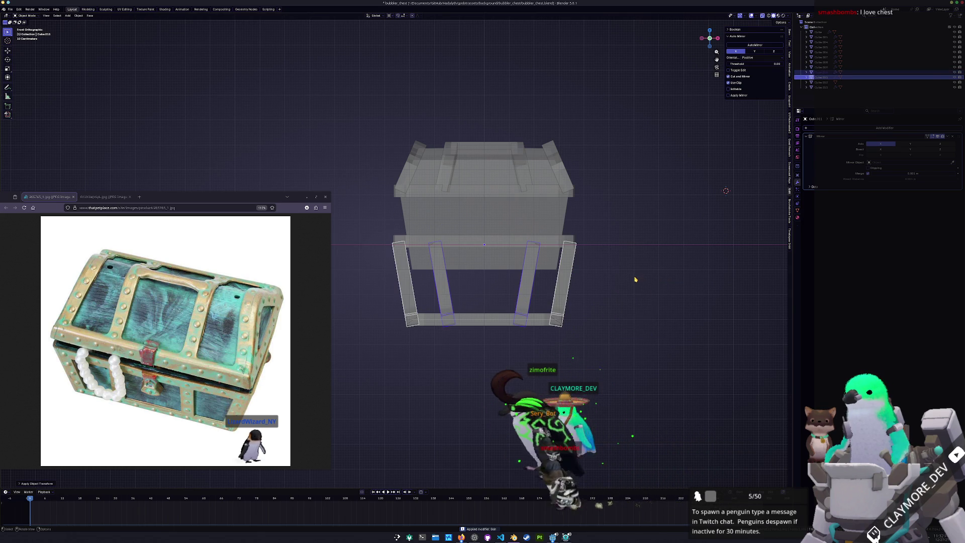
# Step: Select the legs, bottom bar and top frame and move them vertically
pyautogui.keyDown('shift'); pyautogui.click(565, 298); pyautogui.keyUp('shift')
pyautogui.keyDown('shift'); pyautogui.click(565, 299); pyautogui.keyUp('shift')
pyautogui.keyDown('shift'); pyautogui.click(503, 320); pyautogui.keyUp('shift')
pyautogui.keyDown('shift'); pyautogui.click(573, 239); pyautogui.keyUp('shift')
pyautogui.press('g')
pyautogui.press('z')
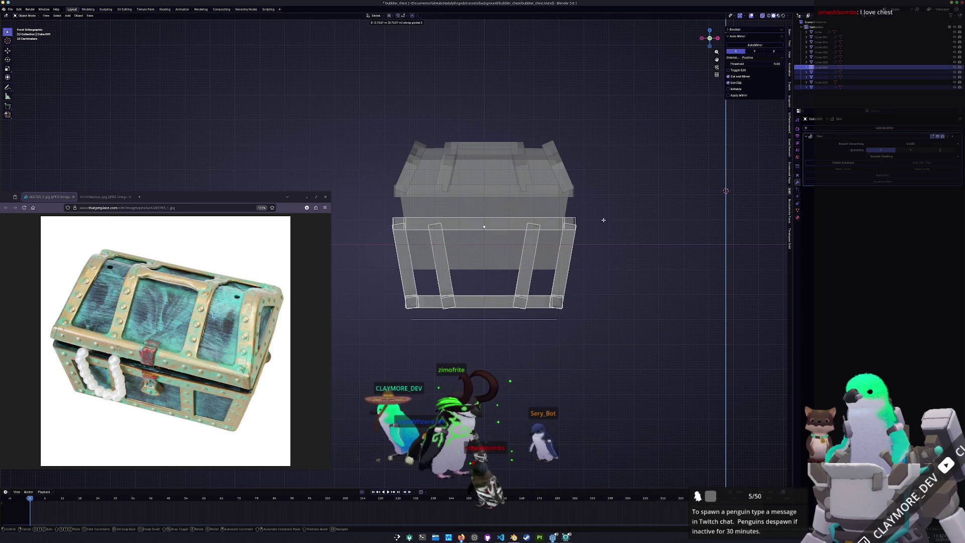
# Step: Fix the leg assembly at its new height and return to solid shading
pyautogui.click(612, 194)
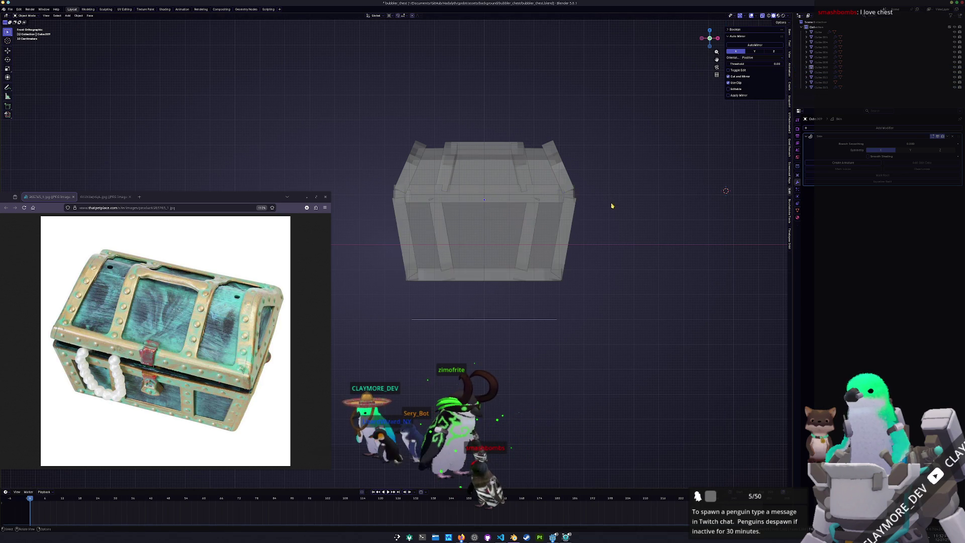
pyautogui.hotkey('alt', 'z')
pyautogui.moveTo(599, 222)
pyautogui.mouseDown(button='middle')
pyautogui.moveTo(556, 215)
pyautogui.moveTo(506, 231)
pyautogui.mouseUp(button='middle')
pyautogui.scroll(-3, 506, 230)
# Step: Lower and slightly enlarge the lid-rim band, then delete it
pyautogui.click(583, 210)
pyautogui.press('g')
pyautogui.press('z')
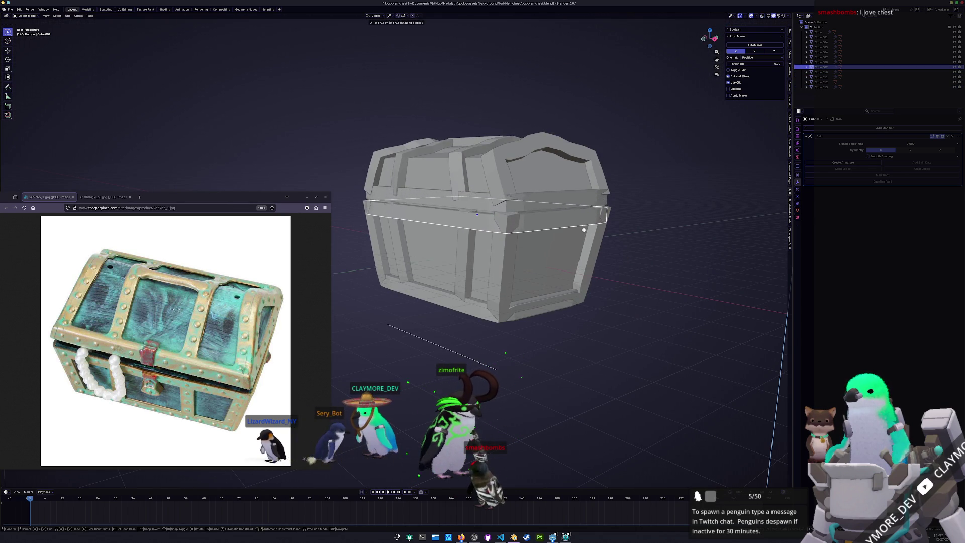
pyautogui.click(587, 227)
pyautogui.press('Tab')
pyautogui.press('s')
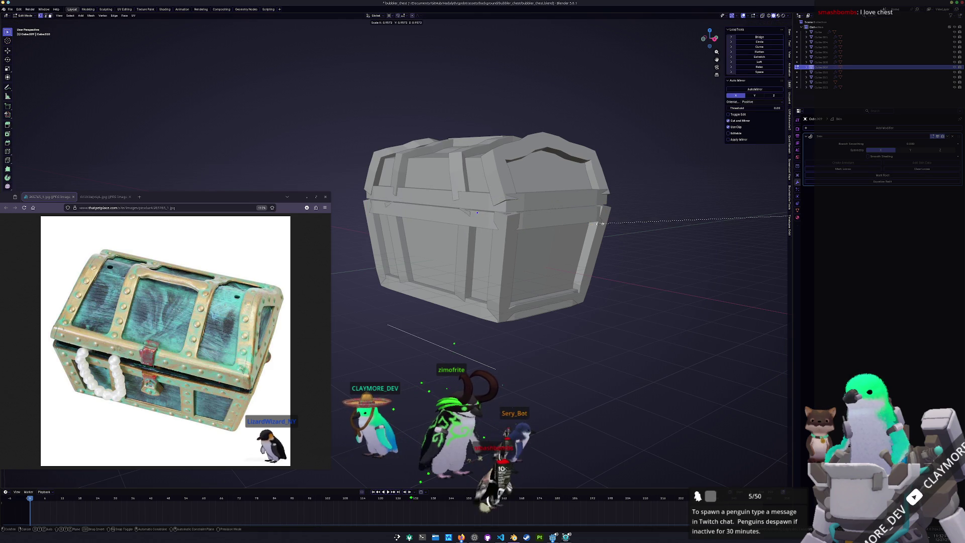
pyautogui.click(601, 225)
pyautogui.press('Tab')
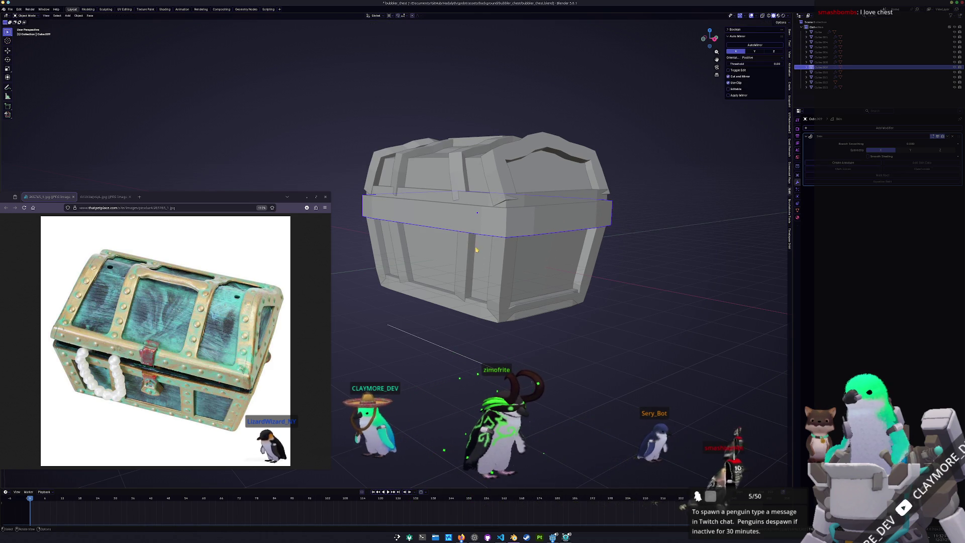
pyautogui.press('Delete')
# Step: Delete the front and right wall panels
pyautogui.click(477, 250)
pyautogui.keyDown('shift'); pyautogui.click(508, 252); pyautogui.keyUp('shift')
pyautogui.press('Delete')
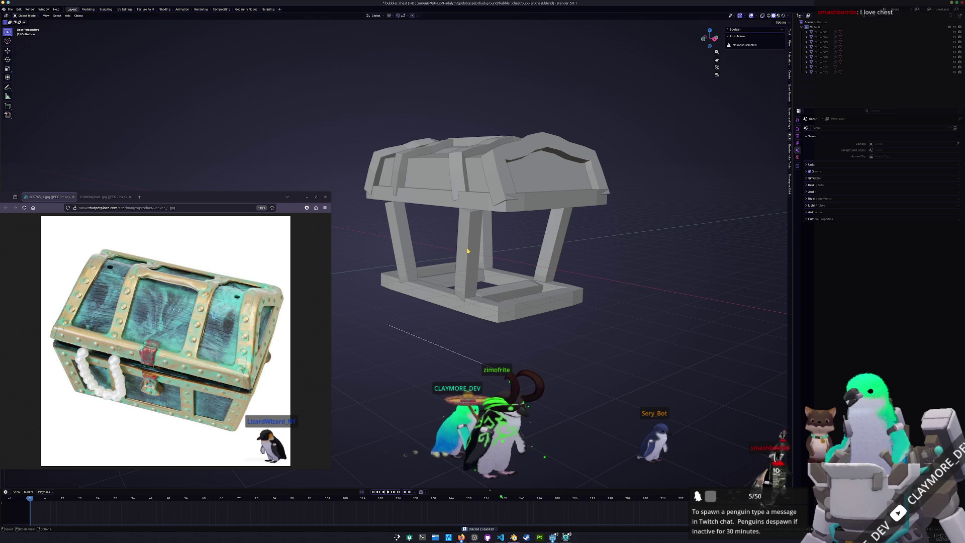
# Step: Undo the earlier deletion, then delete the right and front wall panels individually
pyautogui.hotkey('ctrl', 'z')
pyautogui.keyDown('shift'); pyautogui.click(472, 308); pyautogui.keyUp('shift')
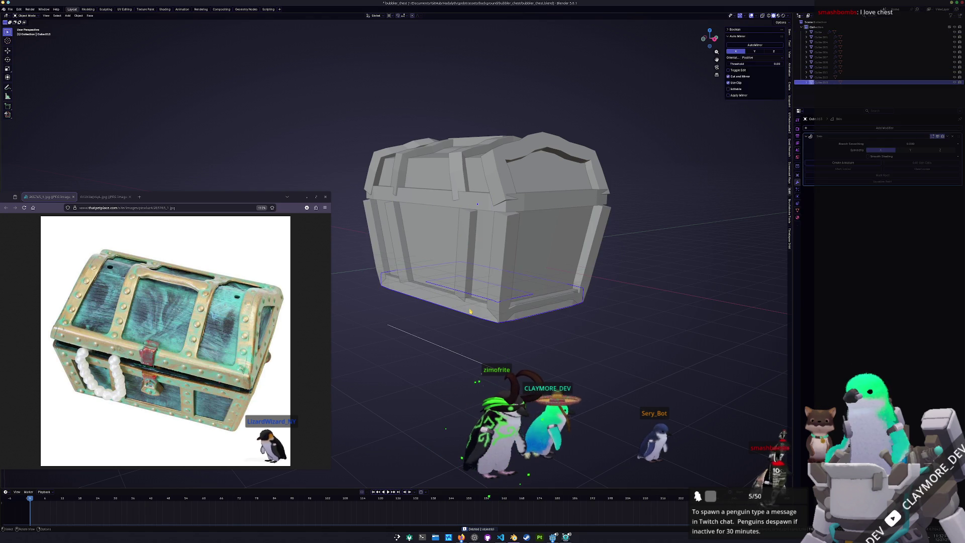
pyautogui.keyDown('shift'); pyautogui.click(470, 308); pyautogui.keyUp('shift')
pyautogui.press('Delete')
pyautogui.click(465, 310)
pyautogui.press('Delete')
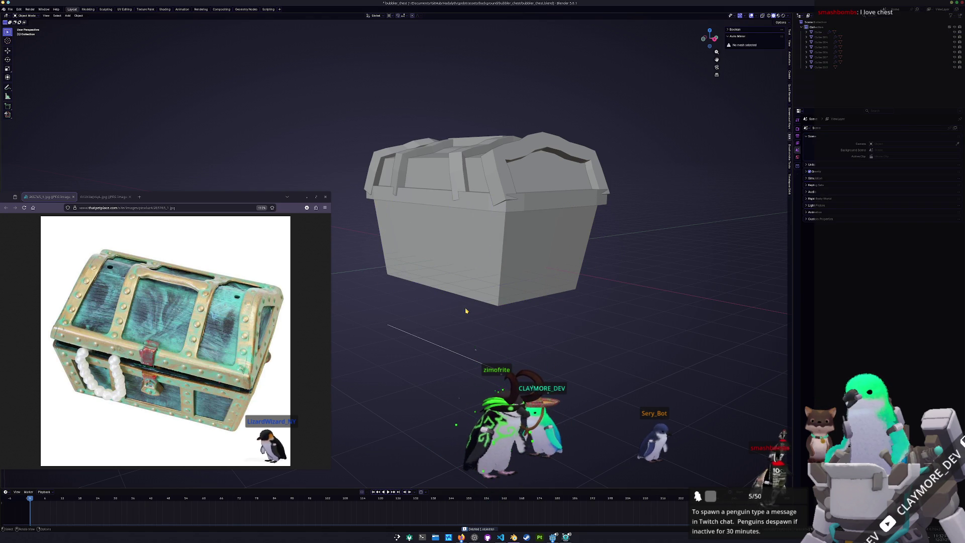
# Step: Delete all the strap bands from the arched lid
pyautogui.click(472, 203)
pyautogui.press('x')
pyautogui.click(471, 204)
pyautogui.click(455, 184)
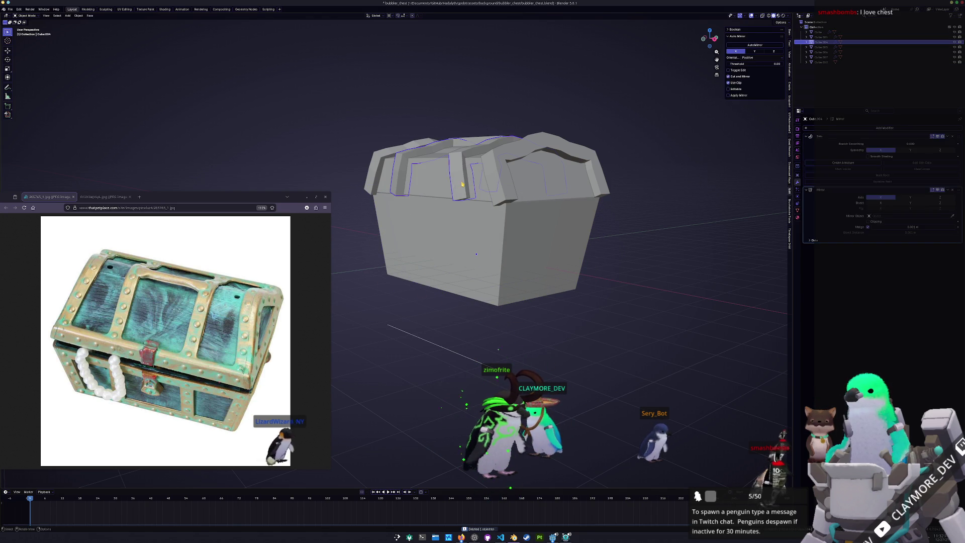
pyautogui.press('x')
pyautogui.click(456, 183)
pyautogui.click(501, 177)
pyautogui.press('Delete')
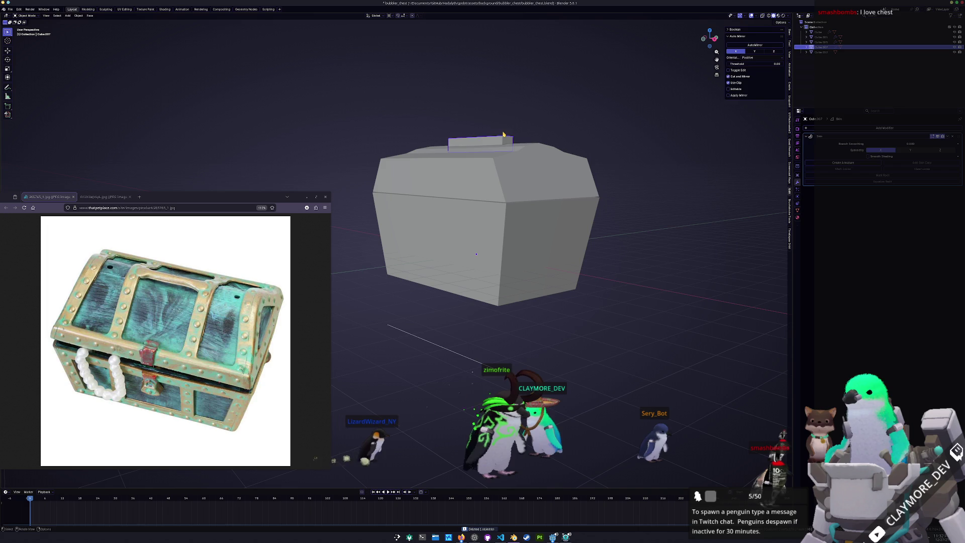
# Step: Select the chest body for mesh editing in the right-side orthographic view
pyautogui.click(503, 151)
pyautogui.click(485, 249)
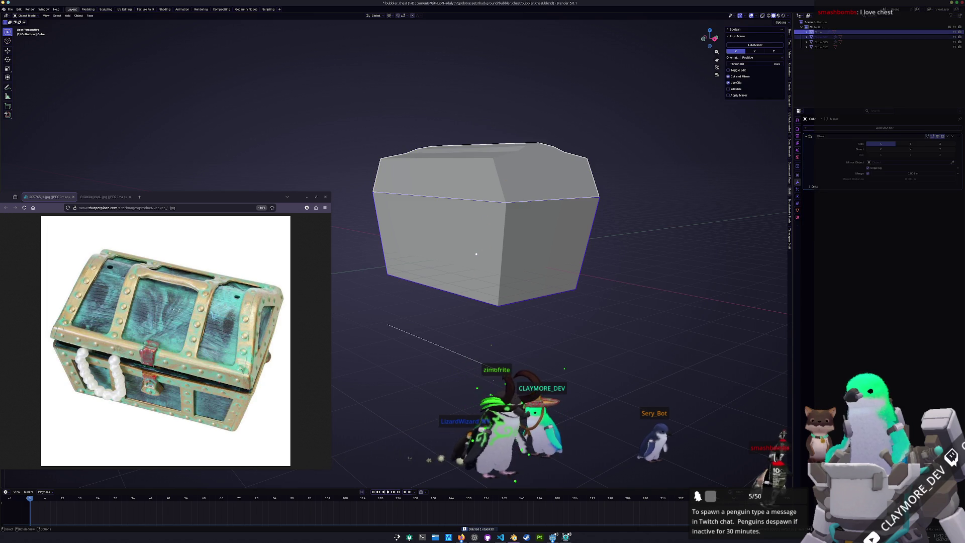
pyautogui.press('Tab')
pyautogui.press('KP_3')
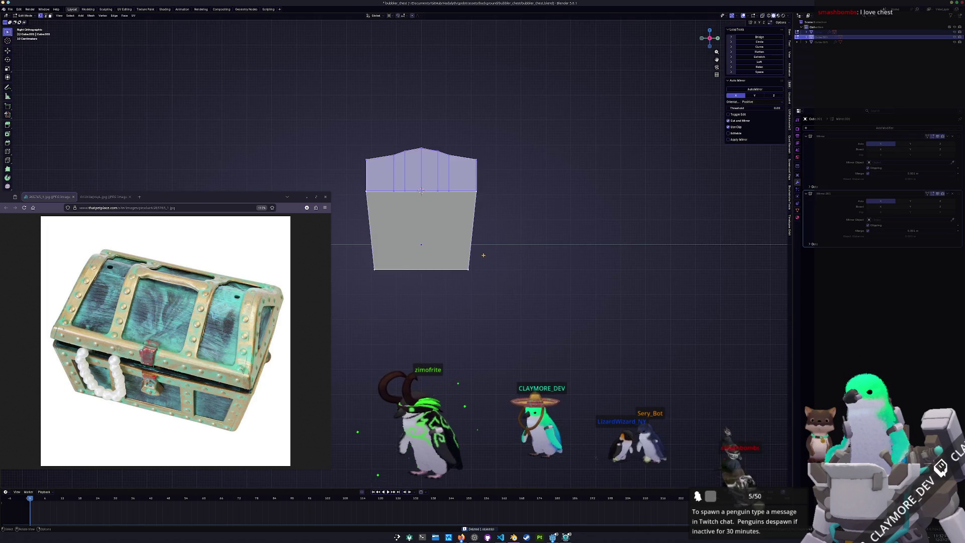
# Step: Select the body's side face, move the reference photo up, and expand the inset settings
pyautogui.click(458, 249)
pyautogui.moveTo(458, 249)
pyautogui.mouseDown(button='middle')
pyautogui.moveTo(527, 247)
pyautogui.moveTo(462, 230)
pyautogui.mouseUp(button='middle')
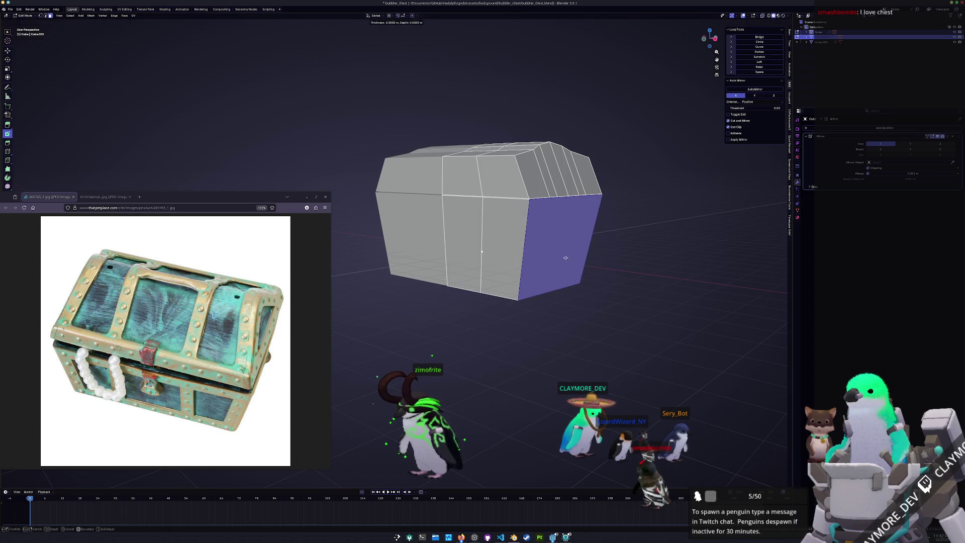
pyautogui.moveTo(209, 201); pyautogui.dragTo(205, 63)
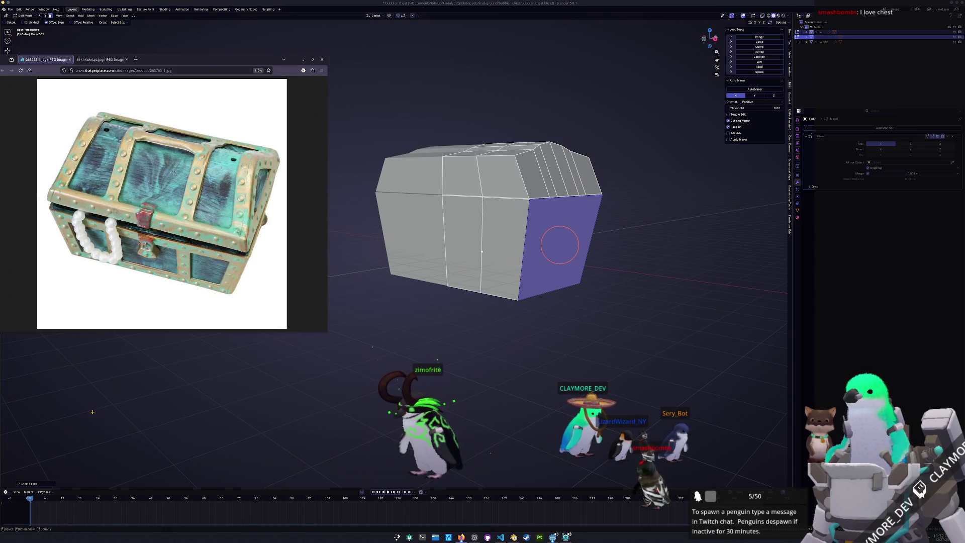
pyautogui.click(35, 484)
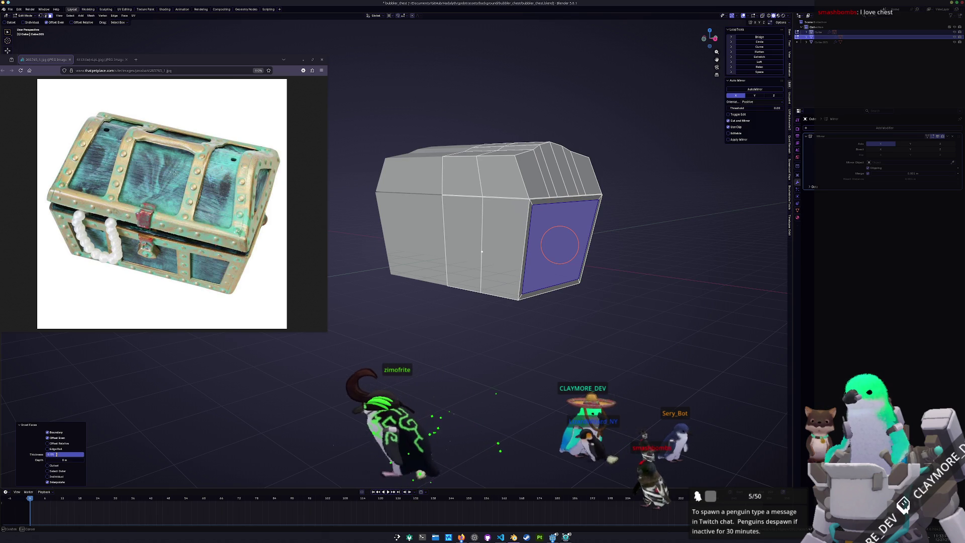
# Step: Inset the right-middle front face by 0.25 m
pyautogui.click(497, 262)
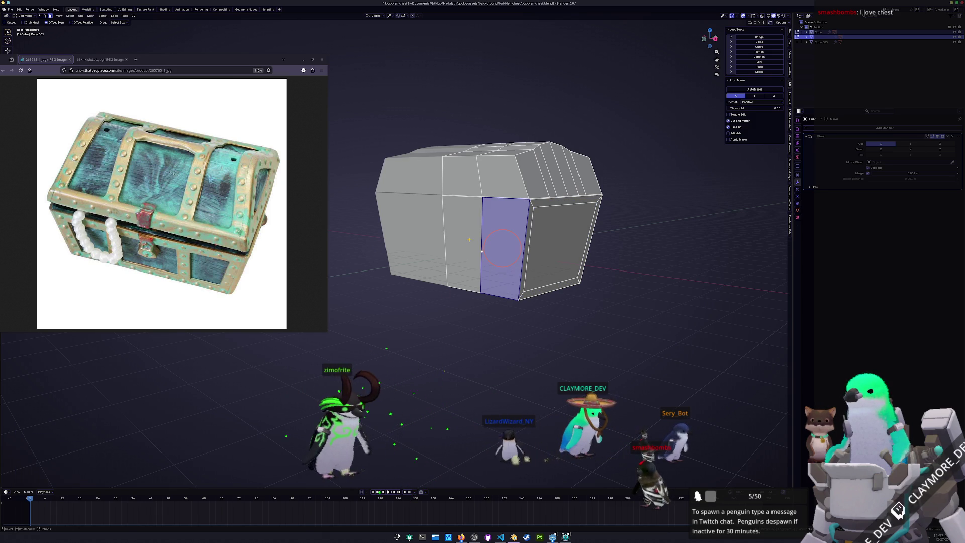
pyautogui.keyDown('shift'); pyautogui.click(463, 242); pyautogui.keyUp('shift')
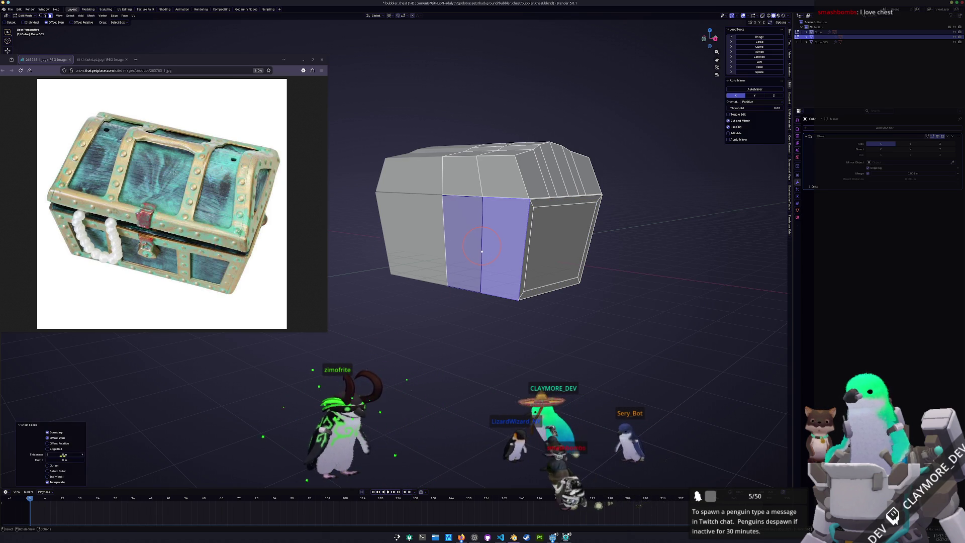
pyautogui.hotkey('alt', 'a')
pyautogui.moveTo(404, 373); pyautogui.dragTo(422, 367, button='middle')
pyautogui.click(518, 256)
pyautogui.keyDown('shift'); pyautogui.click(476, 242); pyautogui.keyUp('shift')
pyautogui.click(511, 269)
pyautogui.press('i')
pyautogui.click(444, 340)
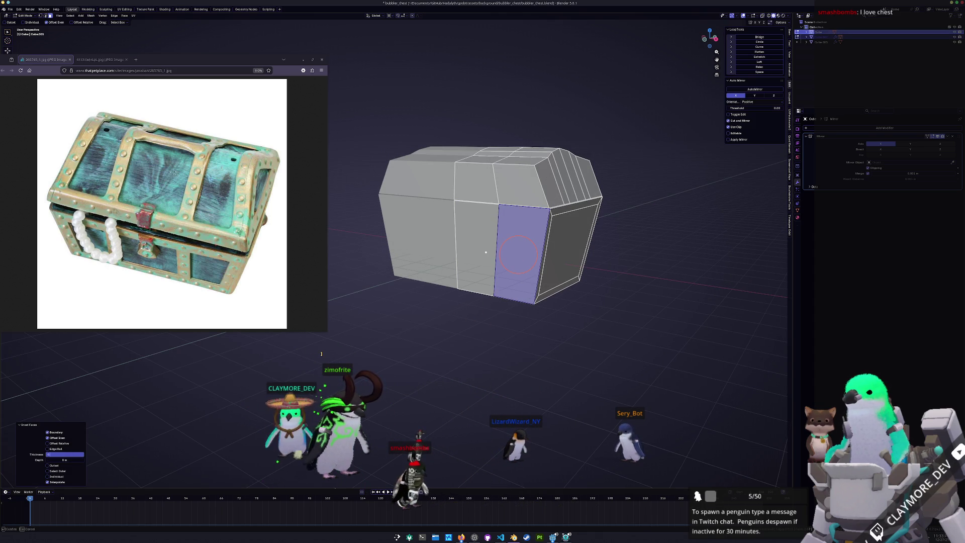
pyautogui.write('.25')
pyautogui.press('Return')
# Step: Inset the left-middle front face by 0.25 m with Boundary enabled
pyautogui.click(476, 247)
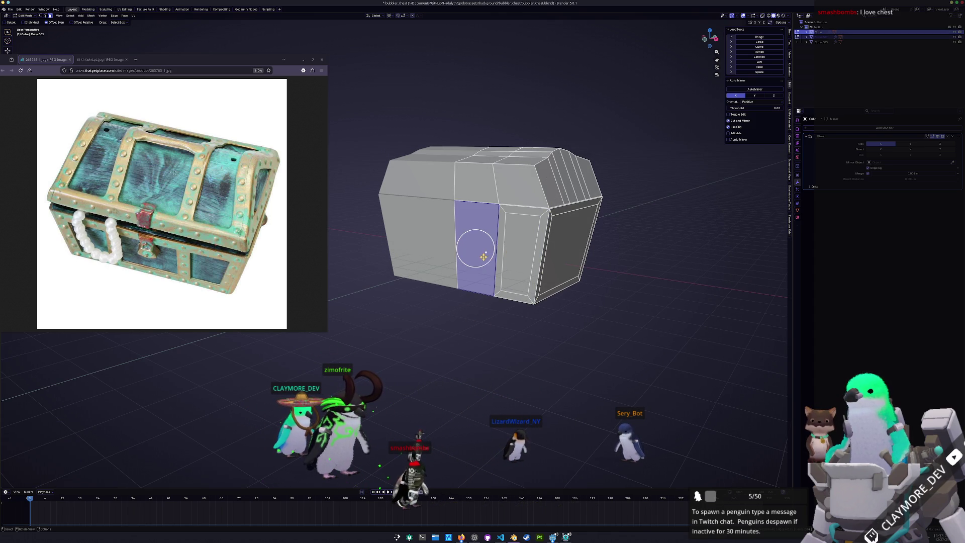
pyautogui.press('i')
pyautogui.click(464, 266)
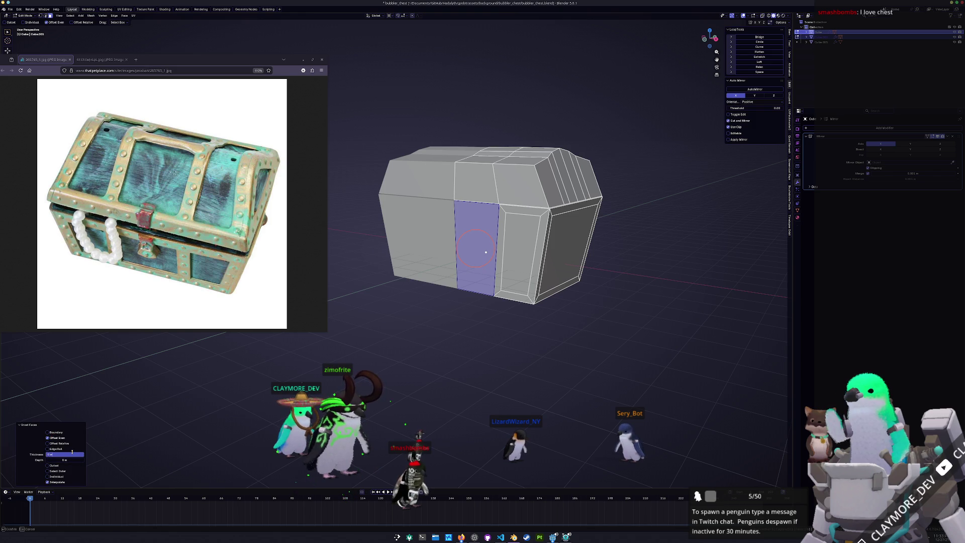
pyautogui.write('.25')
pyautogui.press('Return')
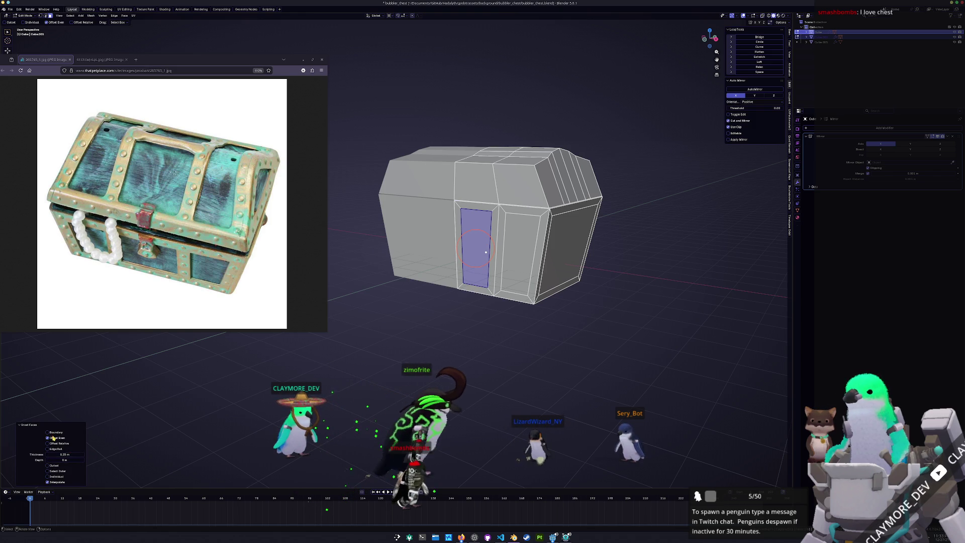
pyautogui.click(52, 433)
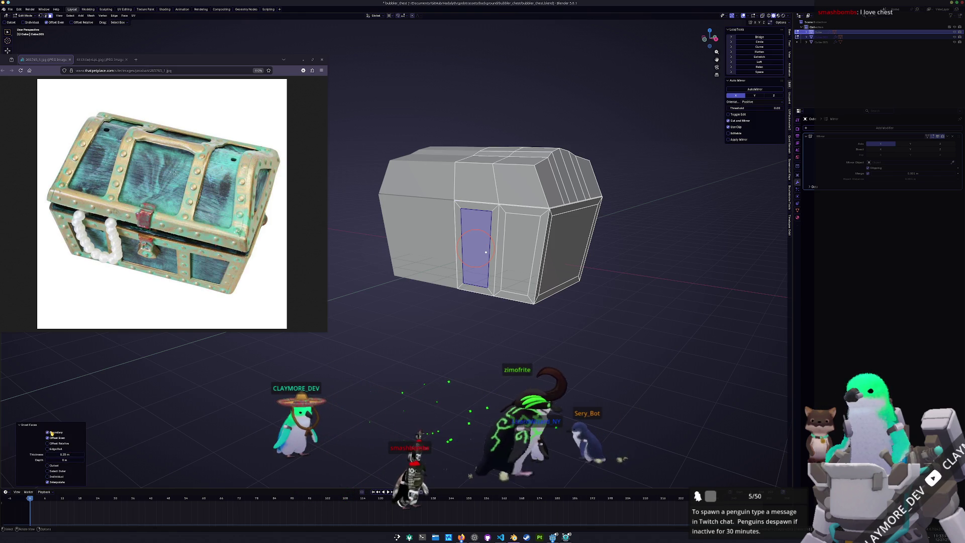
pyautogui.click(458, 227)
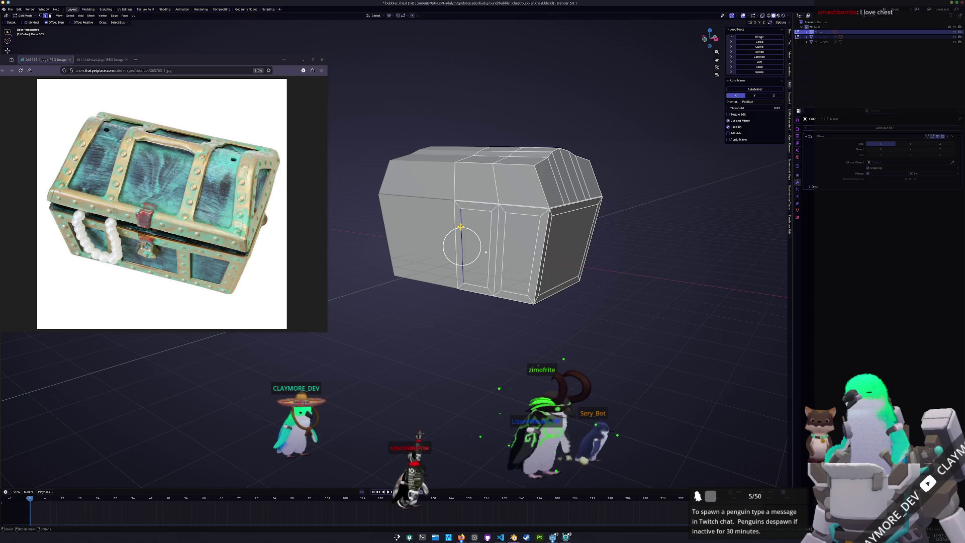
# Step: In front view, slide the selected edge along the X axis to line it up
pyautogui.press('KP_1')
pyautogui.scroll(3, 554, 217)
pyautogui.press('g')
pyautogui.press('x')
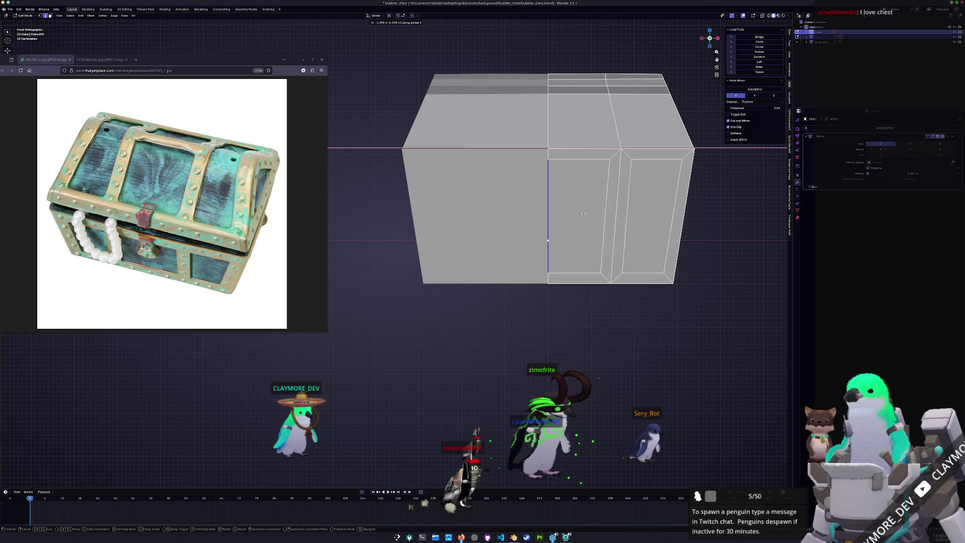
pyautogui.click(584, 214)
# Step: Merge the stray corner vertices at their centre at three spots on the front section
pyautogui.scroll(1, 528, 170)
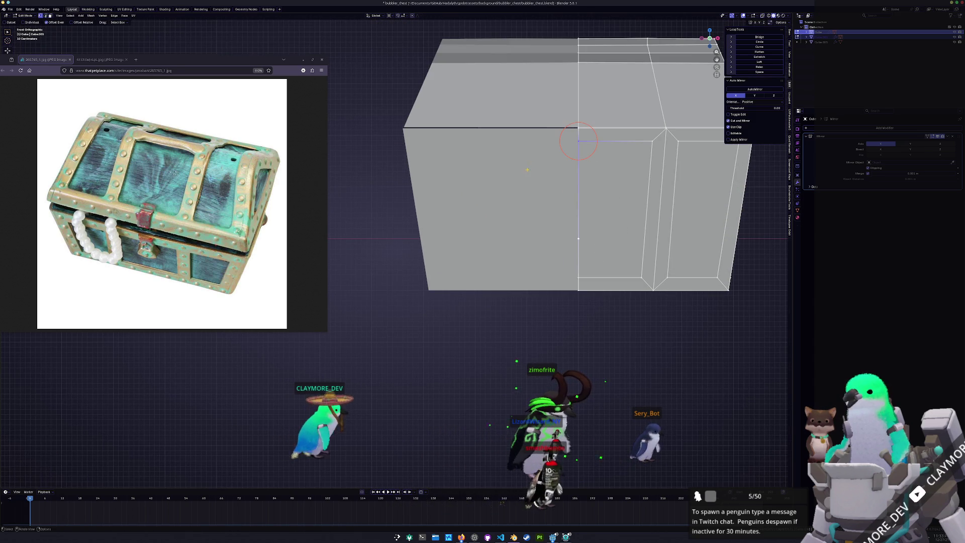
pyautogui.rightClick(528, 170)
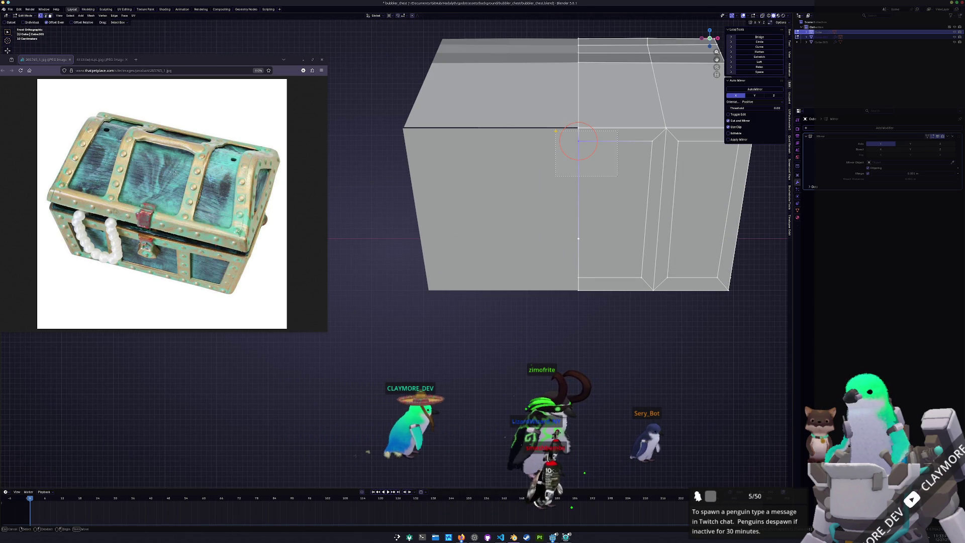
pyautogui.press('m')
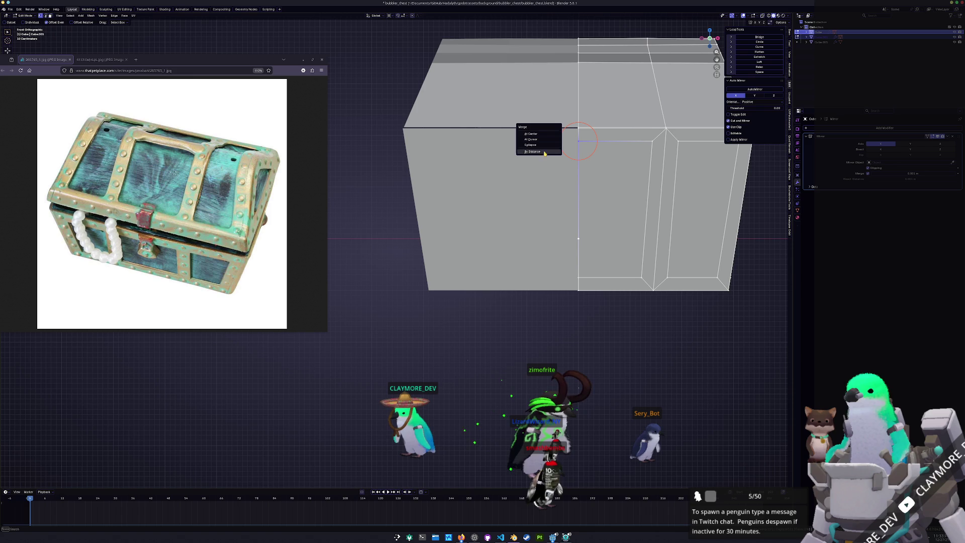
pyautogui.click(532, 134)
pyautogui.moveTo(532, 136)
pyautogui.mouseDown(button='middle')
pyautogui.moveTo(523, 201)
pyautogui.moveTo(581, 231)
pyautogui.mouseUp(button='middle')
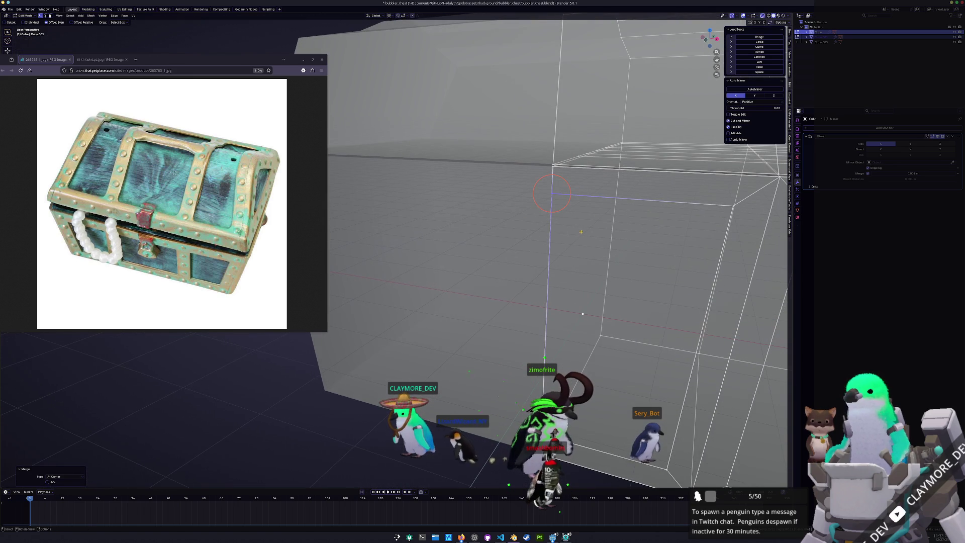
pyautogui.moveTo(526, 179); pyautogui.dragTo(526, 180)
pyautogui.press('m')
pyautogui.click(526, 181)
pyautogui.moveTo(526, 182)
pyautogui.mouseDown(button='middle')
pyautogui.moveTo(477, 264)
pyautogui.moveTo(496, 327)
pyautogui.moveTo(534, 259)
pyautogui.moveTo(469, 269)
pyautogui.moveTo(468, 258)
pyautogui.moveTo(576, 246)
pyautogui.mouseUp(button='middle')
pyautogui.press('m')
pyautogui.click(478, 264)
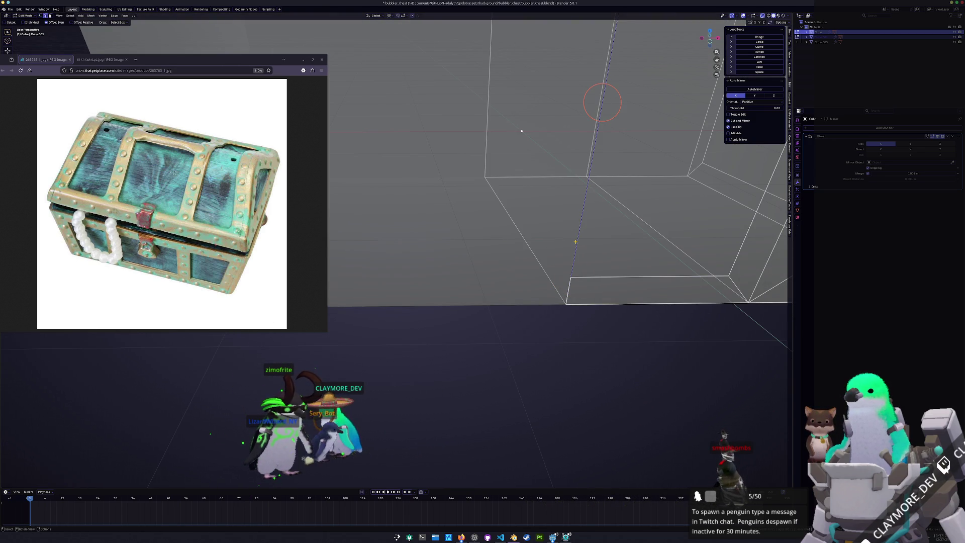
# Step: Delete the leftover faces with Only Faces and inspect the chest's front opening
pyautogui.press('x')
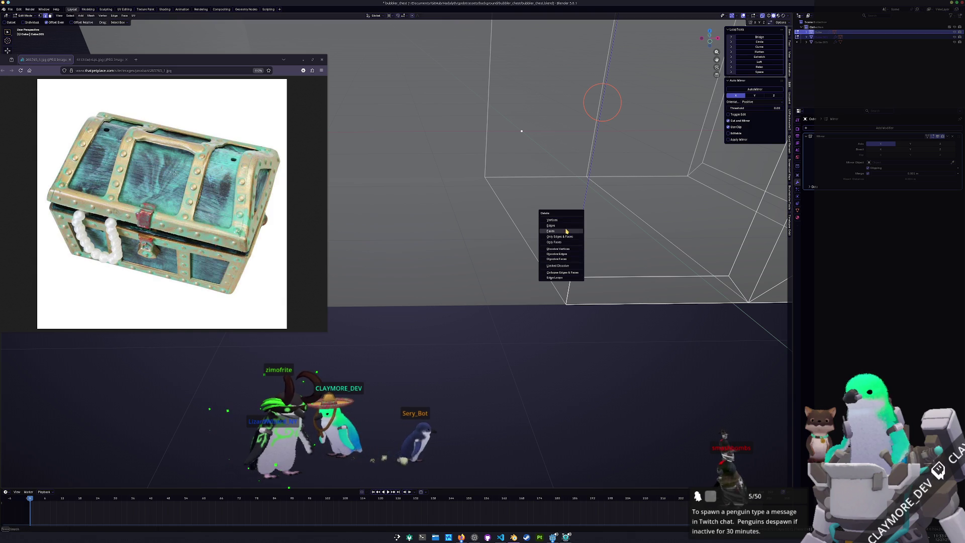
pyautogui.click(567, 228)
pyautogui.moveTo(553, 242)
pyautogui.mouseDown(button='middle')
pyautogui.moveTo(504, 274)
pyautogui.moveTo(477, 272)
pyautogui.mouseUp(button='middle')
pyautogui.press('c')
pyautogui.moveTo(528, 160)
pyautogui.mouseDown(button='middle')
pyautogui.moveTo(470, 189)
pyautogui.moveTo(448, 185)
pyautogui.moveTo(476, 211)
pyautogui.mouseUp(button='middle')
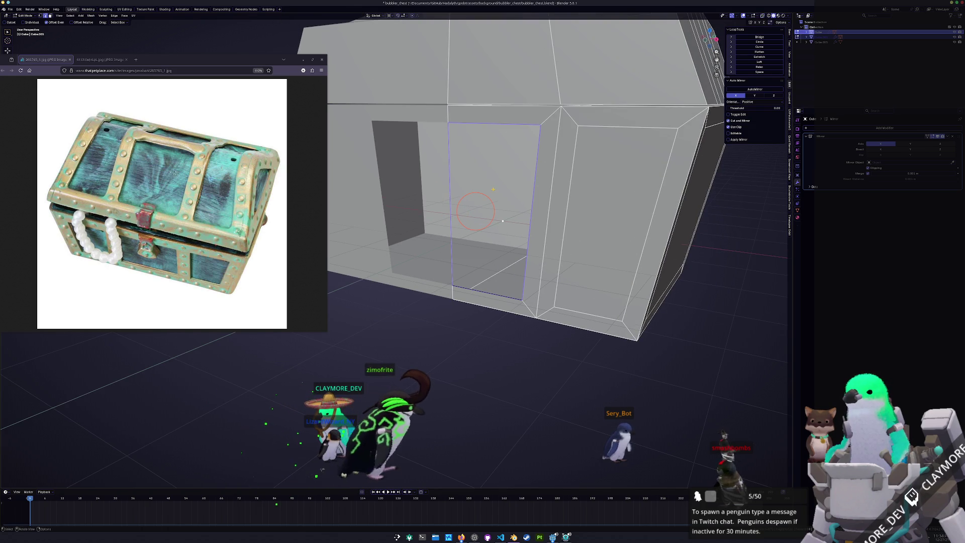
pyautogui.scroll(-5, 476, 211)
pyautogui.moveTo(476, 211)
pyautogui.mouseDown(button='middle')
pyautogui.moveTo(436, 225)
pyautogui.moveTo(344, 216)
pyautogui.mouseUp(button='middle')
# Step: Inset the front-left panel face with a 0.25 m thickness
pyautogui.press('ctrl+KP_1')
pyautogui.keyDown('shift'); pyautogui.moveTo(425, 283); pyautogui.dragTo(528, 234, button='middle'); pyautogui.keyUp('shift')
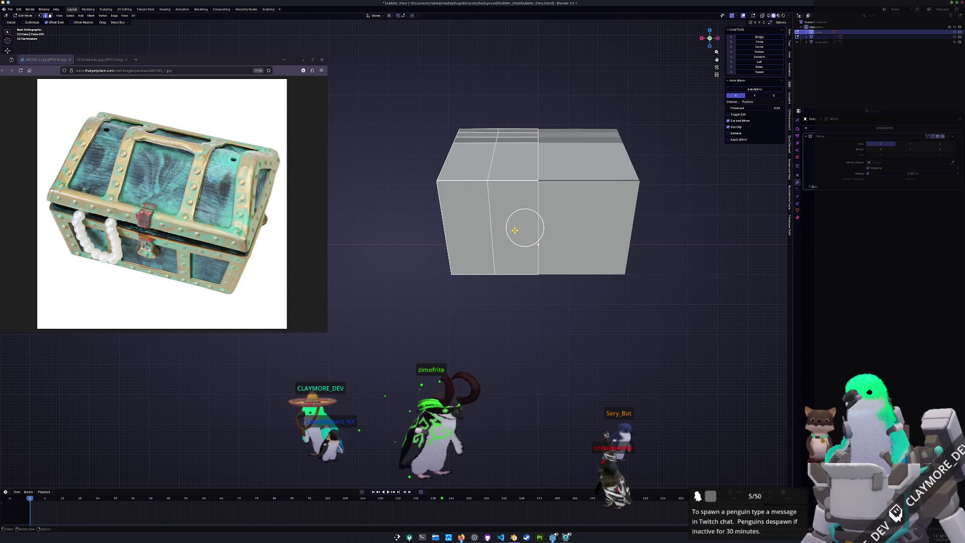
pyautogui.click(523, 228)
pyautogui.press('i')
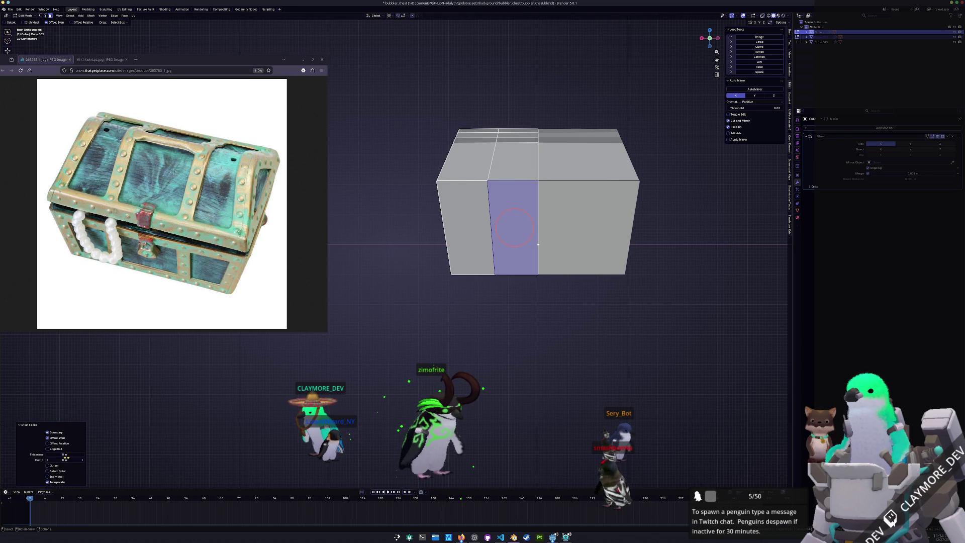
pyautogui.write('0.25')
pyautogui.press('Return')
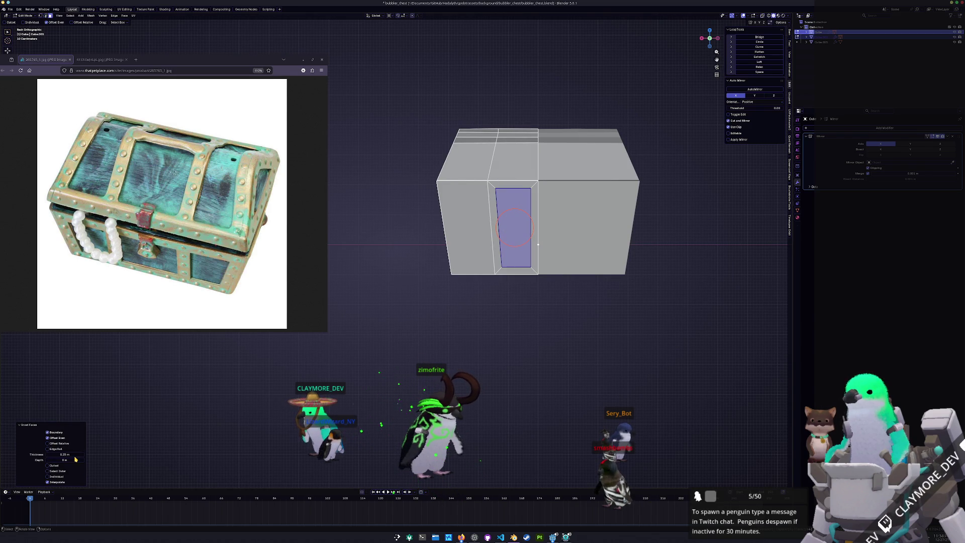
# Step: Inset the left end face by 0.25 m as well
pyautogui.click(470, 238)
pyautogui.press('i')
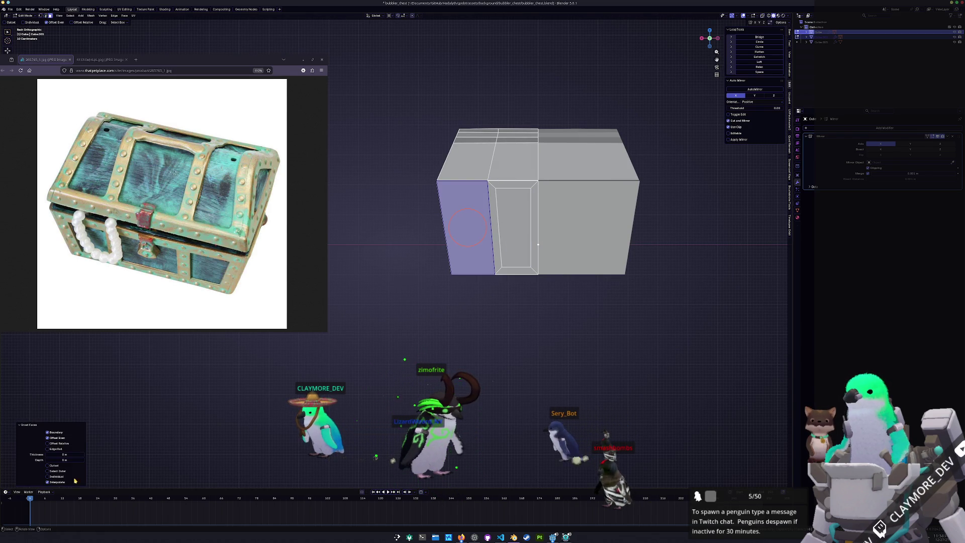
pyautogui.click(62, 455)
pyautogui.write('.25')
pyautogui.press('Return')
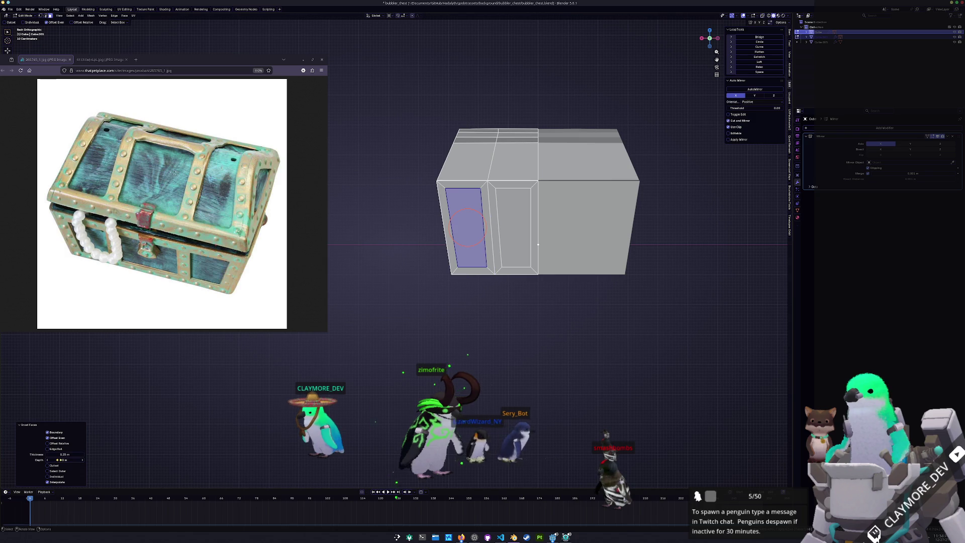
pyautogui.scroll(2, 546, 256)
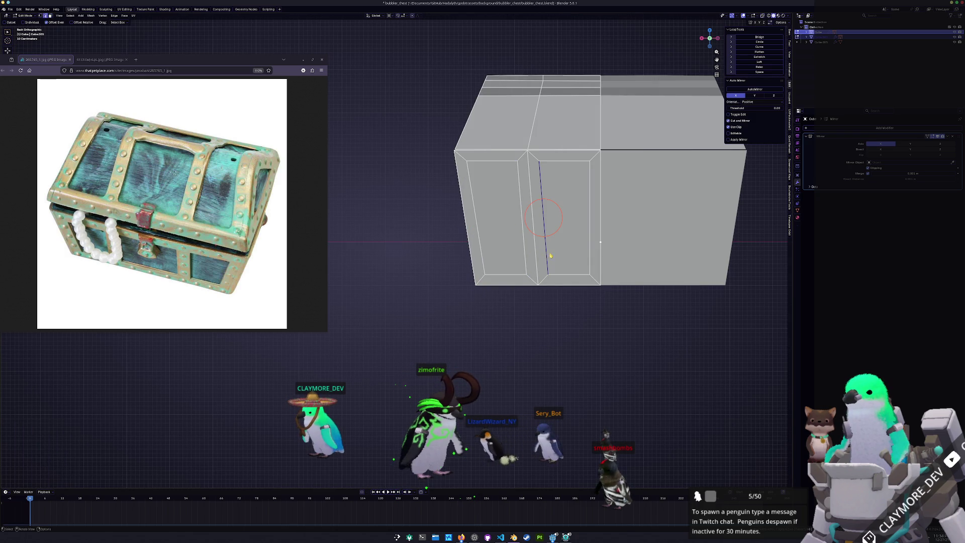
pyautogui.keyDown('shift'); pyautogui.moveTo(591, 249); pyautogui.dragTo(527, 274, button='middle'); pyautogui.keyUp('shift')
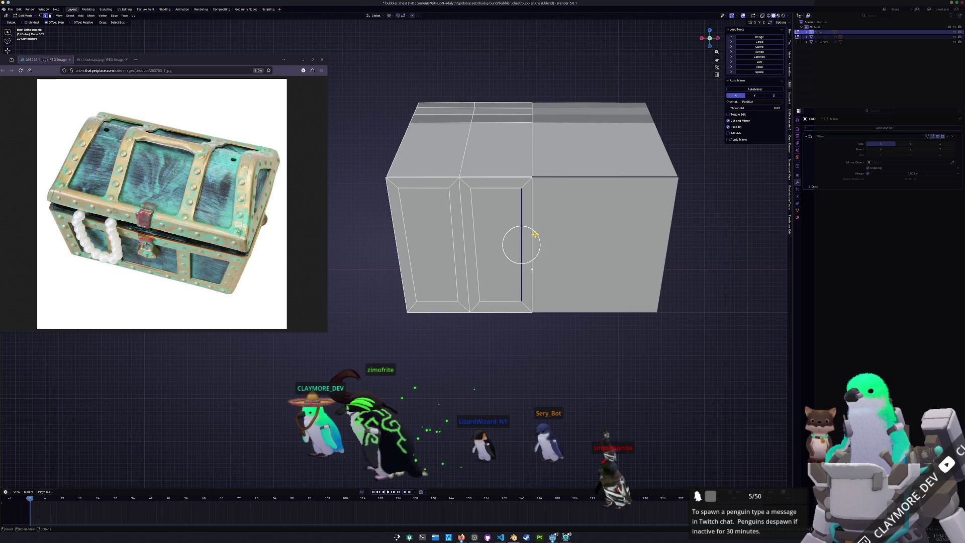
# Step: Delete the centre seam edge and slide the remaining selection along X
pyautogui.press('x')
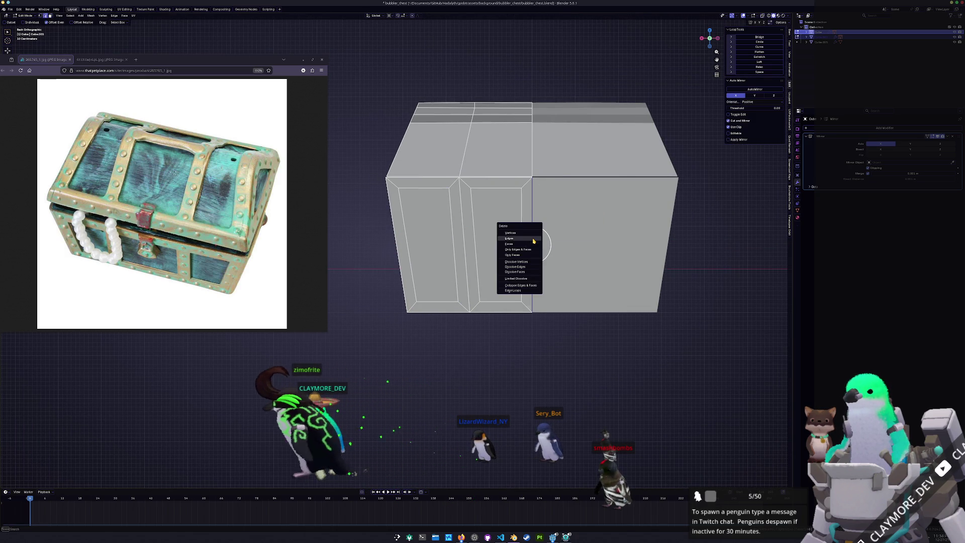
pyautogui.click(534, 240)
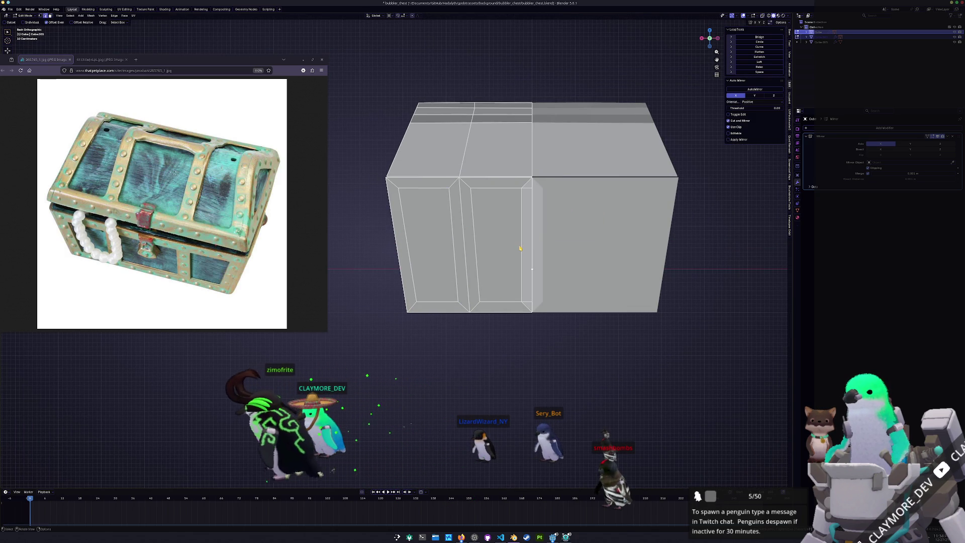
pyautogui.press('g')
pyautogui.press('x')
pyautogui.click(503, 281)
pyautogui.moveTo(466, 345)
pyautogui.mouseDown(button='middle')
pyautogui.moveTo(520, 342)
pyautogui.moveTo(508, 344)
pyautogui.mouseUp(button='middle')
pyautogui.press('Tab')
pyautogui.press('Tab')
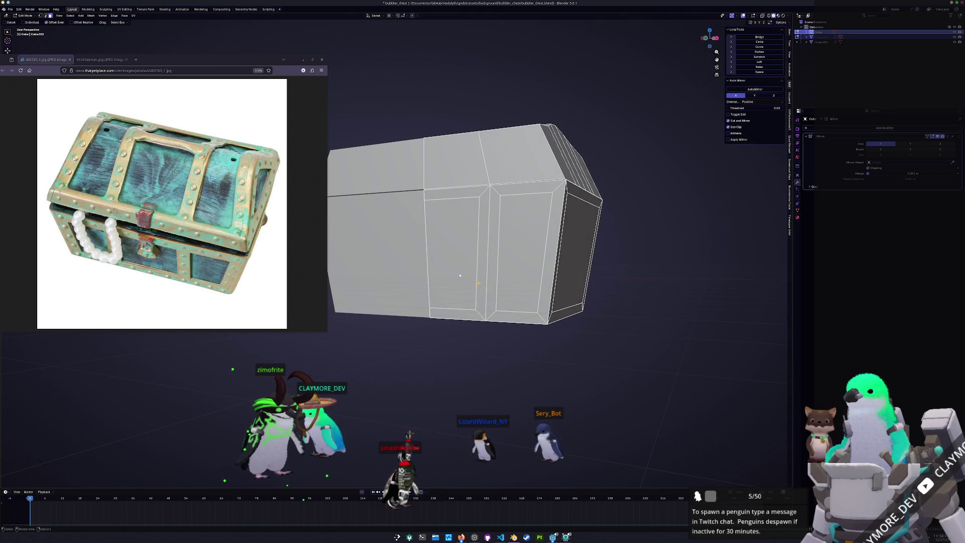
# Step: Select the two bottom faces and inset them by 0.25
pyautogui.keyDown('alt'); pyautogui.click(539, 254); pyautogui.keyUp('alt')
pyautogui.keyDown('alt'); pyautogui.click(486, 280); pyautogui.keyUp('alt')
pyautogui.keyDown('alt'); pyautogui.keyDown('shift'); pyautogui.click(463, 314); pyautogui.keyUp('shift'); pyautogui.keyUp('alt')
pyautogui.moveTo(463, 314)
pyautogui.mouseDown(button='middle')
pyautogui.moveTo(464, 324)
pyautogui.moveTo(508, 336)
pyautogui.mouseUp(button='middle')
pyautogui.click(530, 320)
pyautogui.keyDown('shift'); pyautogui.click(495, 354); pyautogui.keyUp('shift')
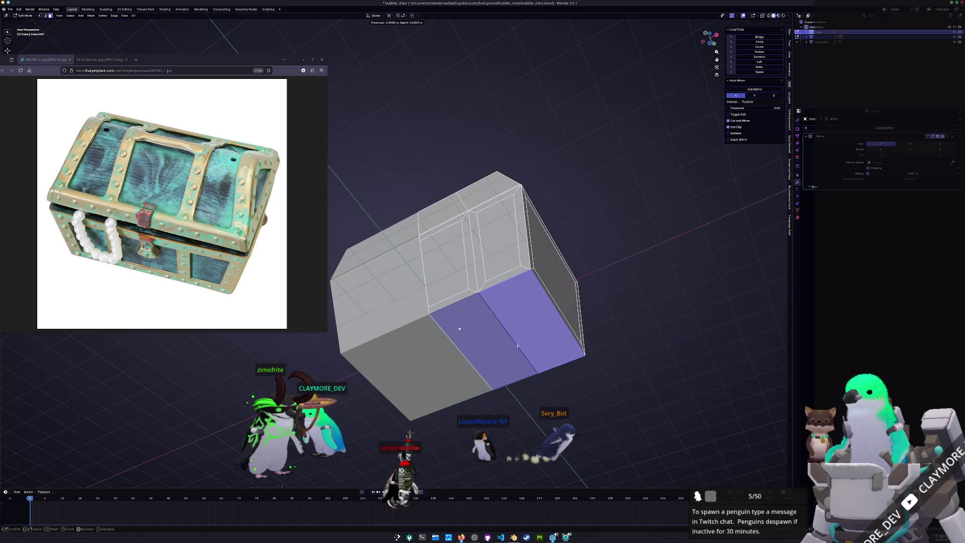
pyautogui.click(511, 341)
pyautogui.write('.25')
pyautogui.press('Return')
# Step: Shift the inset bottom faces along the X axis
pyautogui.press('e')
pyautogui.press('x')
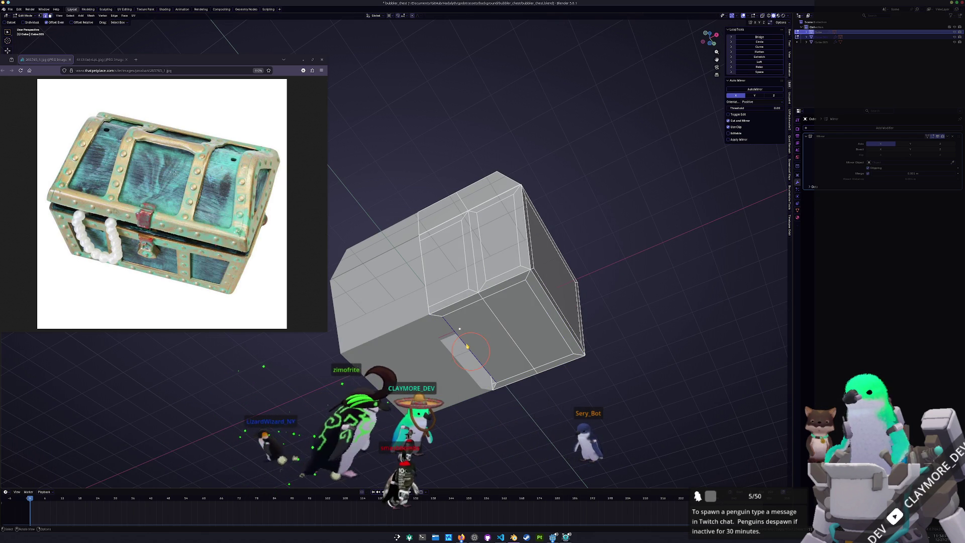
pyautogui.press('g')
pyautogui.press('x')
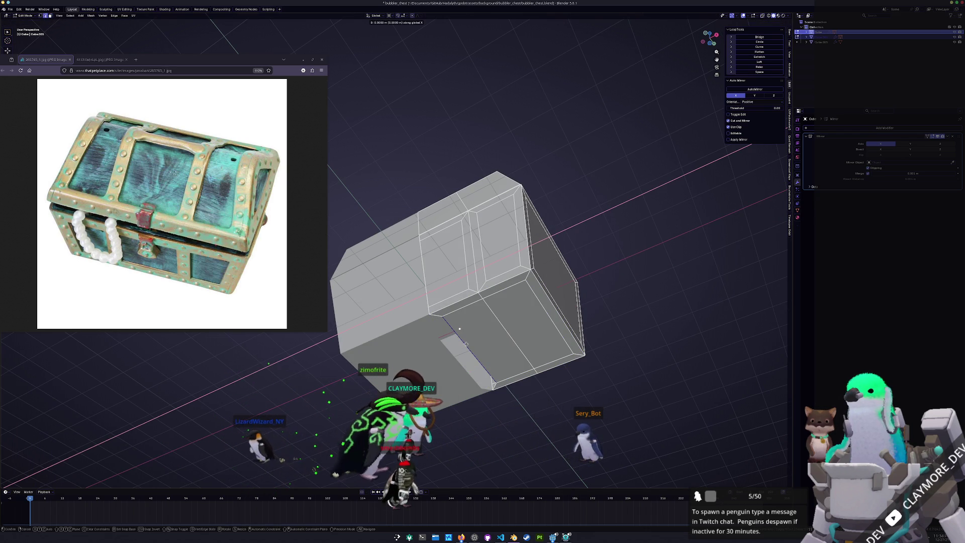
pyautogui.press('Return')
# Step: Select the bottom and panel faces, then invert to select only the frame borders and top
pyautogui.click(468, 342)
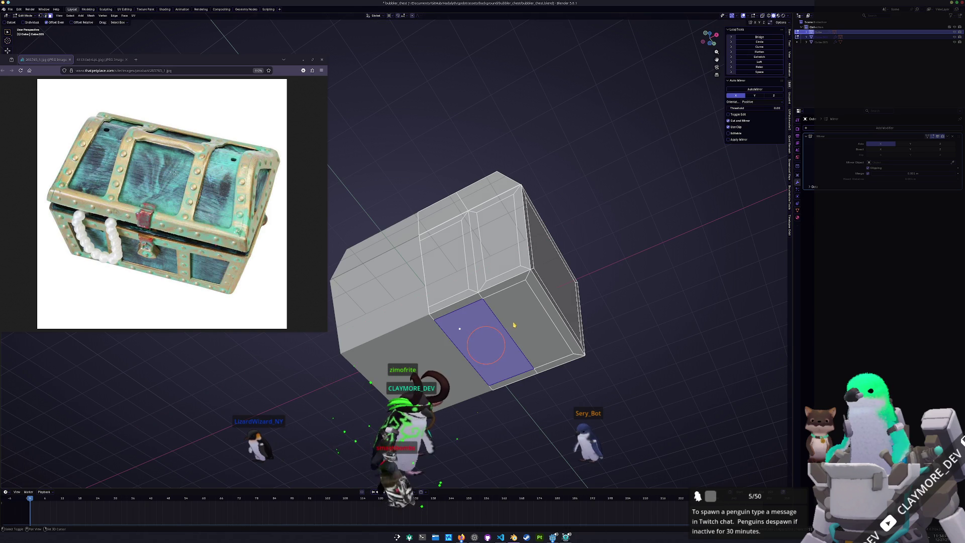
pyautogui.keyDown('shift'); pyautogui.click(522, 327); pyautogui.keyUp('shift')
pyautogui.keyDown('shift'); pyautogui.click(501, 243); pyautogui.keyUp('shift')
pyautogui.moveTo(501, 243)
pyautogui.mouseDown(button='middle')
pyautogui.moveTo(519, 267)
pyautogui.moveTo(418, 236)
pyautogui.mouseUp(button='middle')
pyautogui.keyDown('shift'); pyautogui.click(518, 266); pyautogui.keyUp('shift')
pyautogui.keyDown('shift'); pyautogui.click(415, 237); pyautogui.keyUp('shift')
pyautogui.keyDown('shift'); pyautogui.click(463, 252); pyautogui.keyUp('shift')
pyautogui.hotkey('ctrl', 'i')
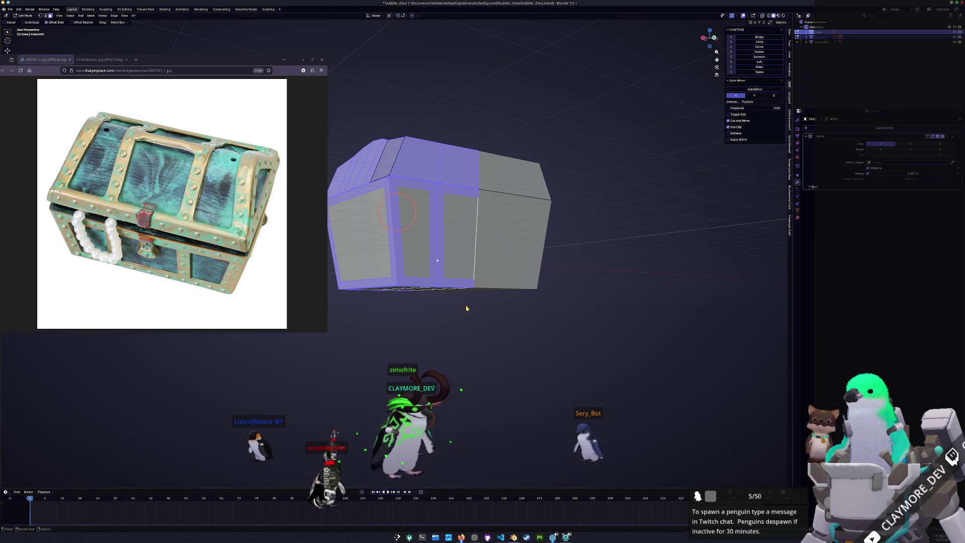
# Step: Separate the selected frame faces into a new object, Cube.005
pyautogui.press('Tab')
pyautogui.press('Tab')
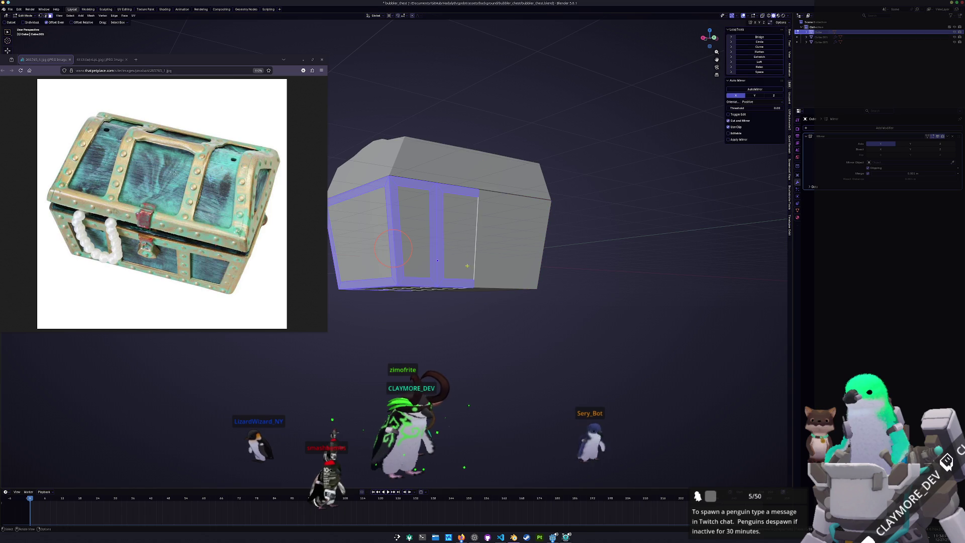
pyautogui.moveTo(429, 369)
pyautogui.mouseDown(button='middle')
pyautogui.moveTo(470, 349)
pyautogui.moveTo(495, 364)
pyautogui.mouseUp(button='middle')
pyautogui.hotkey('shift', 'd')
pyautogui.rightClick(504, 351)
pyautogui.rightClick(504, 352)
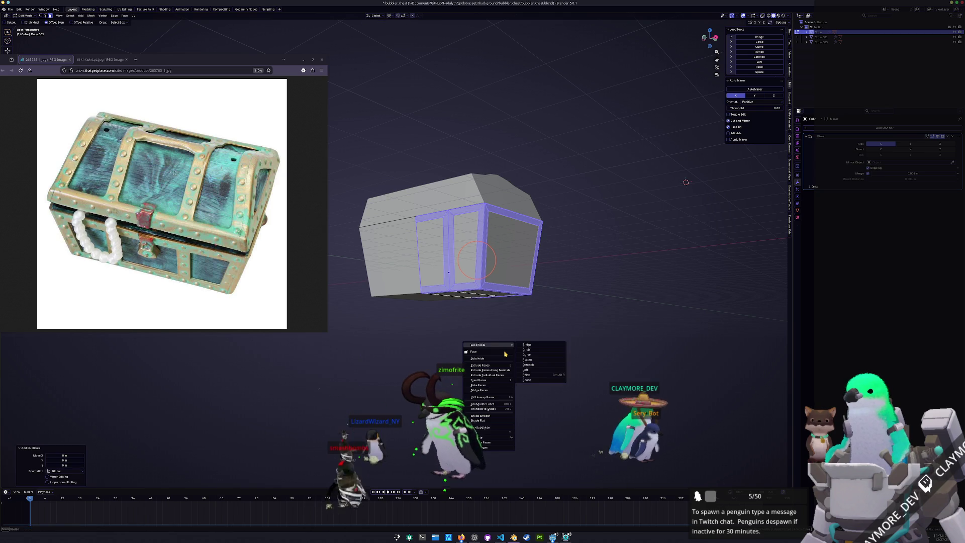
pyautogui.click(530, 438)
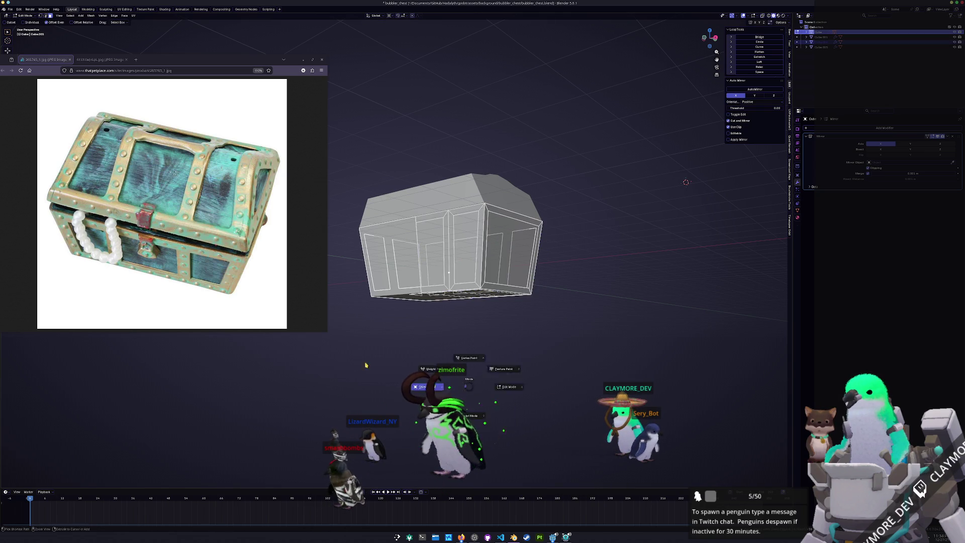
# Step: Select the chest body Cube.002 and clean up its edges through the context menus
pyautogui.press('Tab')
pyautogui.click(480, 286)
pyautogui.moveTo(480, 286); pyautogui.dragTo(411, 267, button='middle')
pyautogui.press('Tab')
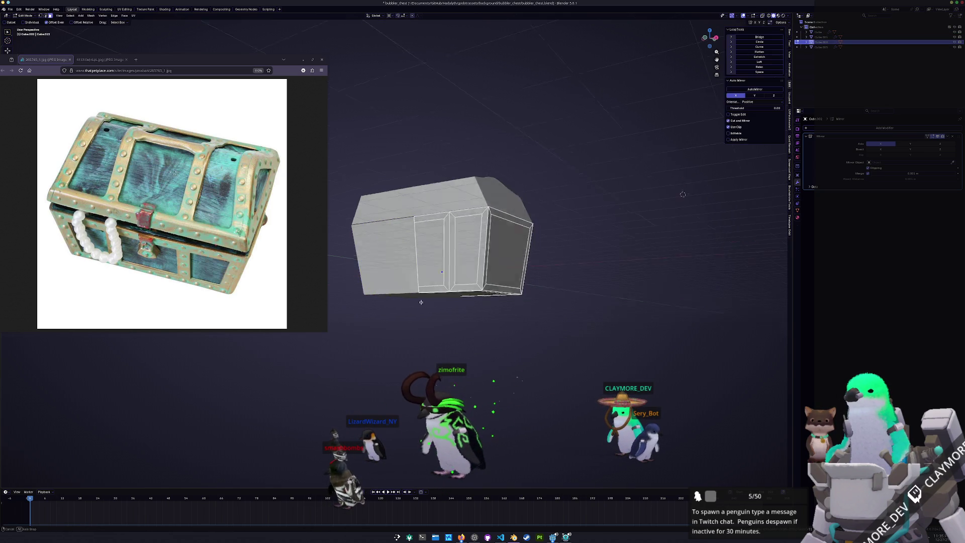
pyautogui.rightClick(410, 265)
pyautogui.click(421, 275)
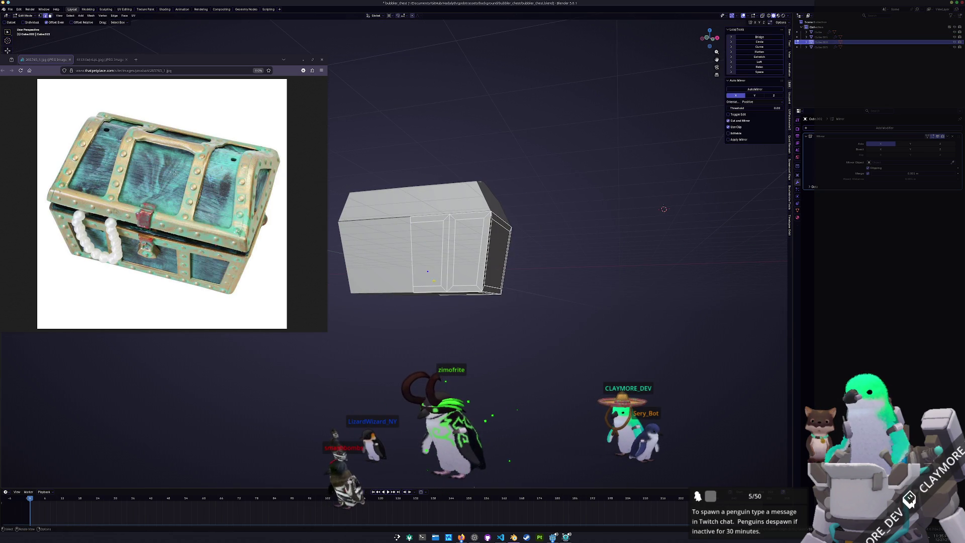
pyautogui.rightClick(411, 261)
pyautogui.click(413, 266)
pyautogui.moveTo(412, 267); pyautogui.dragTo(372, 267, button='middle')
pyautogui.moveTo(470, 285)
pyautogui.mouseDown(button='middle')
pyautogui.moveTo(512, 251)
pyautogui.moveTo(537, 266)
pyautogui.mouseUp(button='middle')
pyautogui.press('Tab')
pyautogui.click(861, 130)
# Step: Give the frame a Solidify modifier about 0.035 m thick and apply its scale
pyautogui.write('s')
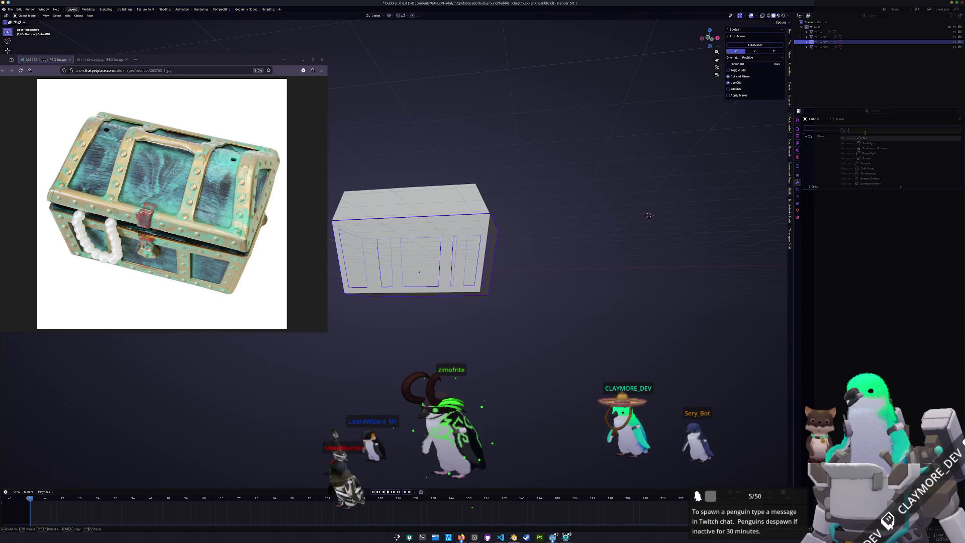
pyautogui.click(870, 143)
pyautogui.hotkey('ctrl', 'a')
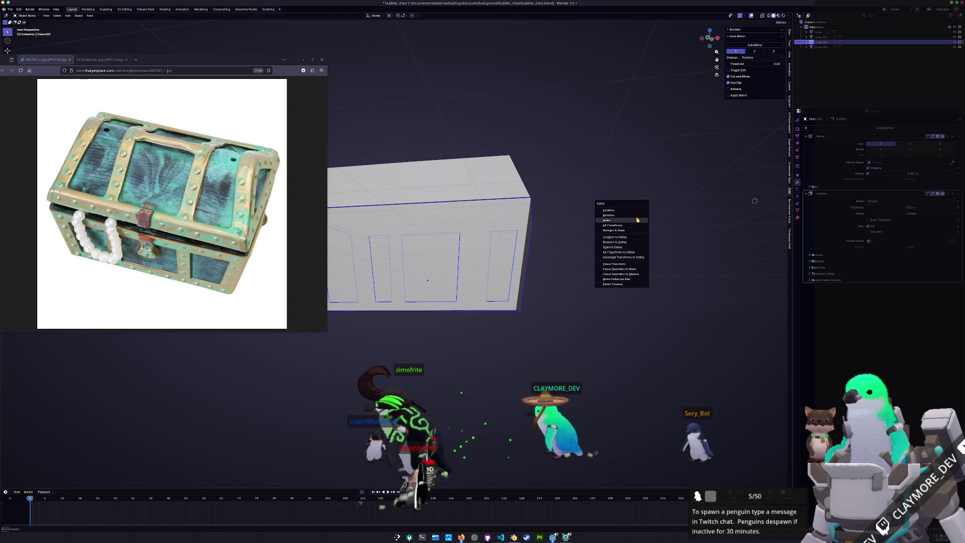
pyautogui.click(632, 224)
pyautogui.moveTo(632, 225); pyautogui.dragTo(627, 263, button='middle')
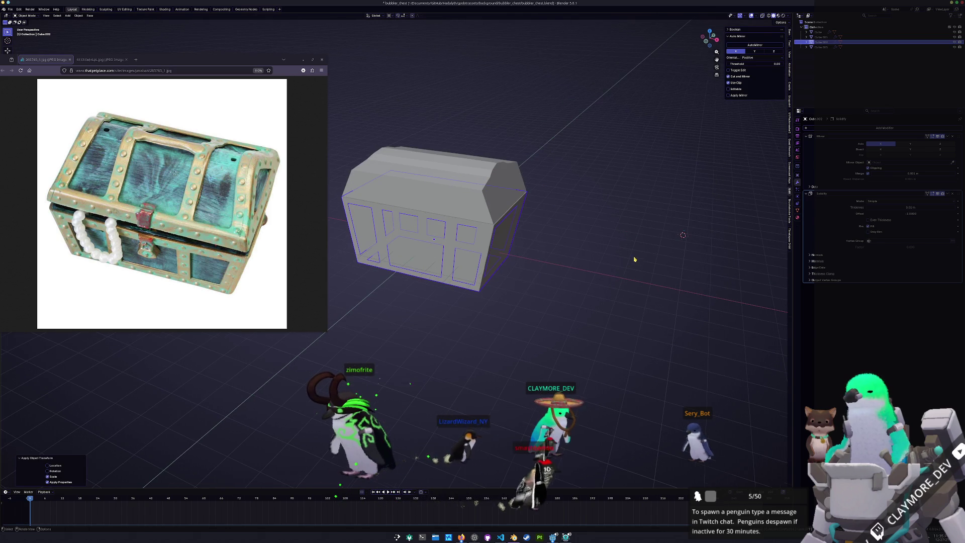
pyautogui.moveTo(900, 207); pyautogui.dragTo(920, 207)
pyautogui.hotkey('ctrl', 'a')
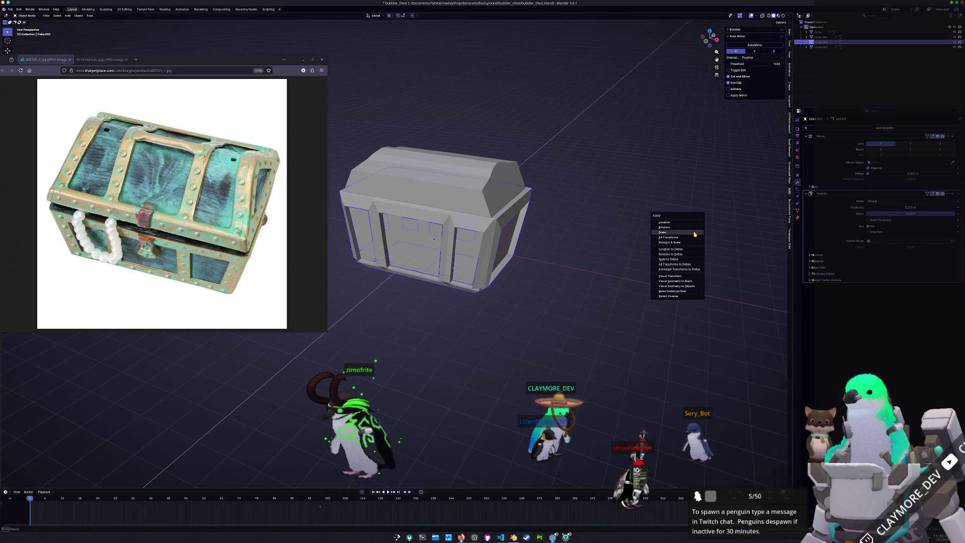
pyautogui.click(697, 235)
# Step: Merge all the frame's overlapping vertices by distance
pyautogui.press('Tab')
pyautogui.moveTo(683, 235); pyautogui.dragTo(668, 255, button='middle')
pyautogui.hotkey('alt', 'z')
pyautogui.moveTo(492, 250)
pyautogui.mouseDown(button='middle')
pyautogui.moveTo(514, 247)
pyautogui.moveTo(535, 221)
pyautogui.mouseUp(button='middle')
pyautogui.press('a')
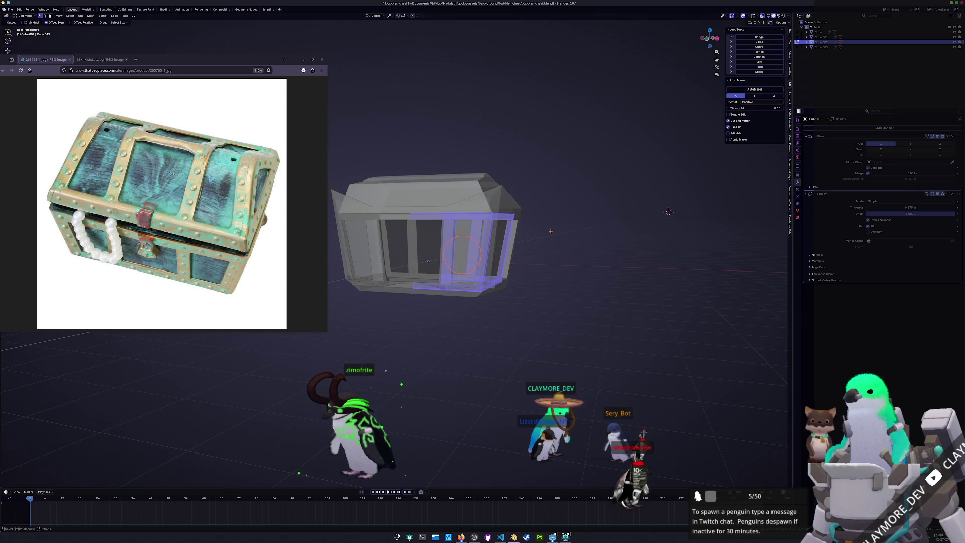
pyautogui.rightClick(535, 221)
pyautogui.click(585, 240)
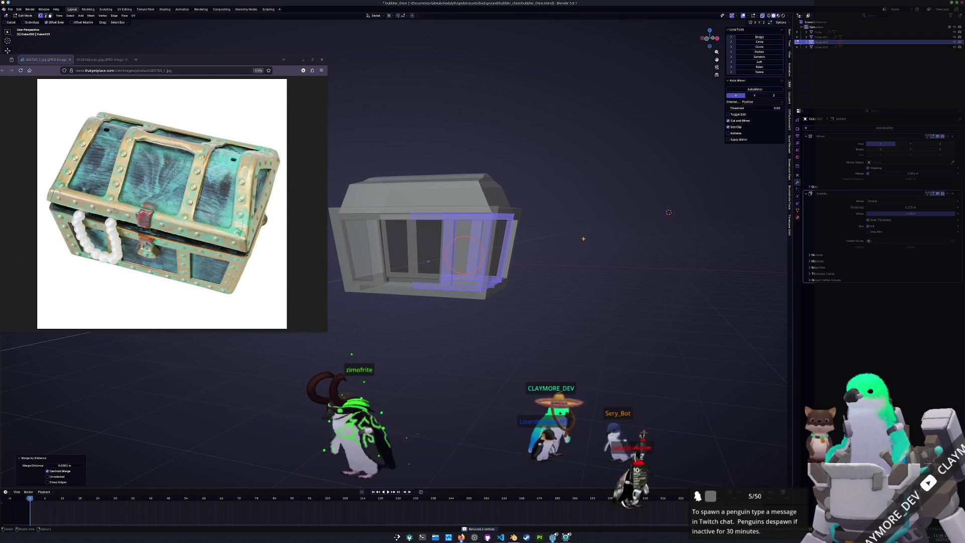
pyautogui.press('Tab')
# Step: Start moving the band frame object sideways along the X axis
pyautogui.moveTo(583, 241)
pyautogui.mouseDown(button='middle')
pyautogui.moveTo(556, 243)
pyautogui.moveTo(552, 259)
pyautogui.moveTo(564, 263)
pyautogui.moveTo(538, 267)
pyautogui.moveTo(550, 270)
pyautogui.moveTo(507, 303)
pyautogui.mouseUp(button='middle')
pyautogui.press('g')
pyautogui.press('x')
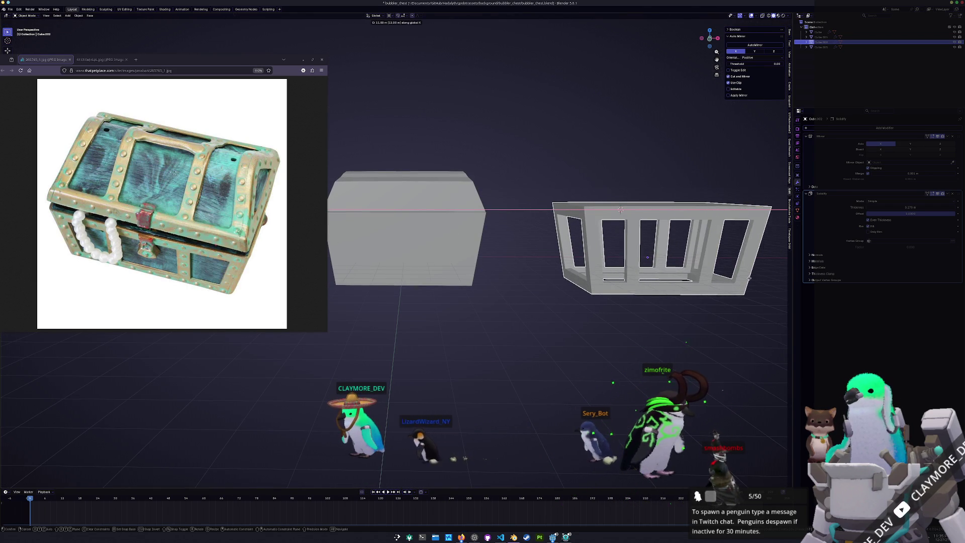
# Step: Place the frame 10 m along X beside the chest and view its mesh see-through
pyautogui.click(743, 281)
pyautogui.moveTo(600, 342); pyautogui.dragTo(595, 330, button='middle')
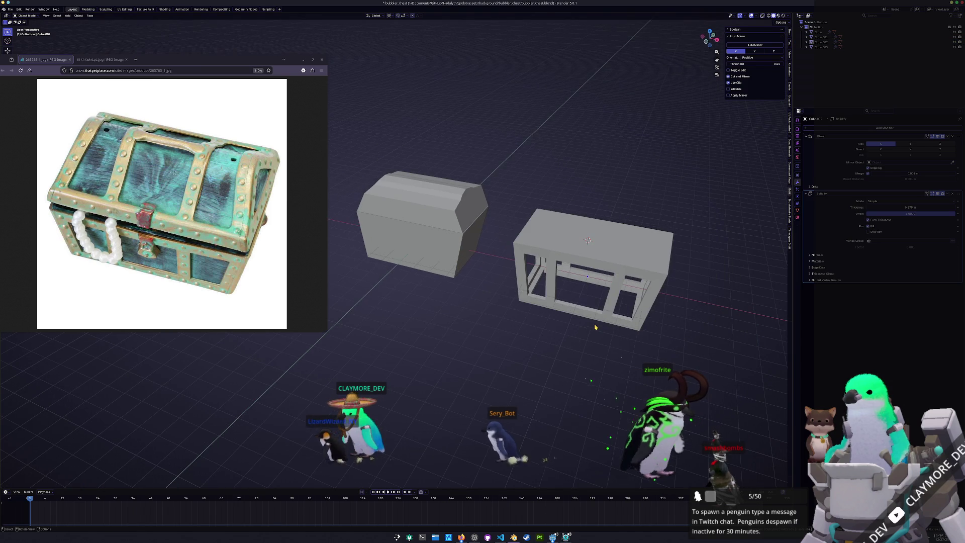
pyautogui.press('Tab')
pyautogui.hotkey('alt', 'z')
pyautogui.moveTo(587, 241)
pyautogui.mouseDown(button='middle')
pyautogui.moveTo(548, 255)
pyautogui.moveTo(558, 279)
pyautogui.moveTo(573, 276)
pyautogui.mouseUp(button='middle')
# Step: Delete the frame's top faces and turn X-ray display off
pyautogui.click(581, 275)
pyautogui.press('x')
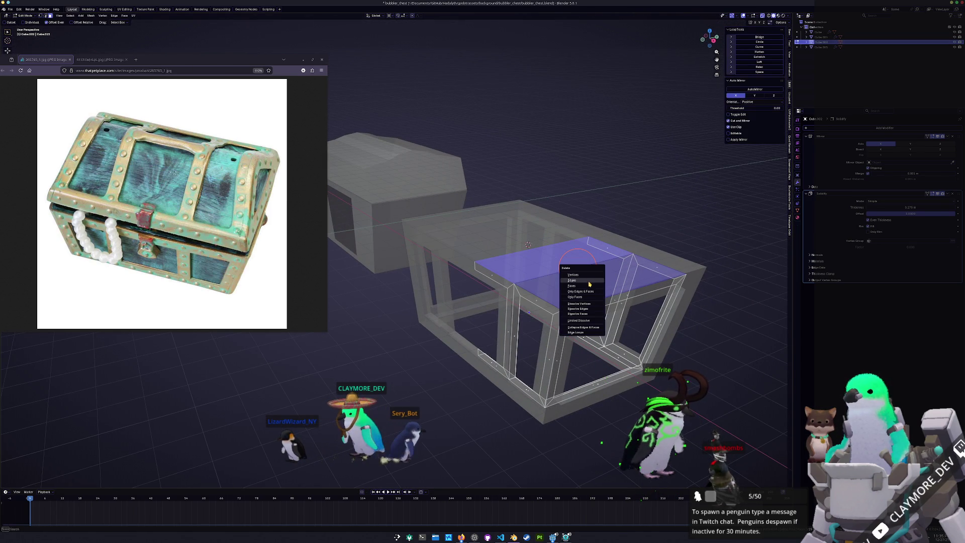
pyautogui.click(586, 286)
pyautogui.hotkey('alt', 'z')
pyautogui.press('Tab')
# Step: Orbit around the open frame to inspect it from the front and underneath
pyautogui.moveTo(578, 286)
pyautogui.mouseDown(button='middle')
pyautogui.moveTo(497, 282)
pyautogui.moveTo(511, 261)
pyautogui.mouseUp(button='middle')
pyautogui.press('Tab')
pyautogui.scroll(1, 564, 203)
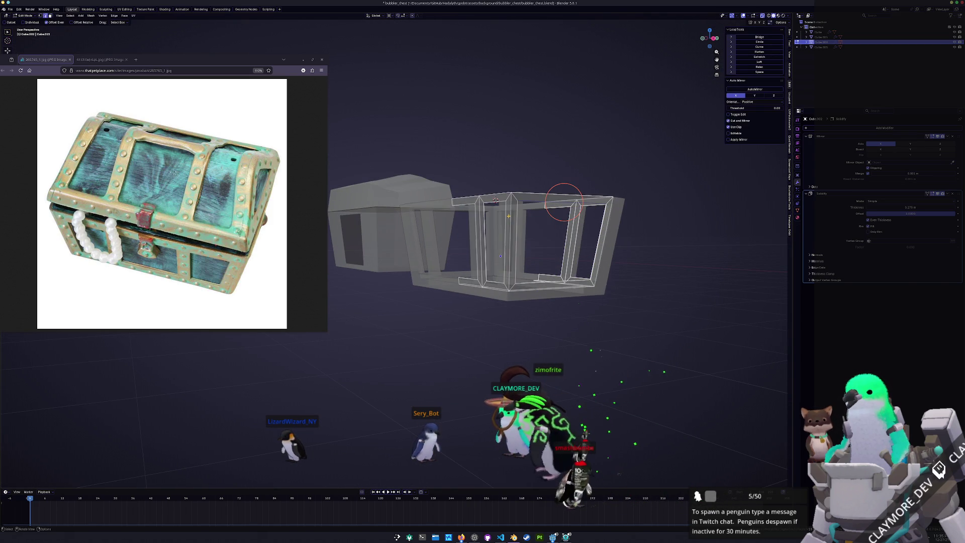
pyautogui.moveTo(564, 203)
pyautogui.mouseDown(button='middle')
pyautogui.moveTo(551, 150)
pyautogui.moveTo(563, 113)
pyautogui.moveTo(541, 110)
pyautogui.moveTo(516, 168)
pyautogui.mouseUp(button='middle')
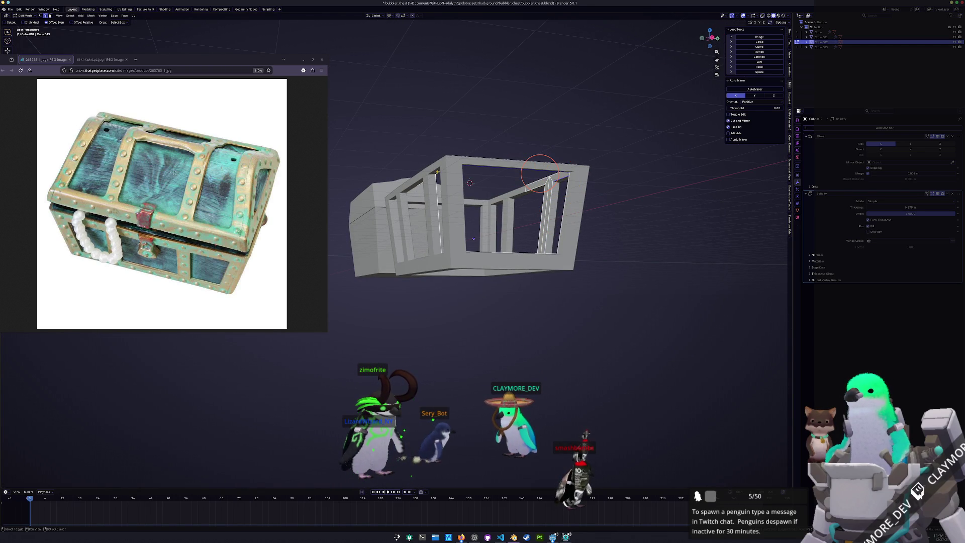
pyautogui.moveTo(508, 173)
pyautogui.mouseDown(button='middle')
pyautogui.moveTo(603, 193)
pyautogui.moveTo(571, 215)
pyautogui.moveTo(622, 208)
pyautogui.moveTo(505, 220)
pyautogui.mouseUp(button='middle')
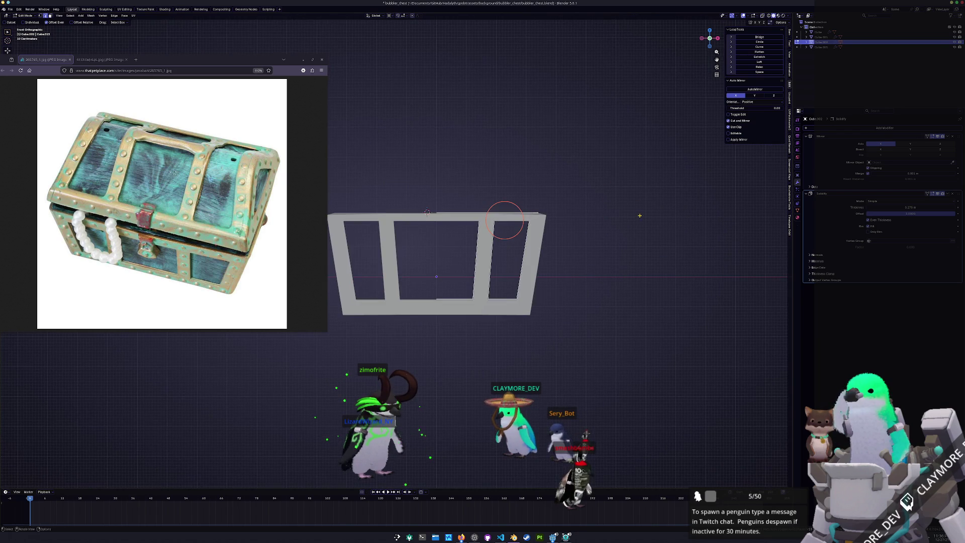
# Step: Slide an edge loop and then a vertex along the frame's right-hand post
pyautogui.press('g')
pyautogui.press('g')
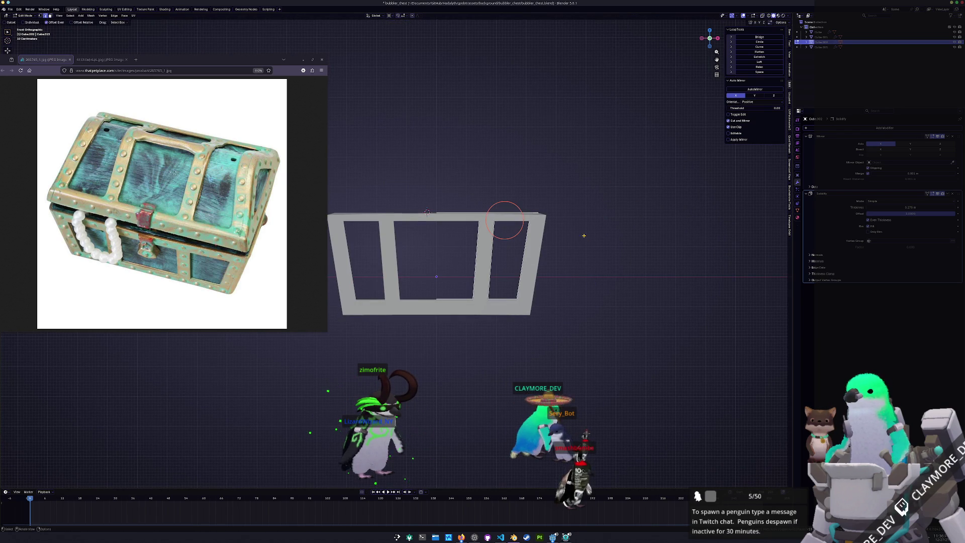
pyautogui.click(506, 215)
pyautogui.click(526, 214)
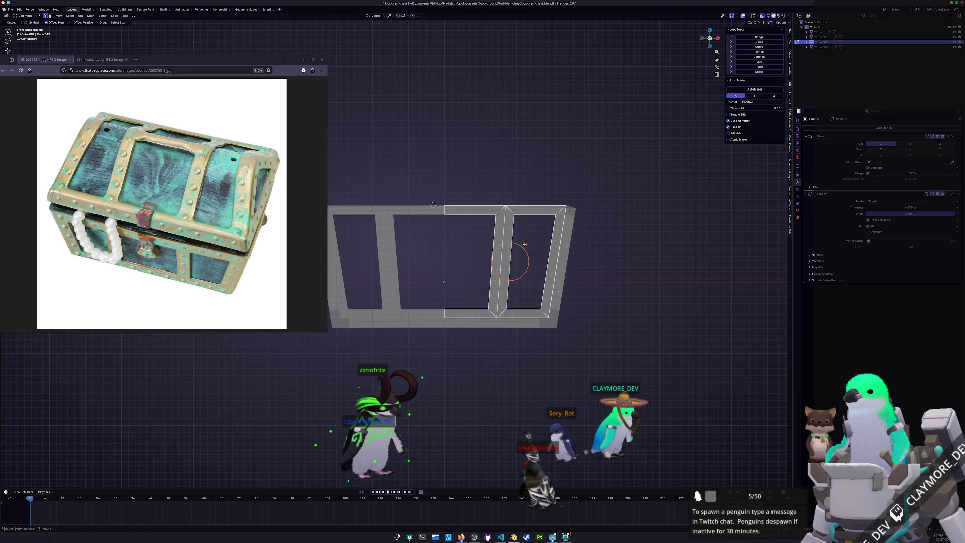
pyautogui.moveTo(535, 210); pyautogui.dragTo(519, 225, button='middle')
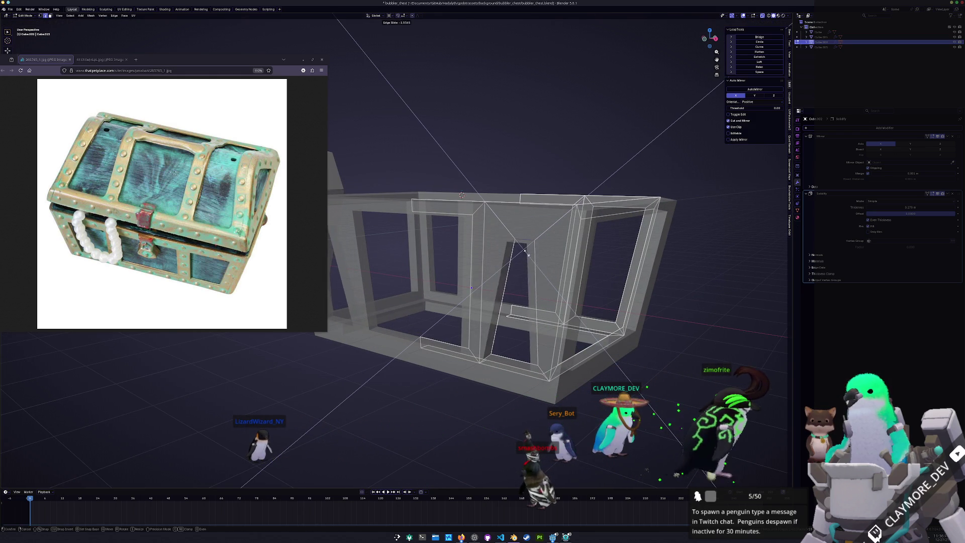
pyautogui.rightClick(527, 244)
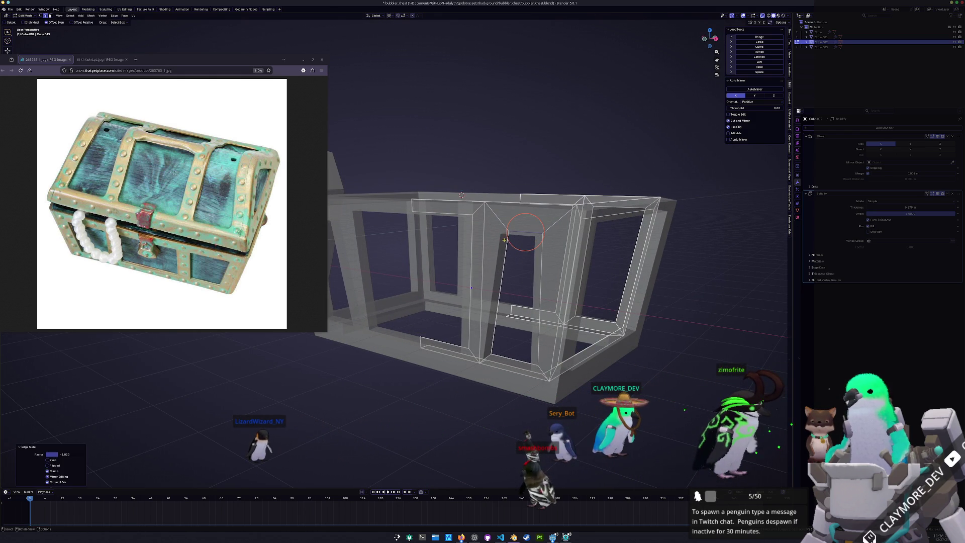
pyautogui.press('g')
pyautogui.press('g')
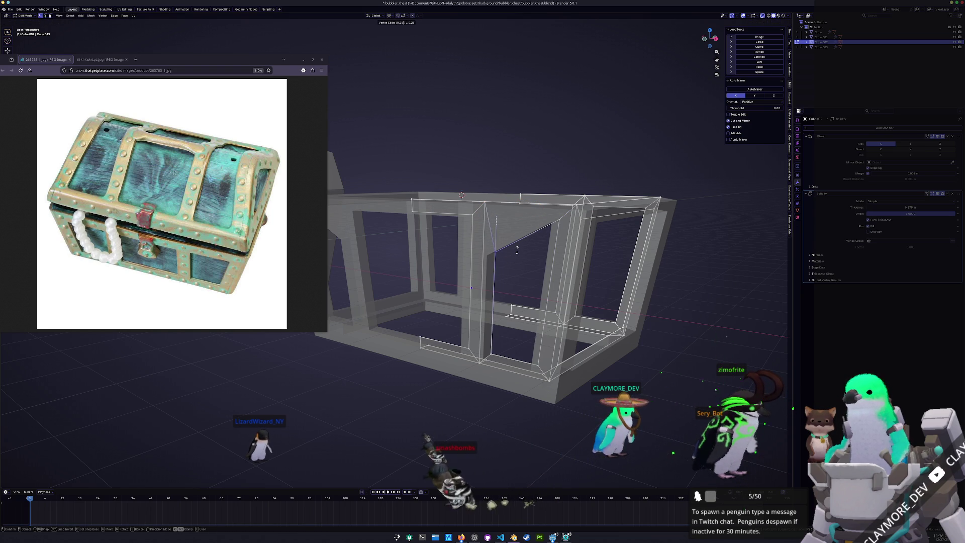
pyautogui.click(517, 250)
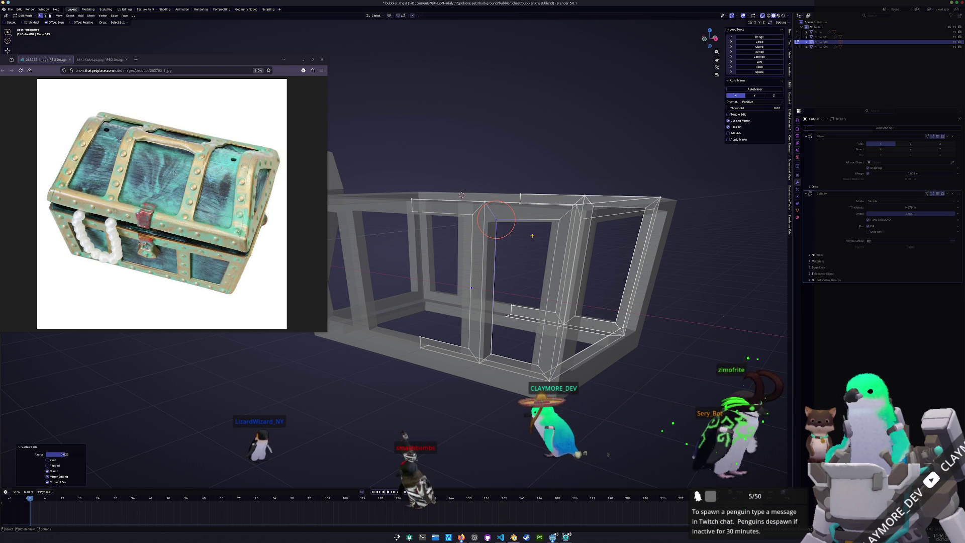
# Step: Vertex-slide the next frame vertex, resetting the slide amount to 0
pyautogui.press('g')
pyautogui.press('g')
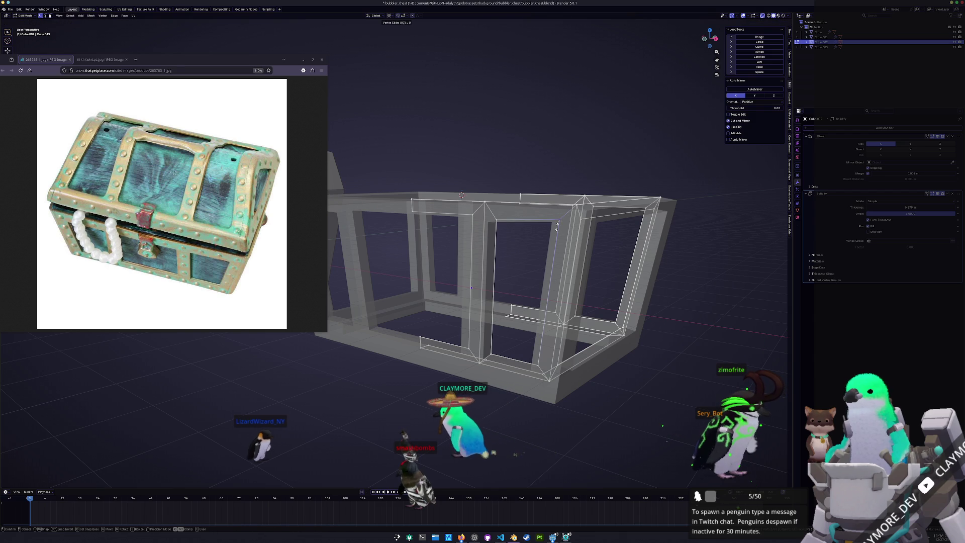
pyautogui.press('g')
pyautogui.moveTo(557, 222); pyautogui.dragTo(497, 212, button='middle')
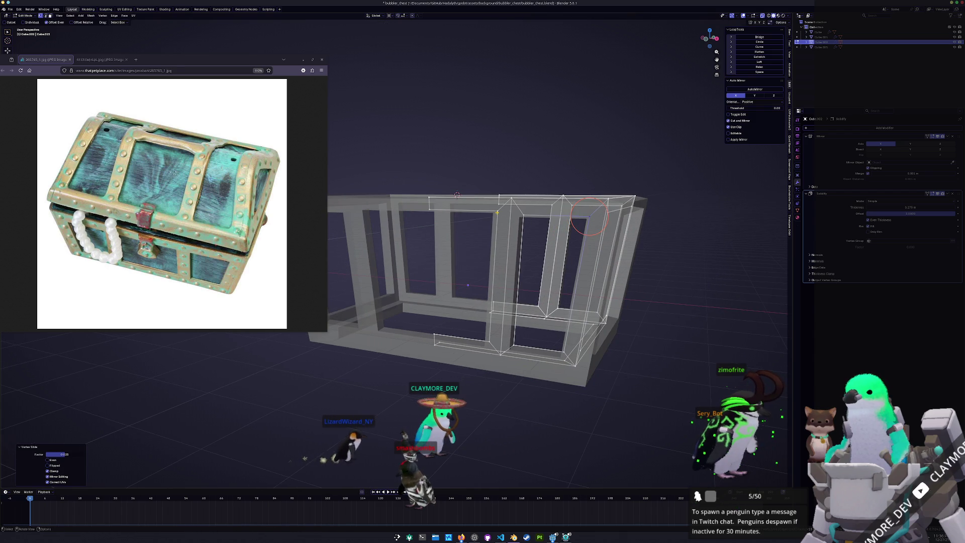
pyautogui.press('g')
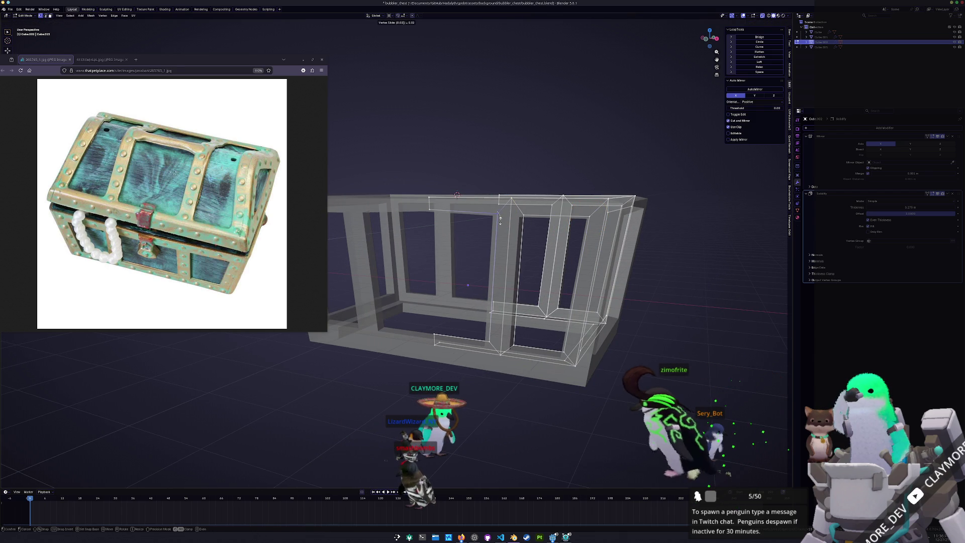
pyautogui.press('BackSpace')
pyautogui.press('BackSpace')
pyautogui.press('BackSpace')
pyautogui.press('0')
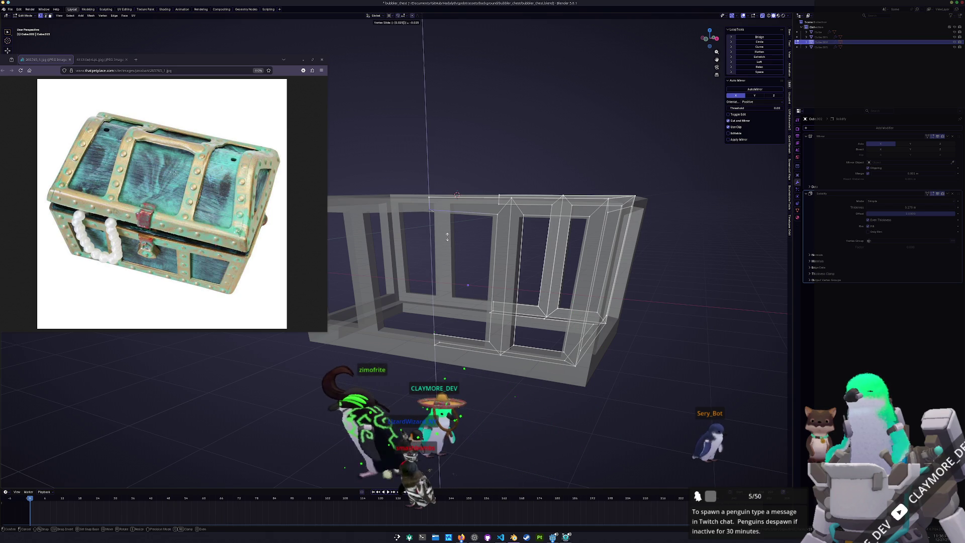
pyautogui.press('BackSpace')
pyautogui.press('BackSpace')
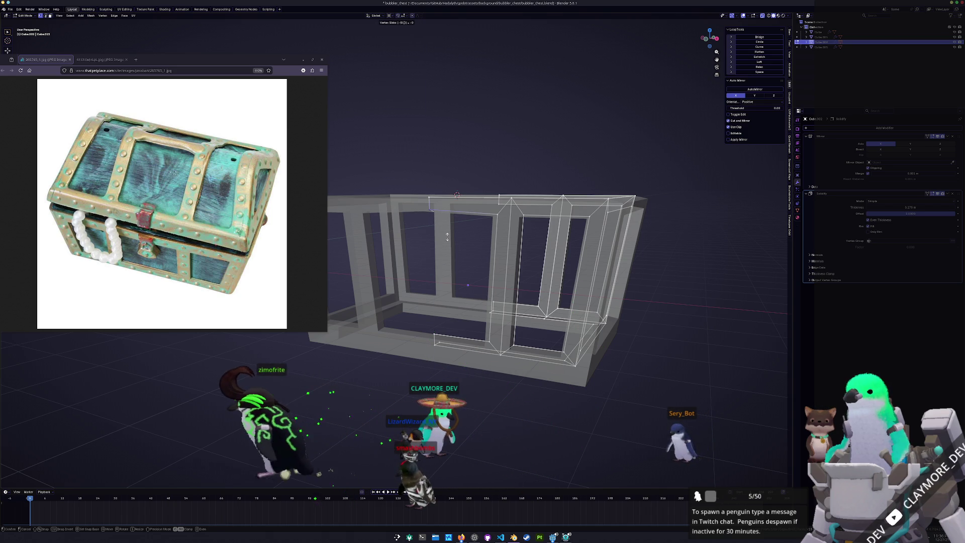
pyautogui.press('Return')
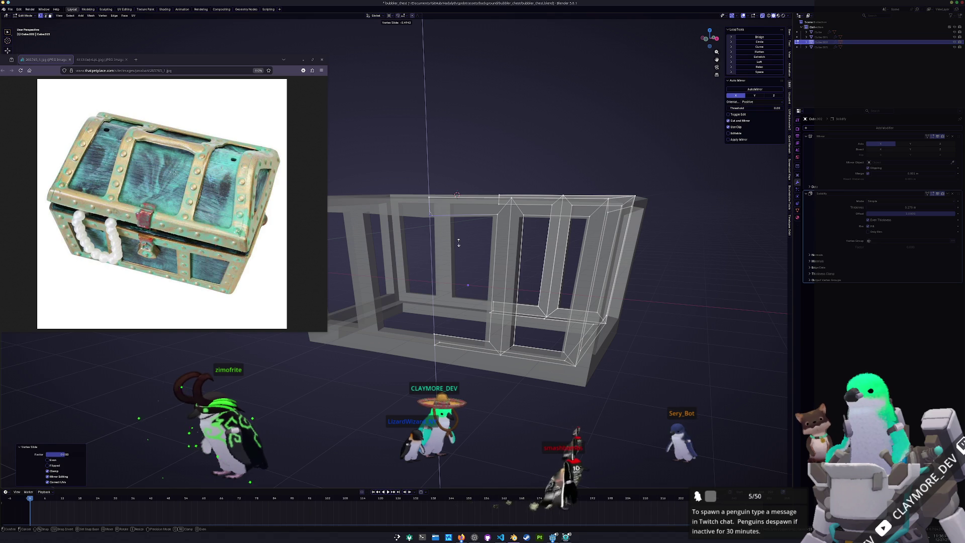
pyautogui.press('0')
pyautogui.press('Return')
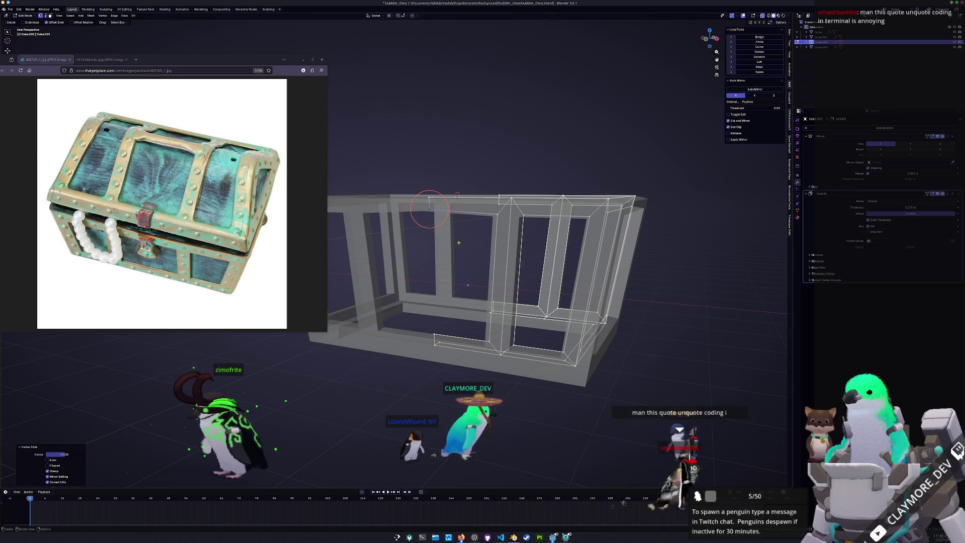
# Step: From the front view, commit a frame vertex slide of -0.5
pyautogui.press('KP_1')
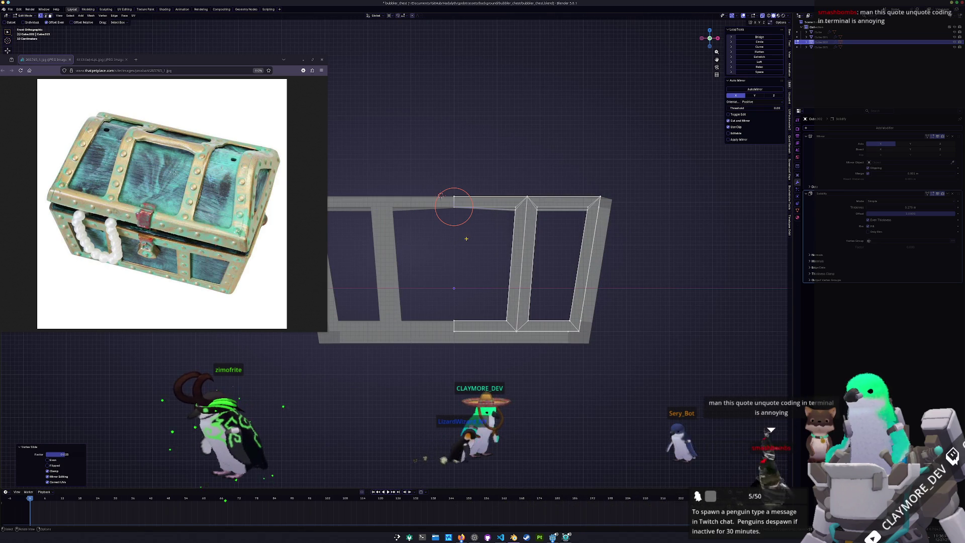
pyautogui.moveTo(466, 214)
pyautogui.keyDown('shift'); pyautogui.mouseDown(button='middle')
pyautogui.moveTo(543, 209)
pyautogui.moveTo(506, 231)
pyautogui.mouseUp(button='middle'); pyautogui.keyUp('shift')
pyautogui.scroll(1, 541, 261)
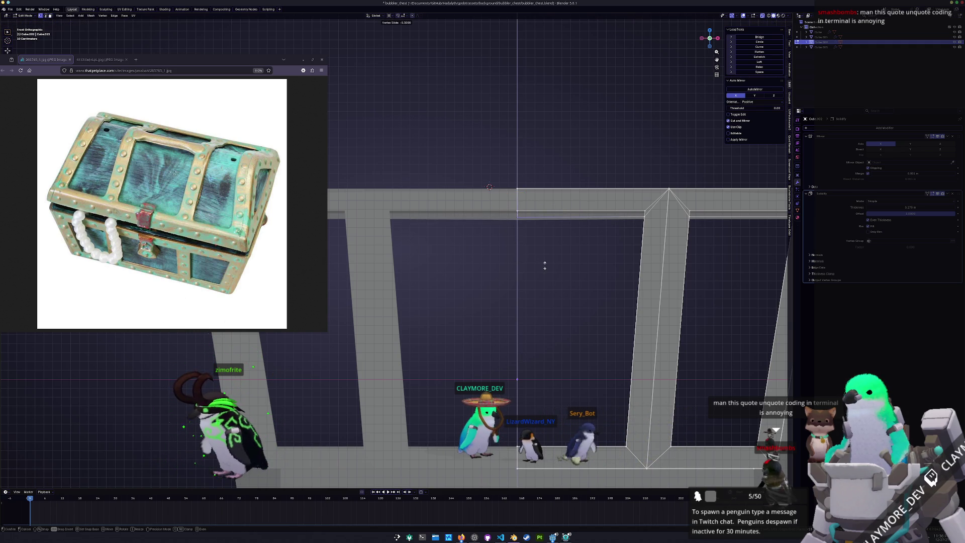
pyautogui.click(541, 266)
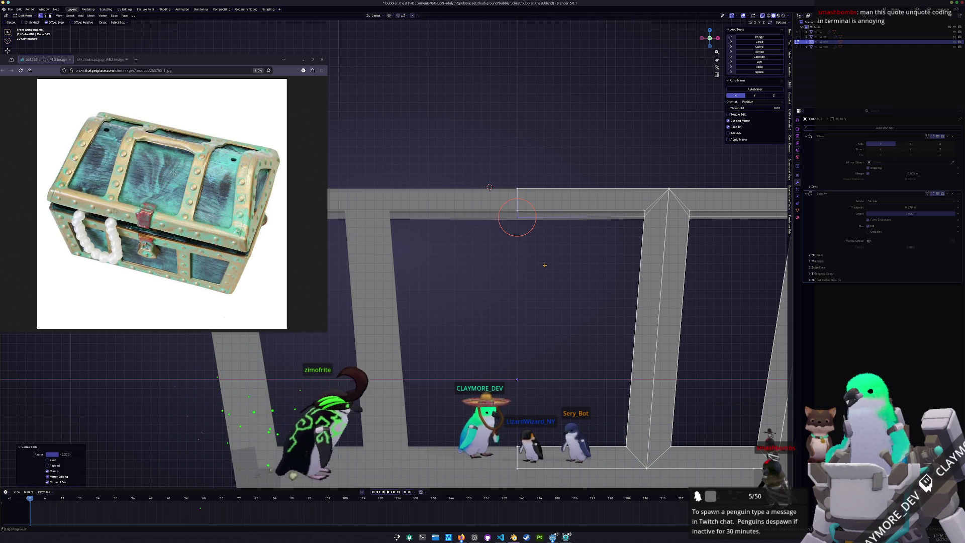
pyautogui.scroll(-2, 533, 265)
# Step: Edit the frame from the back view with see-through display turned off
pyautogui.press('Tab')
pyautogui.moveTo(518, 280)
pyautogui.mouseDown(button='middle')
pyautogui.moveTo(497, 279)
pyautogui.moveTo(528, 254)
pyautogui.mouseUp(button='middle')
pyautogui.press('ctrl+KP_1')
pyautogui.press('Tab')
pyautogui.scroll(1, 481, 235)
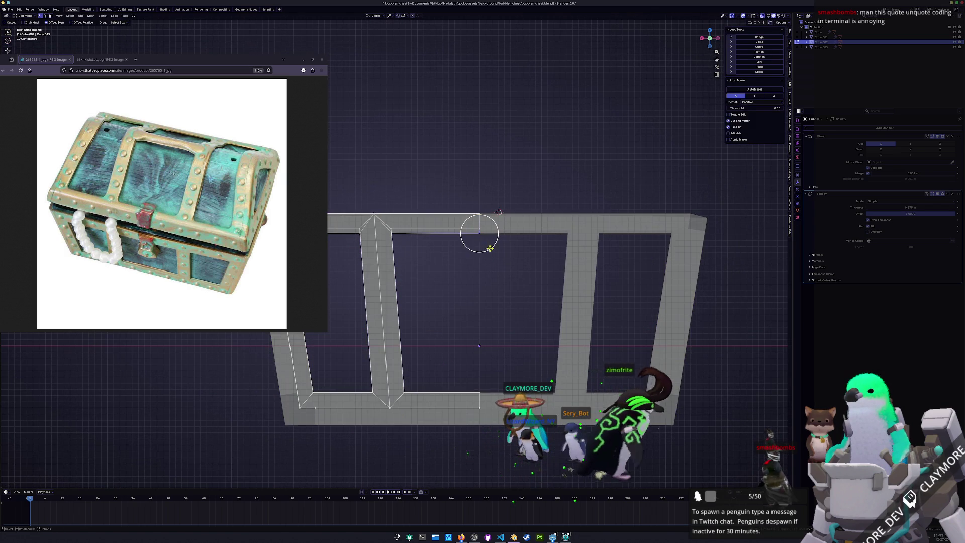
pyautogui.scroll(2, 489, 246)
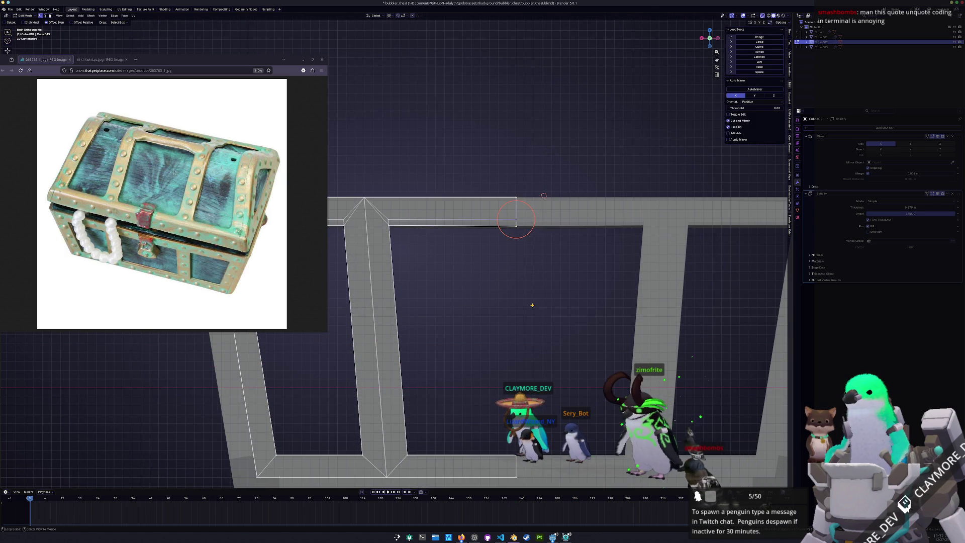
pyautogui.hotkey('alt', 'z')
# Step: Slide a frame vertex by 0.025 along its edge
pyautogui.press('g')
pyautogui.press('g')
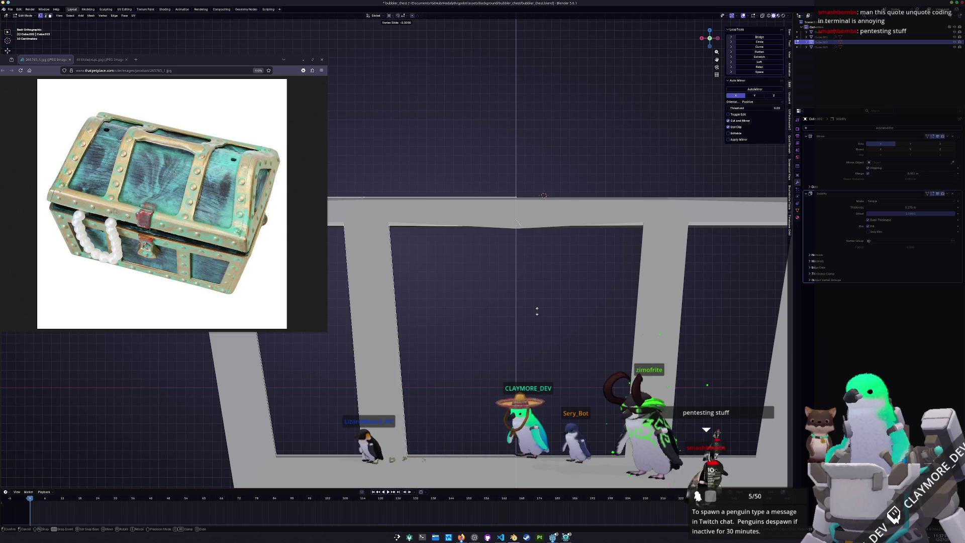
pyautogui.press('Escape')
pyautogui.scroll(-2, 501, 312)
pyautogui.press('g')
pyautogui.press('g')
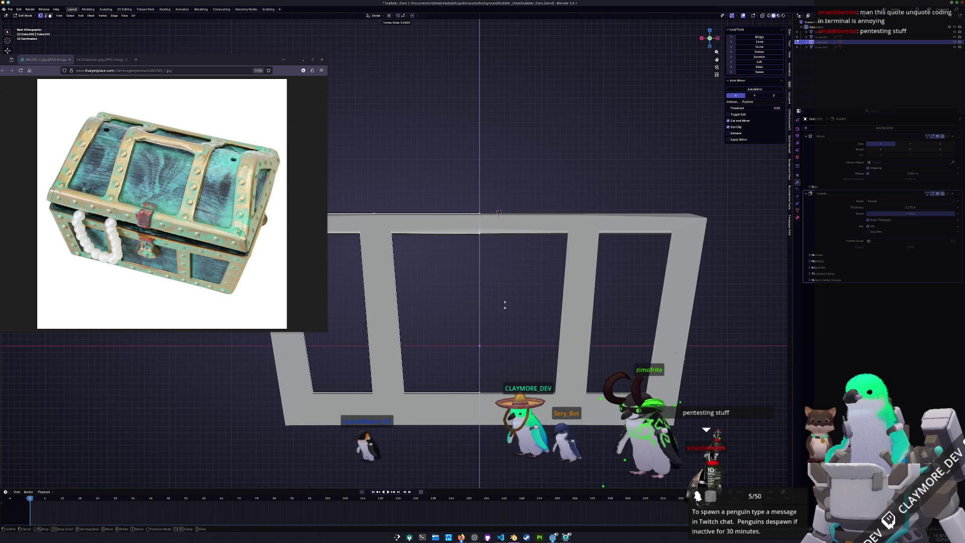
pyautogui.press('Escape')
pyautogui.keyDown('ctrl'); pyautogui.scroll(-5, 506, 233); pyautogui.keyUp('ctrl')
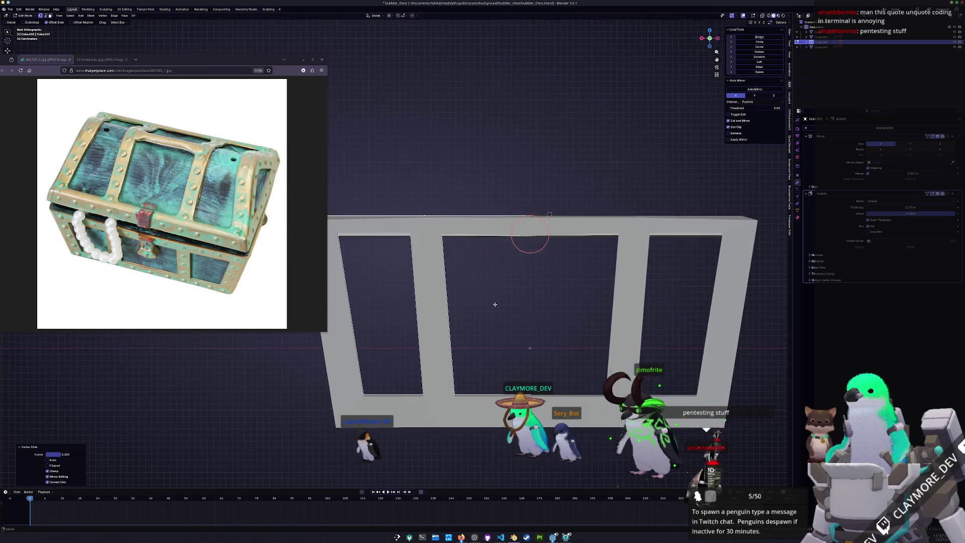
pyautogui.scroll(2, 465, 235)
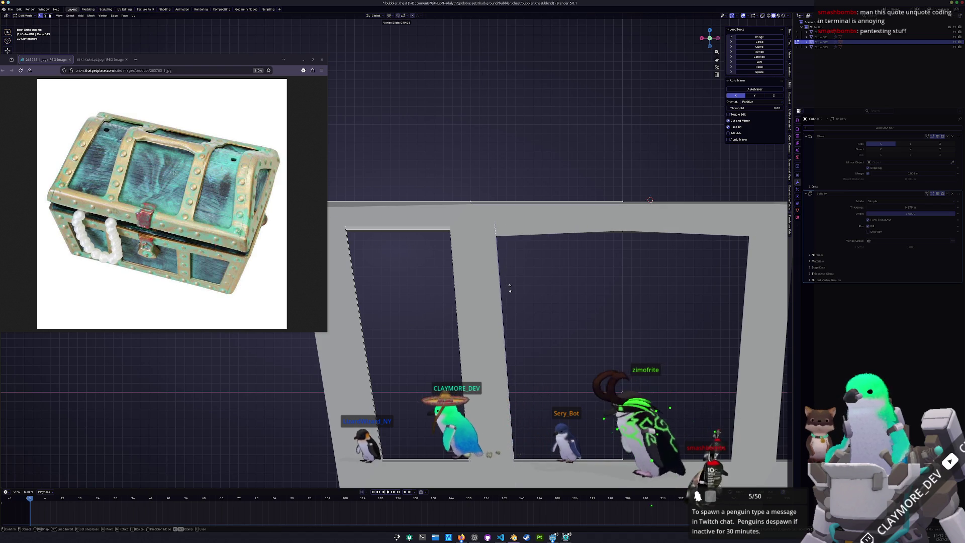
pyautogui.click(510, 287)
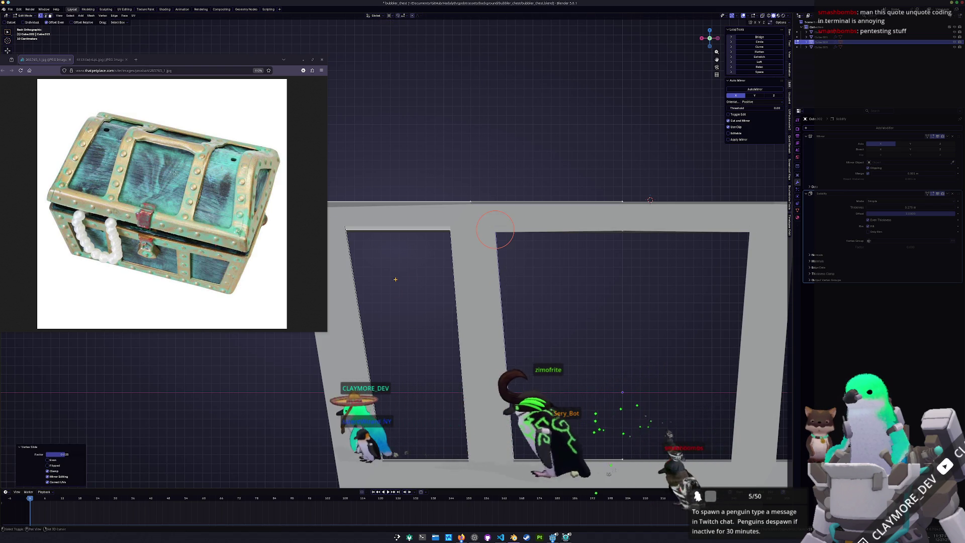
# Step: From an angled view, slide another frame vertex along its edge
pyautogui.keyDown('shift'); pyautogui.moveTo(510, 287); pyautogui.dragTo(537, 300, button='middle'); pyautogui.keyUp('shift')
pyautogui.press('g')
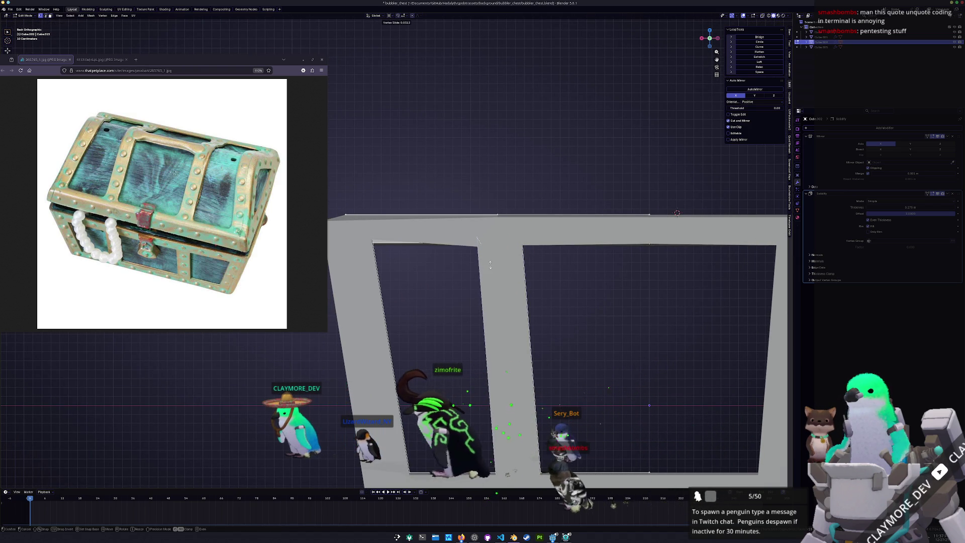
pyautogui.rightClick(490, 265)
pyautogui.press('g')
pyautogui.press('g')
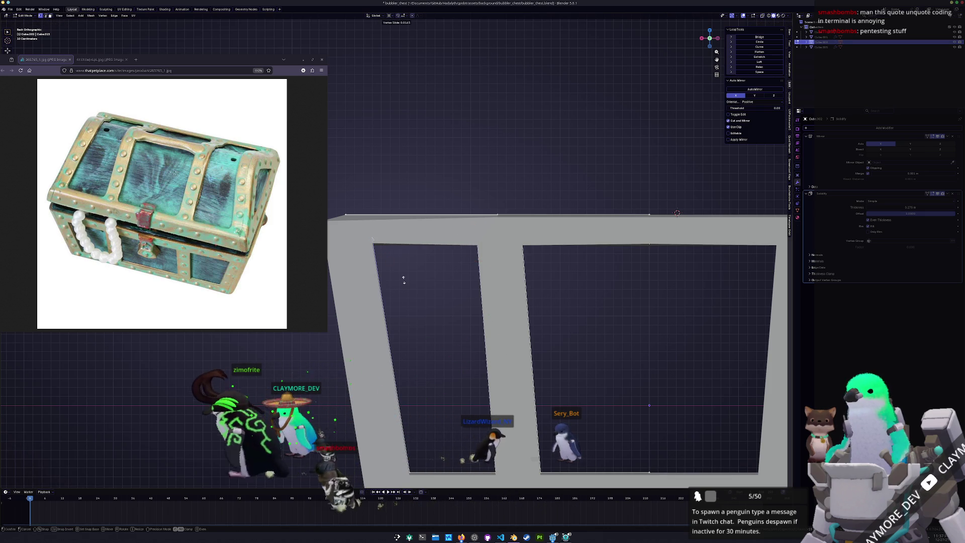
pyautogui.rightClick(404, 279)
pyautogui.moveTo(404, 280)
pyautogui.mouseDown(button='middle')
pyautogui.moveTo(436, 253)
pyautogui.moveTo(610, 257)
pyautogui.mouseUp(button='middle')
pyautogui.press('g')
pyautogui.press('g')
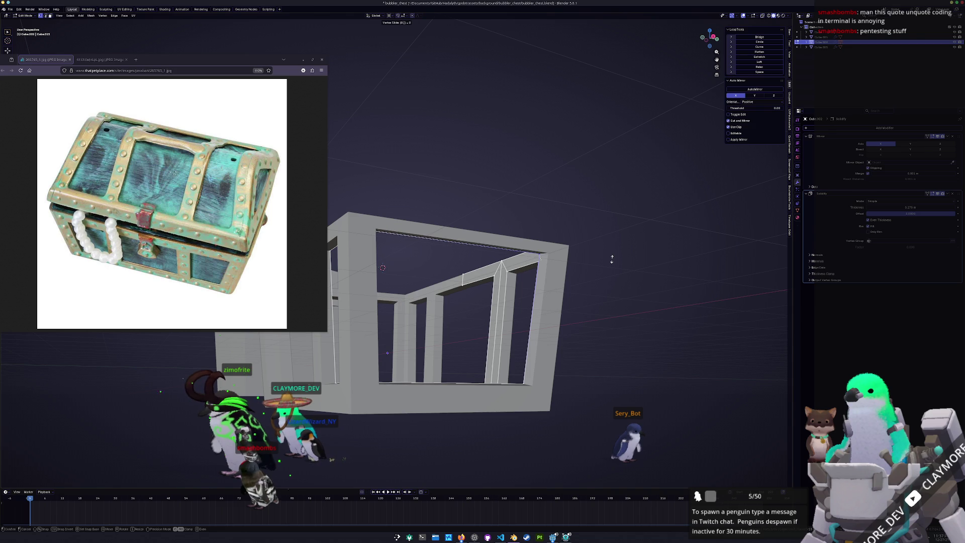
pyautogui.click(611, 259)
# Step: Vertex-slide one more corner vertex with Shift+V and return to Object Mode
pyautogui.moveTo(611, 262); pyautogui.dragTo(477, 260, button='middle')
pyautogui.hotkey('shift', 'v')
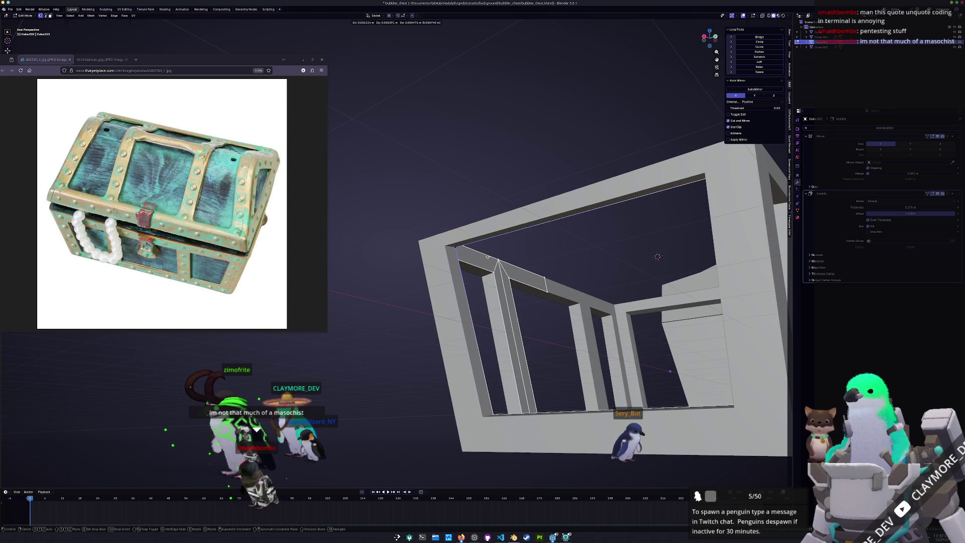
pyautogui.rightClick(455, 248)
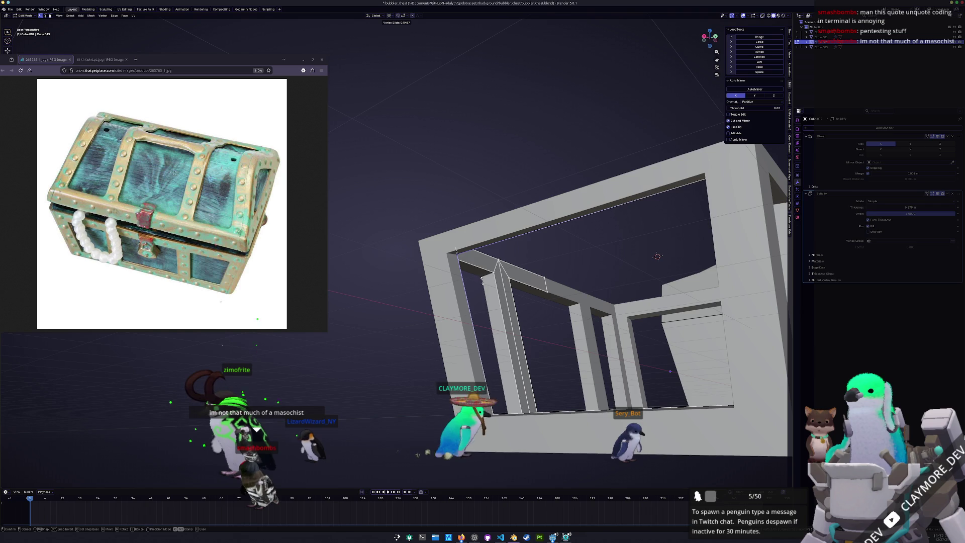
pyautogui.hotkey('shift', 'v')
pyautogui.click(483, 281)
pyautogui.press('Tab')
pyautogui.scroll(-5, 483, 280)
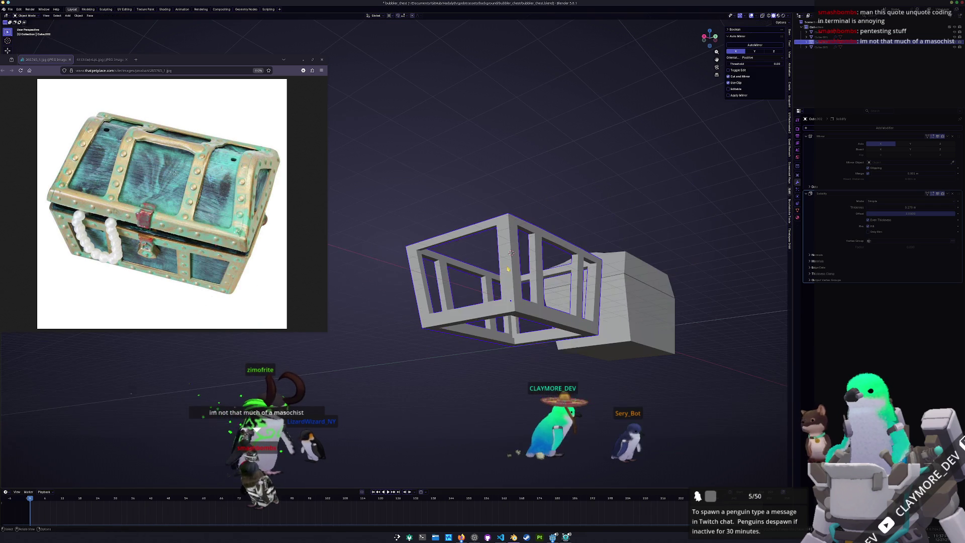
# Step: Switch from the band frame to the chest box in Edit Mode
pyautogui.press('KP_1')
pyautogui.press('KP_Decimal')
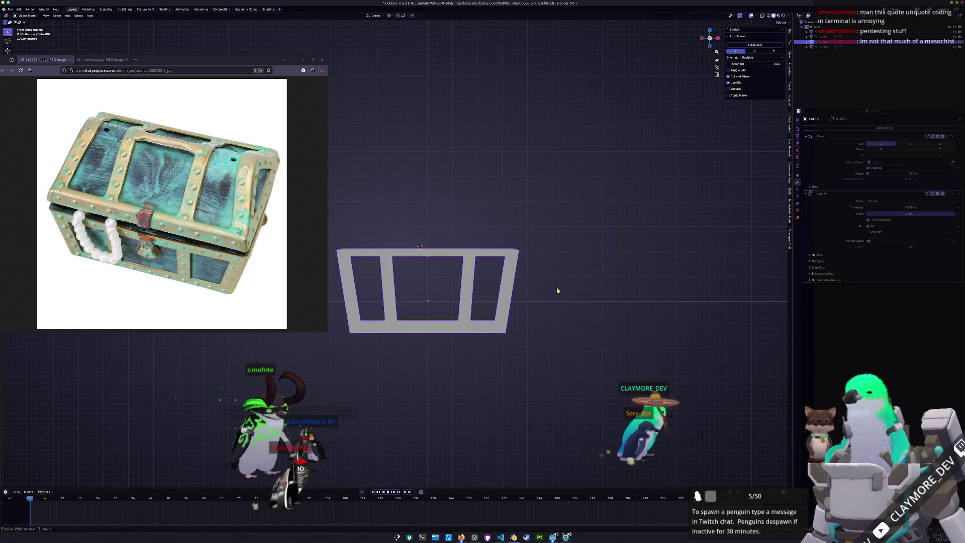
pyautogui.press('Tab')
pyautogui.keyDown('ctrl'); pyautogui.click(475, 256); pyautogui.keyUp('ctrl')
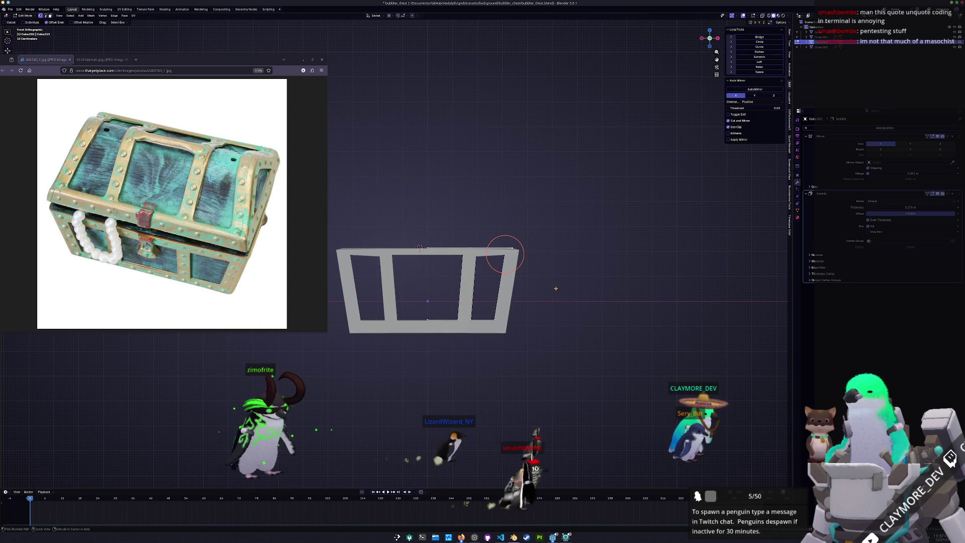
pyautogui.press('Tab')
pyautogui.moveTo(419, 247); pyautogui.dragTo(472, 277, button='middle')
pyautogui.click(474, 277)
pyautogui.press('Tab')
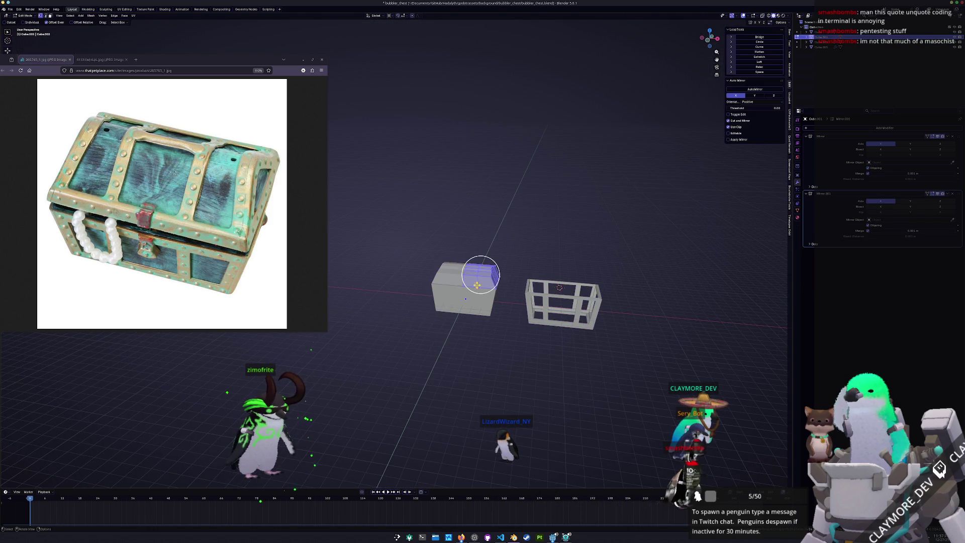
# Step: Add the chest box's side faces to the selection
pyautogui.scroll(4, 498, 292)
pyautogui.scroll(-1, 532, 311)
pyautogui.moveTo(594, 295)
pyautogui.mouseDown(button='middle')
pyautogui.moveTo(533, 329)
pyautogui.moveTo(517, 291)
pyautogui.moveTo(602, 308)
pyautogui.mouseUp(button='middle')
pyautogui.moveTo(602, 308); pyautogui.dragTo(599, 280)
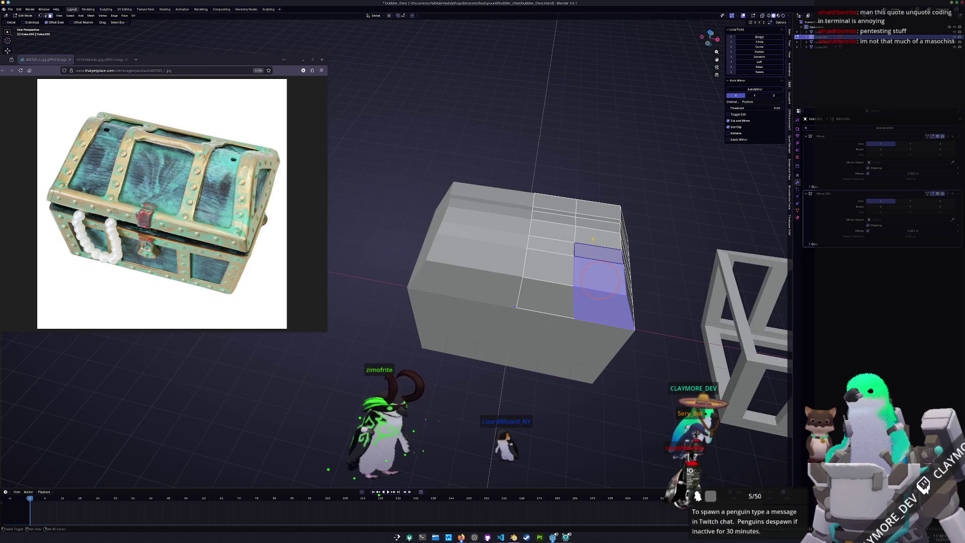
pyautogui.moveTo(599, 246)
pyautogui.mouseDown(button='middle')
pyautogui.moveTo(558, 321)
pyautogui.moveTo(407, 281)
pyautogui.moveTo(423, 271)
pyautogui.moveTo(491, 280)
pyautogui.moveTo(539, 258)
pyautogui.mouseUp(button='middle')
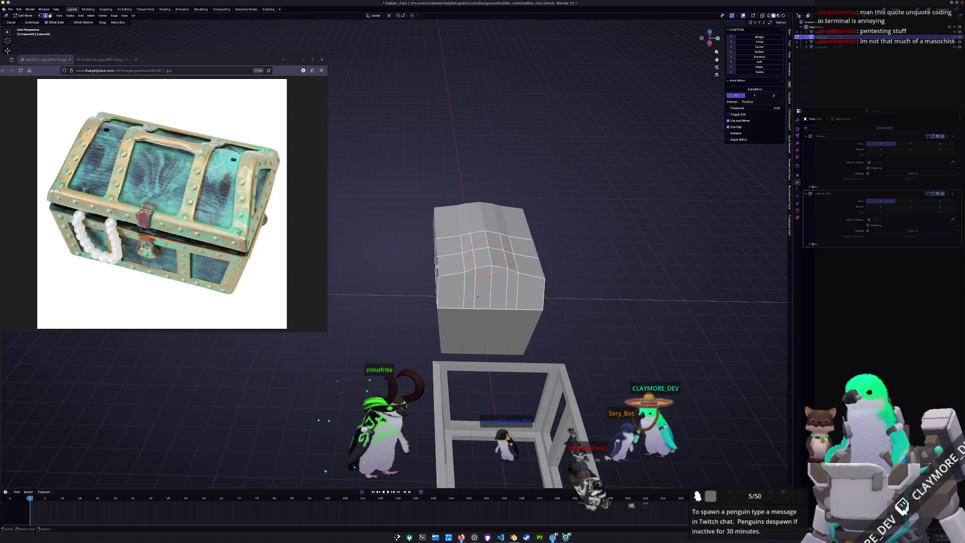
pyautogui.scroll(4, 437, 265)
# Step: Edge-slide four of the lid's loops, confirming each slide
pyautogui.press('g')
pyautogui.press('g')
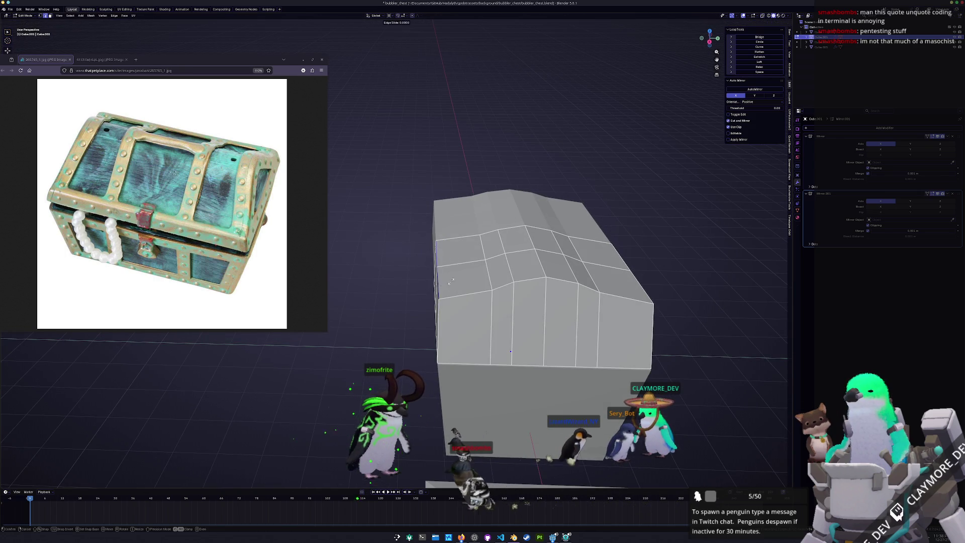
pyautogui.click(476, 280)
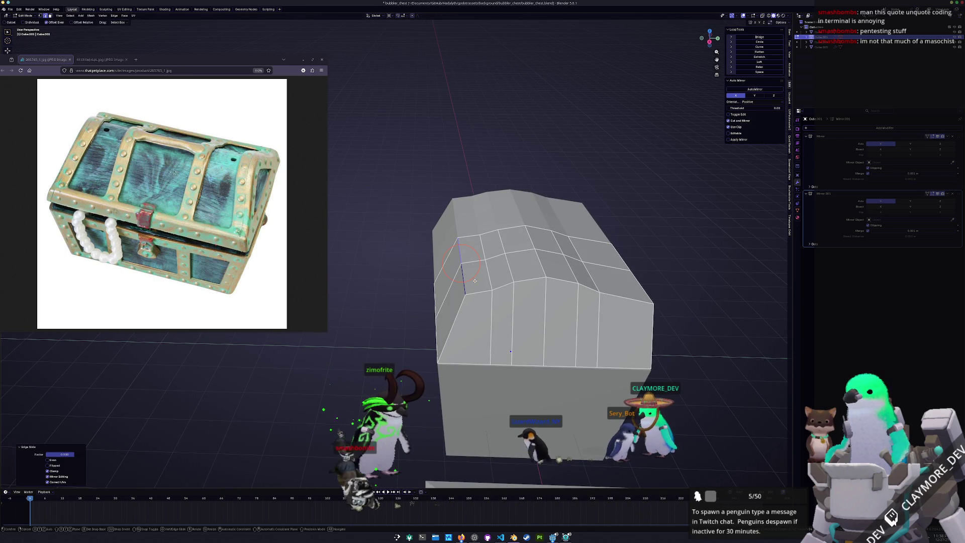
pyautogui.press('g')
pyautogui.press('g')
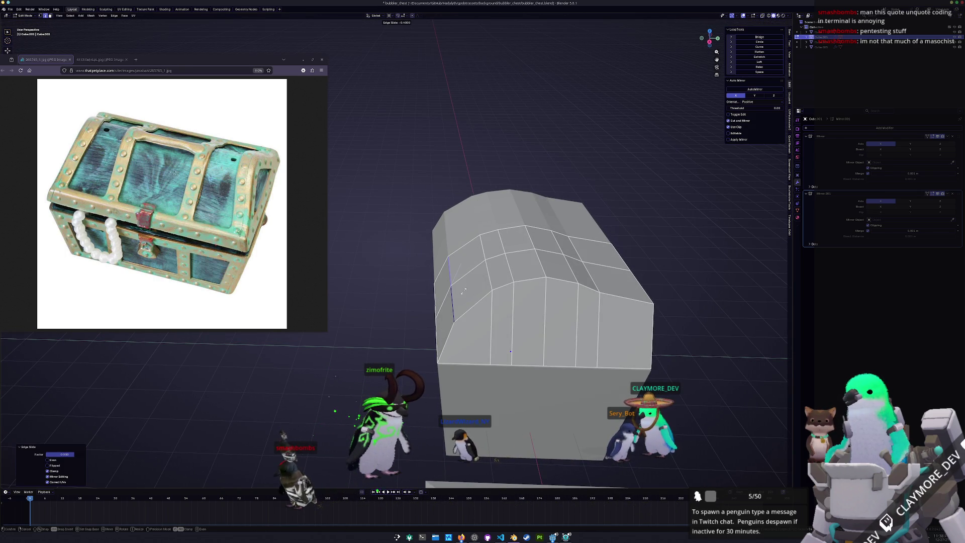
pyautogui.click(463, 292)
pyautogui.moveTo(463, 291)
pyautogui.mouseDown(button='middle')
pyautogui.moveTo(453, 248)
pyautogui.moveTo(437, 242)
pyautogui.moveTo(401, 263)
pyautogui.moveTo(543, 265)
pyautogui.mouseUp(button='middle')
pyautogui.press('g')
pyautogui.press('g')
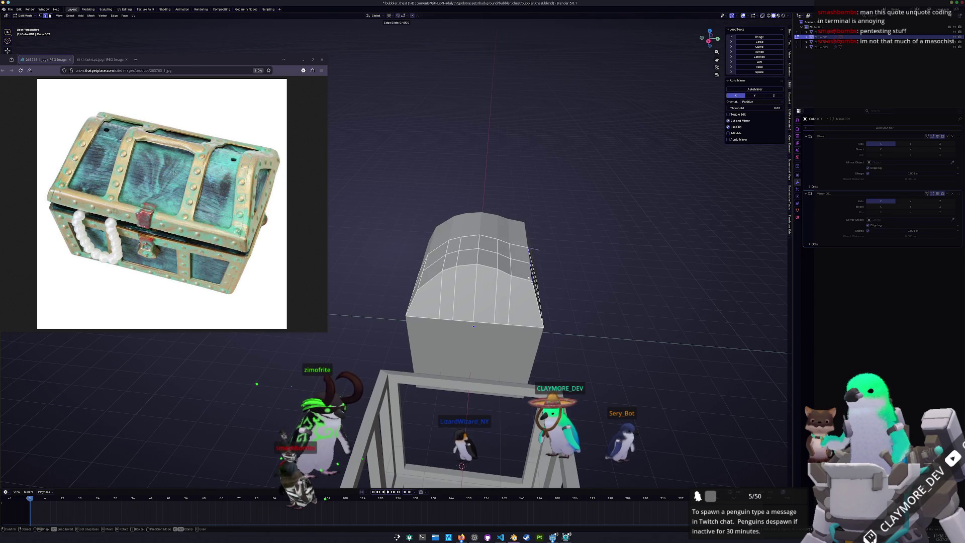
pyautogui.click(526, 278)
pyautogui.press('g')
pyautogui.press('g')
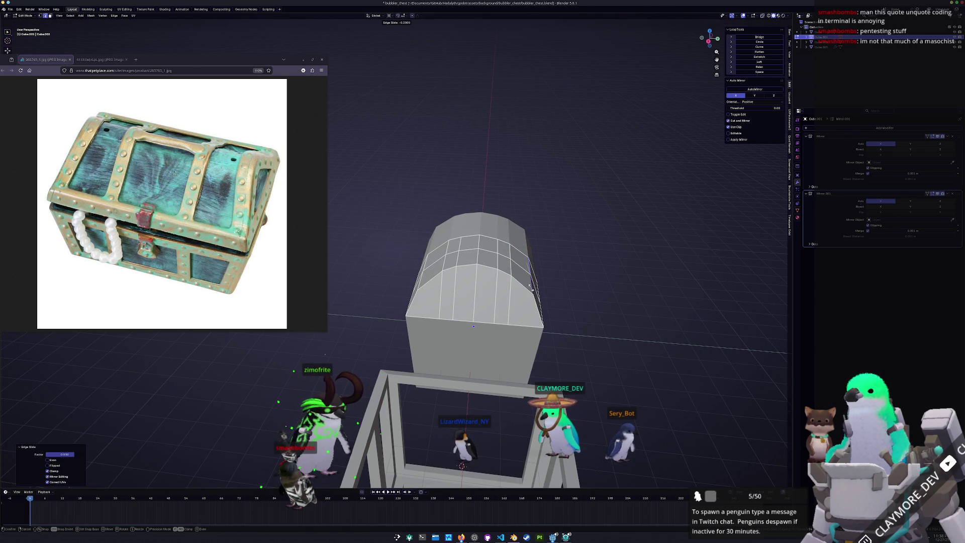
pyautogui.click(531, 288)
# Step: Select two neighbouring lid faces and inset them
pyautogui.moveTo(530, 289); pyautogui.dragTo(427, 292, button='middle')
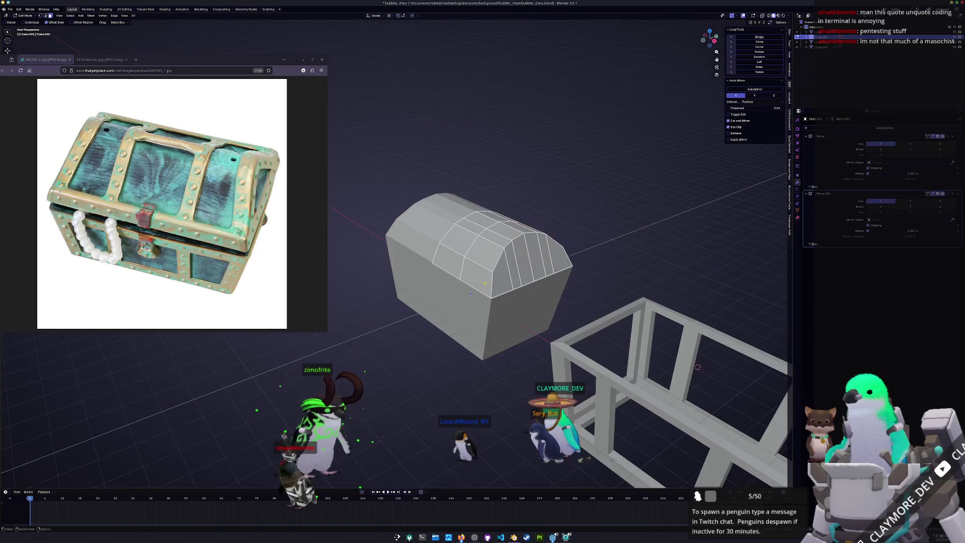
pyautogui.moveTo(489, 266)
pyautogui.mouseDown(button='middle')
pyautogui.moveTo(489, 305)
pyautogui.moveTo(439, 343)
pyautogui.mouseUp(button='middle')
pyautogui.keyDown('shift'); pyautogui.click(489, 305); pyautogui.keyUp('shift')
pyautogui.press('i')
pyautogui.click(439, 344)
# Step: Set the lid inset thickness to 0.25 m
pyautogui.click(59, 454)
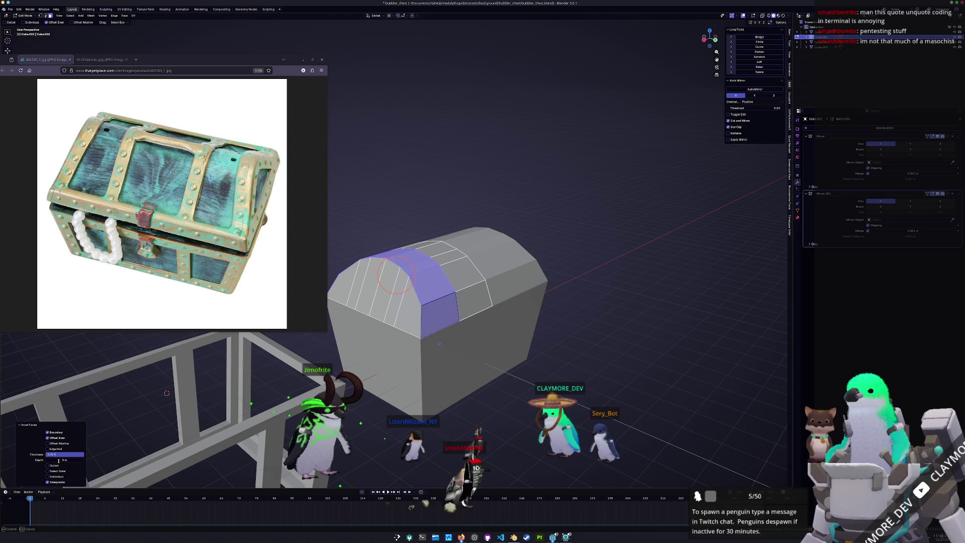
pyautogui.hotkey('ctrl', 'z')
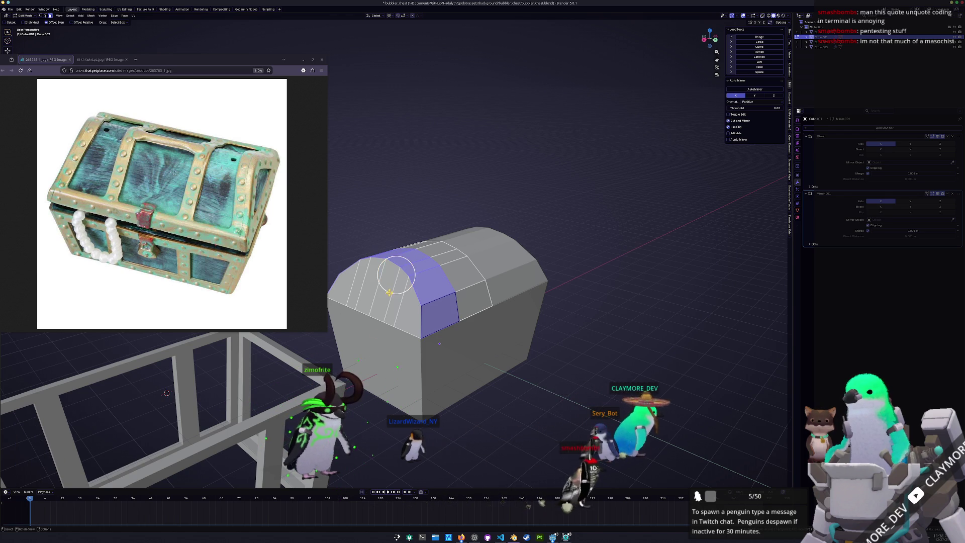
pyautogui.press('i')
pyautogui.click(389, 293)
pyautogui.click(57, 455)
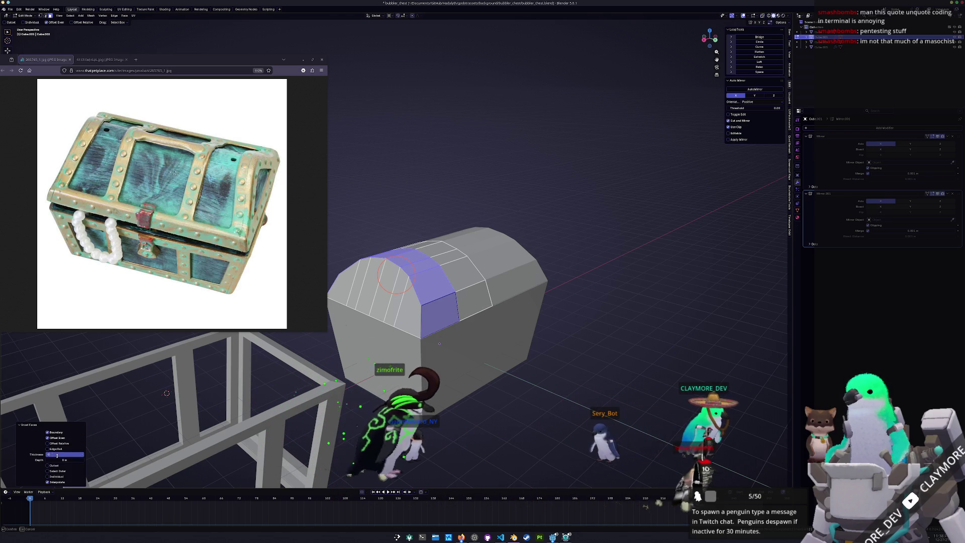
pyautogui.write('0.25')
pyautogui.press('Return')
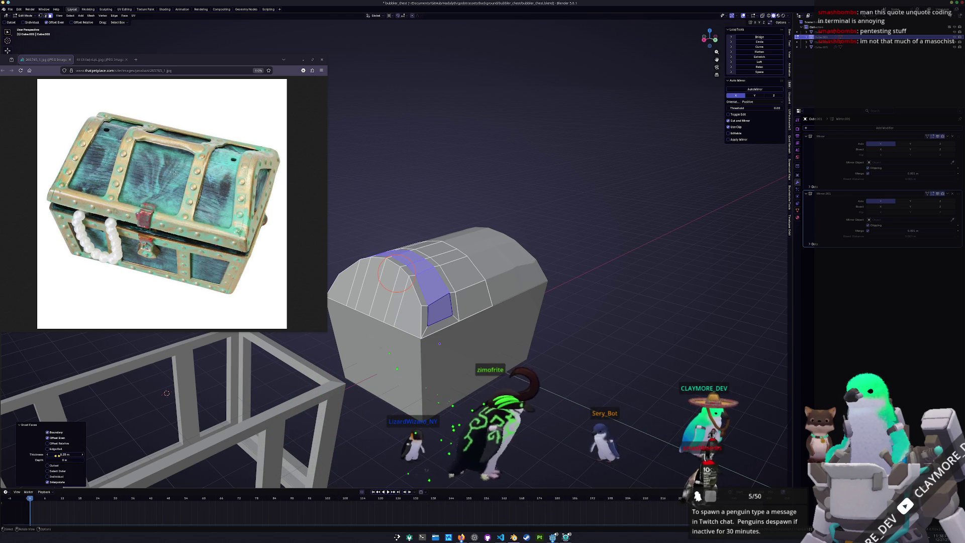
# Step: Inset a strip of faces running across the lid
pyautogui.moveTo(417, 352); pyautogui.dragTo(385, 347, button='middle')
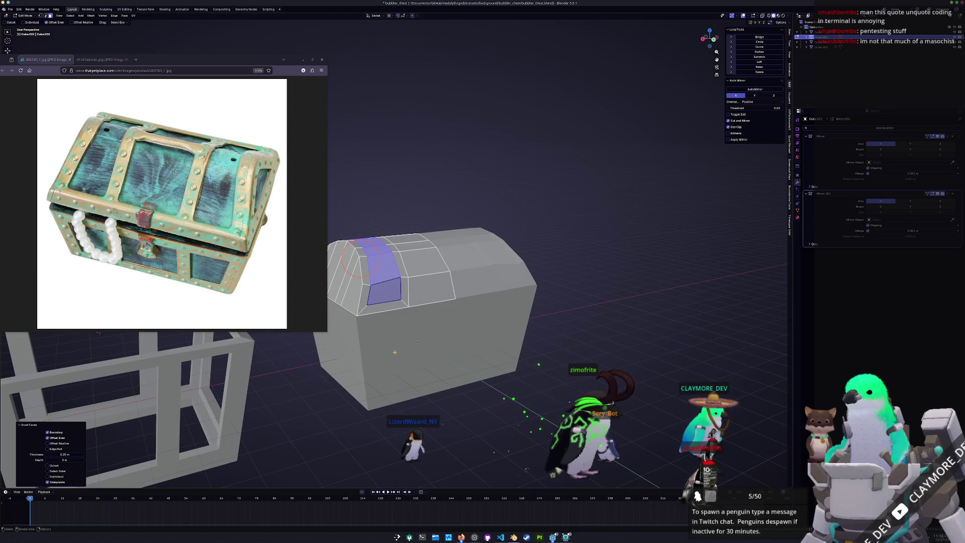
pyautogui.moveTo(360, 259)
pyautogui.mouseDown(button='middle')
pyautogui.moveTo(432, 286)
pyautogui.moveTo(539, 282)
pyautogui.moveTo(464, 222)
pyautogui.mouseUp(button='middle')
pyautogui.scroll(3, 464, 223)
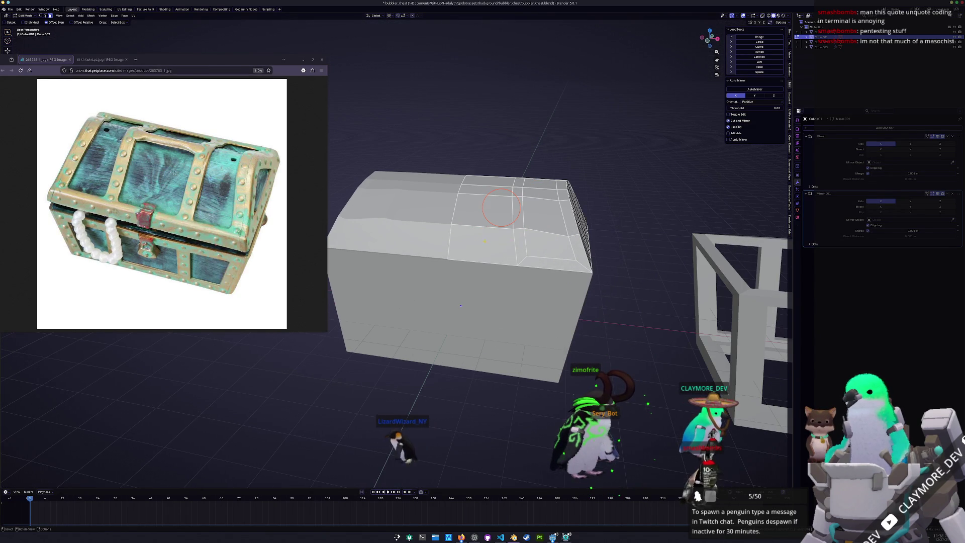
pyautogui.keyDown('ctrl'); pyautogui.click(465, 243); pyautogui.keyUp('ctrl')
pyautogui.moveTo(465, 243); pyautogui.dragTo(467, 242, button='middle')
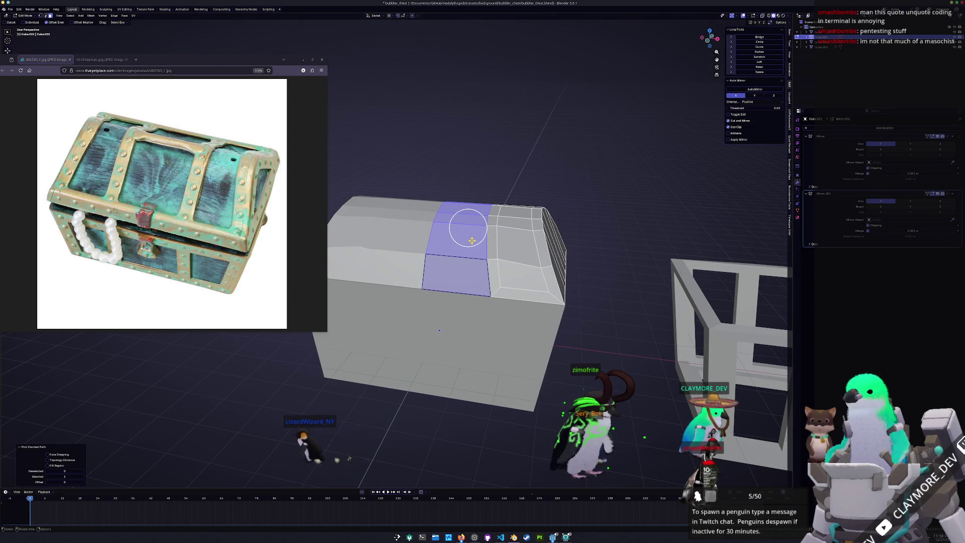
pyautogui.press('i')
pyautogui.click(470, 236)
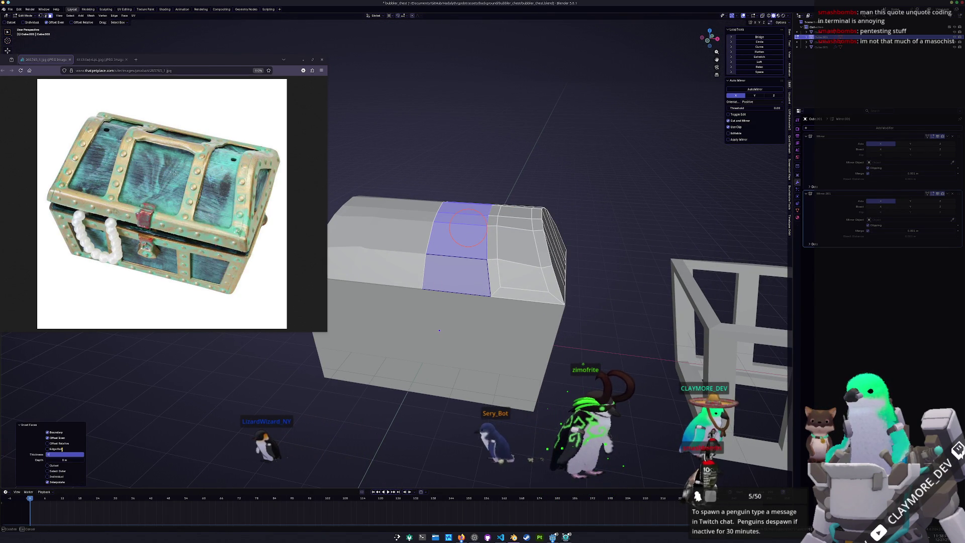
pyautogui.press('Return')
pyautogui.hotkey('ctrl', 'z')
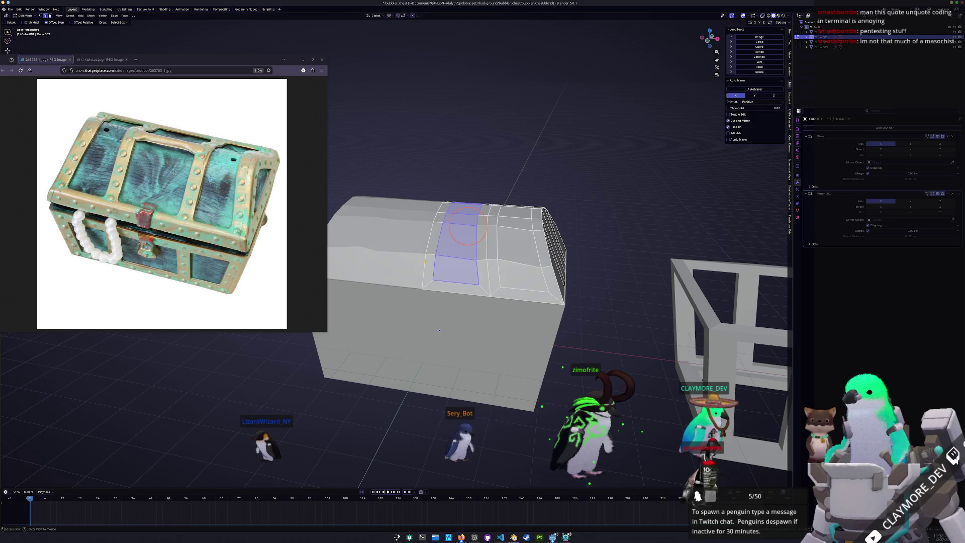
# Step: Move the loop along X onto the mirror seam
pyautogui.press('x')
pyautogui.click(421, 255)
pyautogui.moveTo(443, 237)
pyautogui.mouseDown(button='middle')
pyautogui.moveTo(417, 217)
pyautogui.moveTo(412, 258)
pyautogui.moveTo(425, 280)
pyautogui.moveTo(484, 282)
pyautogui.mouseUp(button='middle')
pyautogui.press('g')
pyautogui.press('x')
pyautogui.click(417, 216)
# Step: Inset a face on top of the lid
pyautogui.click(484, 282)
pyautogui.press('i')
pyautogui.click(484, 282)
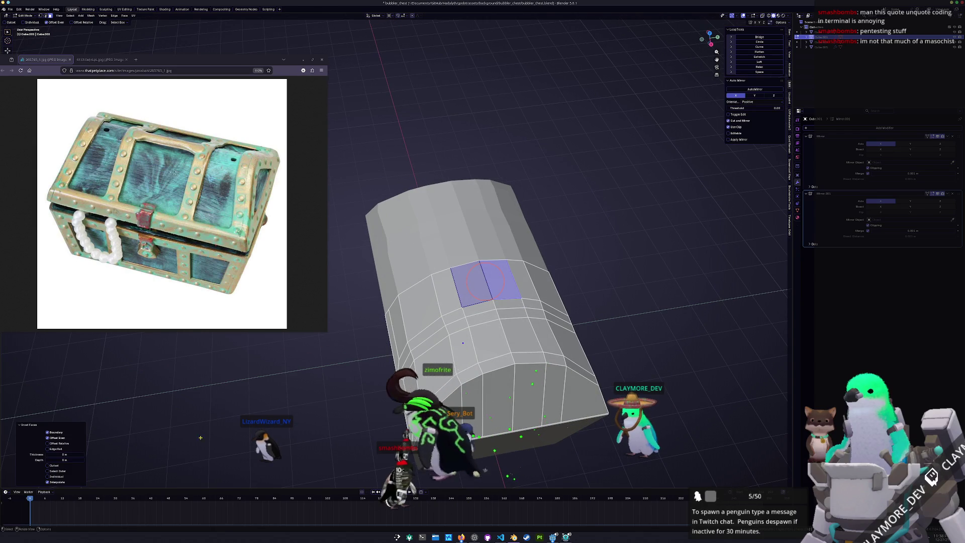
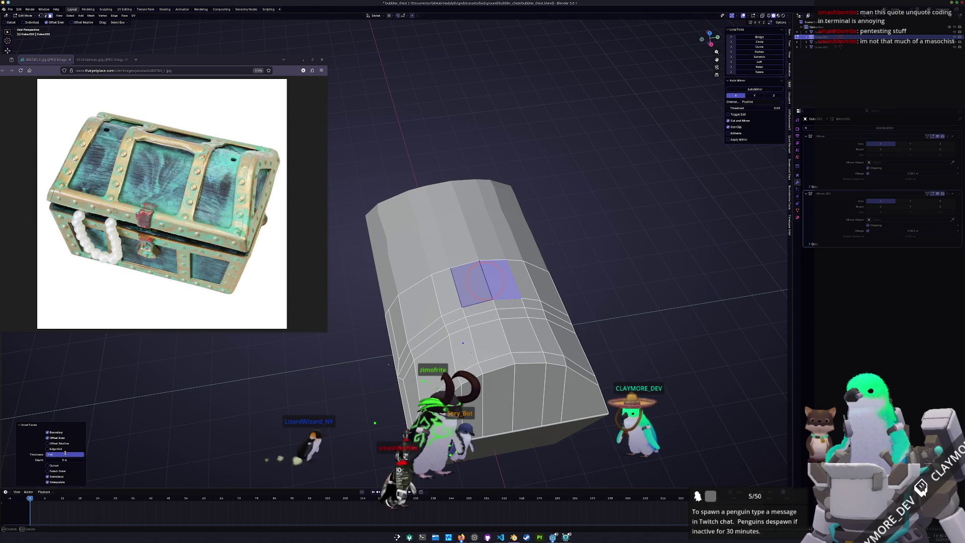
# Step: Confirm the inset on the lid's top faces and extrude the strips in place
pyautogui.press('Return')
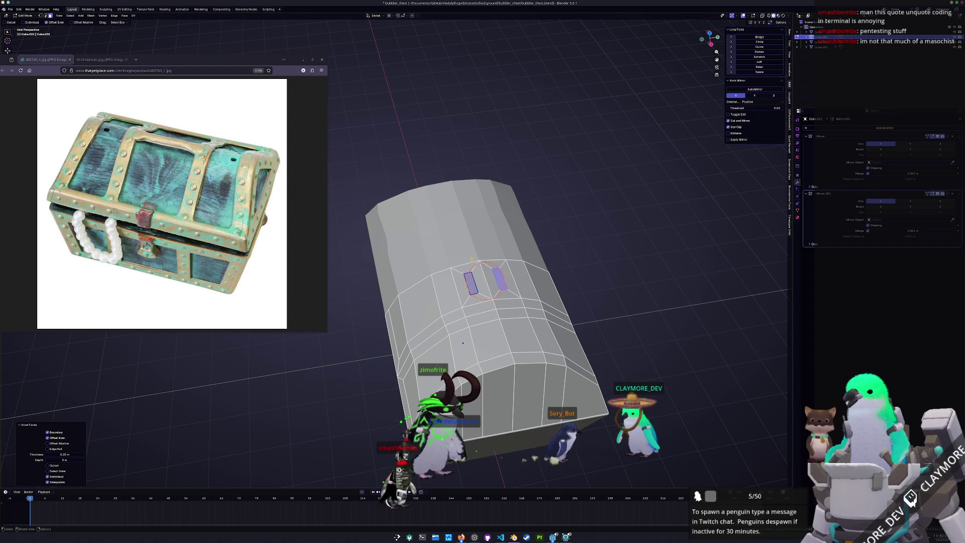
pyautogui.press('e')
pyautogui.rightClick(465, 263)
pyautogui.click(465, 256)
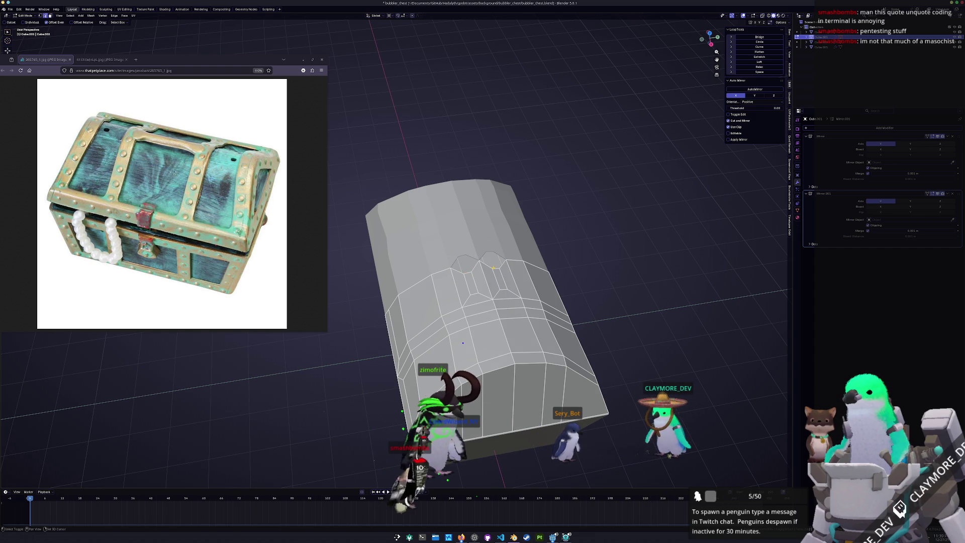
# Step: Shift the top notch along X and delete the selected edges near it
pyautogui.press('g')
pyautogui.press('x')
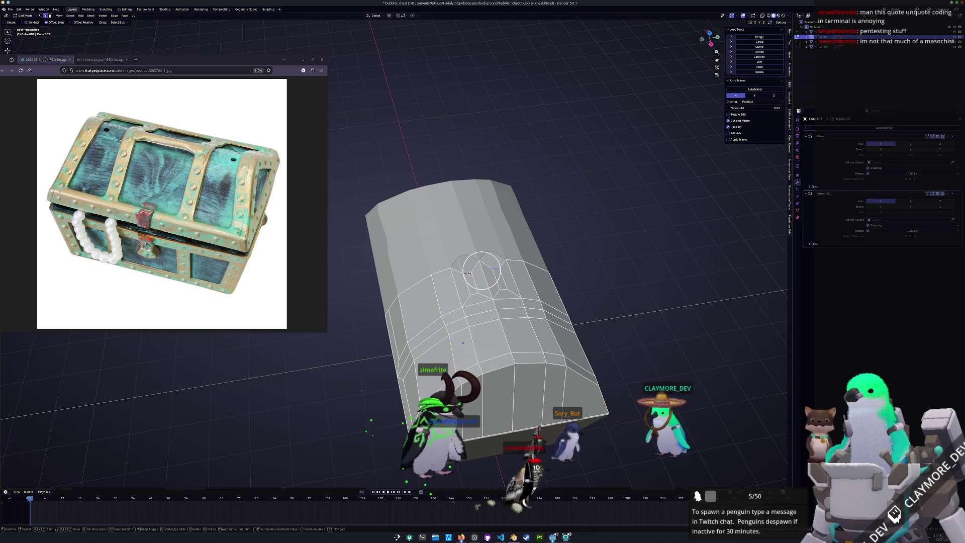
pyautogui.click(463, 253)
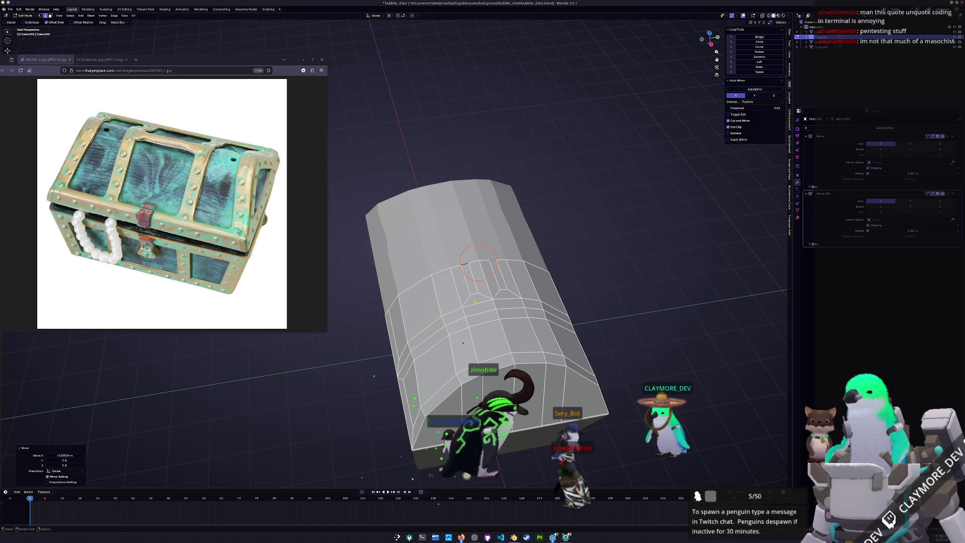
pyautogui.press('s')
pyautogui.press('x')
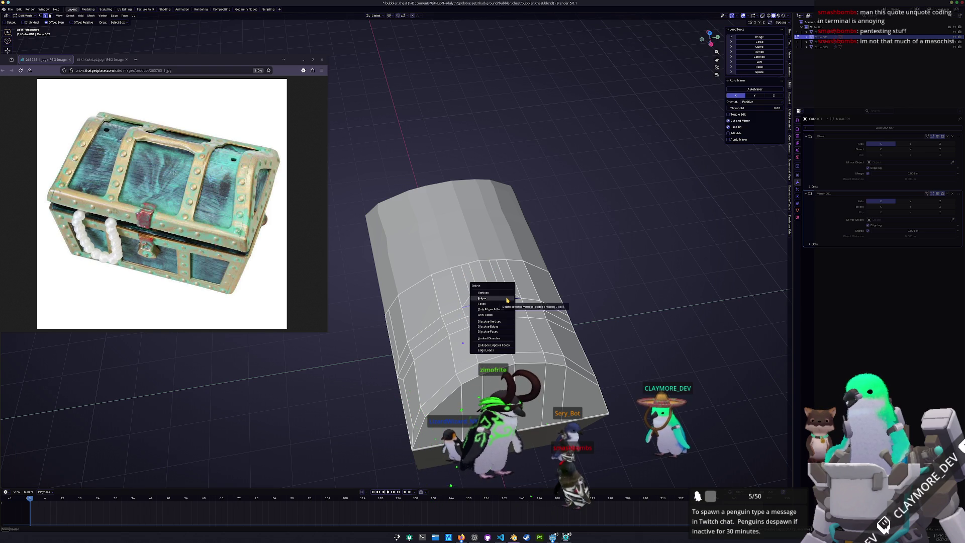
pyautogui.click(507, 299)
# Step: From top view, slide the notch vertices 0.25 m along X
pyautogui.press('KP_7')
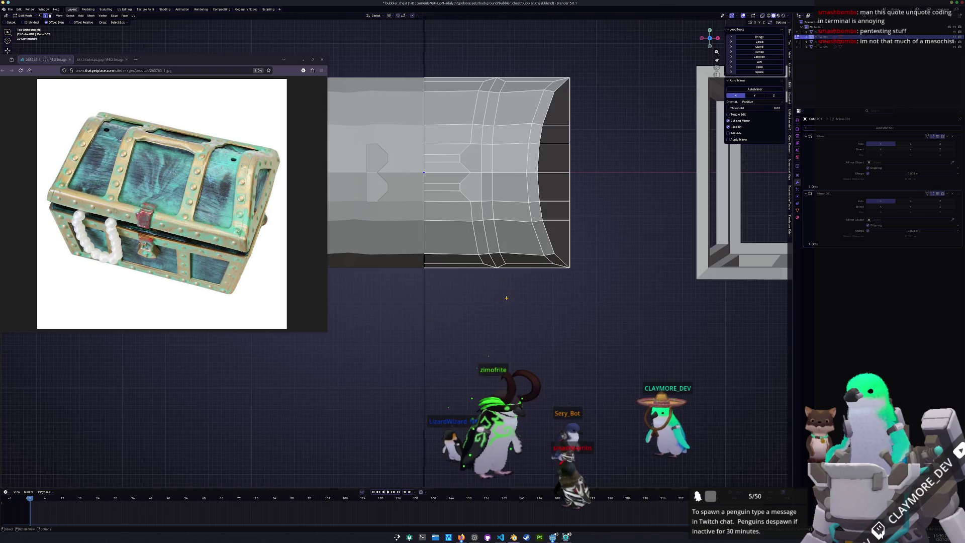
pyautogui.scroll(2, 474, 239)
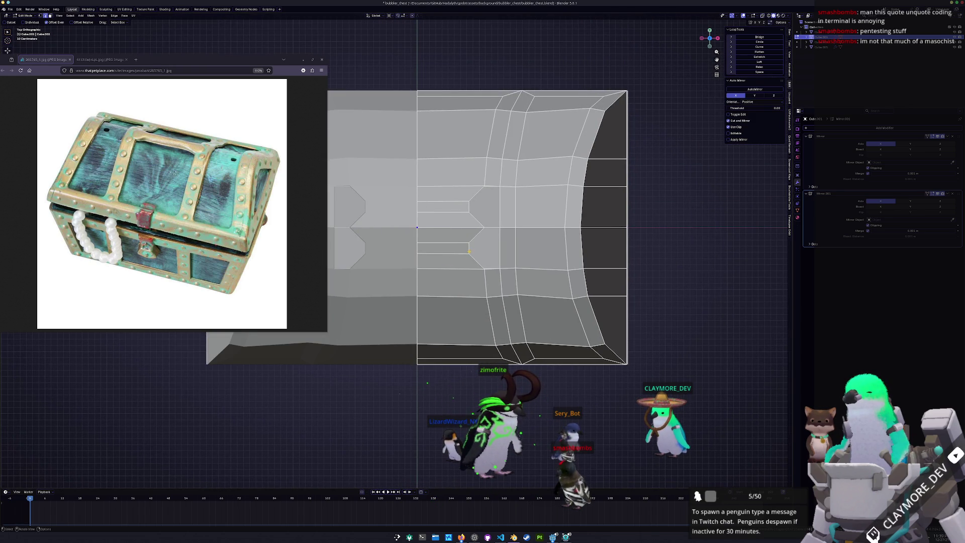
pyautogui.press('x')
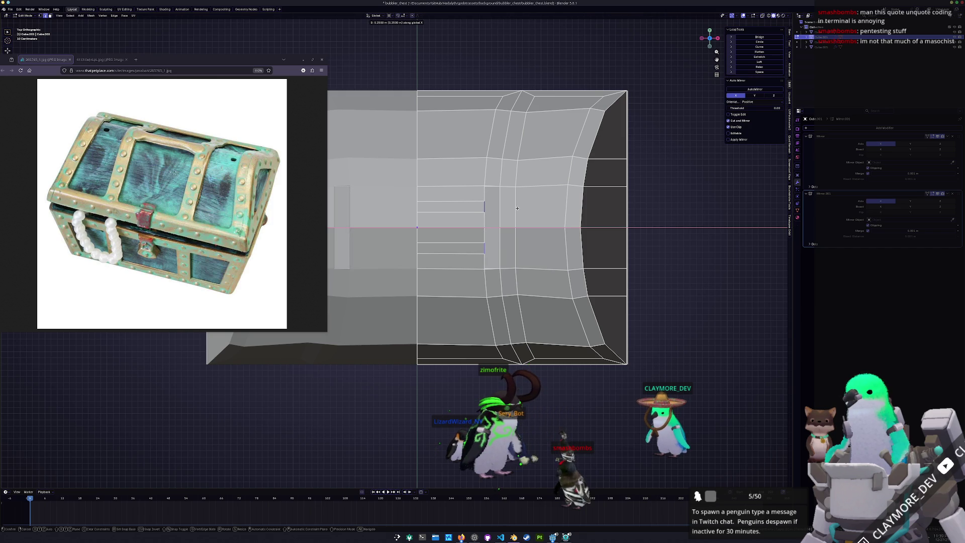
pyautogui.click(484, 227)
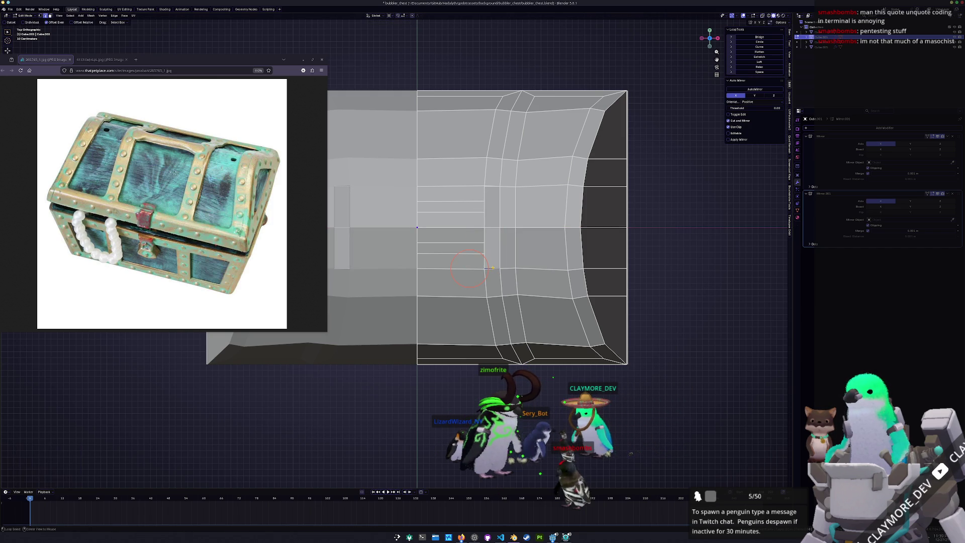
pyautogui.moveTo(485, 235)
pyautogui.mouseDown(button='middle')
pyautogui.moveTo(486, 286)
pyautogui.moveTo(532, 283)
pyautogui.moveTo(563, 301)
pyautogui.mouseUp(button='middle')
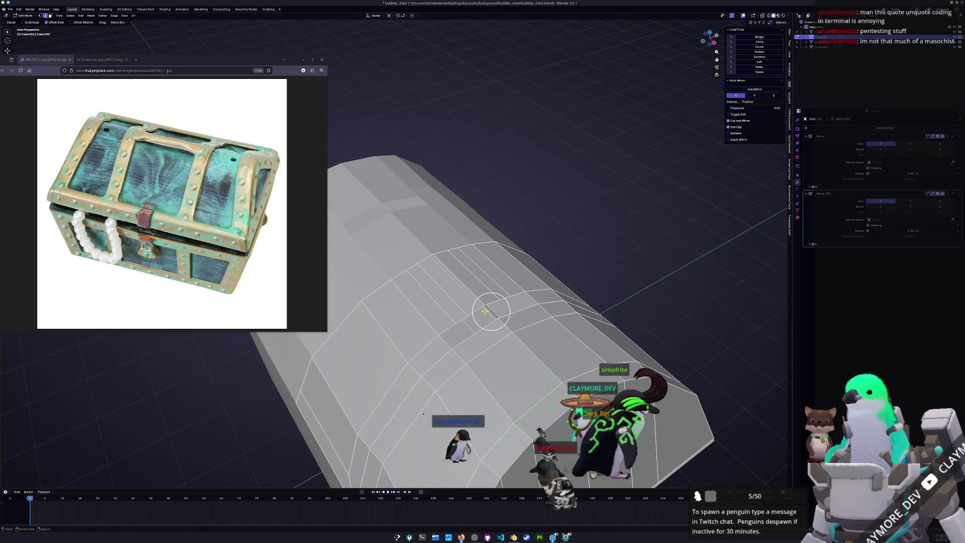
# Step: Inset the lid's arched end faces by 0.25 m
pyautogui.moveTo(490, 311); pyautogui.dragTo(484, 313, button='middle')
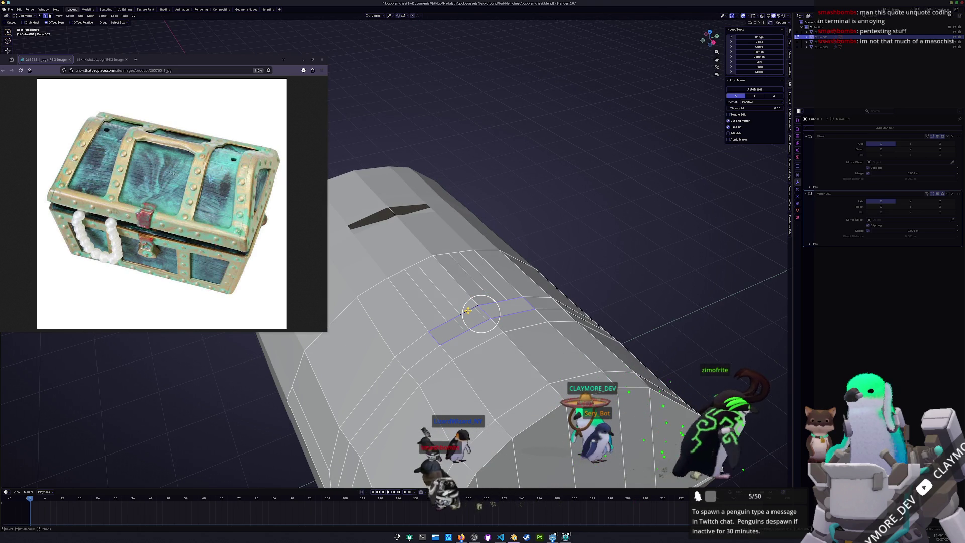
pyautogui.keyDown('shift'); pyautogui.rightClick(454, 317); pyautogui.keyUp('shift')
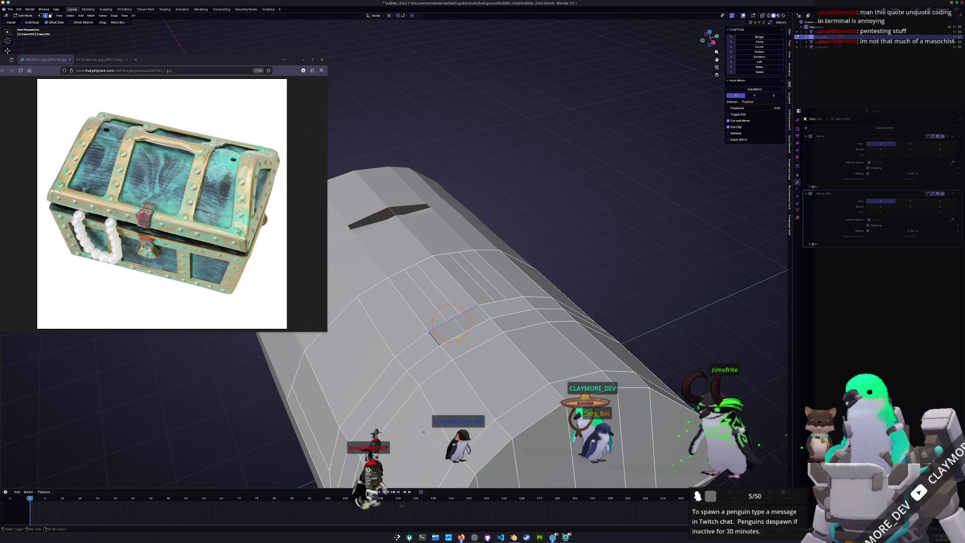
pyautogui.moveTo(482, 310); pyautogui.dragTo(455, 308, button='middle')
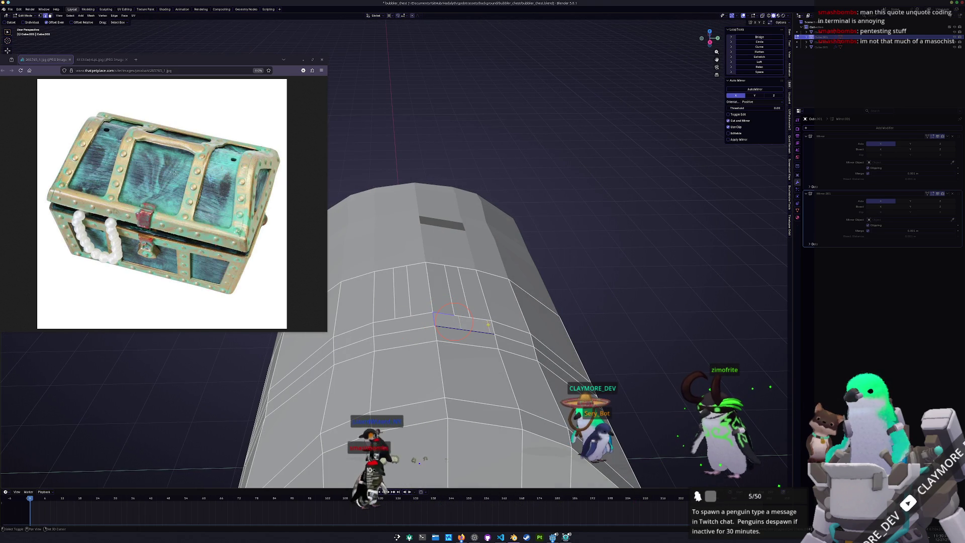
pyautogui.moveTo(465, 316)
pyautogui.mouseDown(button='middle')
pyautogui.moveTo(418, 337)
pyautogui.moveTo(408, 311)
pyautogui.mouseUp(button='middle')
pyautogui.moveTo(464, 274)
pyautogui.mouseDown(button='middle')
pyautogui.moveTo(410, 277)
pyautogui.moveTo(408, 264)
pyautogui.mouseUp(button='middle')
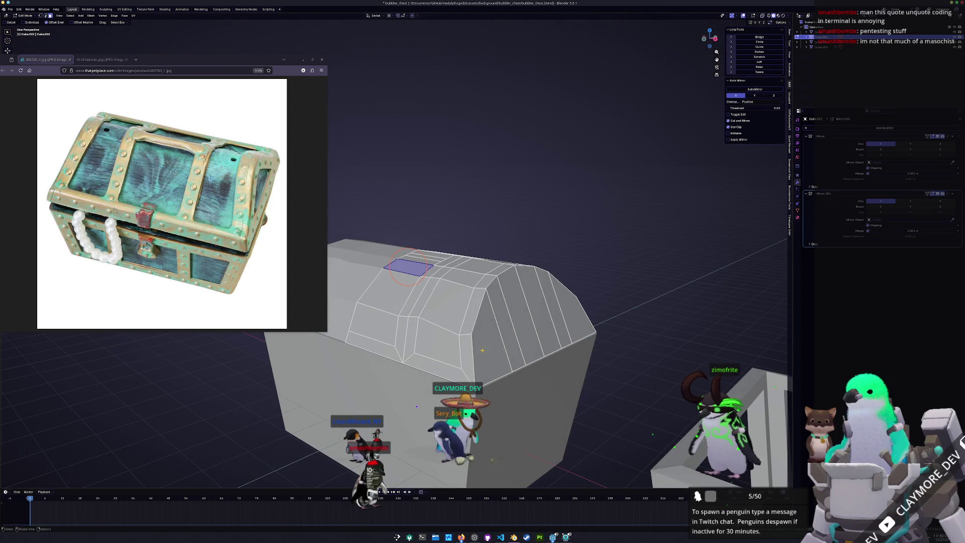
pyautogui.moveTo(408, 264)
pyautogui.mouseDown()
pyautogui.moveTo(496, 319)
pyautogui.moveTo(533, 320)
pyautogui.mouseUp()
pyautogui.press('i')
pyautogui.press('Return')
pyautogui.click(70, 454)
pyautogui.write('0.25')
pyautogui.press('Return')
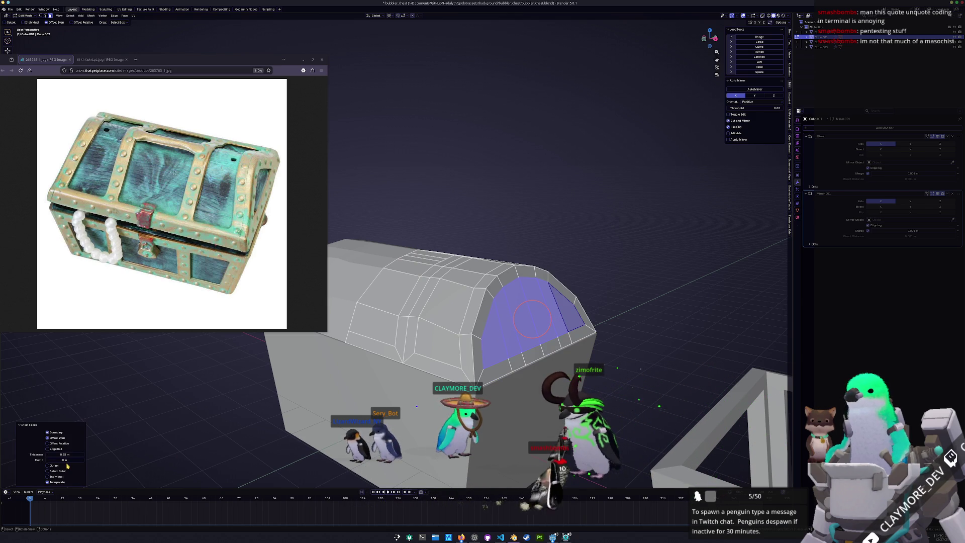
# Step: Select the lid's top band faces, try flattening an edge loop, then undo it
pyautogui.moveTo(532, 318)
pyautogui.keyDown('shift'); pyautogui.mouseDown()
pyautogui.moveTo(443, 321)
pyautogui.moveTo(503, 316)
pyautogui.mouseUp(); pyautogui.keyUp('shift')
pyautogui.moveTo(503, 315)
pyautogui.mouseDown(button='middle')
pyautogui.moveTo(453, 337)
pyautogui.moveTo(382, 327)
pyautogui.mouseUp(button='middle')
pyautogui.moveTo(383, 327)
pyautogui.keyDown('shift'); pyautogui.mouseDown()
pyautogui.moveTo(428, 322)
pyautogui.moveTo(397, 362)
pyautogui.mouseUp(); pyautogui.keyUp('shift')
pyautogui.moveTo(397, 362); pyautogui.dragTo(362, 301, button='middle')
pyautogui.moveTo(362, 302)
pyautogui.keyDown('shift'); pyautogui.mouseDown()
pyautogui.moveTo(423, 312)
pyautogui.moveTo(352, 292)
pyautogui.mouseUp(); pyautogui.keyUp('shift')
pyautogui.moveTo(354, 292); pyautogui.dragTo(447, 332, button='middle')
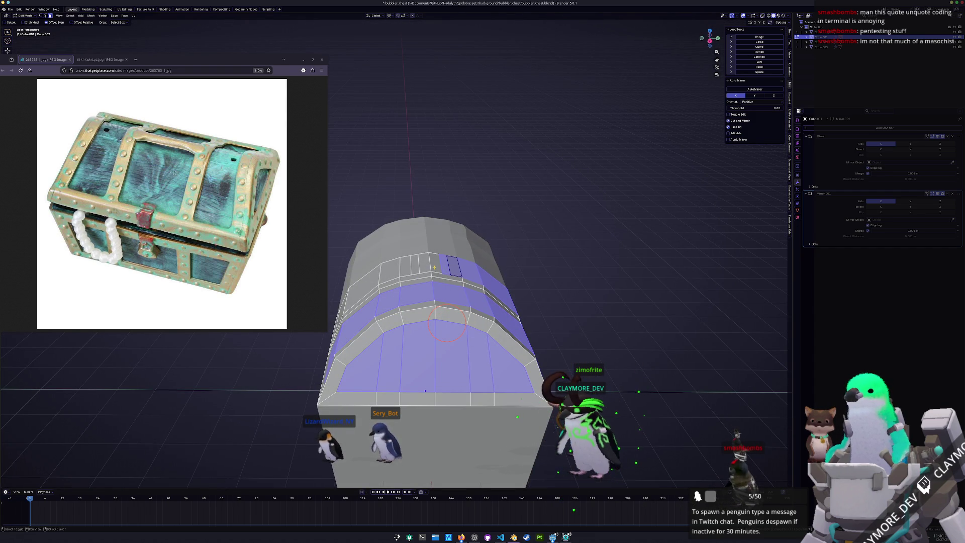
pyautogui.moveTo(420, 267); pyautogui.dragTo(440, 257, button='middle')
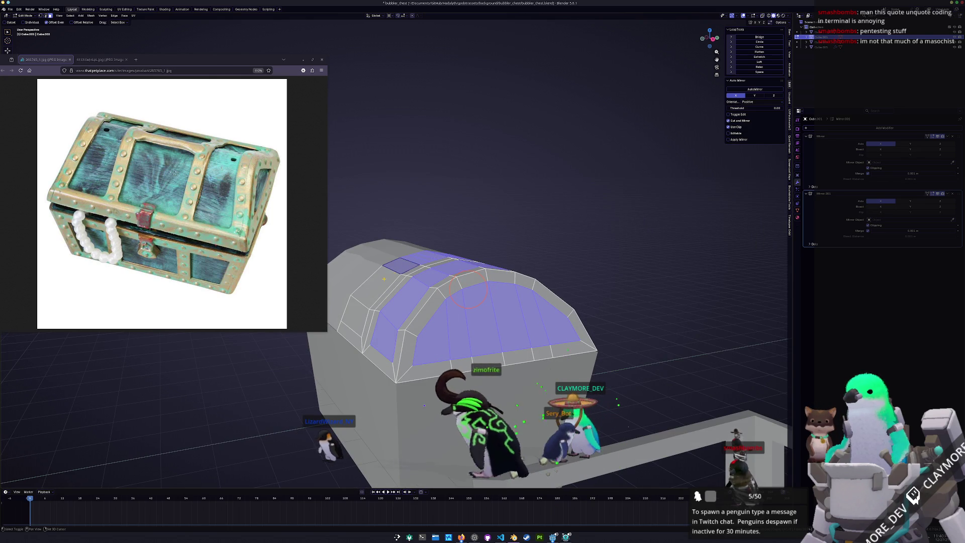
pyautogui.moveTo(388, 275)
pyautogui.mouseDown(button='middle')
pyautogui.moveTo(355, 332)
pyautogui.moveTo(423, 300)
pyautogui.mouseUp(button='middle')
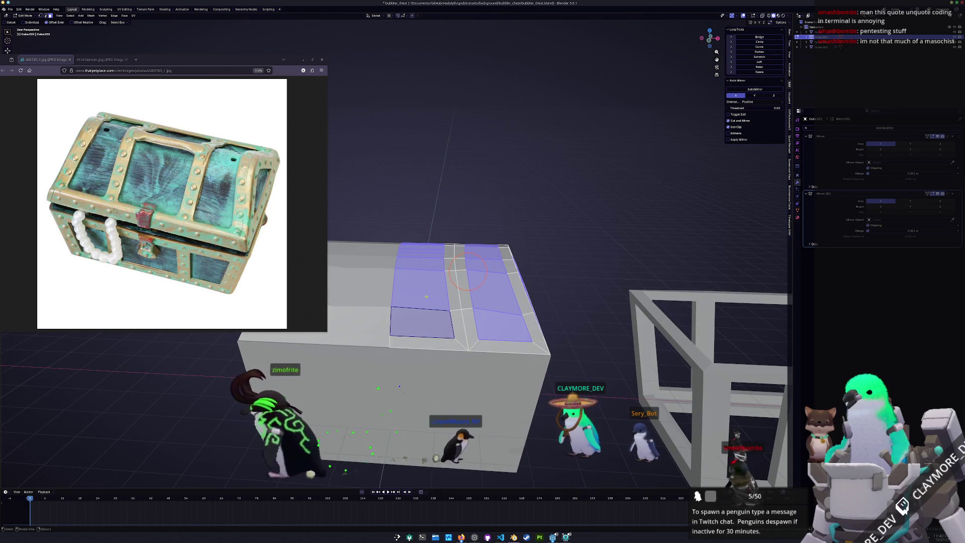
pyautogui.keyDown('alt'); pyautogui.click(486, 288); pyautogui.keyUp('alt')
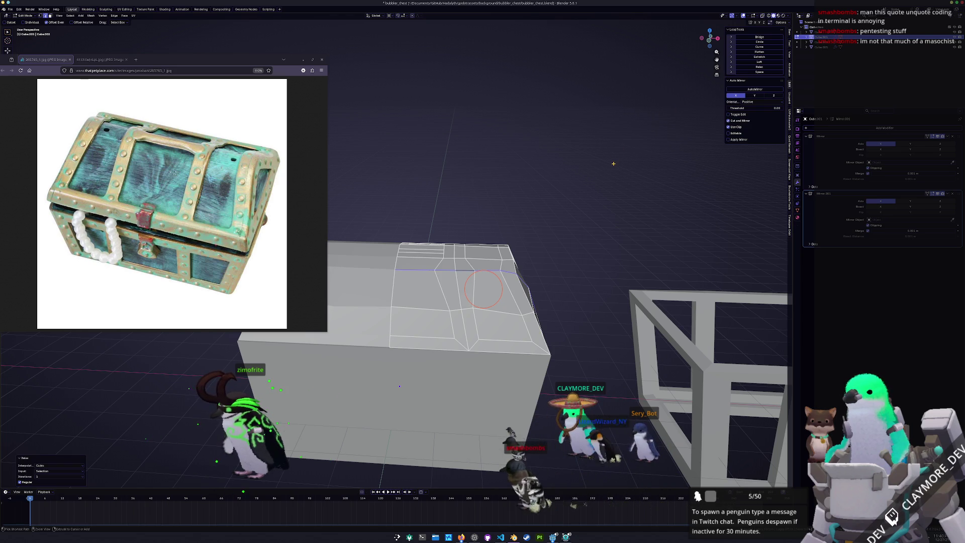
pyautogui.click(759, 51)
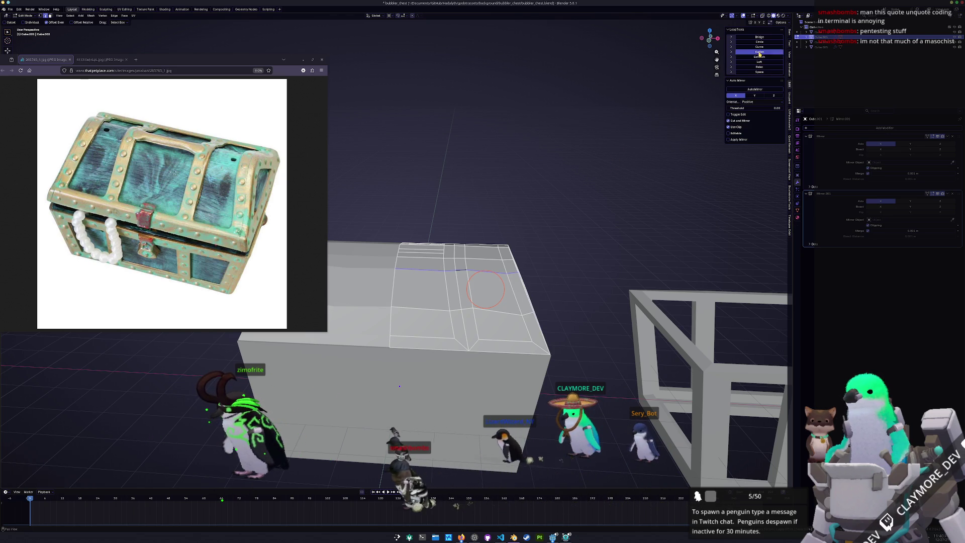
pyautogui.hotkey('ctrl', 'z')
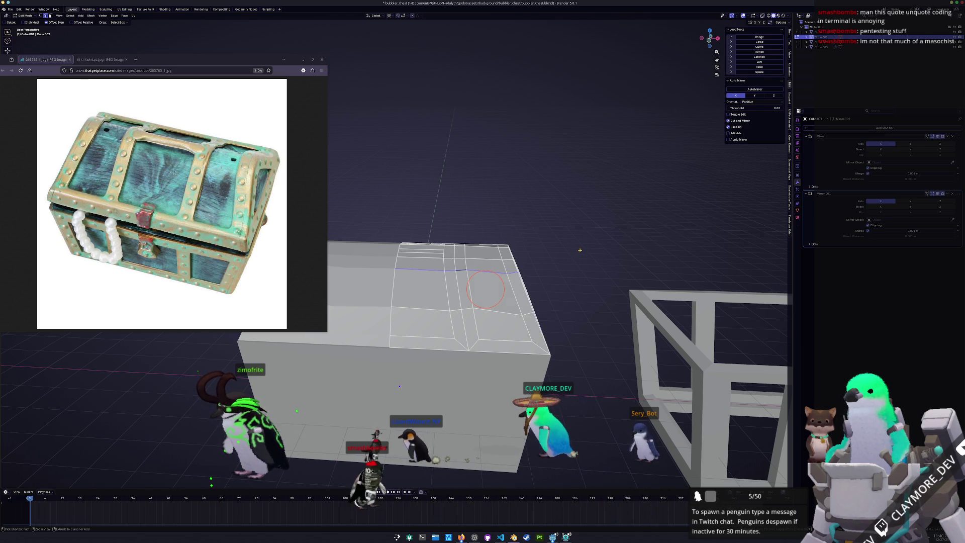
pyautogui.hotkey('ctrl', 'z')
# Step: Duplicate the trim bands and rim in place and separate them into their own object
pyautogui.moveTo(580, 251)
pyautogui.mouseDown(button='middle')
pyautogui.moveTo(524, 272)
pyautogui.moveTo(552, 264)
pyautogui.mouseUp(button='middle')
pyautogui.hotkey('ctrl', 'i')
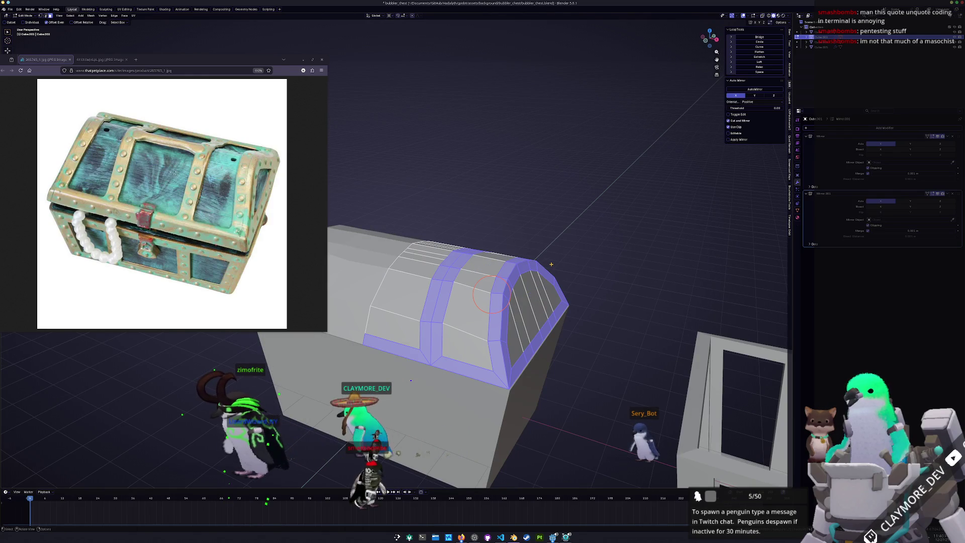
pyautogui.rightClick(594, 257)
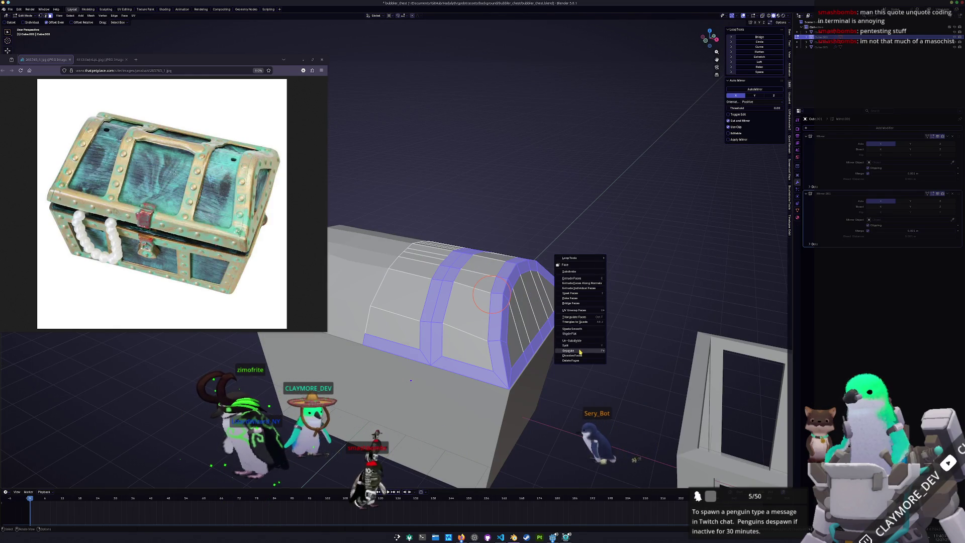
pyautogui.moveTo(583, 351)
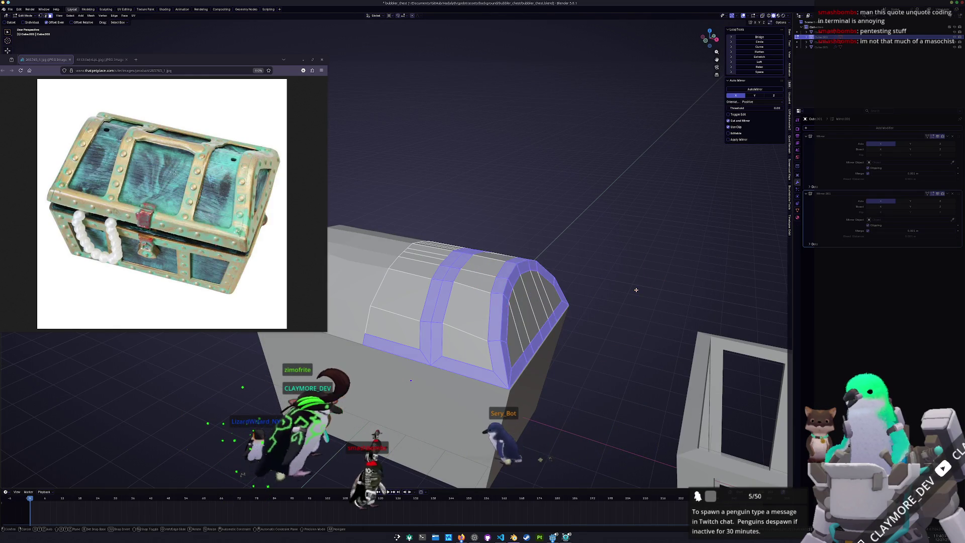
pyautogui.hotkey('shift', 'd')
pyautogui.rightClick(648, 301)
pyautogui.rightClick(648, 301)
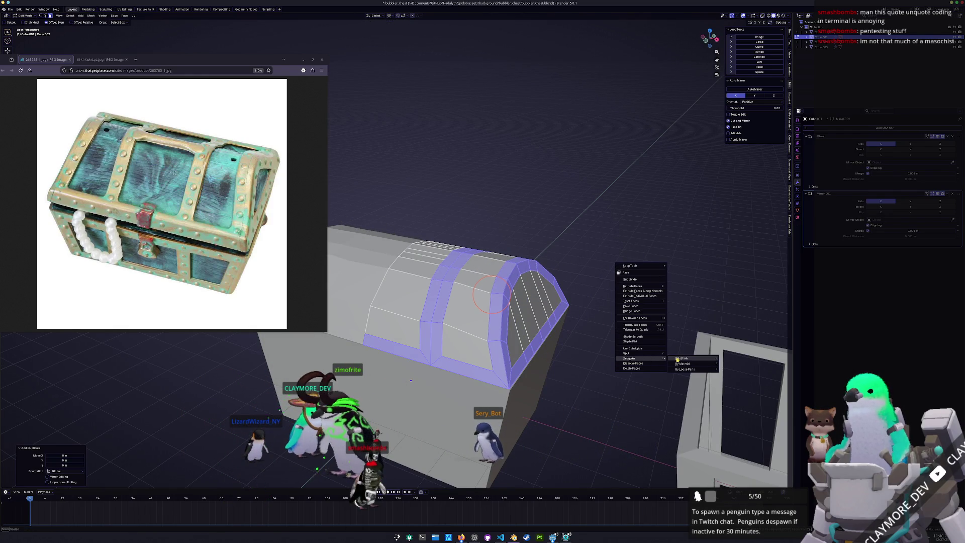
pyautogui.click(677, 359)
pyautogui.press('Tab')
pyautogui.click(503, 301)
pyautogui.moveTo(543, 296)
pyautogui.mouseDown(button='middle')
pyautogui.moveTo(576, 307)
pyautogui.moveTo(543, 274)
pyautogui.mouseUp(button='middle')
# Step: Move the lid along X onto the frame and copy the frame's Solidify modifier to it
pyautogui.press('g')
pyautogui.press('Escape')
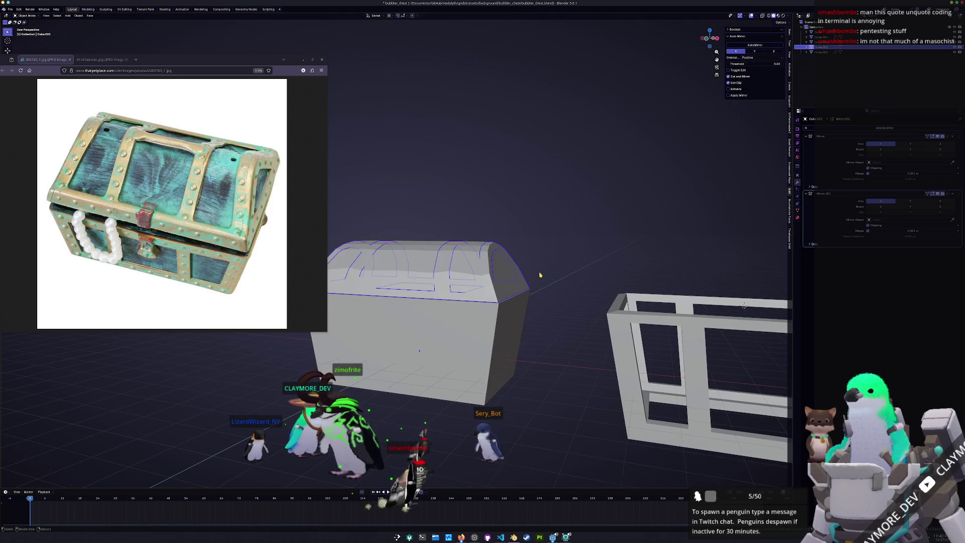
pyautogui.press('g')
pyautogui.press('x')
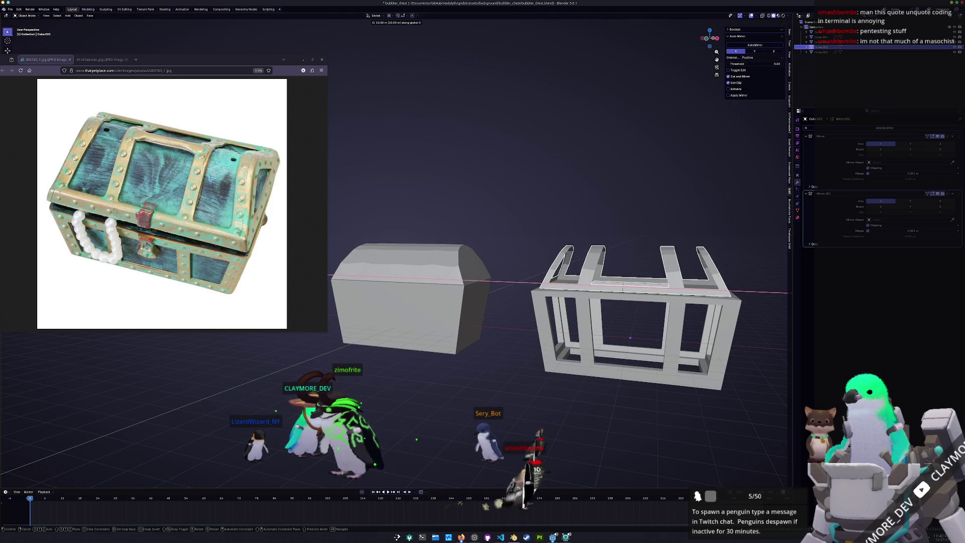
pyautogui.click(623, 285)
pyautogui.moveTo(624, 285); pyautogui.dragTo(553, 322, button='middle')
pyautogui.click(542, 328)
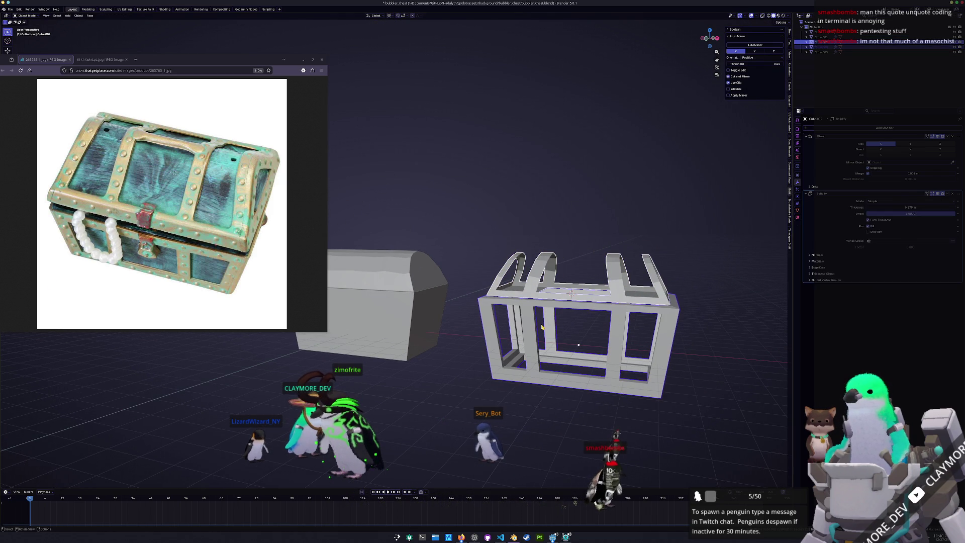
pyautogui.click(937, 211)
pyautogui.click(571, 292)
# Step: Select several lid faces in Edit Mode and flatten them
pyautogui.press('Tab')
pyautogui.press('KP_Decimal')
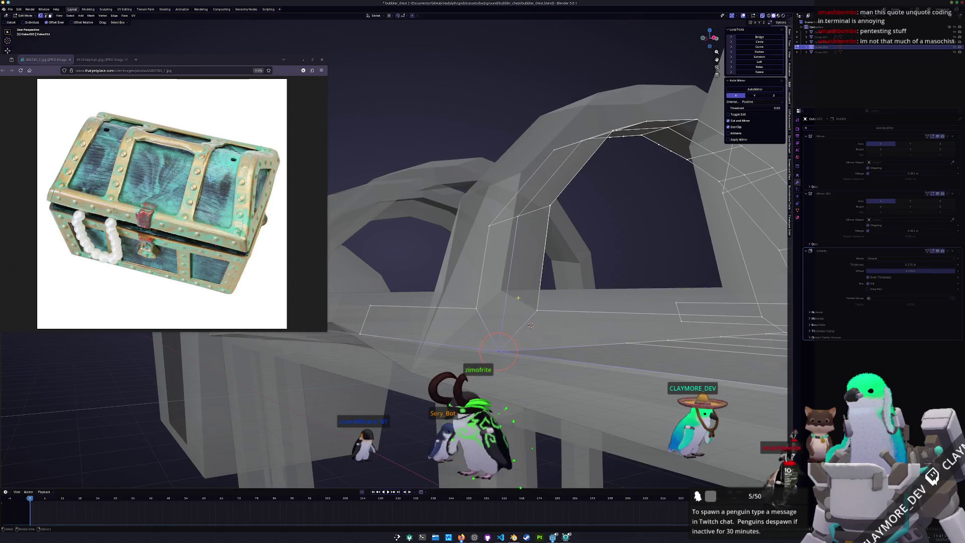
pyautogui.click(410, 309)
pyautogui.keyDown('shift'); pyautogui.click(467, 251); pyautogui.keyUp('shift')
pyautogui.moveTo(468, 252)
pyautogui.mouseDown(button='middle')
pyautogui.moveTo(483, 281)
pyautogui.moveTo(533, 279)
pyautogui.mouseUp(button='middle')
pyautogui.keyDown('shift'); pyautogui.click(504, 292); pyautogui.keyUp('shift')
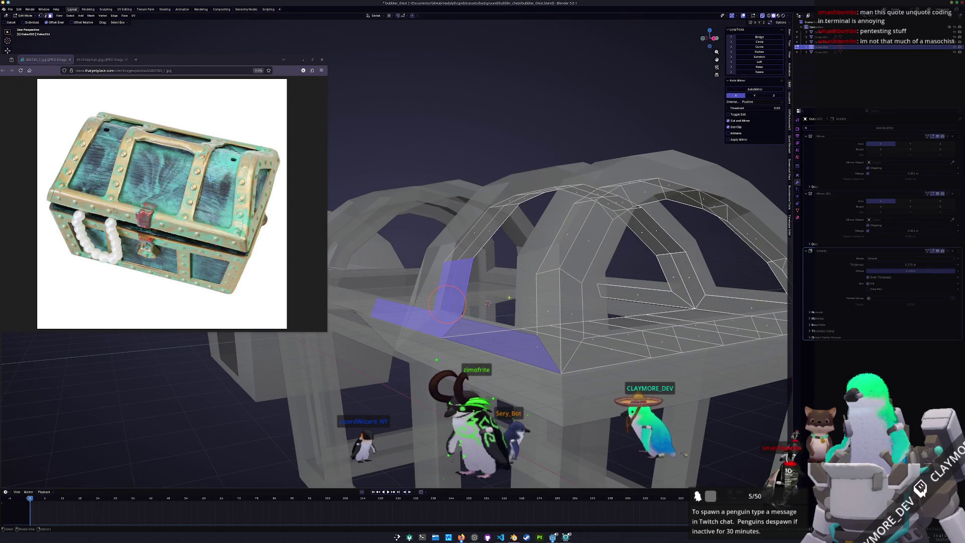
pyautogui.click(760, 52)
pyautogui.hotkey('alt', 'z')
pyautogui.moveTo(446, 304)
pyautogui.mouseDown(button='middle')
pyautogui.moveTo(587, 244)
pyautogui.moveTo(453, 303)
pyautogui.mouseUp(button='middle')
pyautogui.hotkey('alt', 'z')
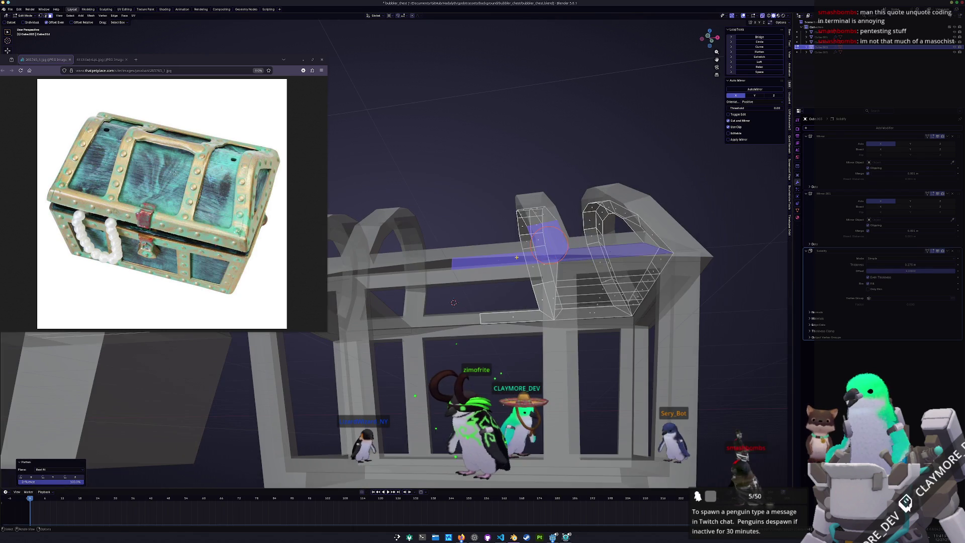
pyautogui.hotkey('alt', 'z')
pyautogui.press('Tab')
pyautogui.hotkey('alt', 'z')
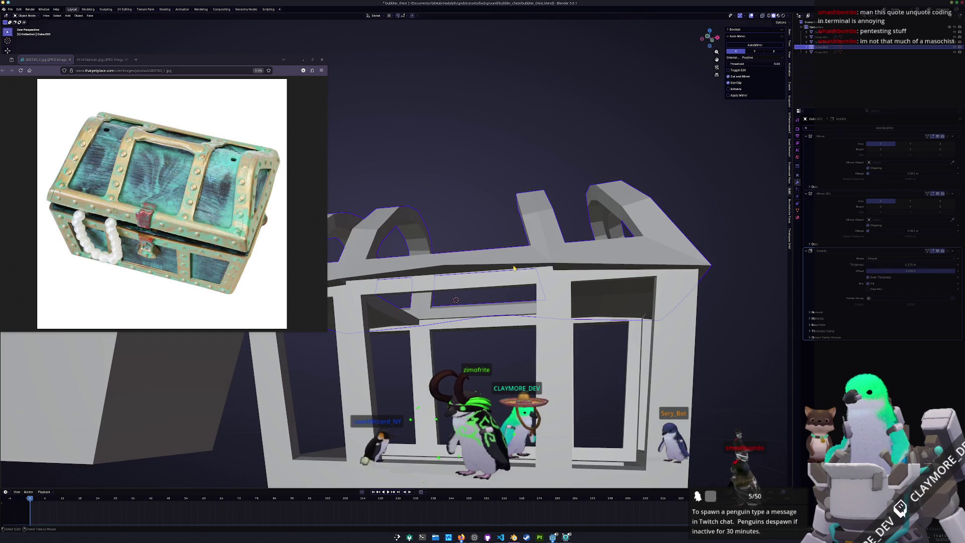
# Step: Apply the lid's scale and test Solidify even thickness, leaving it unchanged
pyautogui.hotkey('ctrl', 'a')
pyautogui.click(517, 267)
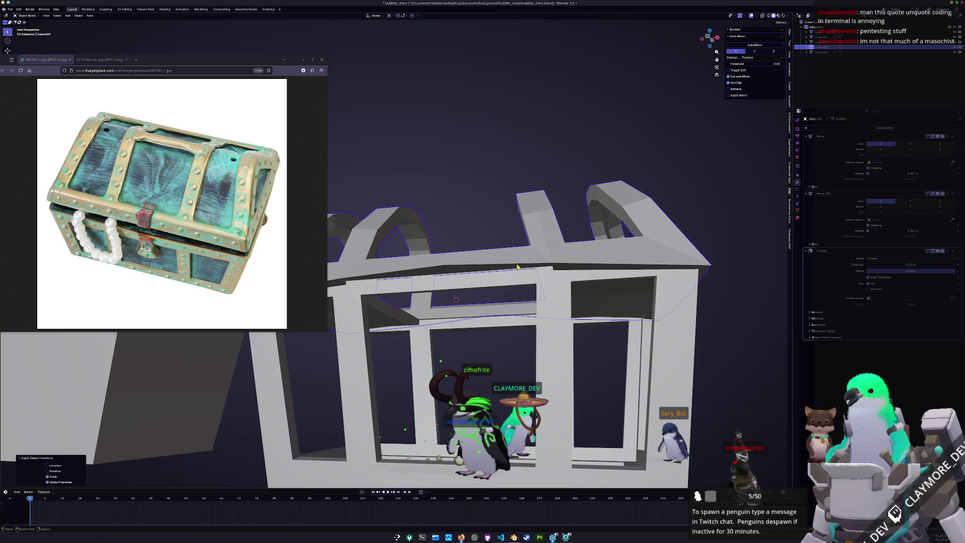
pyautogui.moveTo(517, 266); pyautogui.dragTo(582, 249, button='middle')
pyautogui.press('Tab')
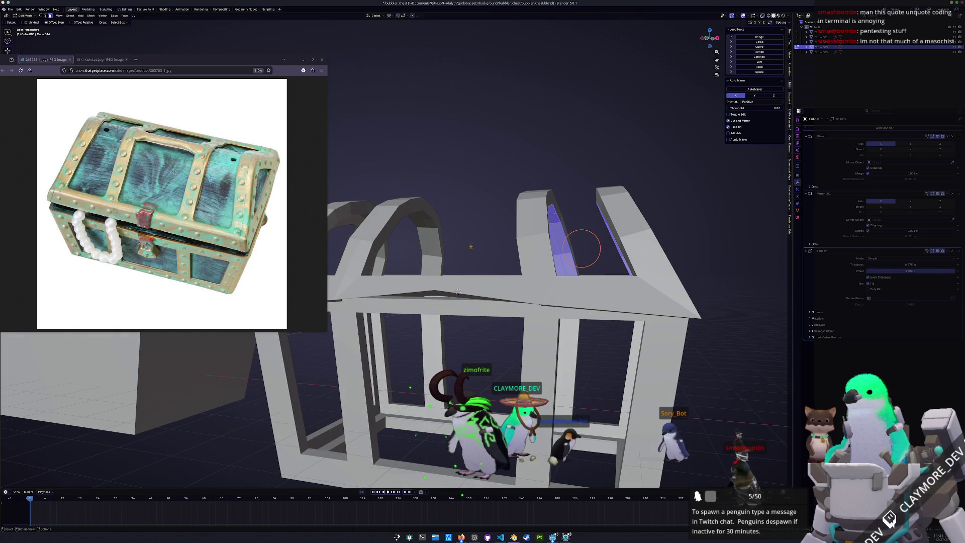
pyautogui.press('Tab')
pyautogui.click(869, 278)
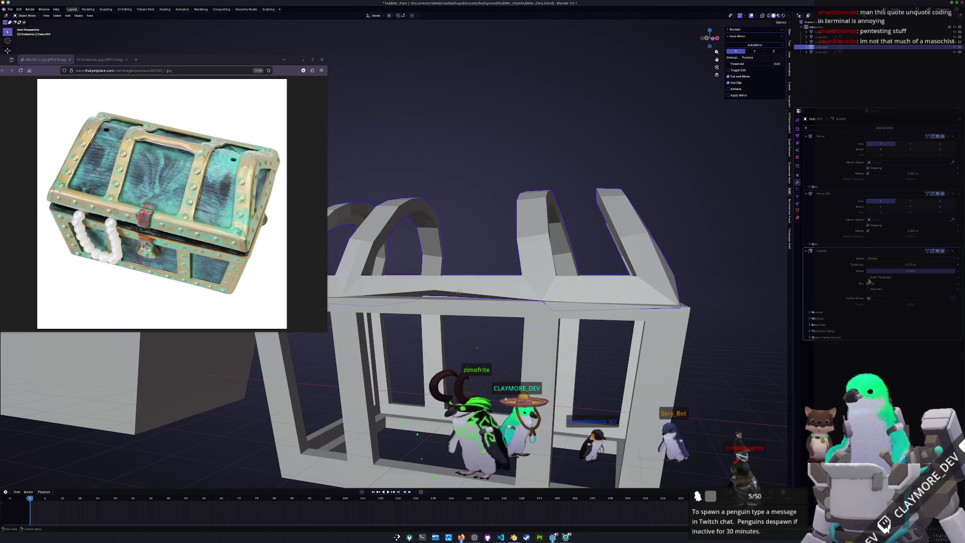
pyautogui.click(869, 278)
# Step: Lift the lid 2 m along Z with G Z 2
pyautogui.moveTo(611, 327)
pyautogui.mouseDown(button='middle')
pyautogui.moveTo(585, 340)
pyautogui.moveTo(588, 322)
pyautogui.mouseUp(button='middle')
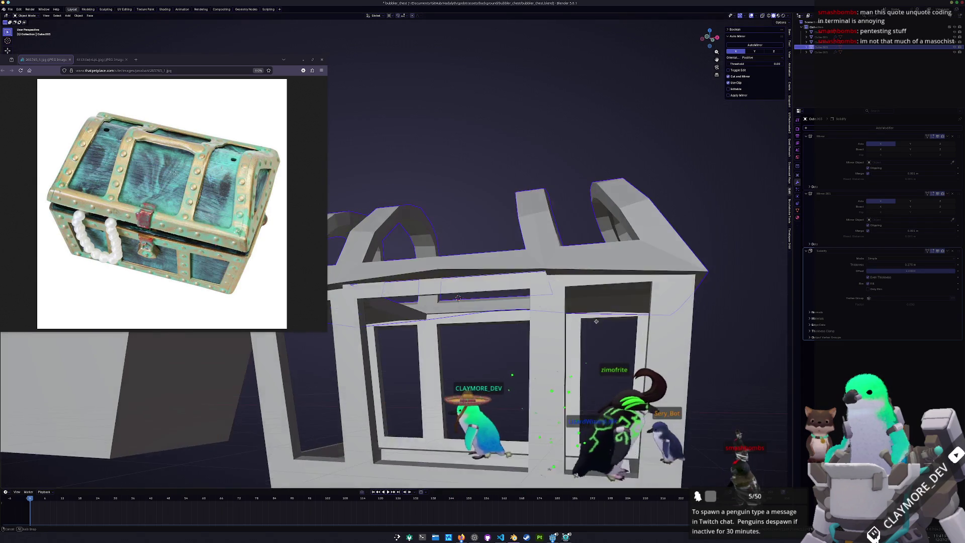
pyautogui.scroll(-3, 589, 322)
pyautogui.write('gz2')
pyautogui.press('Return')
# Step: Delete the strip of faces along the lid's top
pyautogui.press('Tab')
pyautogui.moveTo(591, 279); pyautogui.dragTo(413, 184, button='middle')
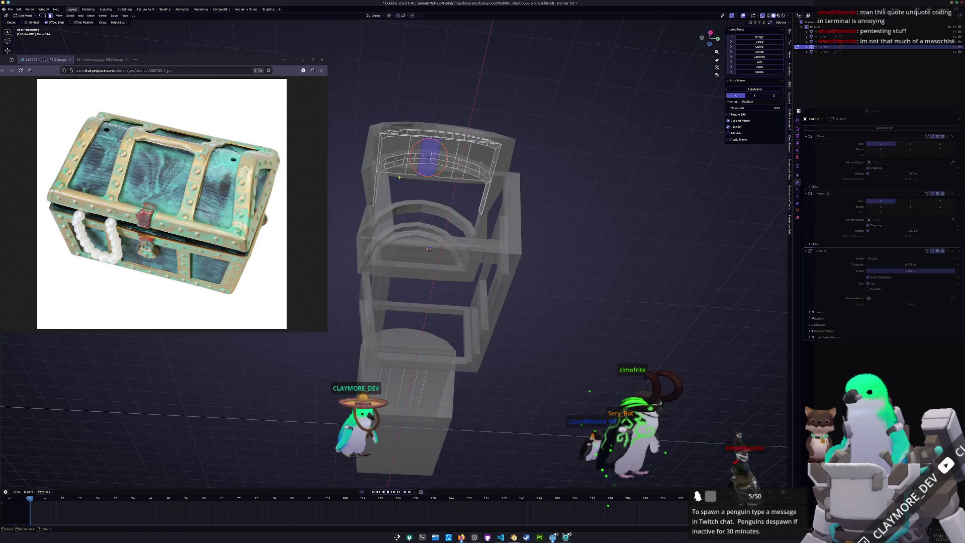
pyautogui.keyDown('ctrl'); pyautogui.click(483, 160); pyautogui.keyUp('ctrl')
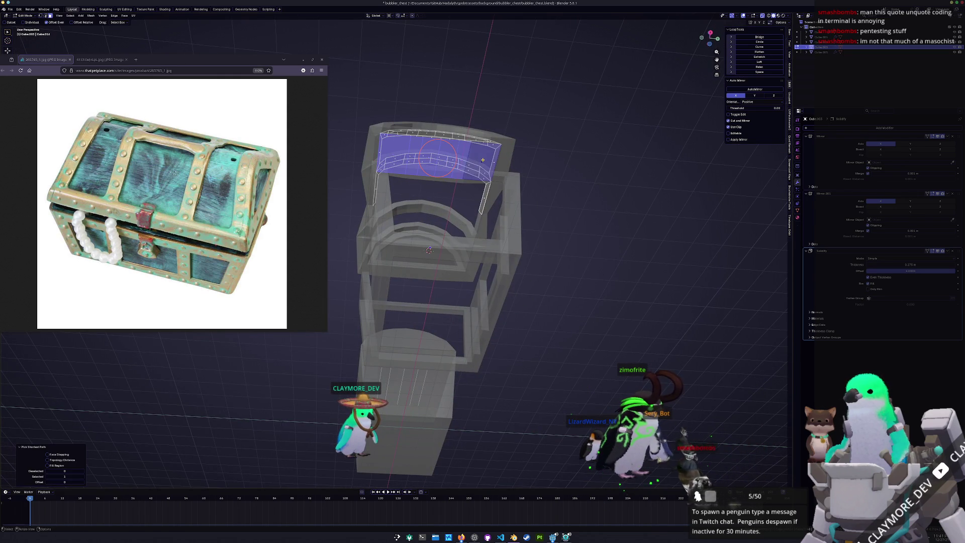
pyautogui.press('x')
pyautogui.click(483, 161)
pyautogui.moveTo(483, 161); pyautogui.dragTo(506, 205, button='middle')
pyautogui.press('Tab')
# Step: In front view, start moving the lid vertically onto the body's frame
pyautogui.hotkey('alt', 'z')
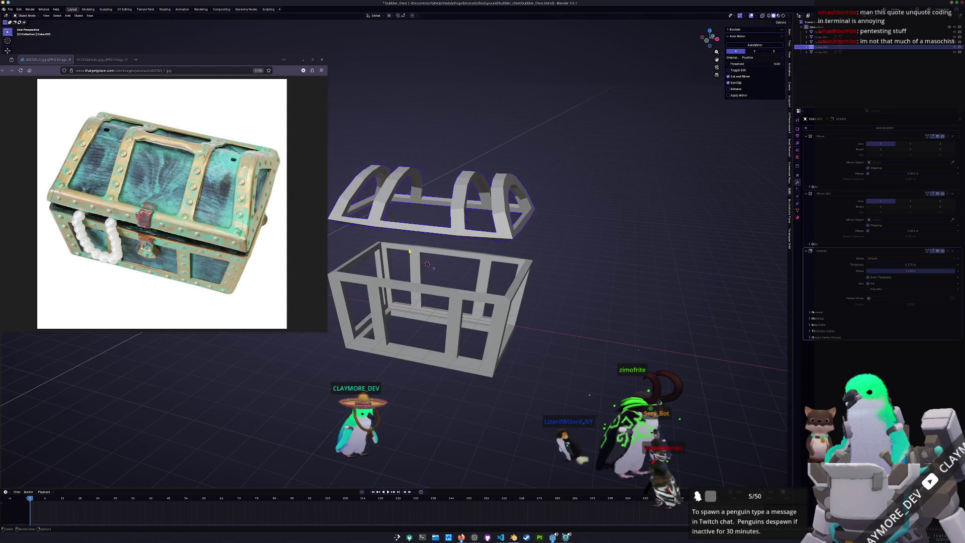
pyautogui.keyDown('shift'); pyautogui.moveTo(430, 245); pyautogui.dragTo(496, 222, button='middle'); pyautogui.keyUp('shift')
pyautogui.press('KP_1')
pyautogui.press('g')
pyautogui.press('z')
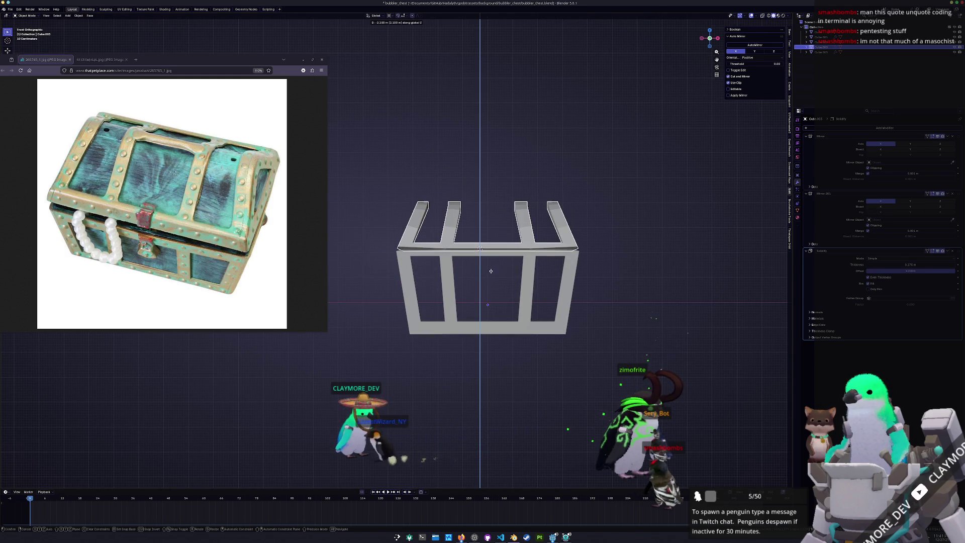
# Step: Raise the lid 2 units above the chest body
pyautogui.write('2')
pyautogui.press('Return')
pyautogui.scroll(-3, 482, 264)
# Step: Reset the lid's and the box frame's positions back to the origin
pyautogui.hotkey('alt', 'g')
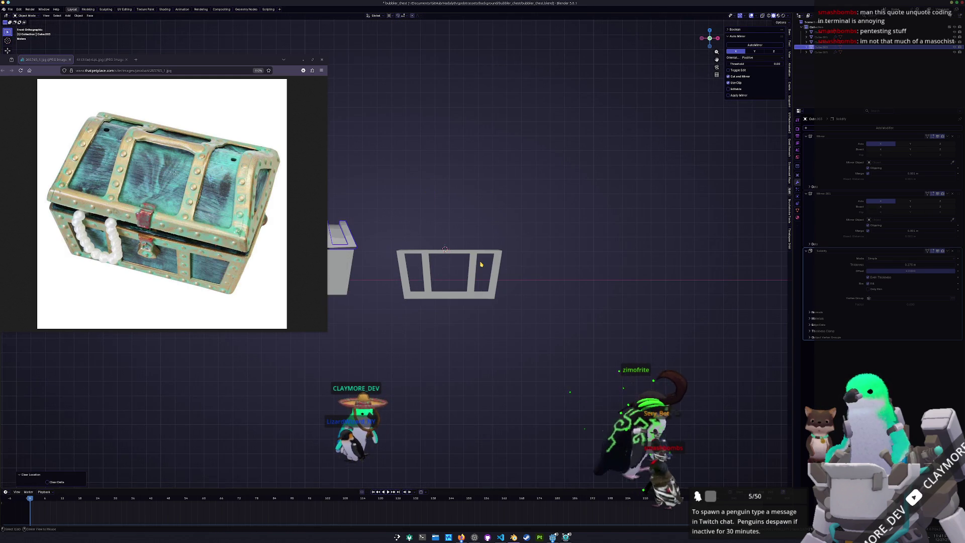
pyautogui.keyDown('shift'); pyautogui.moveTo(483, 271); pyautogui.dragTo(598, 272, button='middle'); pyautogui.keyUp('shift')
pyautogui.click(554, 298)
pyautogui.hotkey('alt', 'g')
pyautogui.scroll(3, 555, 300)
pyautogui.moveTo(555, 300)
pyautogui.keyDown('shift'); pyautogui.mouseDown(button='middle')
pyautogui.moveTo(579, 300)
pyautogui.moveTo(545, 223)
pyautogui.mouseUp(button='middle'); pyautogui.keyUp('shift')
# Step: Lift the lid shell 1 m along Z
pyautogui.click(545, 223)
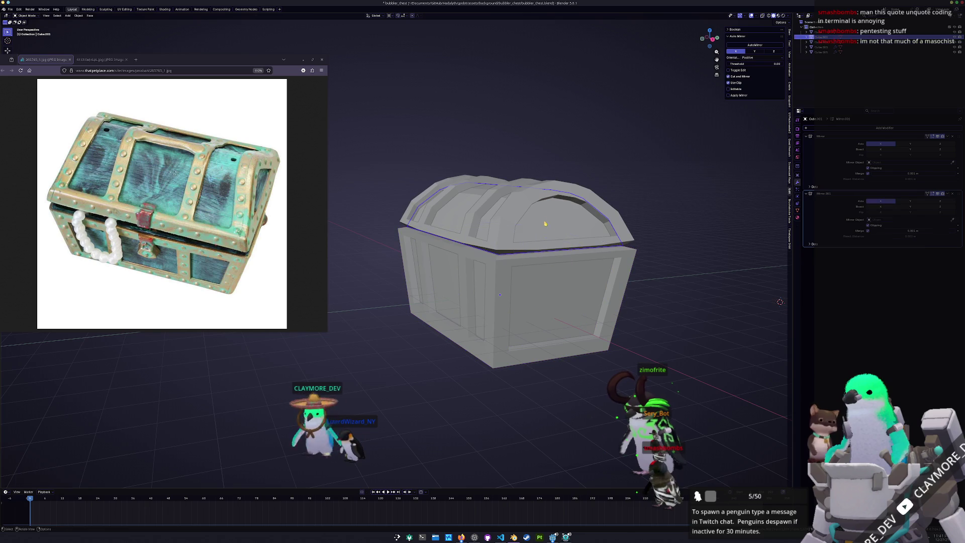
pyautogui.click(623, 234)
pyautogui.write('gz1')
pyautogui.press('Return')
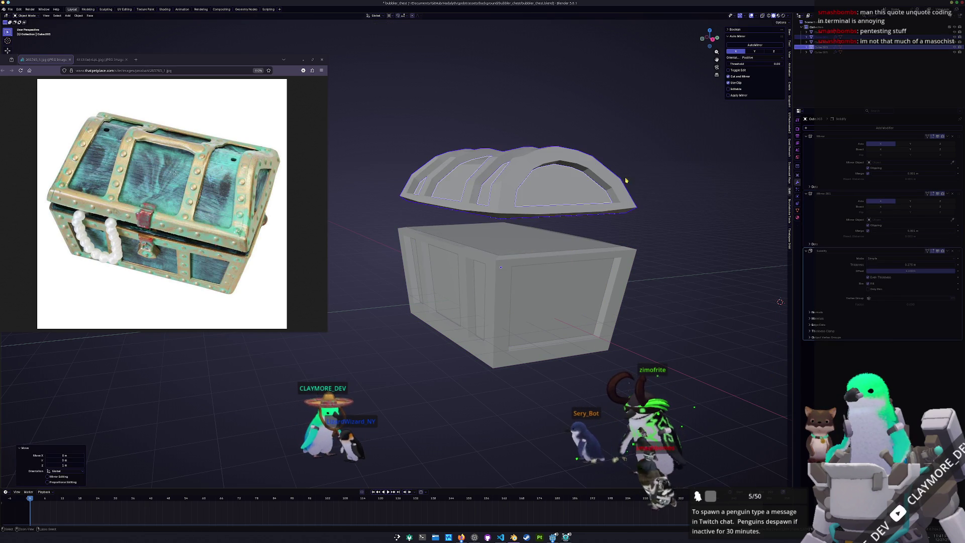
# Step: Edit the inner lid piece in X-ray and try selecting edge loops on it
pyautogui.keyDown('shift'); pyautogui.click(626, 203); pyautogui.keyUp('shift')
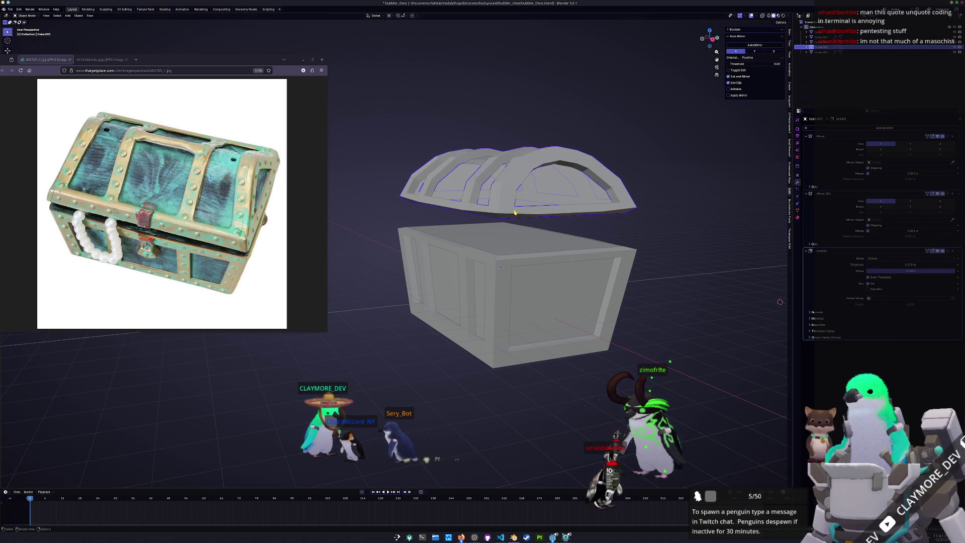
pyautogui.press('Tab')
pyautogui.hotkey('alt', 'z')
pyautogui.moveTo(507, 216)
pyautogui.mouseDown(button='middle')
pyautogui.moveTo(504, 196)
pyautogui.moveTo(763, 61)
pyautogui.mouseUp(button='middle')
pyautogui.moveTo(580, 114); pyautogui.dragTo(479, 214, button='middle')
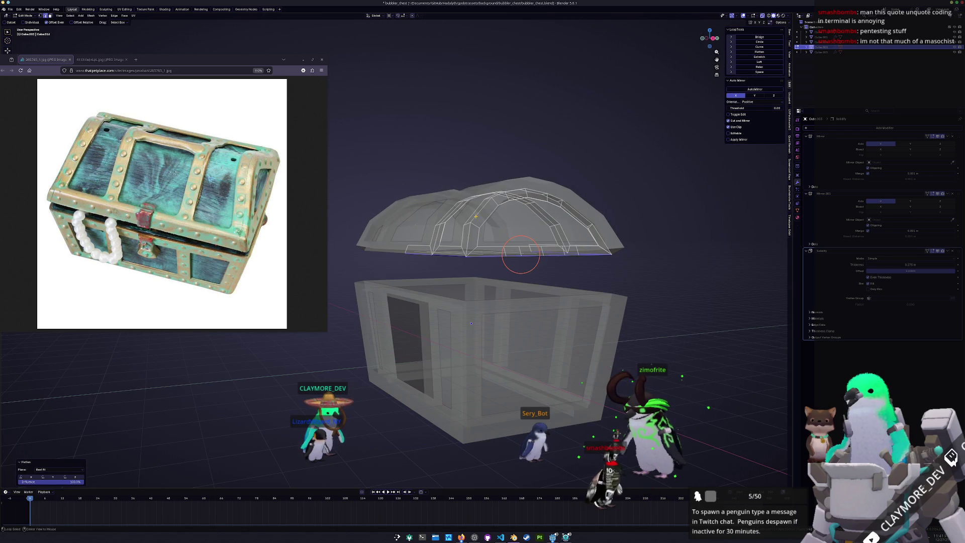
pyautogui.keyDown('alt'); pyautogui.click(480, 214); pyautogui.keyUp('alt')
pyautogui.keyDown('alt'); pyautogui.click(536, 229); pyautogui.keyUp('alt')
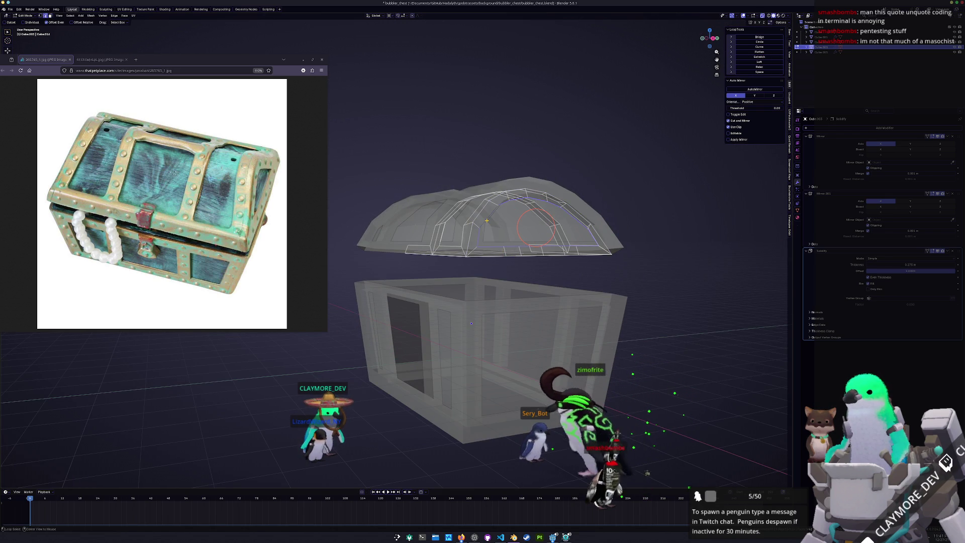
pyautogui.moveTo(536, 229); pyautogui.dragTo(483, 305, button='middle')
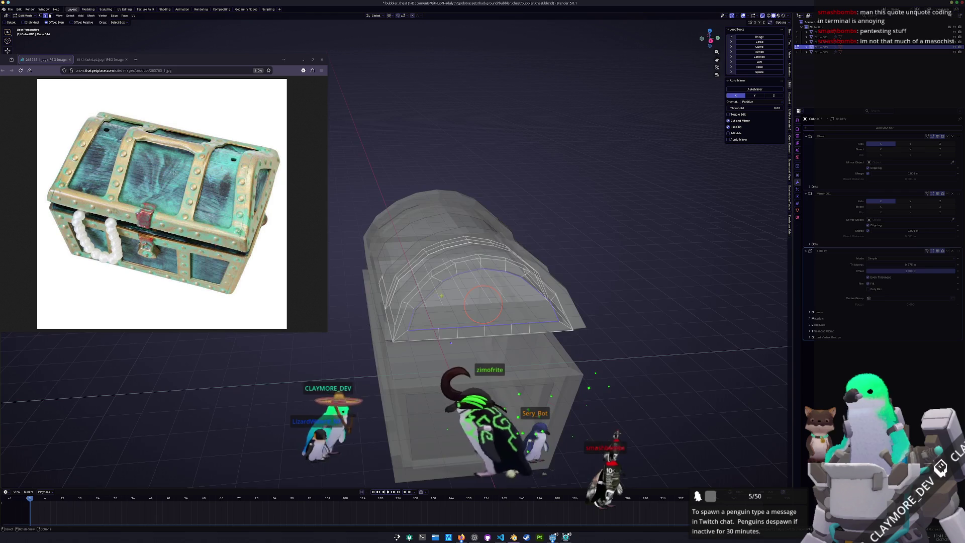
pyautogui.click(410, 317)
# Step: Select an edge path along the lid's arc, then exit edit mode and X-ray
pyautogui.moveTo(410, 317); pyautogui.dragTo(408, 299, button='middle')
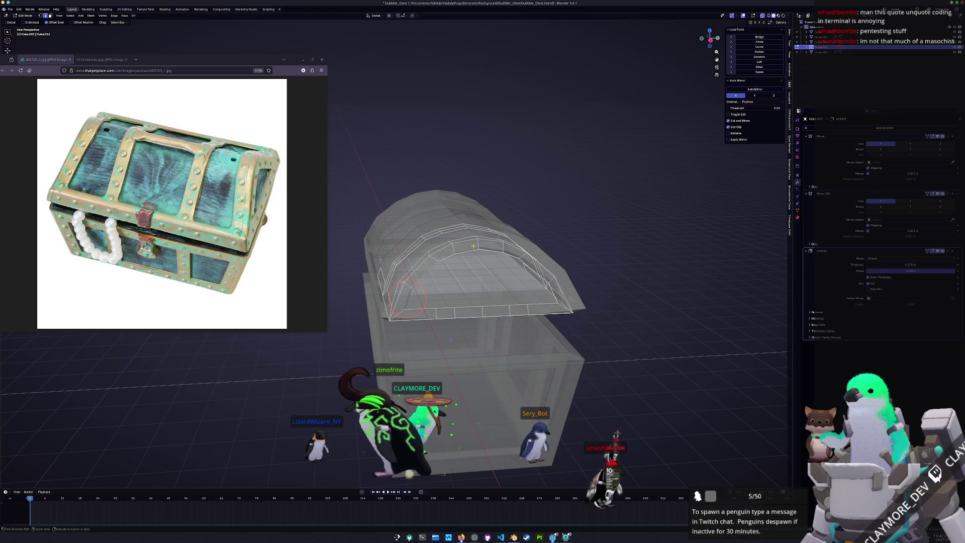
pyautogui.keyDown('ctrl'); pyautogui.click(488, 250); pyautogui.keyUp('ctrl')
pyautogui.keyDown('ctrl'); pyautogui.click(552, 295); pyautogui.keyUp('ctrl')
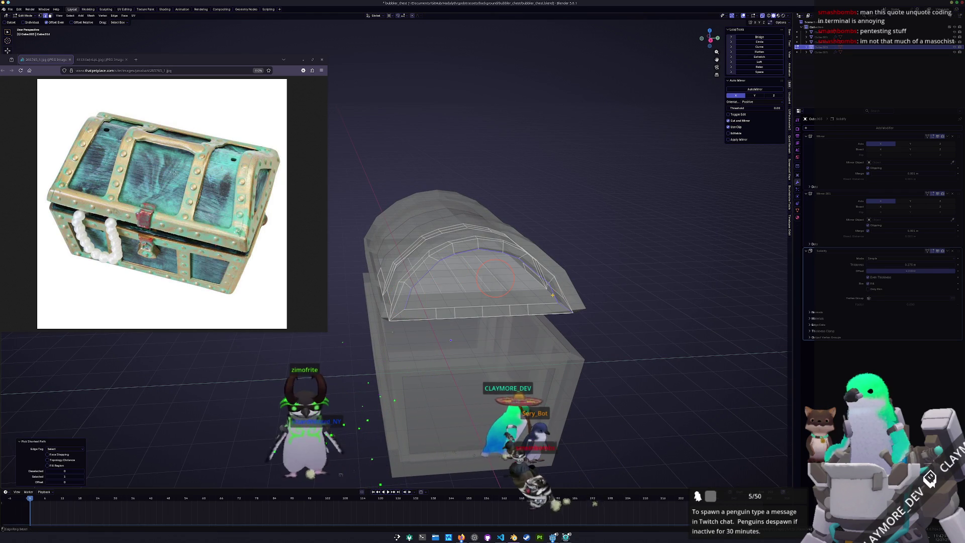
pyautogui.moveTo(552, 296); pyautogui.dragTo(466, 339, button='middle')
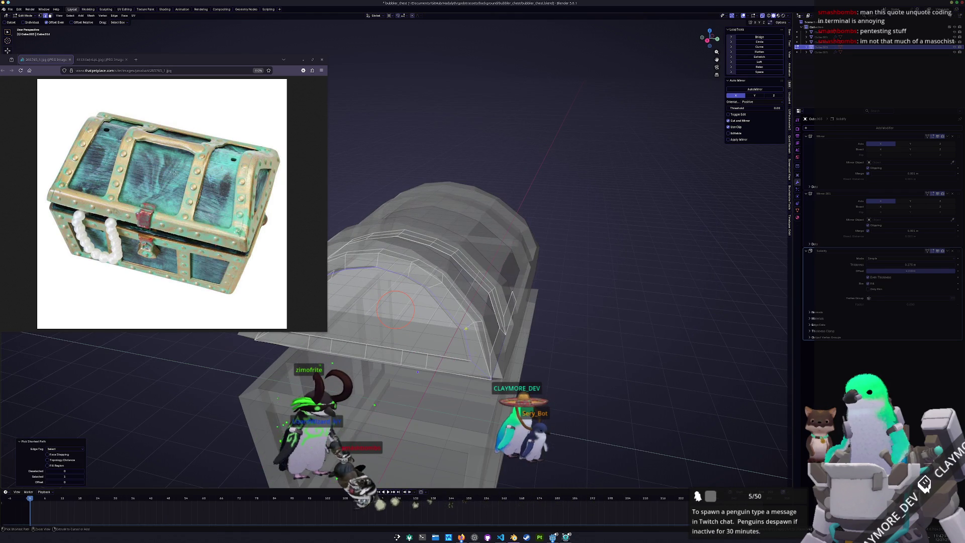
pyautogui.keyDown('ctrl'); pyautogui.click(466, 341); pyautogui.keyUp('ctrl')
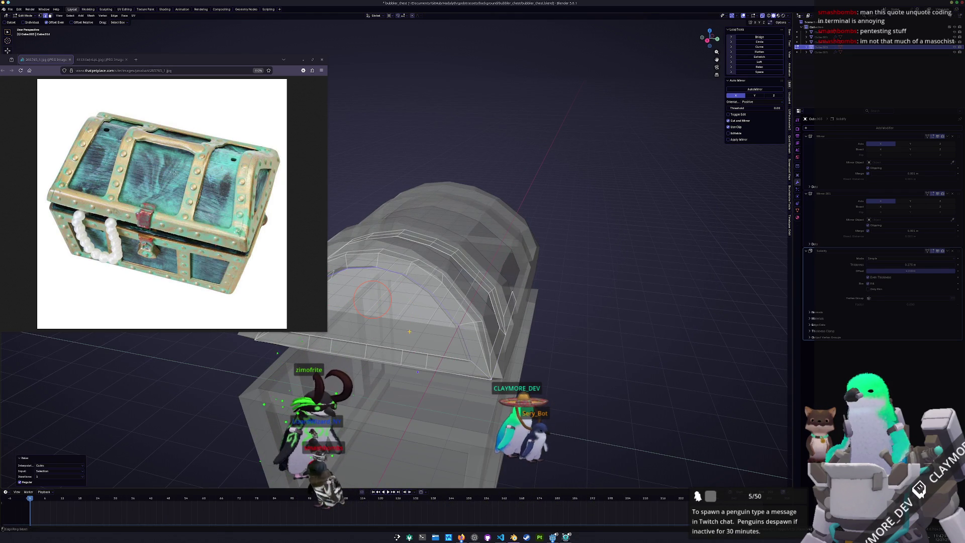
pyautogui.moveTo(403, 328)
pyautogui.mouseDown(button='middle')
pyautogui.moveTo(533, 294)
pyautogui.moveTo(550, 269)
pyautogui.mouseUp(button='middle')
pyautogui.press('Tab')
pyautogui.hotkey('alt', 'z')
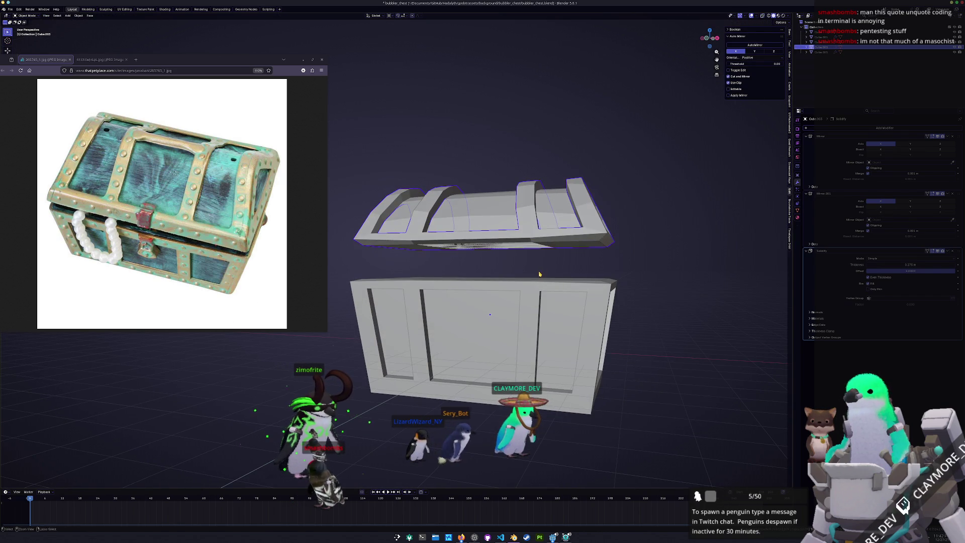
# Step: In X-ray edit mode, select a strip of faces across the lid to its front-right edge
pyautogui.press('Tab')
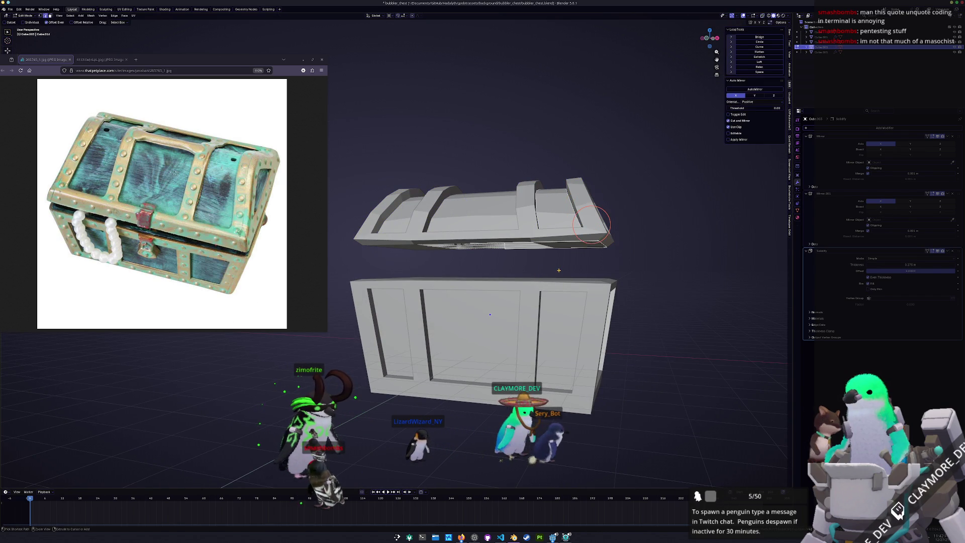
pyautogui.keyDown('ctrl'); pyautogui.click(571, 245); pyautogui.keyUp('ctrl')
pyautogui.moveTo(553, 271); pyautogui.dragTo(551, 267, button='middle')
pyautogui.hotkey('alt', 'z')
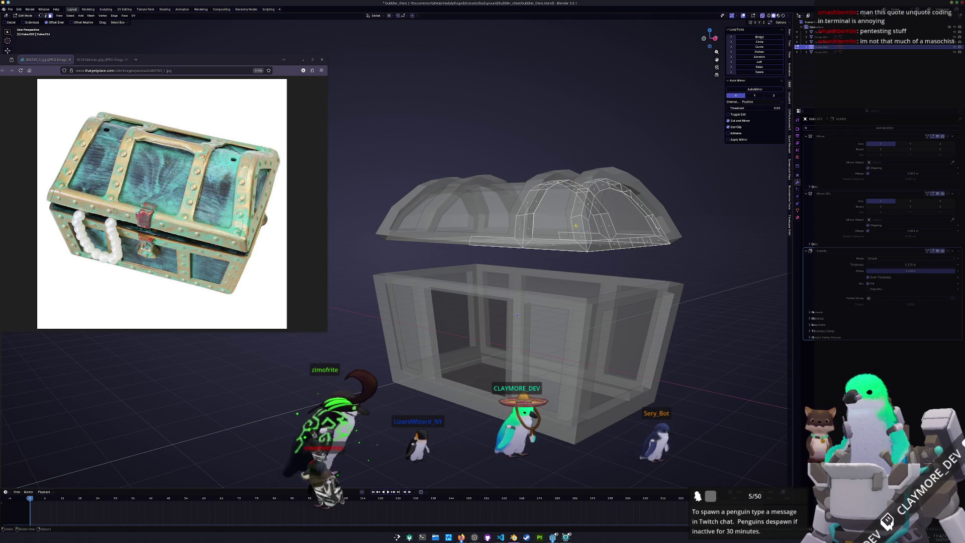
pyautogui.keyDown('shift'); pyautogui.rightClick(581, 228); pyautogui.keyUp('shift')
pyautogui.moveTo(584, 229)
pyautogui.mouseDown(button='middle')
pyautogui.moveTo(599, 198)
pyautogui.moveTo(550, 275)
pyautogui.mouseUp(button='middle')
pyautogui.keyDown('shift'); pyautogui.rightClick(605, 202); pyautogui.keyUp('shift')
pyautogui.keyDown('ctrl'); pyautogui.click(609, 208); pyautogui.keyUp('ctrl')
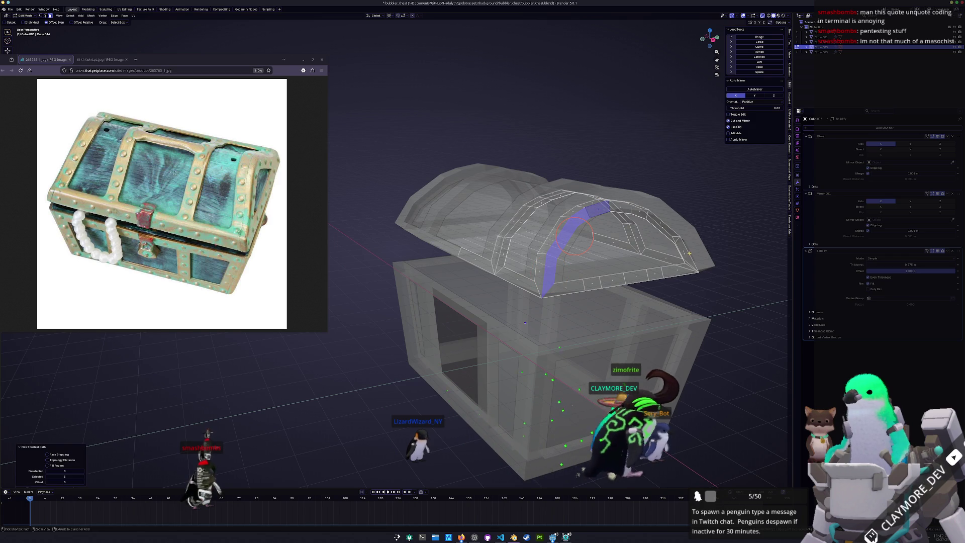
pyautogui.keyDown('ctrl'); pyautogui.click(677, 271); pyautogui.keyUp('ctrl')
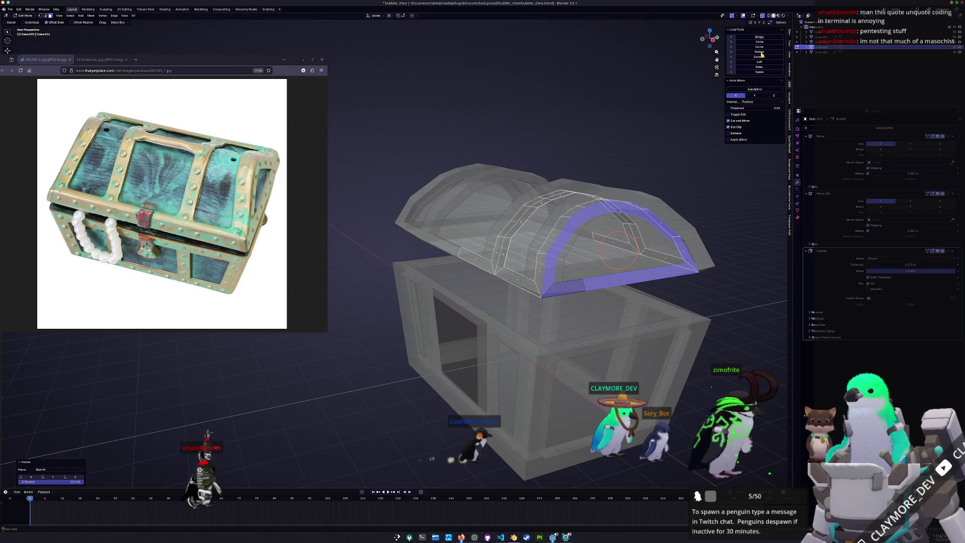
# Step: Flatten the selected faces to one height with a zero Z scale in front view
pyautogui.moveTo(525, 323)
pyautogui.mouseDown(button='middle')
pyautogui.moveTo(475, 369)
pyautogui.moveTo(536, 329)
pyautogui.mouseUp(button='middle')
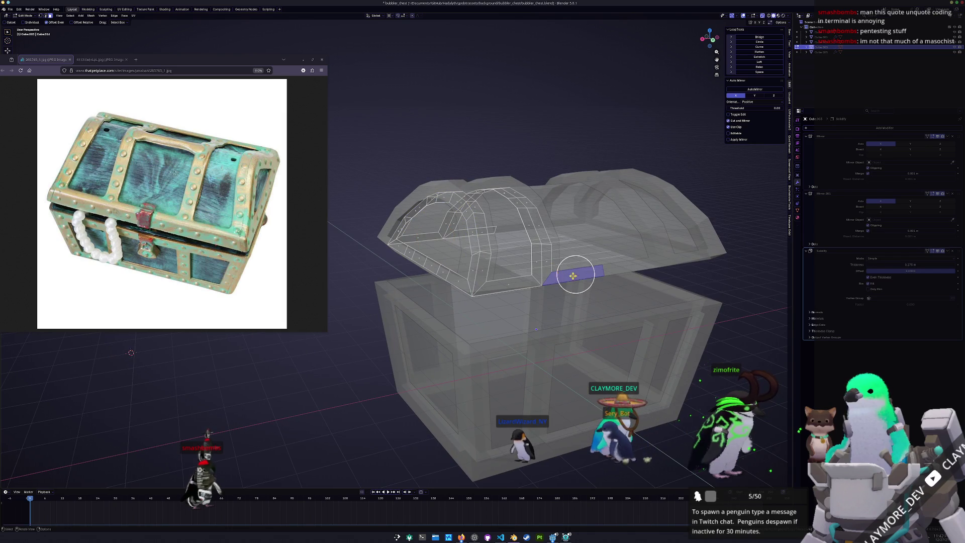
pyautogui.press('KP_1')
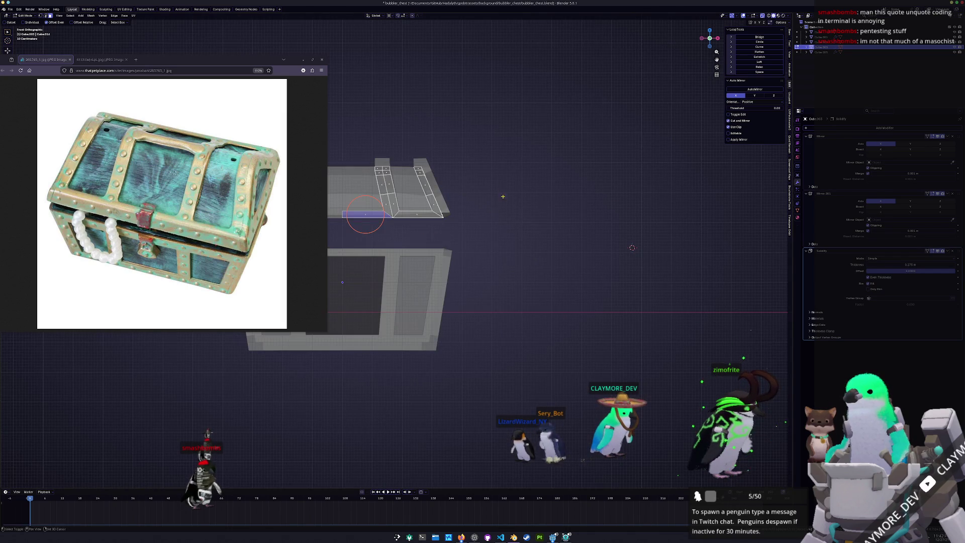
pyautogui.scroll(2, 503, 196)
pyautogui.keyDown('shift'); pyautogui.moveTo(503, 196); pyautogui.dragTo(549, 238, button='middle'); pyautogui.keyUp('shift')
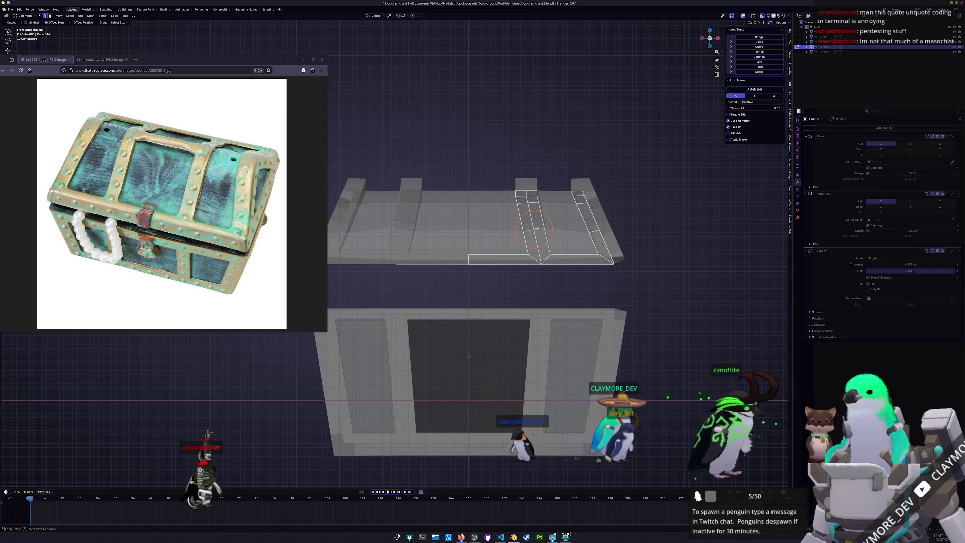
pyautogui.press('s')
pyautogui.press('z')
pyautogui.press('0')
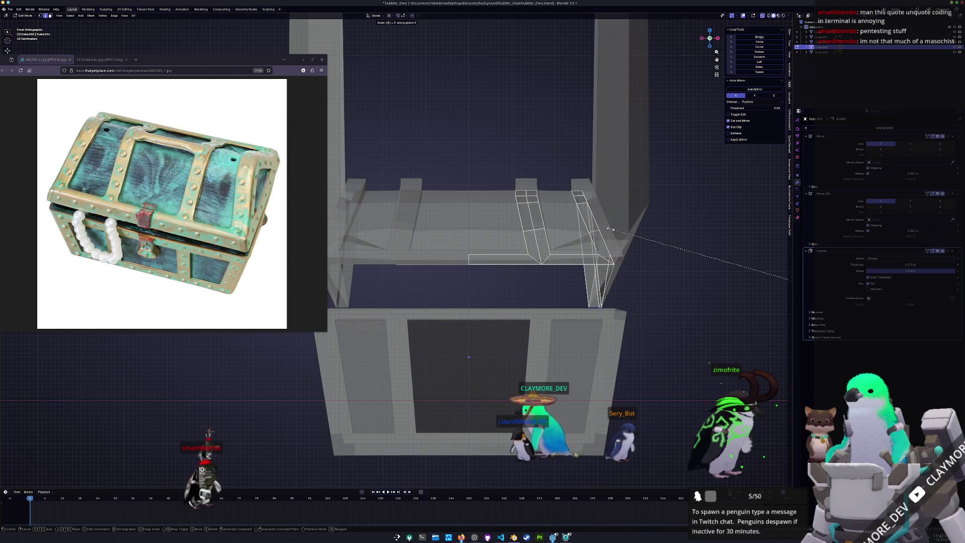
pyautogui.press('Return')
# Step: Start another vertical scale on the edges and cancel it
pyautogui.scroll(2, 687, 221)
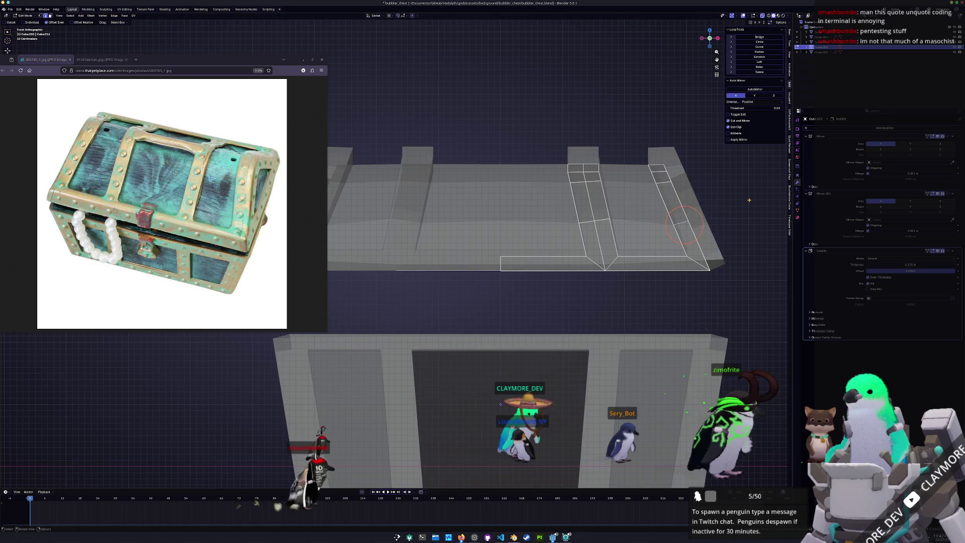
pyautogui.press('s')
pyautogui.press('z')
pyautogui.scroll(-5, 634, 279)
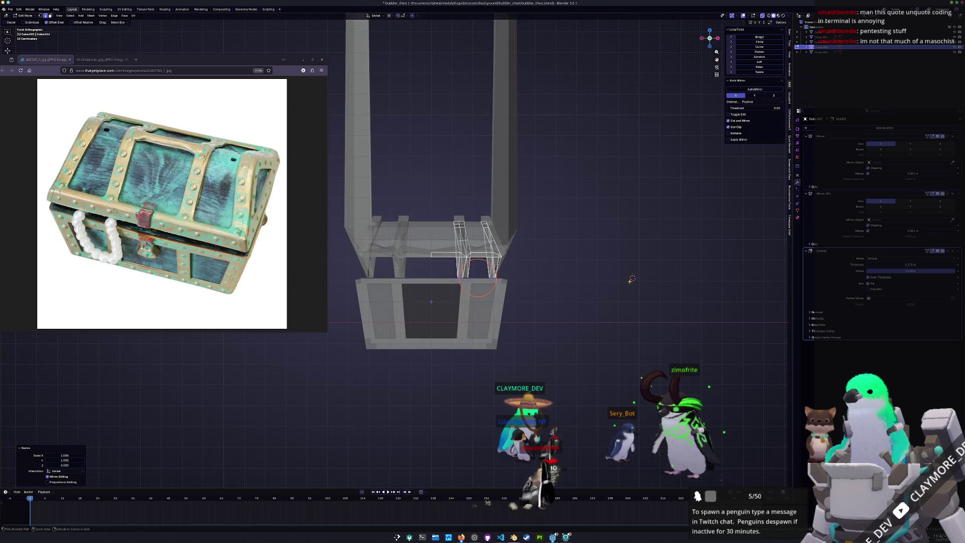
pyautogui.press('Escape')
pyautogui.scroll(2, 557, 216)
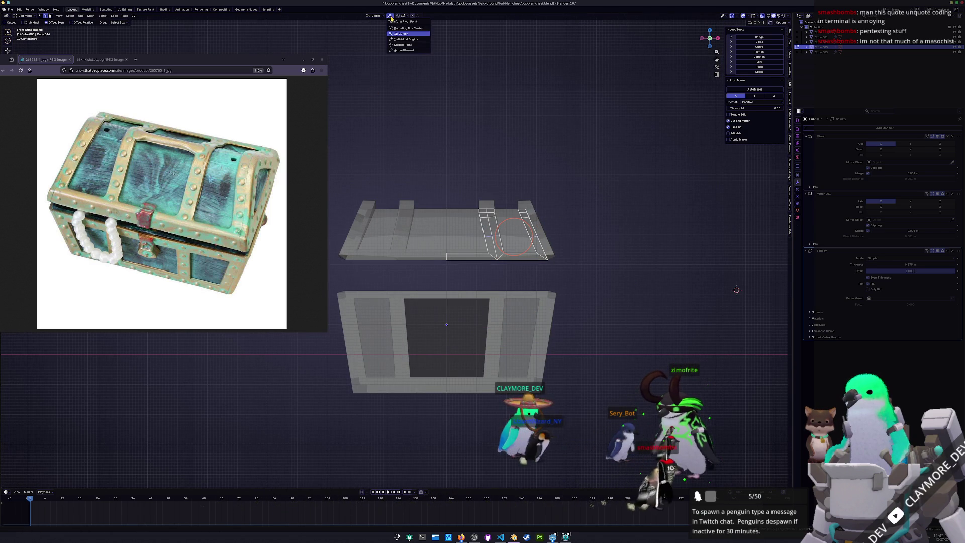
# Step: Flatten the selected lid edges to zero height with S Z 0
pyautogui.write('sz0')
pyautogui.press('Return')
pyautogui.scroll(2, 582, 205)
pyautogui.moveTo(582, 206)
pyautogui.mouseDown(button='middle')
pyautogui.moveTo(547, 218)
pyautogui.moveTo(568, 233)
pyautogui.moveTo(620, 240)
pyautogui.mouseUp(button='middle')
pyautogui.scroll(3, 544, 218)
# Step: Toggle between object and edit mode and X-ray to inspect the lid
pyautogui.press('Tab')
pyautogui.hotkey('alt', 'z')
pyautogui.press('Tab')
pyautogui.scroll(2, 620, 241)
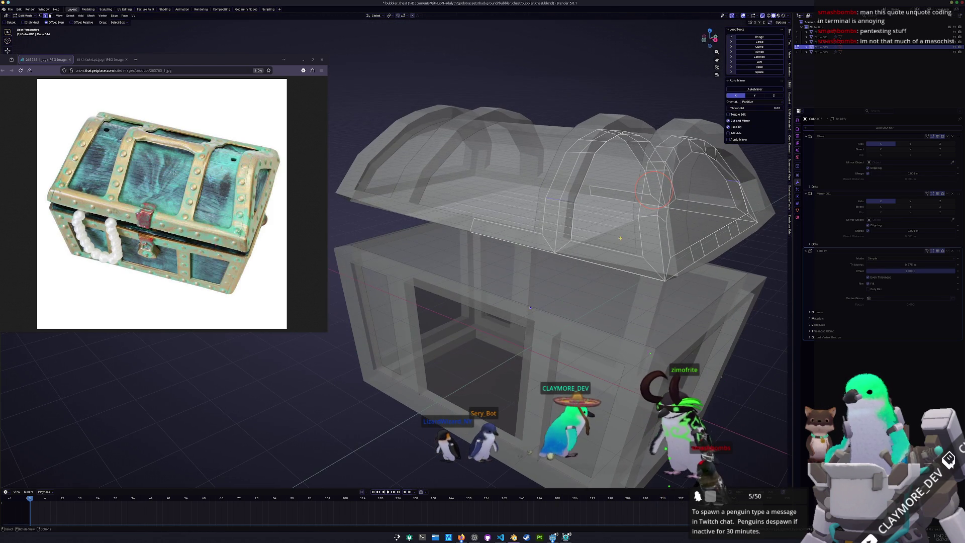
pyautogui.press('Escape')
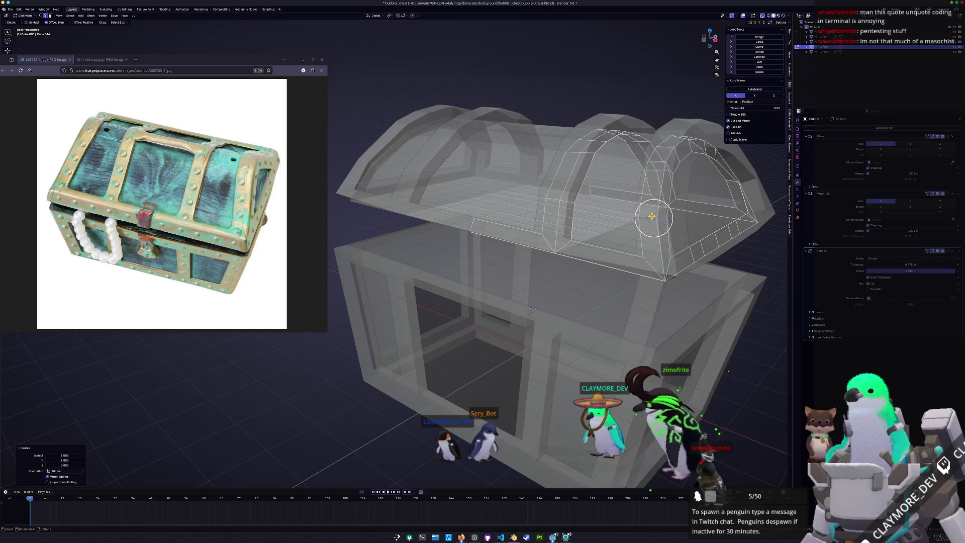
pyautogui.press('Tab')
pyautogui.hotkey('alt', 'z')
pyautogui.moveTo(639, 291); pyautogui.dragTo(635, 282, button='middle')
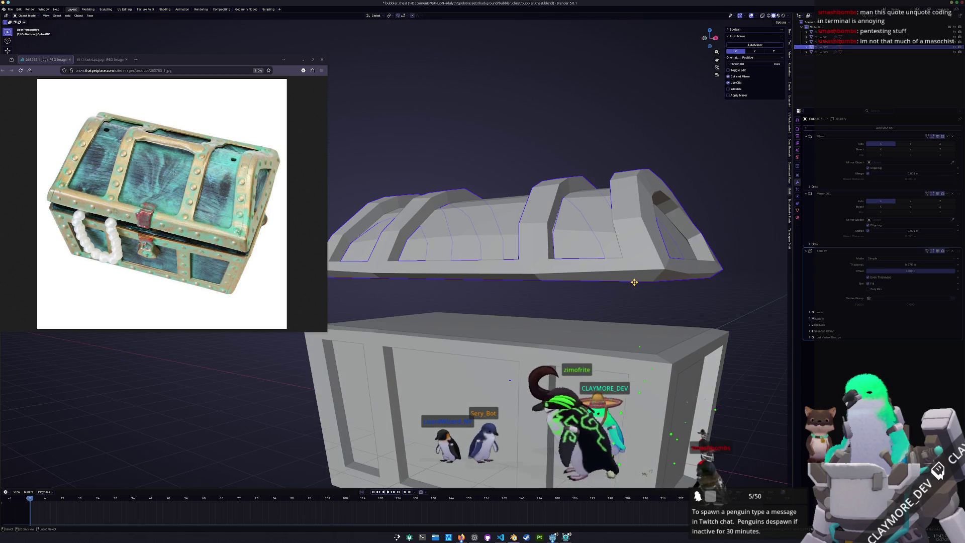
pyautogui.press('Tab')
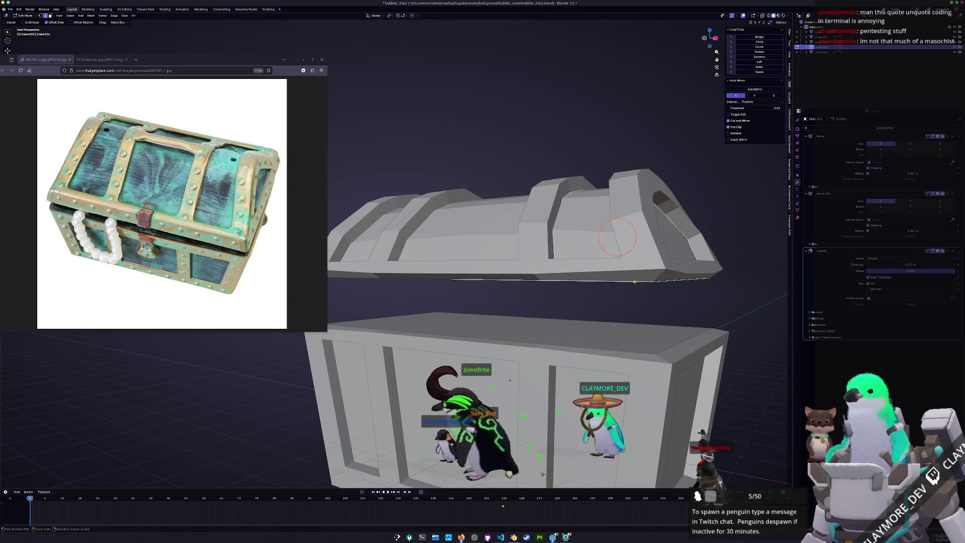
pyautogui.press('Tab')
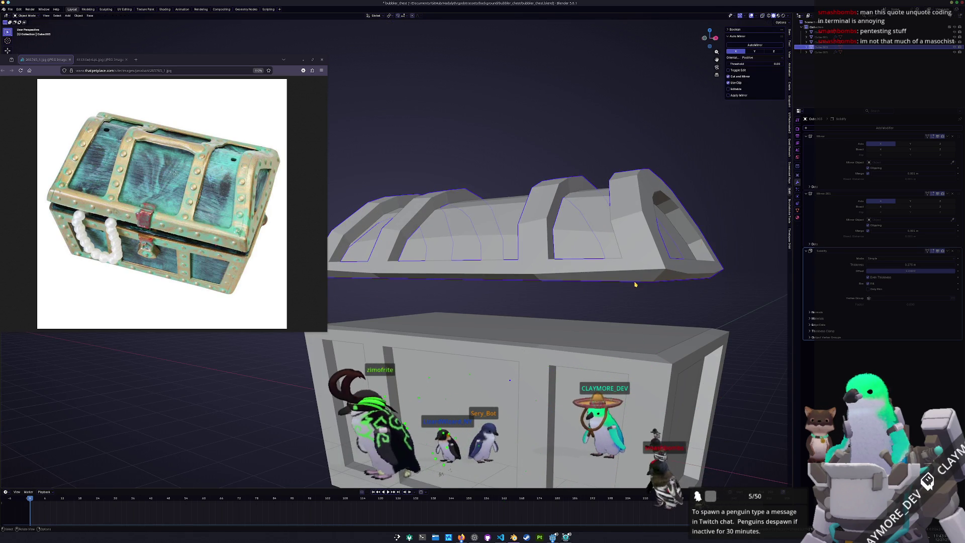
# Step: Select the trim band object and edit its mesh in X-ray
pyautogui.press('KP_1')
pyautogui.scroll(-3, 603, 286)
pyautogui.moveTo(549, 298); pyautogui.dragTo(514, 273, button='middle')
pyautogui.click(525, 282)
pyautogui.scroll(2, 523, 279)
pyautogui.click(514, 273)
pyautogui.press('Tab')
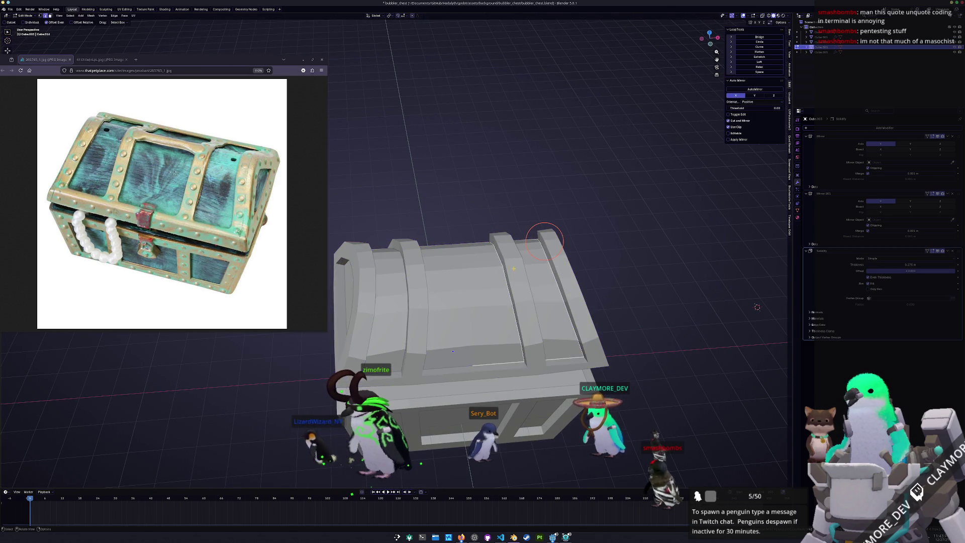
pyautogui.scroll(2, 523, 270)
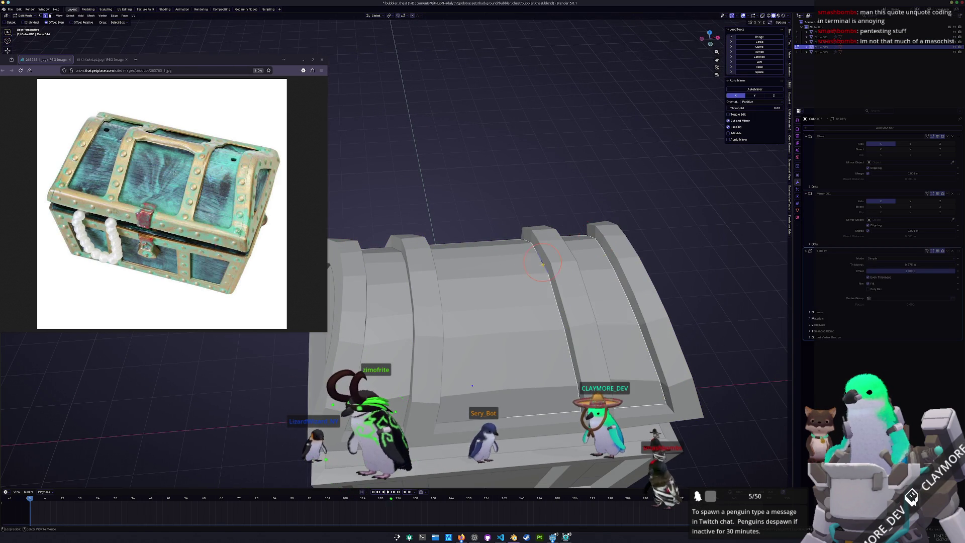
pyautogui.hotkey('alt', 'z')
# Step: Shift the trim band's selected edge sideways in top view
pyautogui.moveTo(543, 265); pyautogui.dragTo(545, 276, button='middle')
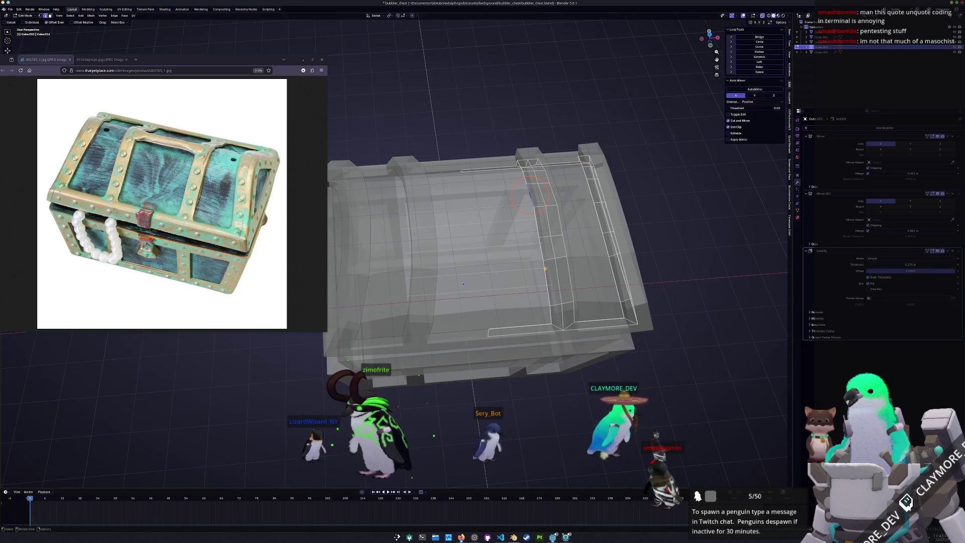
pyautogui.press('KP_7')
pyautogui.keyDown('shift'); pyautogui.moveTo(549, 63); pyautogui.dragTo(493, 261, button='middle'); pyautogui.keyUp('shift')
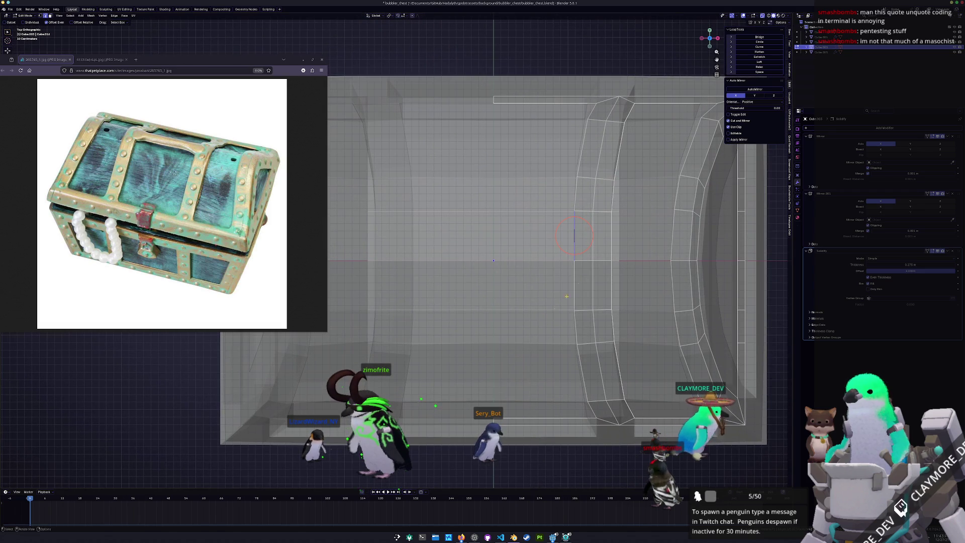
pyautogui.scroll(-1, 574, 256)
pyautogui.press('g')
pyautogui.click(537, 259)
pyautogui.press('Tab')
# Step: Raise the domed lid higher above the chest body along Z
pyautogui.moveTo(526, 306)
pyautogui.mouseDown(button='middle')
pyautogui.moveTo(496, 269)
pyautogui.moveTo(610, 381)
pyautogui.mouseUp(button='middle')
pyautogui.moveTo(492, 316)
pyautogui.mouseDown(button='middle')
pyautogui.moveTo(462, 276)
pyautogui.moveTo(480, 305)
pyautogui.mouseUp(button='middle')
pyautogui.press('g')
pyautogui.press('z')
pyautogui.press('Escape')
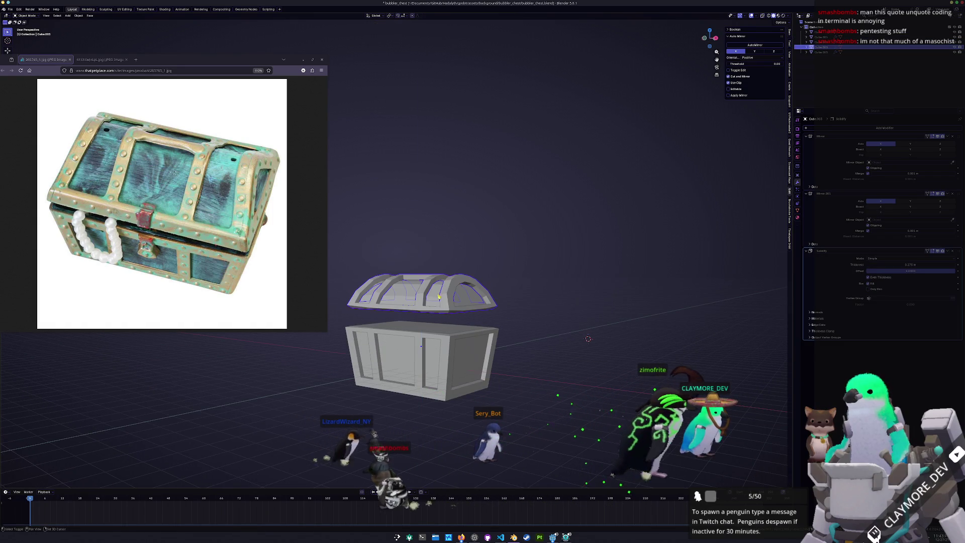
pyautogui.click(446, 294)
pyautogui.press('g')
pyautogui.press('z')
pyautogui.click(446, 210)
pyautogui.moveTo(446, 210)
pyautogui.mouseDown(button='middle')
pyautogui.moveTo(459, 235)
pyautogui.moveTo(531, 267)
pyautogui.moveTo(523, 260)
pyautogui.moveTo(526, 276)
pyautogui.mouseUp(button='middle')
pyautogui.press('Tab')
pyautogui.scroll(4, 525, 278)
# Step: Delete the selected inner edges of the lid with X > Edges in X-ray
pyautogui.hotkey('alt', 'z')
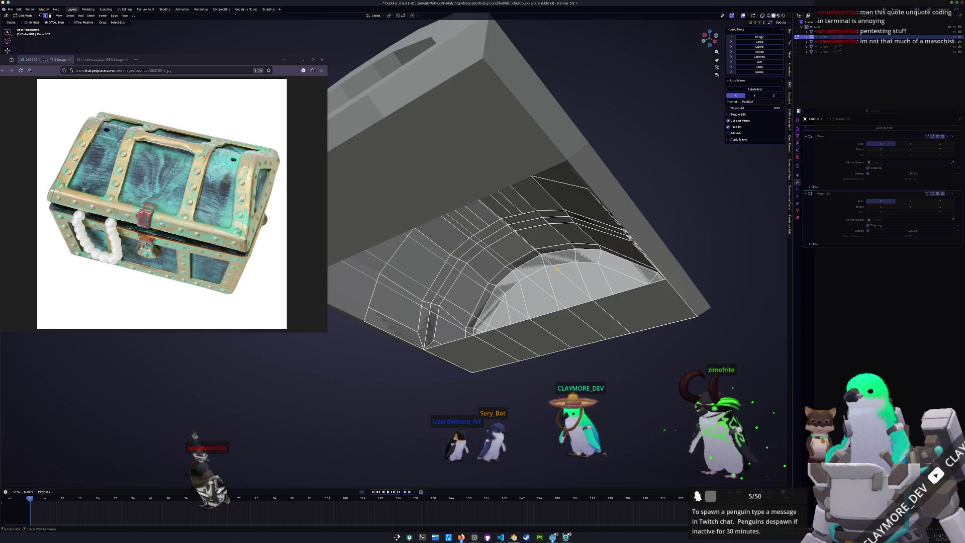
pyautogui.moveTo(487, 431)
pyautogui.mouseDown(button='middle')
pyautogui.moveTo(508, 199)
pyautogui.moveTo(547, 199)
pyautogui.moveTo(548, 184)
pyautogui.mouseUp(button='middle')
pyautogui.rightClick(507, 196)
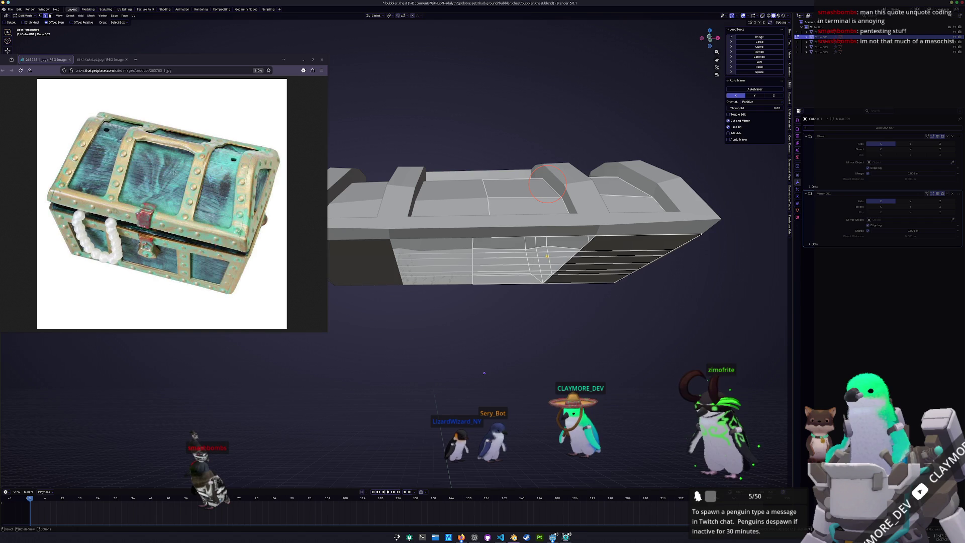
pyautogui.moveTo(484, 373); pyautogui.dragTo(487, 373, button='middle')
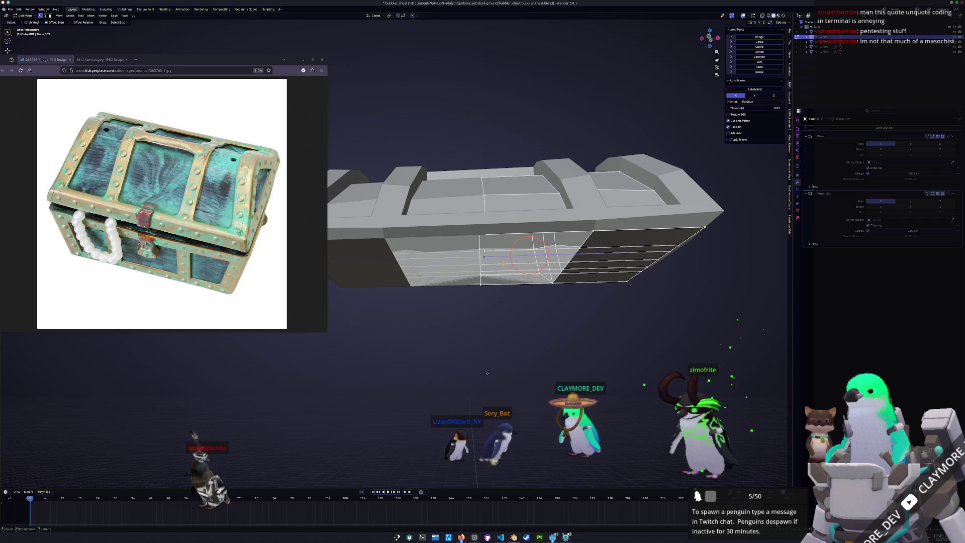
pyautogui.moveTo(488, 373)
pyautogui.mouseDown(button='middle')
pyautogui.moveTo(499, 371)
pyautogui.moveTo(476, 395)
pyautogui.moveTo(446, 378)
pyautogui.mouseUp(button='middle')
pyautogui.hotkey('alt', 'z')
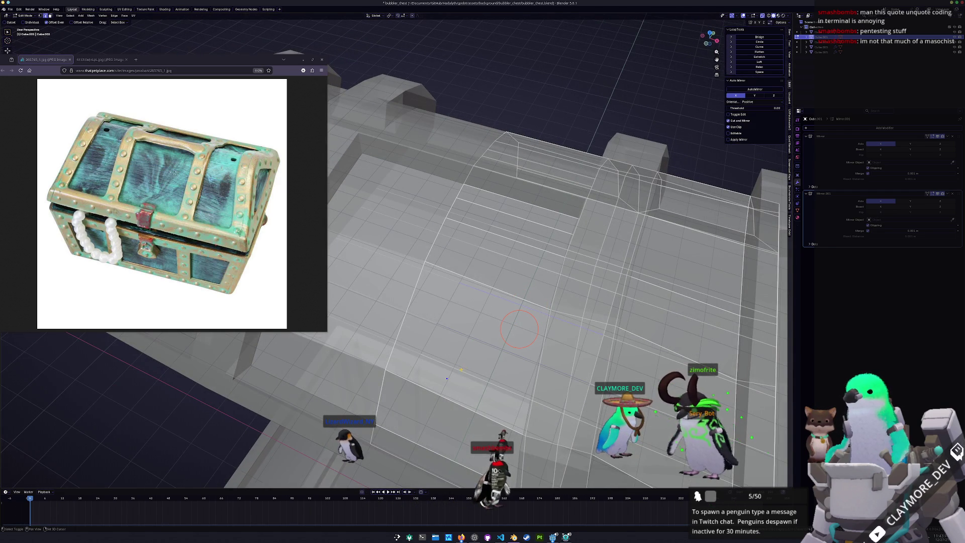
pyautogui.press('x')
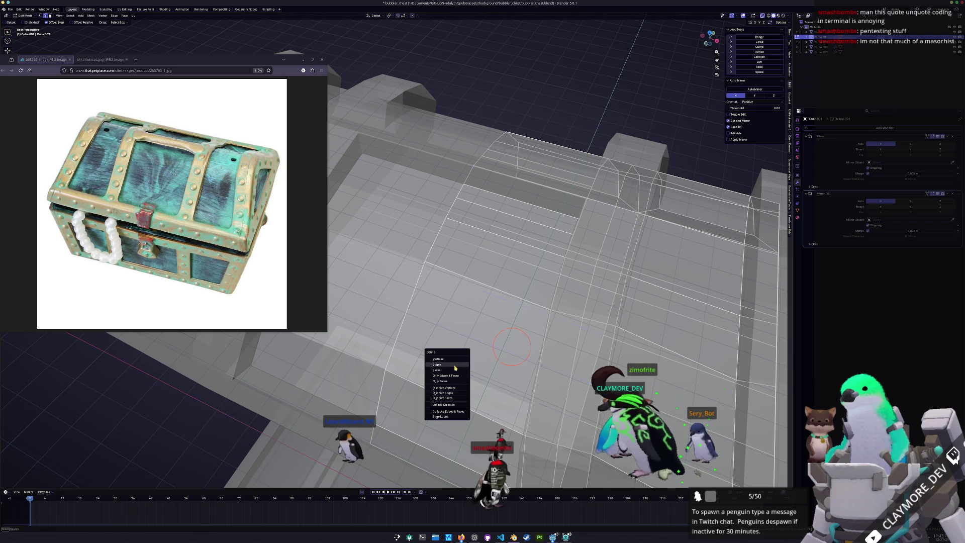
pyautogui.click(455, 368)
# Step: Delete more selected inner geometry from the lid's underside
pyautogui.moveTo(455, 368); pyautogui.dragTo(455, 325, button='middle')
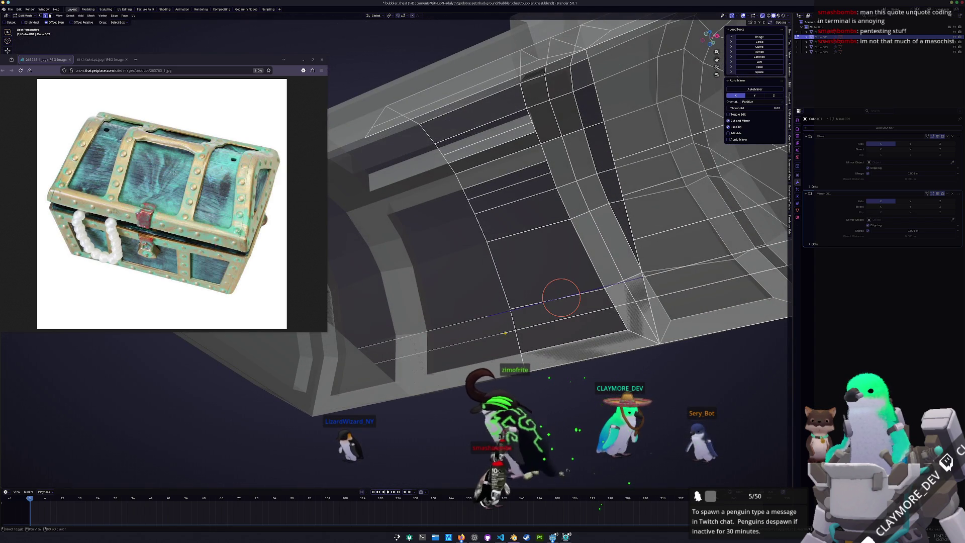
pyautogui.press('x')
pyautogui.click(505, 335)
pyautogui.moveTo(505, 336); pyautogui.dragTo(545, 325, button='middle')
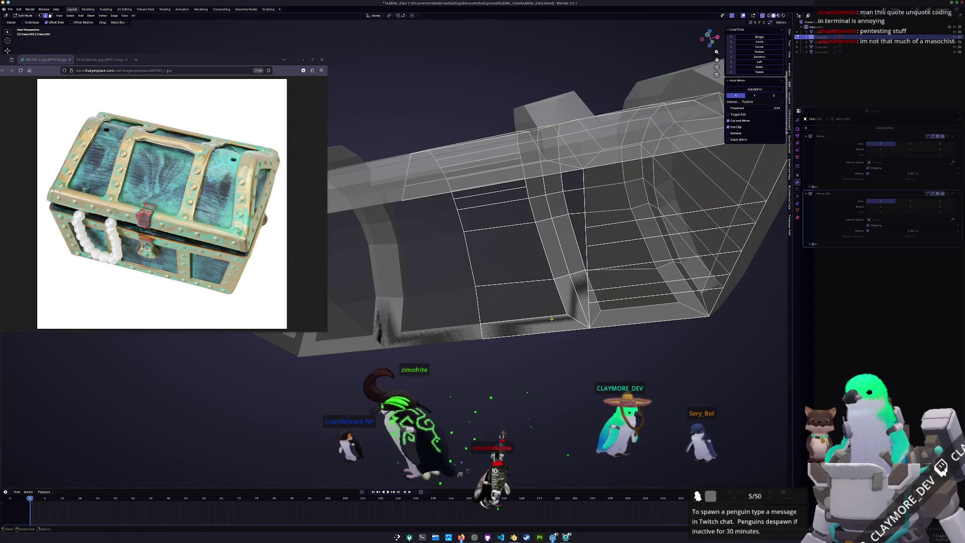
pyautogui.moveTo(587, 280); pyautogui.dragTo(502, 305, button='middle')
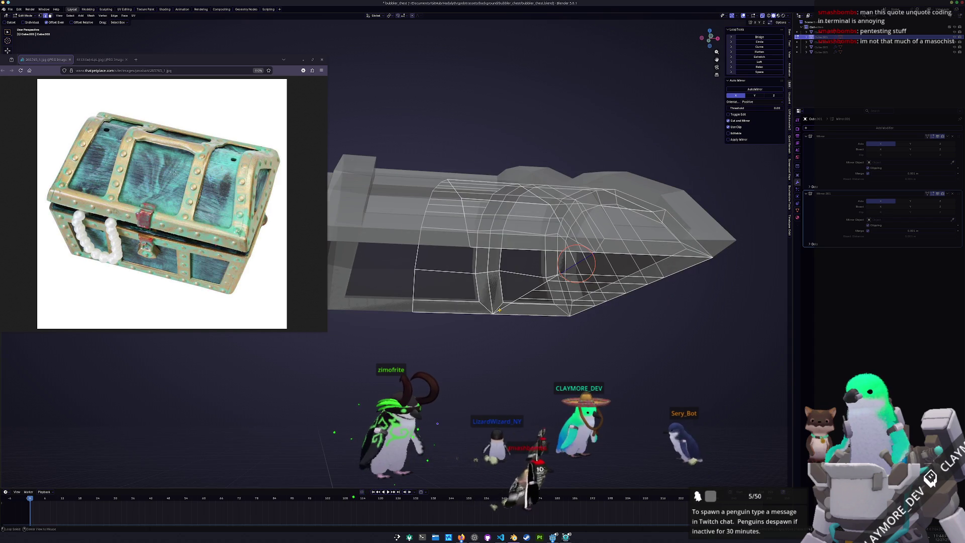
# Step: Move a shortest-path edge selection on the lid interior in front view
pyautogui.keyDown('ctrl'); pyautogui.click(500, 310); pyautogui.keyUp('ctrl')
pyautogui.press('KP_1')
pyautogui.press('g')
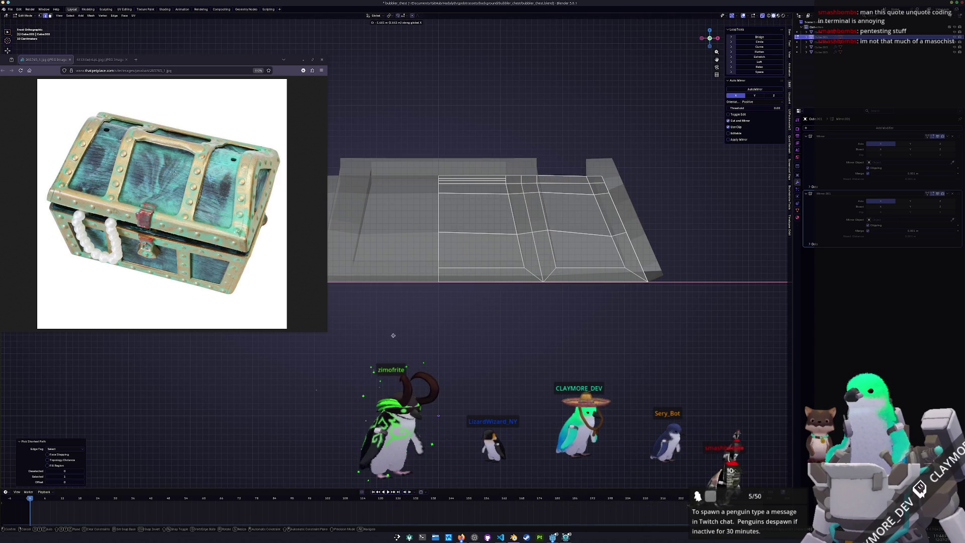
pyautogui.click(442, 287)
pyautogui.moveTo(442, 286)
pyautogui.mouseDown(button='middle')
pyautogui.moveTo(417, 304)
pyautogui.moveTo(397, 221)
pyautogui.mouseUp(button='middle')
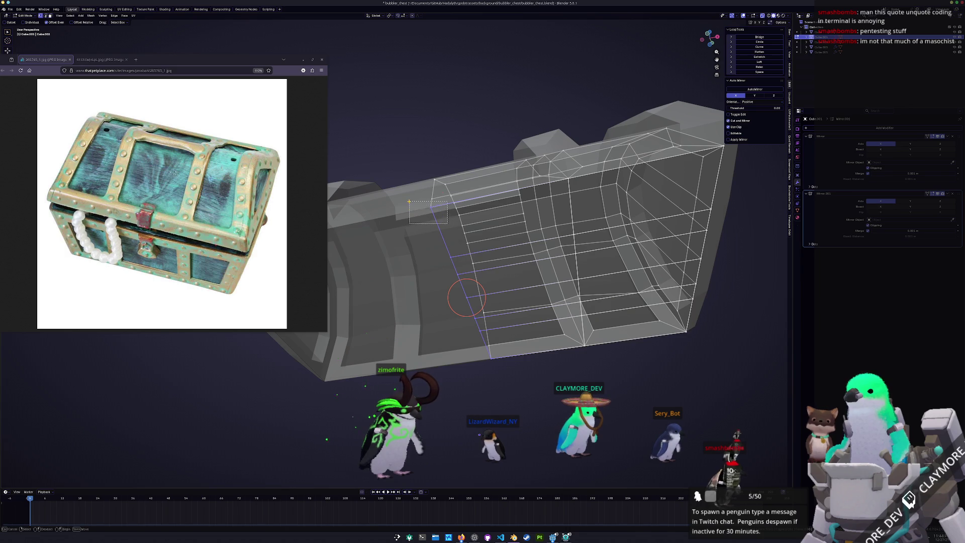
# Step: Merge the top and then the bottom interior vertices at center
pyautogui.moveTo(409, 201); pyautogui.dragTo(409, 201)
pyautogui.rightClick(409, 202)
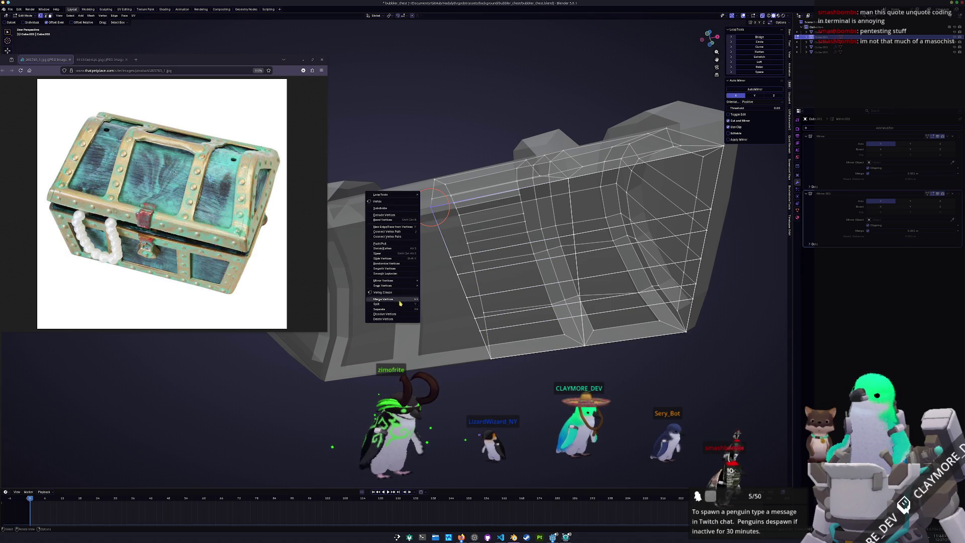
pyautogui.click(435, 300)
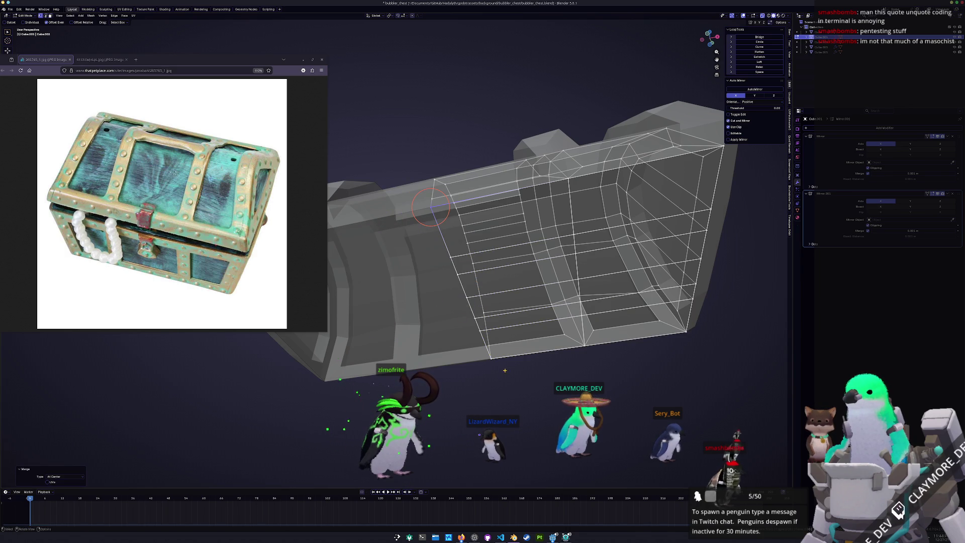
pyautogui.moveTo(471, 358); pyautogui.dragTo(472, 355)
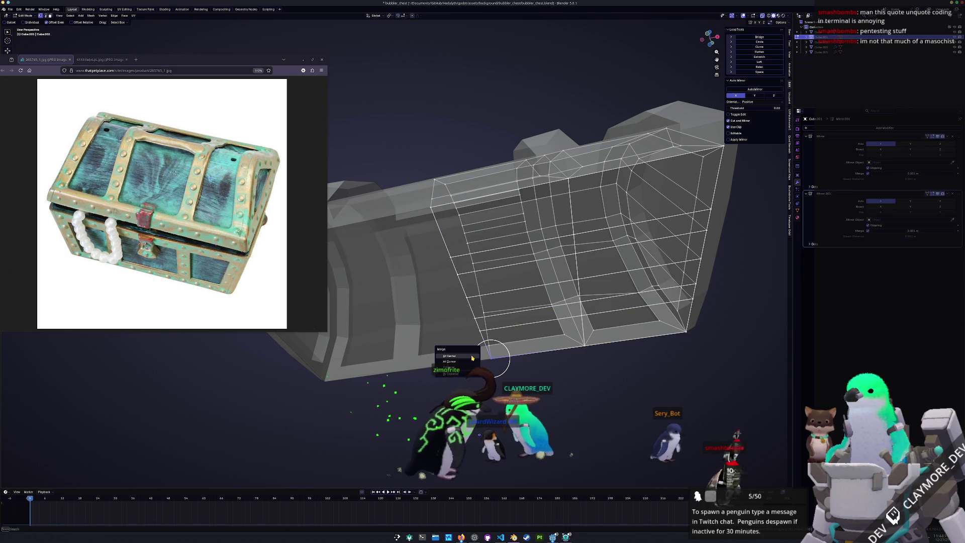
pyautogui.rightClick(471, 355)
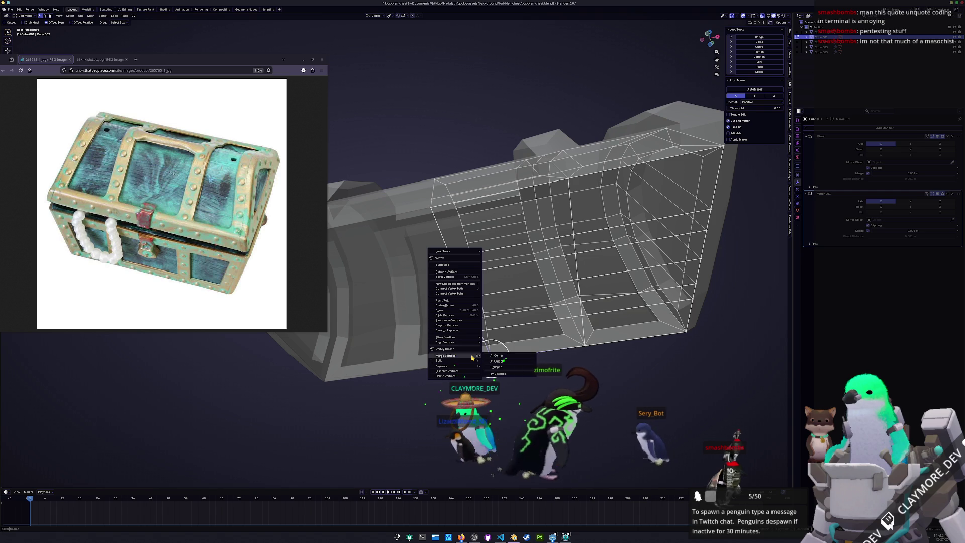
pyautogui.click(467, 326)
# Step: Select all and Merge By Distance, removing 2 duplicate vertices, then leave edit mode
pyautogui.moveTo(467, 325); pyautogui.dragTo(523, 330, button='middle')
pyautogui.press('a')
pyautogui.rightClick(529, 327)
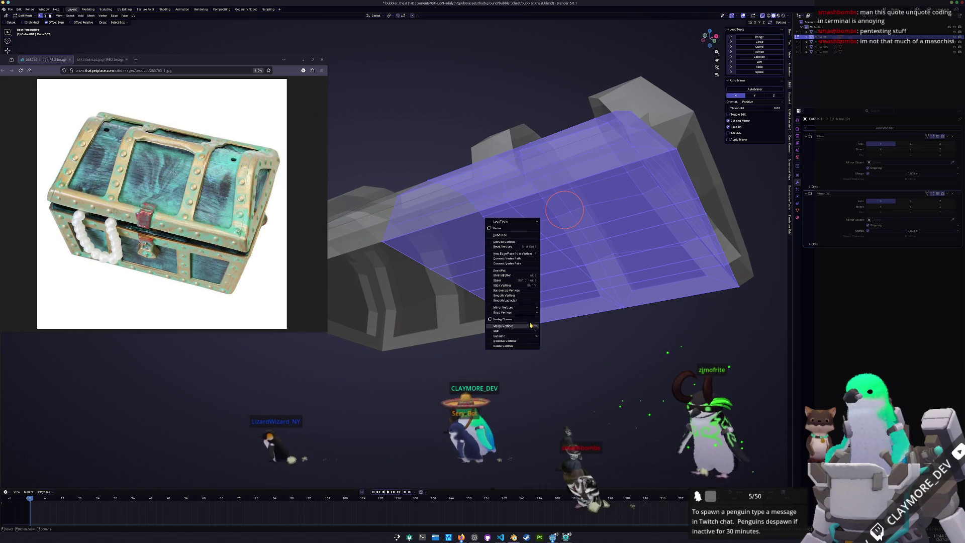
pyautogui.moveTo(532, 327)
pyautogui.click(555, 344)
pyautogui.moveTo(555, 344); pyautogui.dragTo(483, 336, button='middle')
pyautogui.press('Tab')
# Step: Duplicate the trim band and place the copy vertically just below the original
pyautogui.hotkey('shift', 'd')
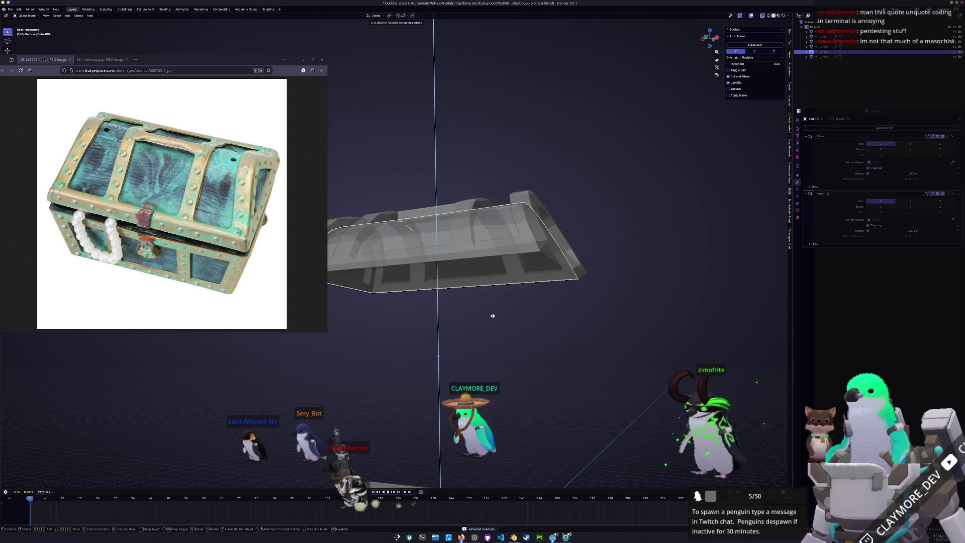
pyautogui.press('z')
pyautogui.click(487, 331)
pyautogui.press('KP_1')
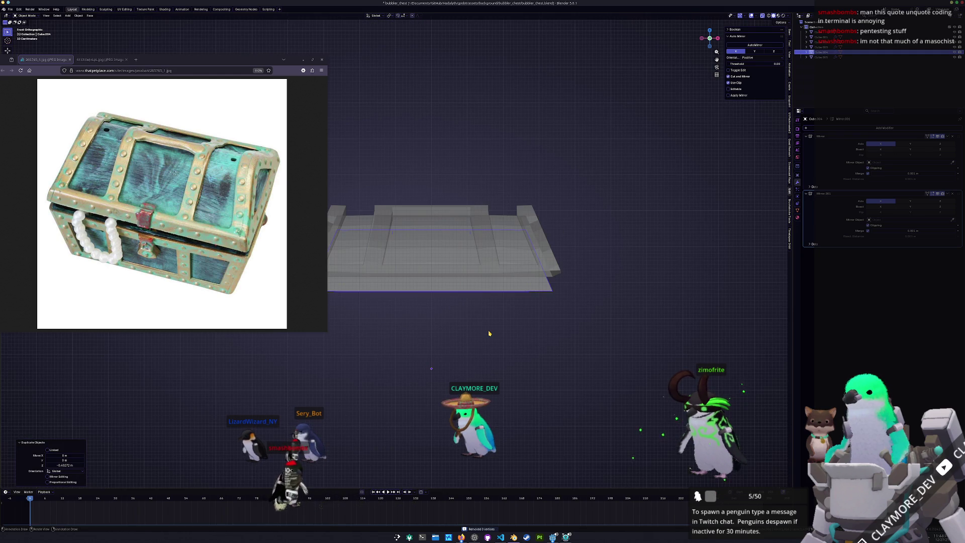
pyautogui.press('s')
pyautogui.press('x')
pyautogui.press('Escape')
pyautogui.press('g')
pyautogui.press('z')
pyautogui.click(615, 307)
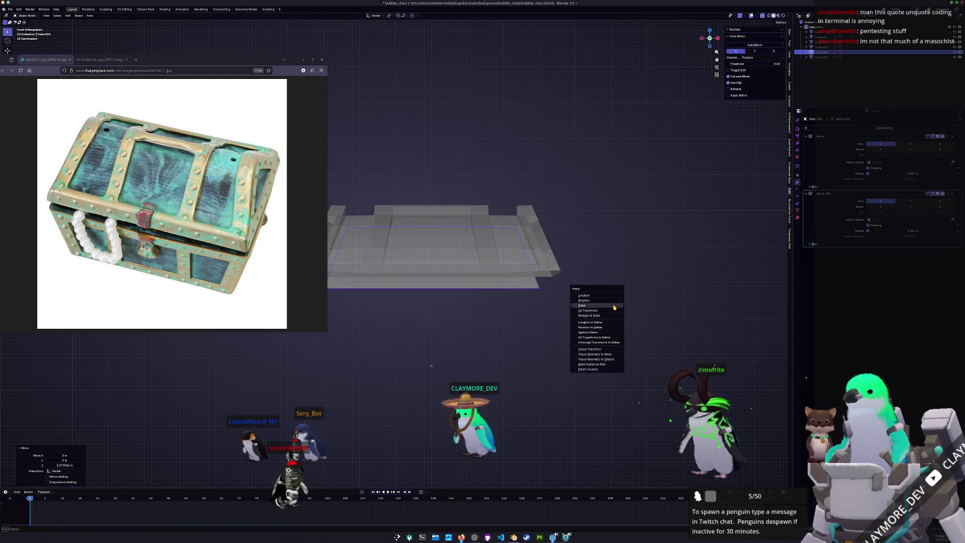
pyautogui.click(614, 306)
# Step: Try cutting the copy out of the lid with a Boolean Difference, then undo it
pyautogui.click(515, 237)
pyautogui.press('ctrl+KP_Subtract')
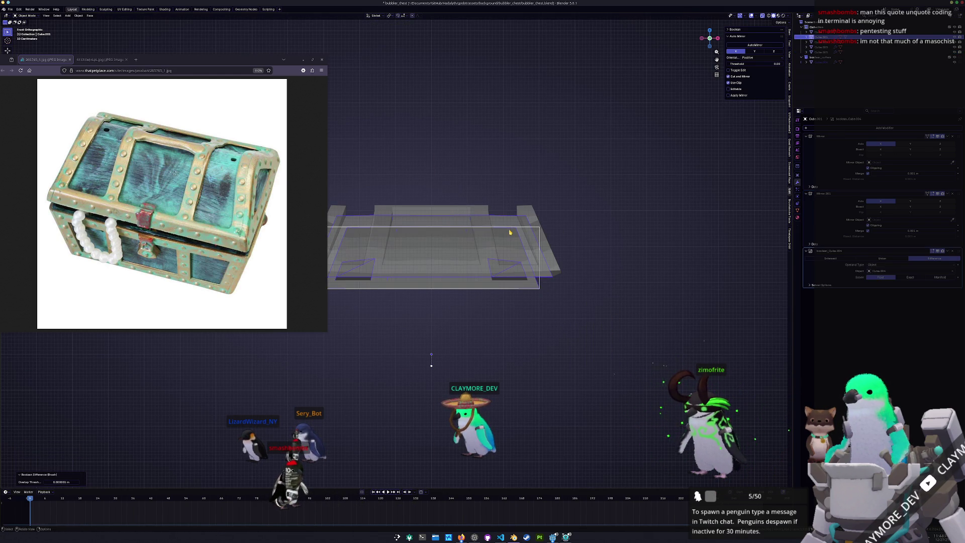
pyautogui.moveTo(510, 232); pyautogui.dragTo(485, 279, button='middle')
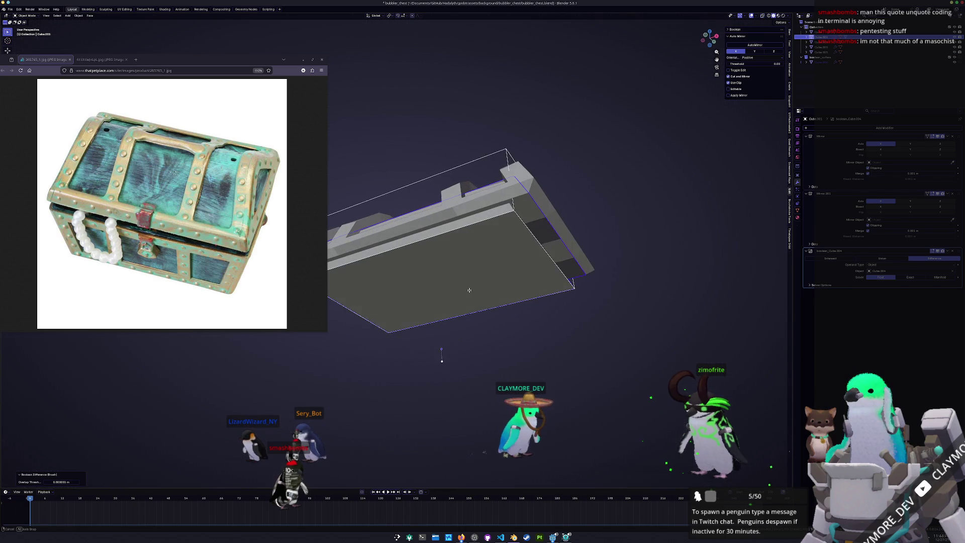
pyautogui.hotkey('ctrl', 'z')
pyautogui.hotkey('ctrl', 'z')
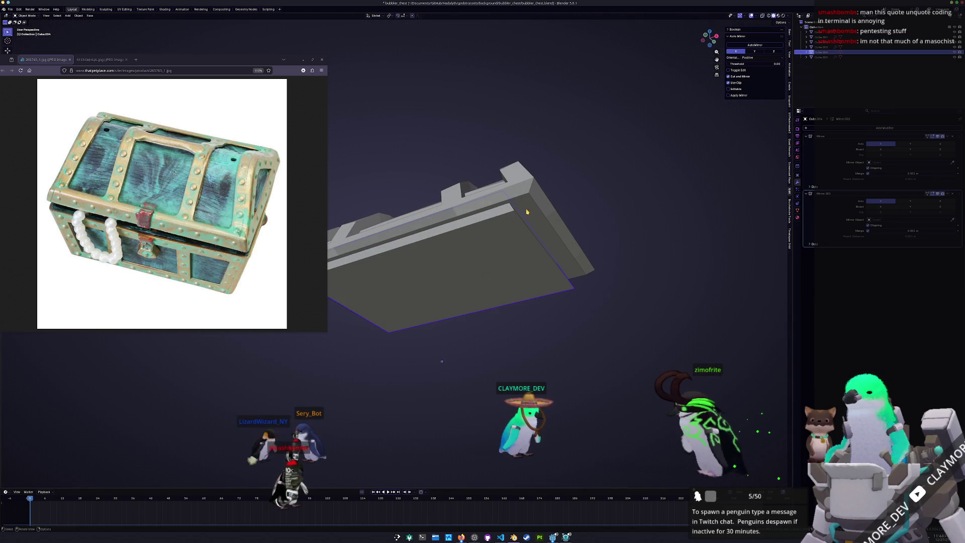
# Step: Subtract the lower plate from the lid with a Boolean Difference
pyautogui.hotkey('ctrl', 'shift', 'z')
pyautogui.click(529, 211)
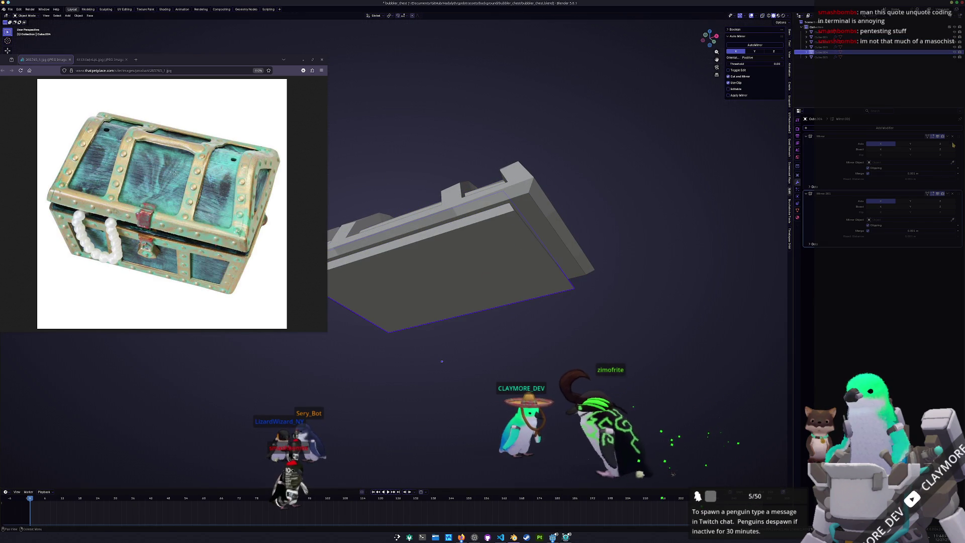
pyautogui.click(547, 229)
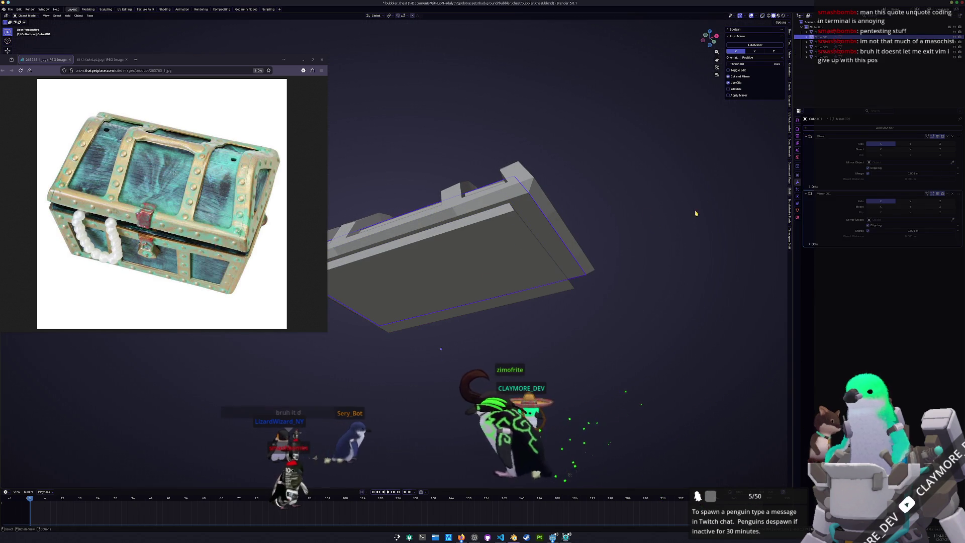
pyautogui.keyDown('shift'); pyautogui.click(550, 231); pyautogui.keyUp('shift')
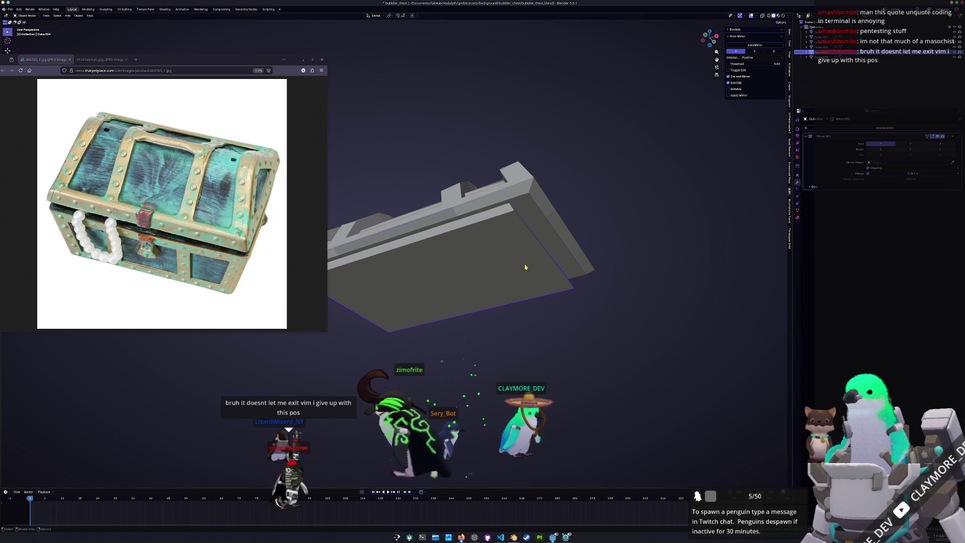
pyautogui.press('ctrl+KP_Subtract')
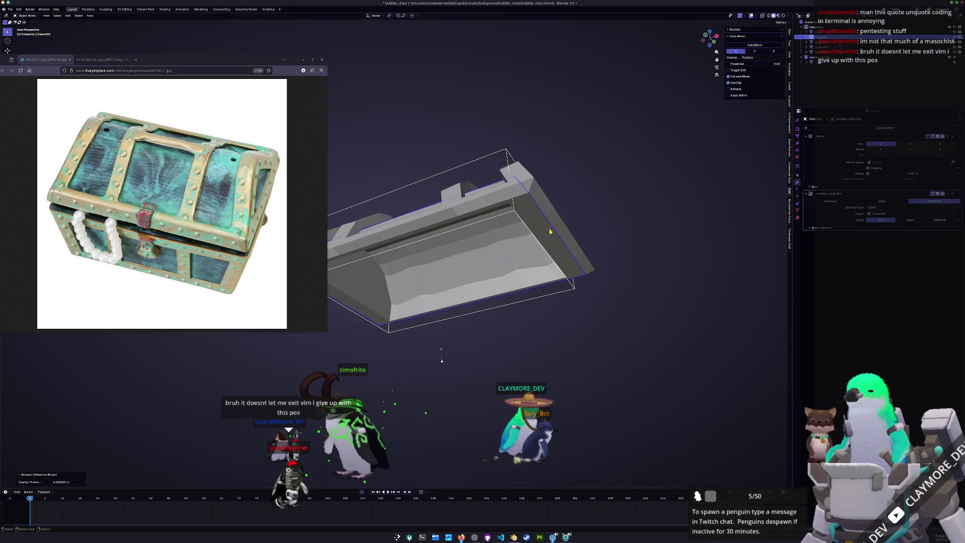
pyautogui.scroll(-5, 493, 341)
pyautogui.moveTo(495, 337)
pyautogui.mouseDown(button='middle')
pyautogui.moveTo(518, 305)
pyautogui.moveTo(458, 350)
pyautogui.mouseUp(button='middle')
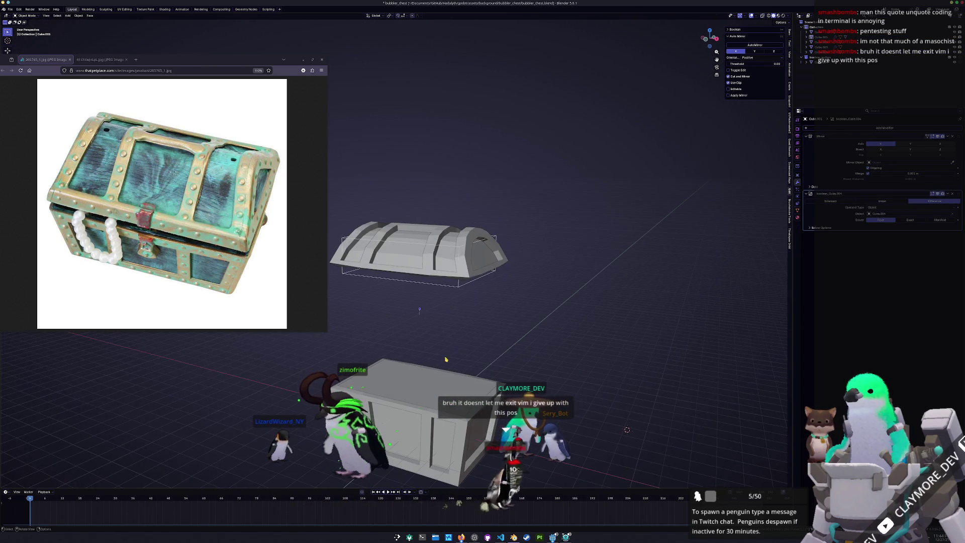
pyautogui.click(825, 57)
# Step: Lower the flat plate toward the chest box and resize it along Y to fit
pyautogui.press('KP_Decimal')
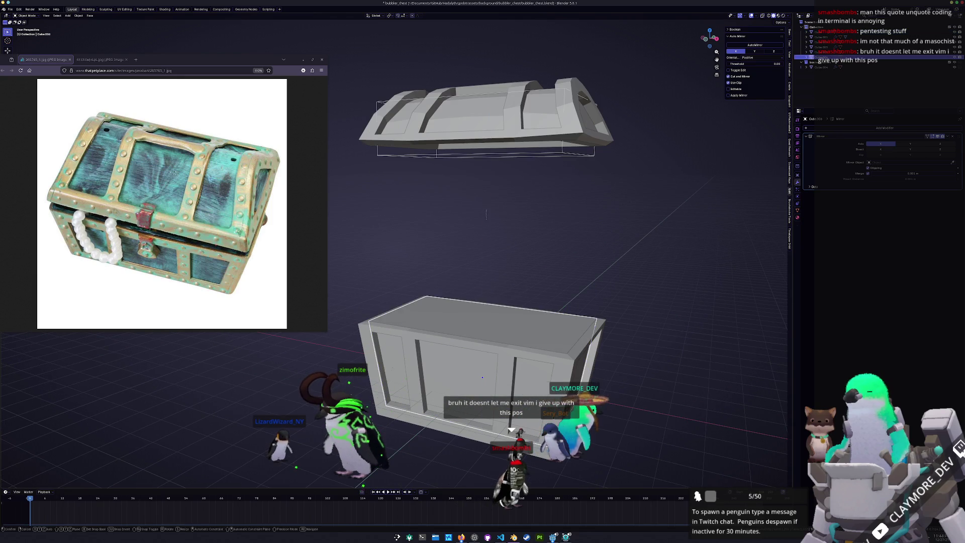
pyautogui.press('g')
pyautogui.press('z')
pyautogui.rightClick(512, 430)
pyautogui.moveTo(511, 429)
pyautogui.mouseDown(button='middle')
pyautogui.moveTo(627, 424)
pyautogui.moveTo(605, 406)
pyautogui.mouseUp(button='middle')
pyautogui.press('s')
pyautogui.press('y')
pyautogui.press('x')
pyautogui.press('y')
pyautogui.click(609, 405)
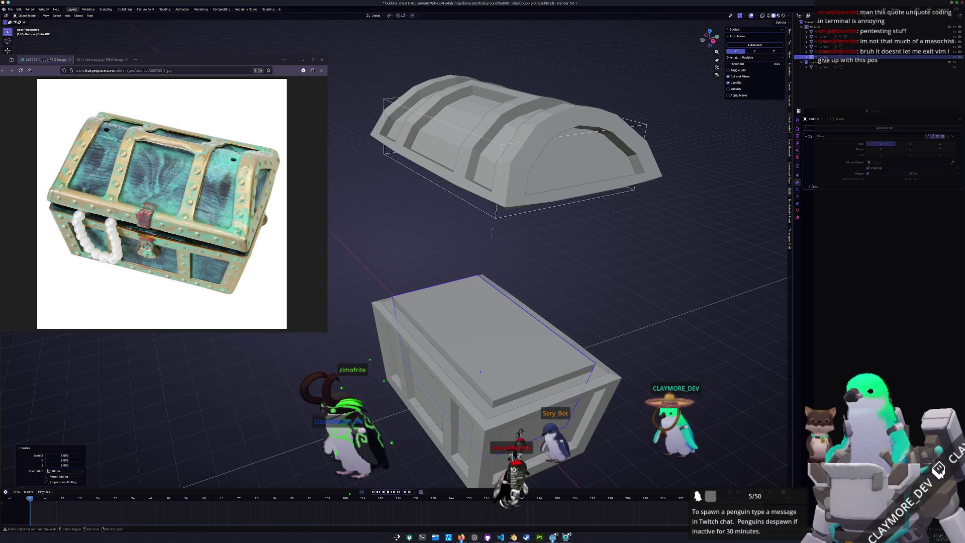
# Step: Cut the plate into the chest box with a Boolean, then reselect slab and body
pyautogui.keyDown('shift'); pyautogui.click(609, 405); pyautogui.keyUp('shift')
pyautogui.hotkey('ctrl', '-')
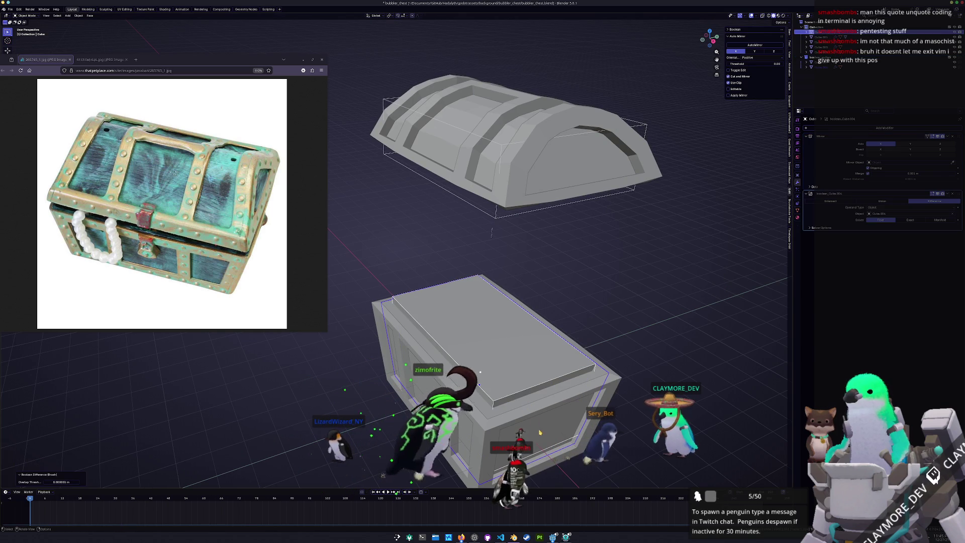
pyautogui.click(553, 384)
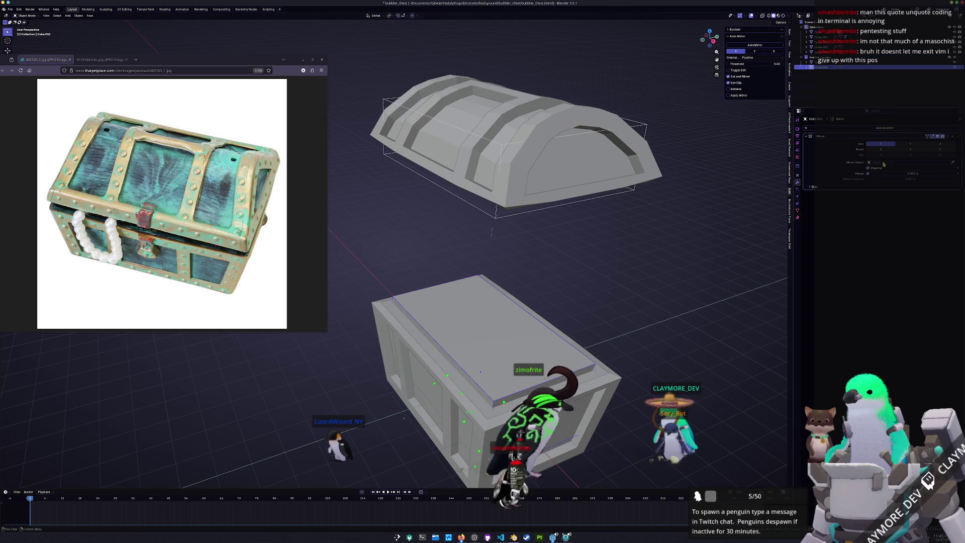
pyautogui.click(553, 385)
pyautogui.moveTo(553, 362); pyautogui.dragTo(546, 330, button='middle')
pyautogui.click(545, 329)
pyautogui.click(551, 329)
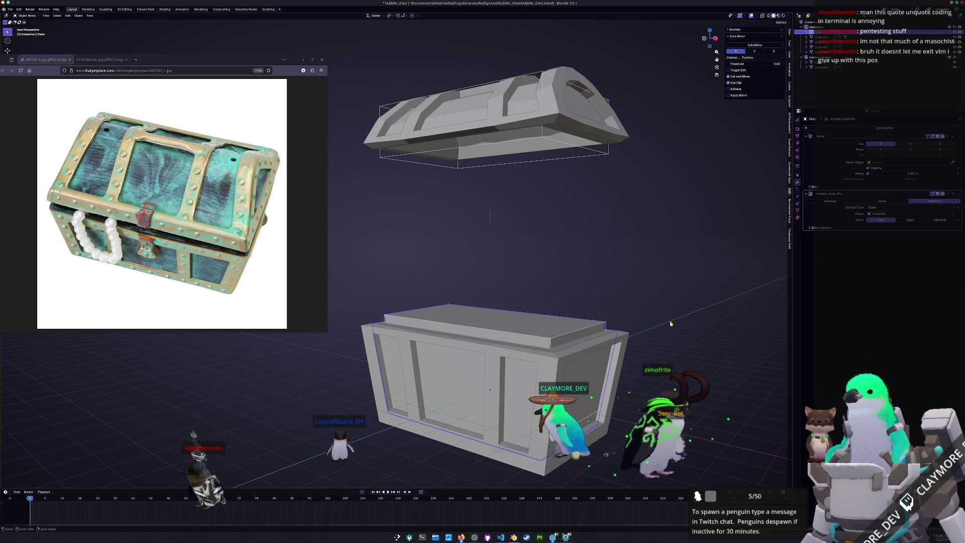
pyautogui.click(593, 392)
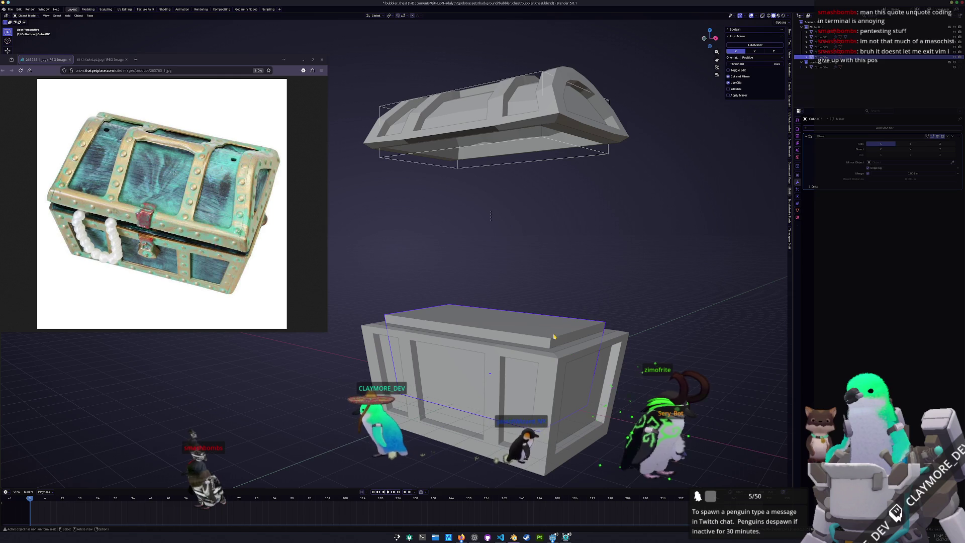
pyautogui.click(585, 390)
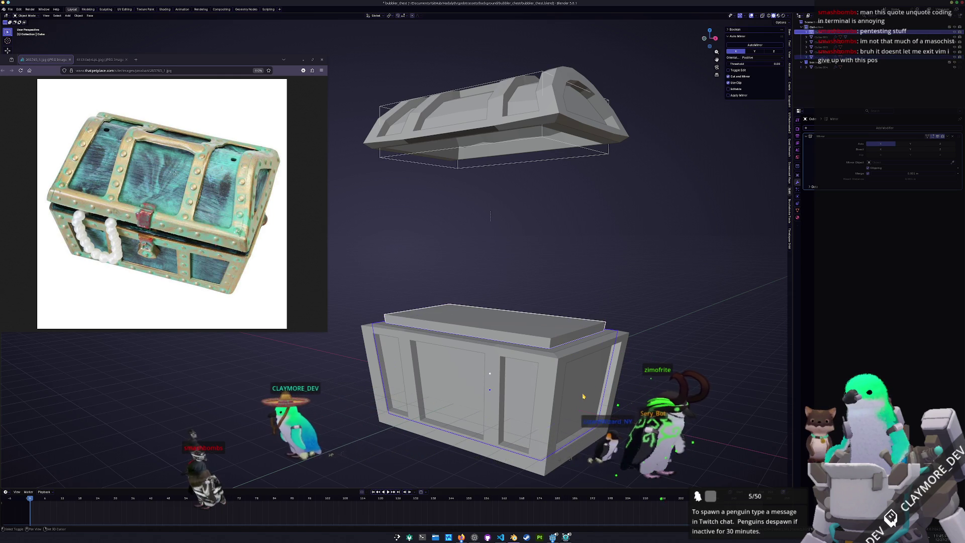
# Step: Subtract the top slab from the chest body, hiding the slab briefly to check
pyautogui.press('ctrl+KP_Subtract')
pyautogui.moveTo(658, 294); pyautogui.dragTo(610, 341, button='middle')
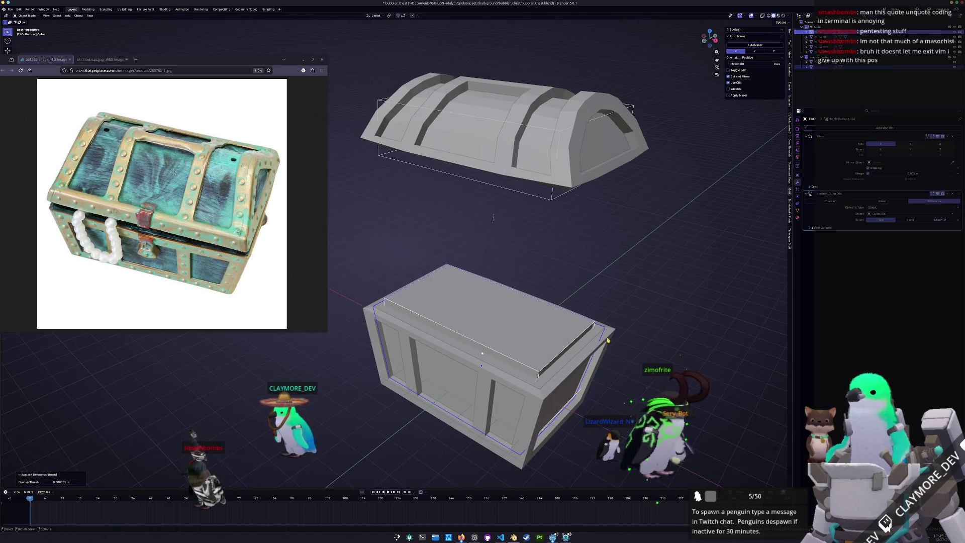
pyautogui.press('h')
pyautogui.hotkey('alt', 'h')
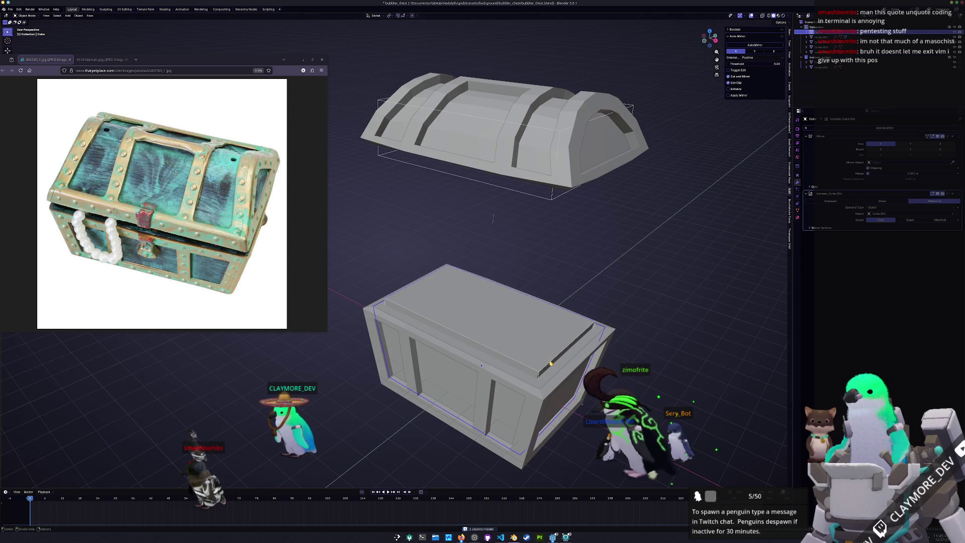
# Step: Switch the chest body's Boolean operation from Difference to Union
pyautogui.click(550, 364)
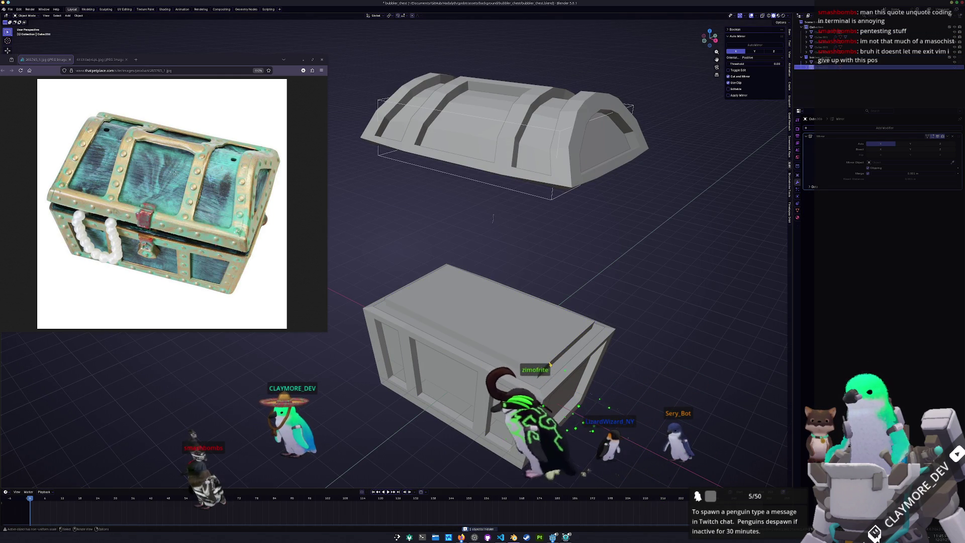
pyautogui.click(555, 373)
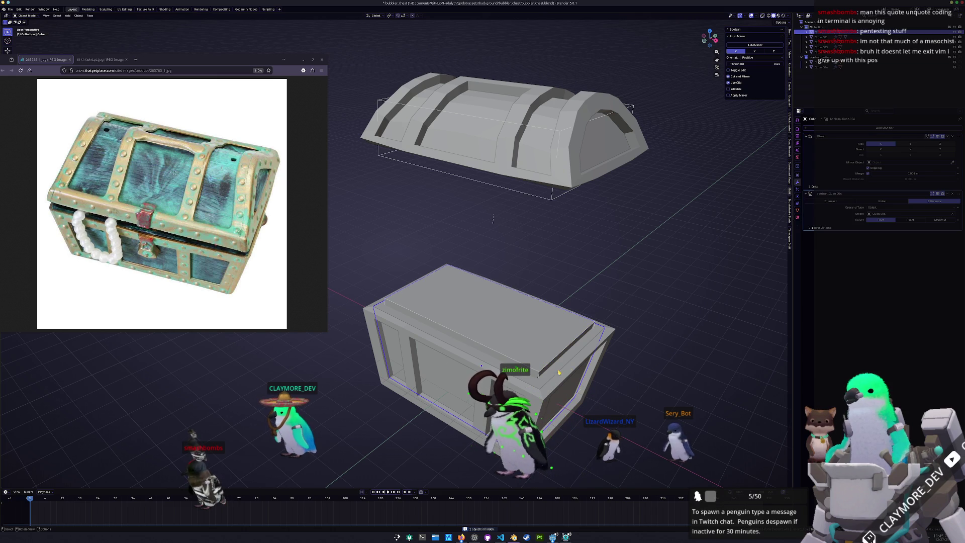
pyautogui.click(900, 200)
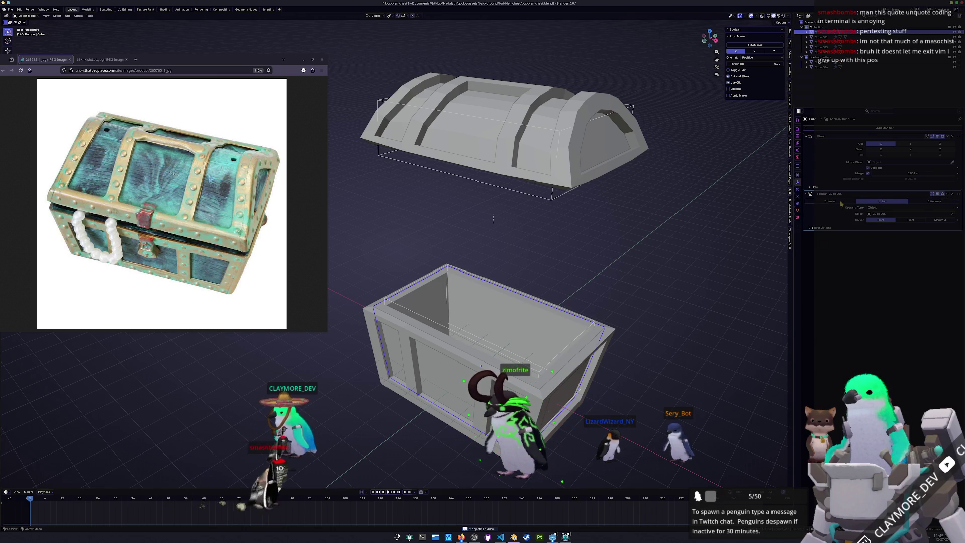
pyautogui.moveTo(718, 266)
pyautogui.mouseDown(button='middle')
pyautogui.moveTo(605, 290)
pyautogui.moveTo(628, 312)
pyautogui.mouseUp(button='middle')
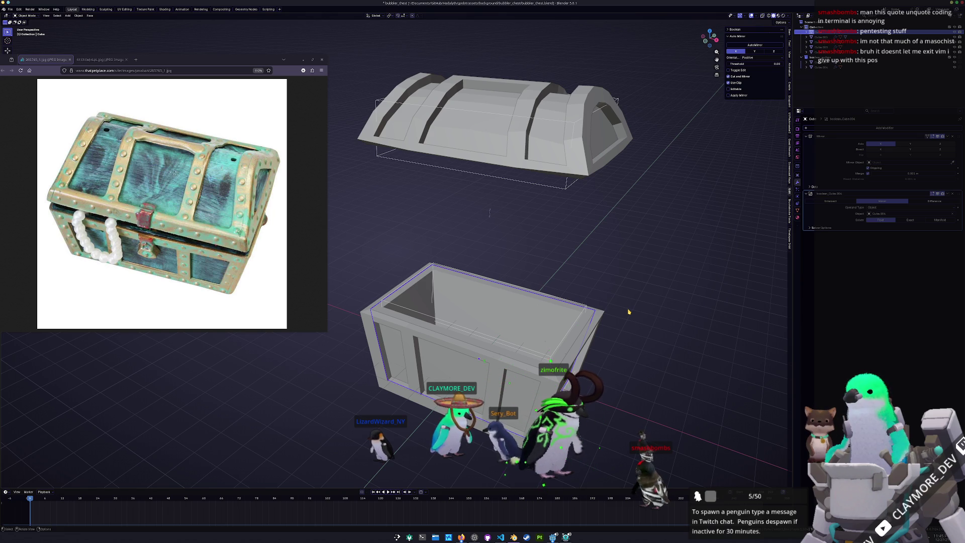
pyautogui.scroll(2, 573, 218)
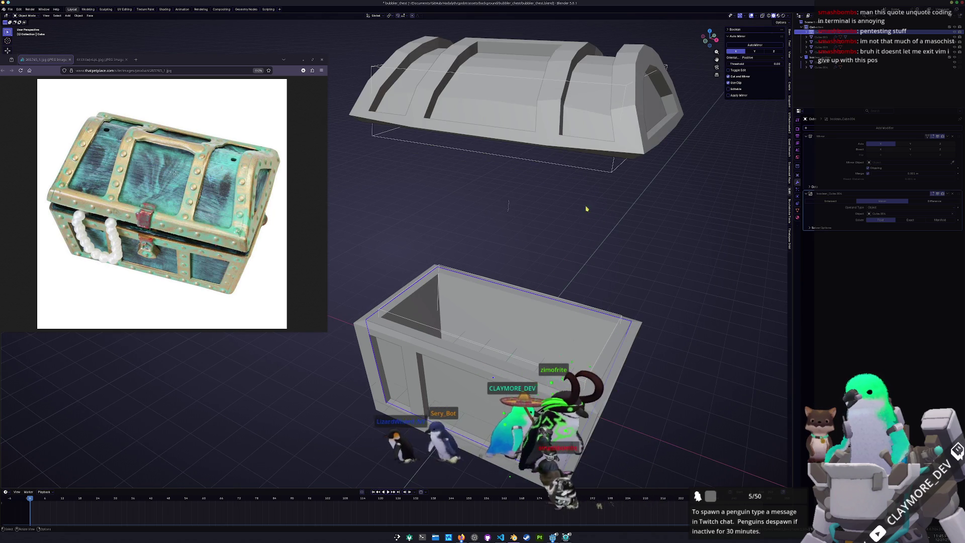
pyautogui.moveTo(572, 217)
pyautogui.mouseDown(button='middle')
pyautogui.moveTo(543, 255)
pyautogui.moveTo(502, 241)
pyautogui.moveTo(518, 216)
pyautogui.mouseUp(button='middle')
pyautogui.click(933, 201)
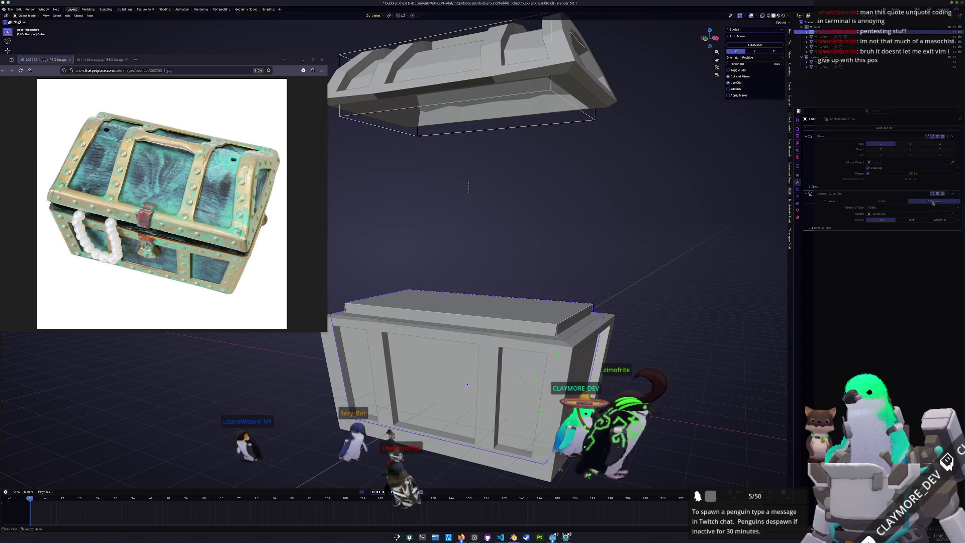
pyautogui.click(884, 202)
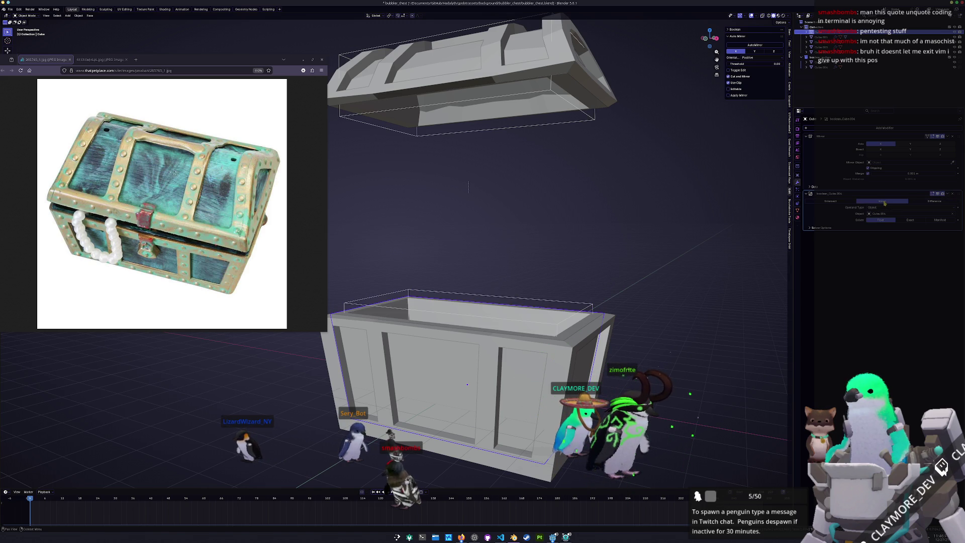
pyautogui.click(931, 201)
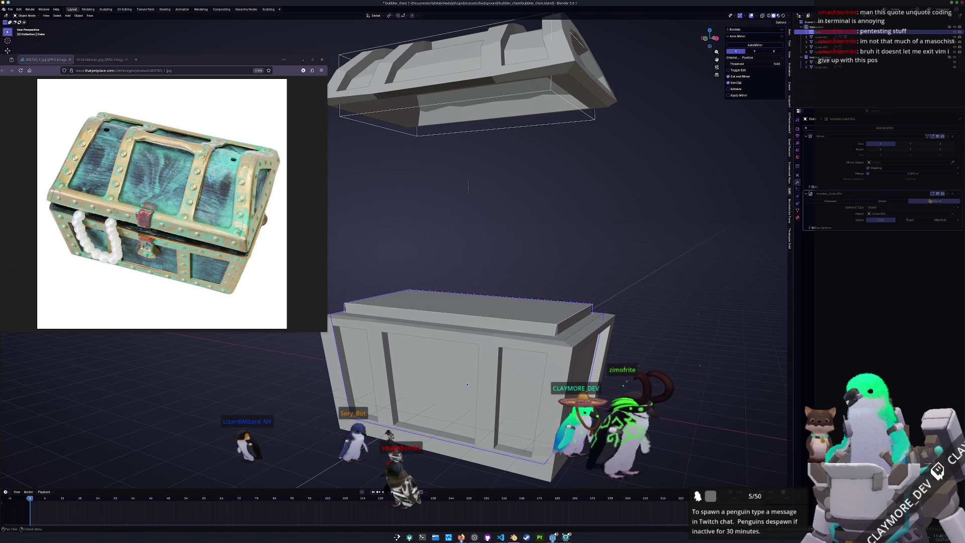
pyautogui.click(910, 221)
pyautogui.click(935, 221)
pyautogui.moveTo(623, 211); pyautogui.dragTo(635, 276, button='middle')
pyautogui.click(872, 221)
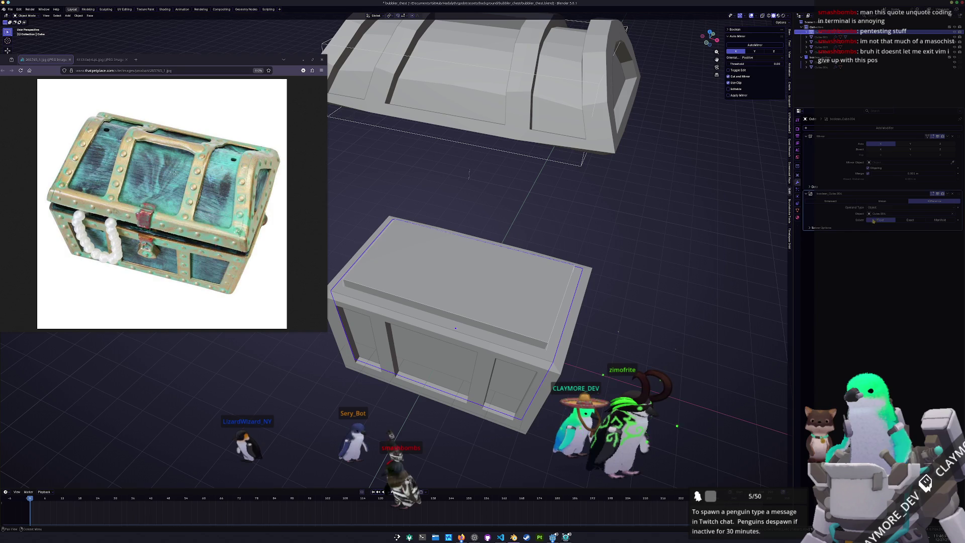
pyautogui.click(890, 203)
pyautogui.moveTo(662, 258); pyautogui.dragTo(648, 330, button='middle')
pyautogui.click(503, 302)
pyautogui.press('s')
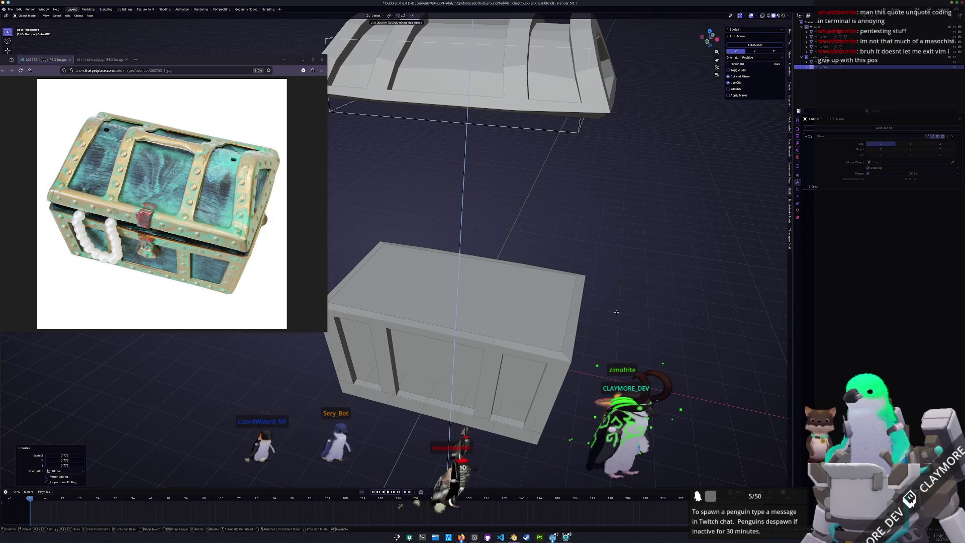
pyautogui.click(615, 315)
pyautogui.hotkey('ctrl', 'z')
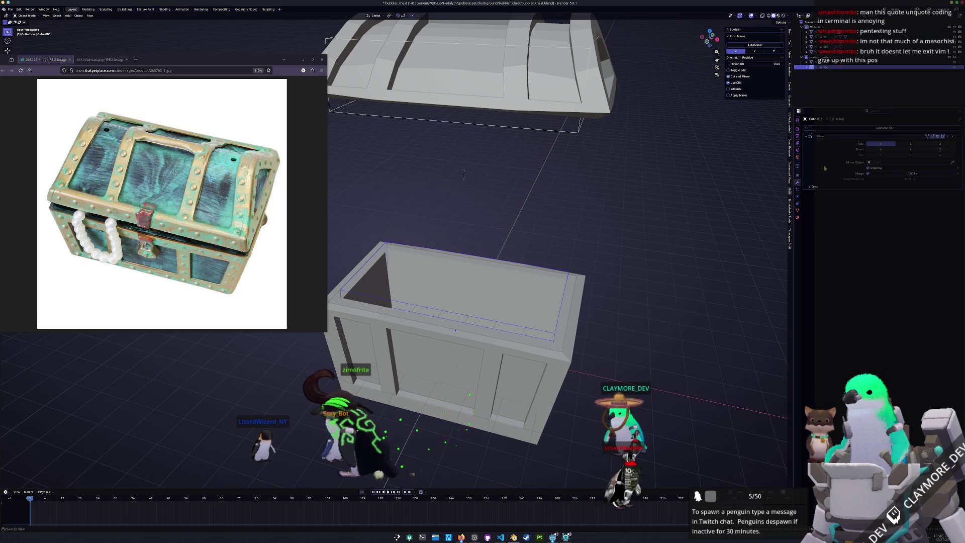
# Step: Apply the Mirror modifier and set the box's Boolean to Difference, keeping it below Mirror
pyautogui.hotkey('ctrl', 'a')
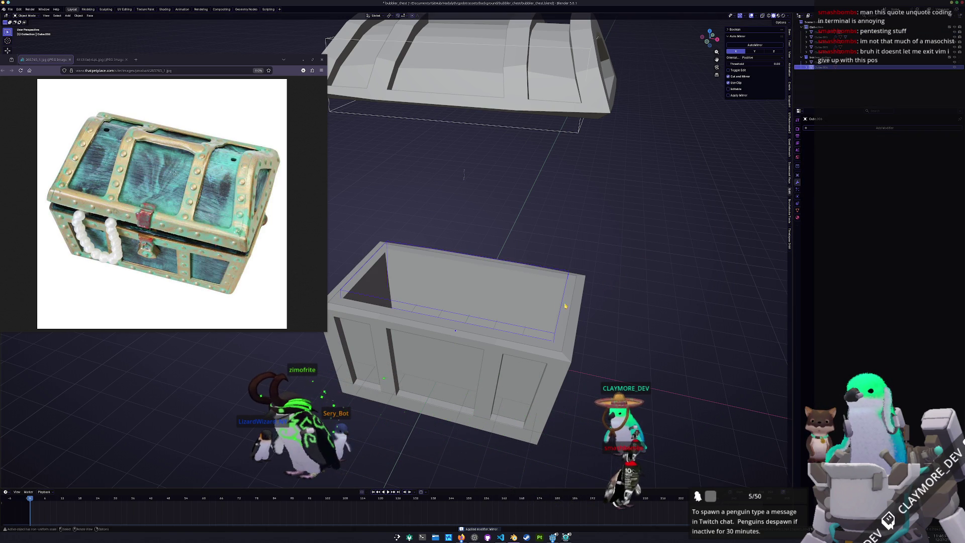
pyautogui.click(563, 325)
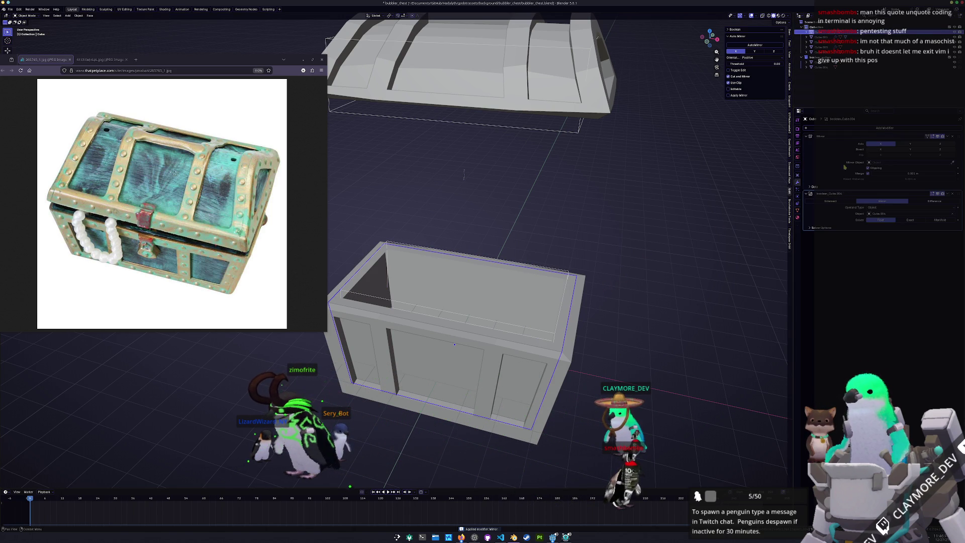
pyautogui.moveTo(954, 193); pyautogui.dragTo(953, 135)
pyautogui.click(932, 145)
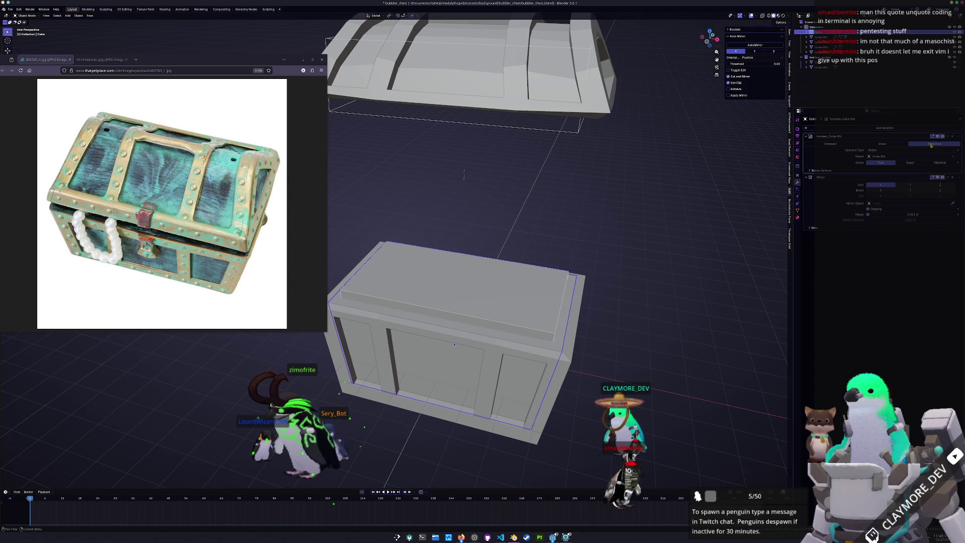
pyautogui.moveTo(957, 137); pyautogui.dragTo(956, 194)
# Step: Switch the outer chest box's Boolean operation to Union
pyautogui.moveTo(533, 291); pyautogui.dragTo(546, 317, button='middle')
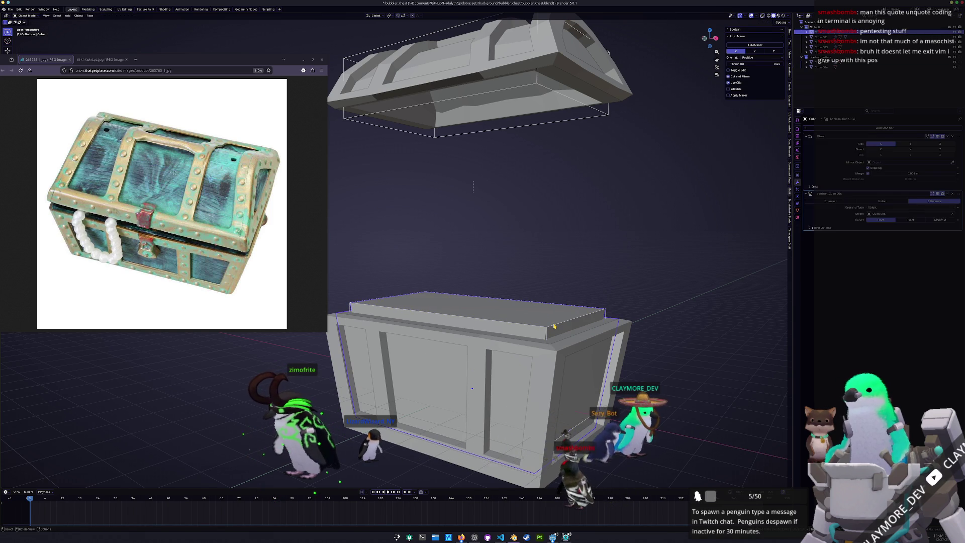
pyautogui.click(554, 327)
pyautogui.click(554, 327)
pyautogui.click(554, 327)
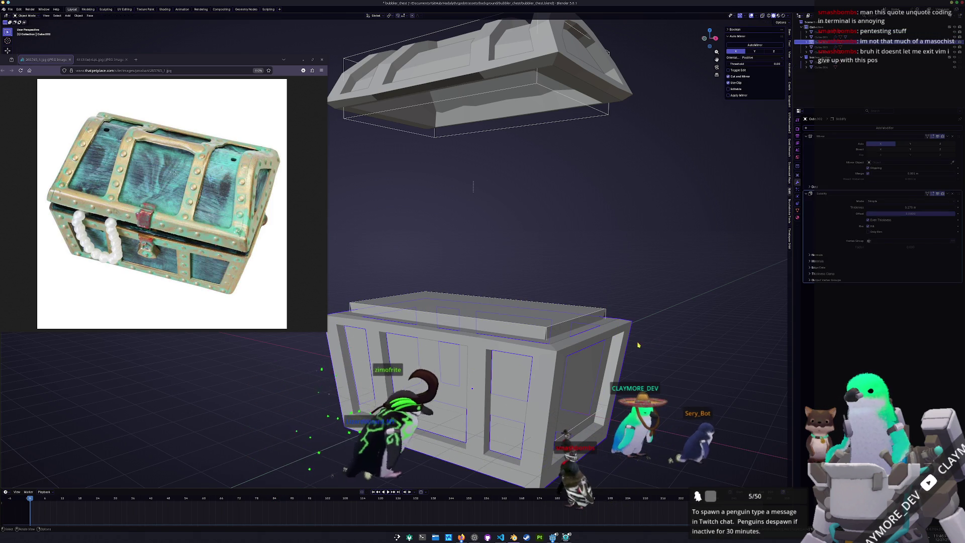
pyautogui.click(622, 340)
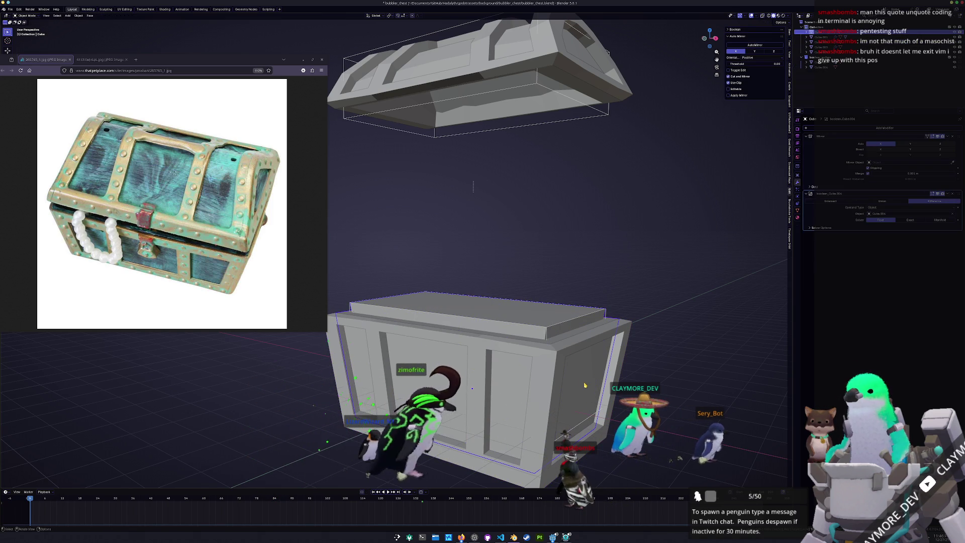
pyautogui.click(883, 201)
# Step: Apply the Boolean modifier on the chest box as real geometry
pyautogui.moveTo(624, 222); pyautogui.dragTo(656, 303, button='middle')
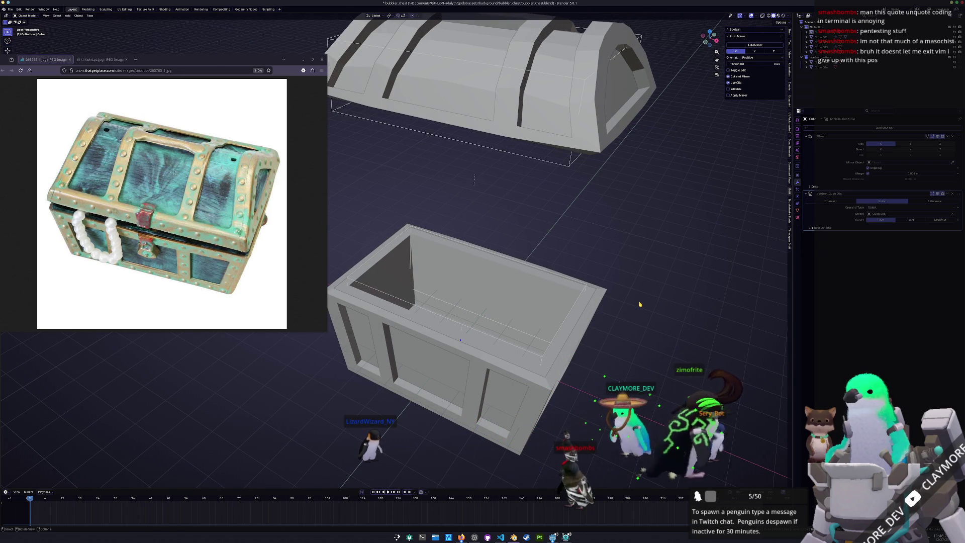
pyautogui.moveTo(636, 338); pyautogui.dragTo(533, 372, button='middle')
pyautogui.click(516, 377)
pyautogui.hotkey('ctrl', 'a')
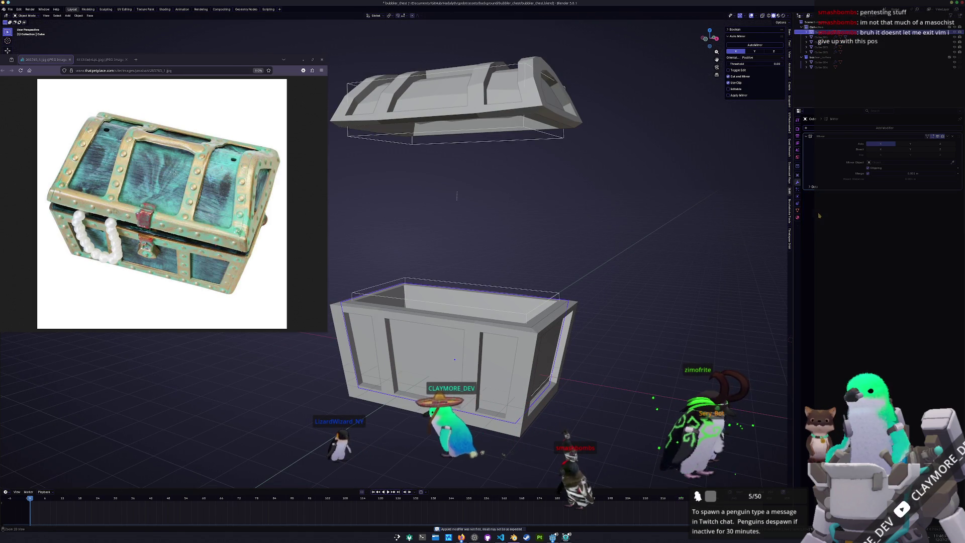
pyautogui.click(505, 86)
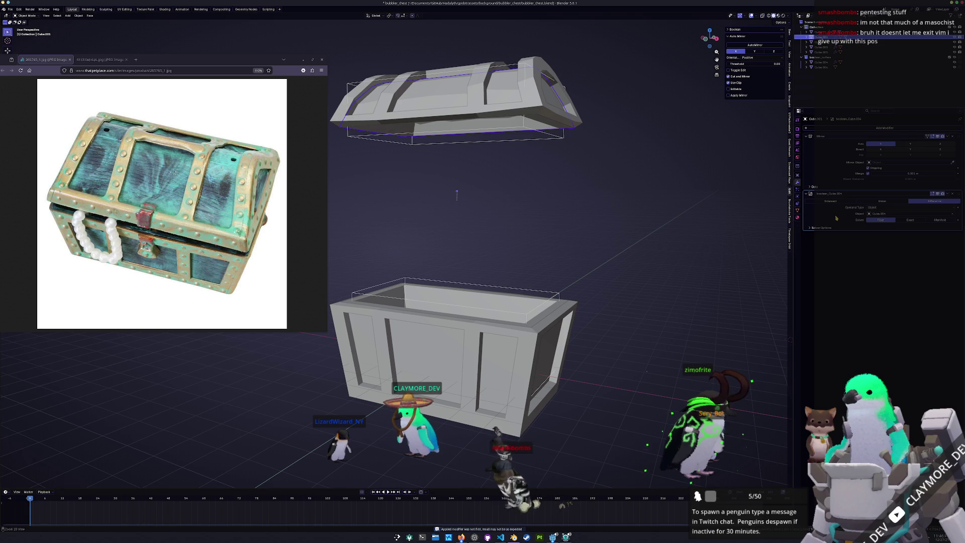
pyautogui.moveTo(563, 221)
pyautogui.mouseDown(button='middle')
pyautogui.moveTo(579, 186)
pyautogui.moveTo(618, 216)
pyautogui.moveTo(743, 170)
pyautogui.mouseUp(button='middle')
# Step: Merge the lid's overlapping vertices By Distance in Edit Mode, then return to Object Mode
pyautogui.moveTo(579, 211); pyautogui.dragTo(469, 168, button='middle')
pyautogui.press('Tab')
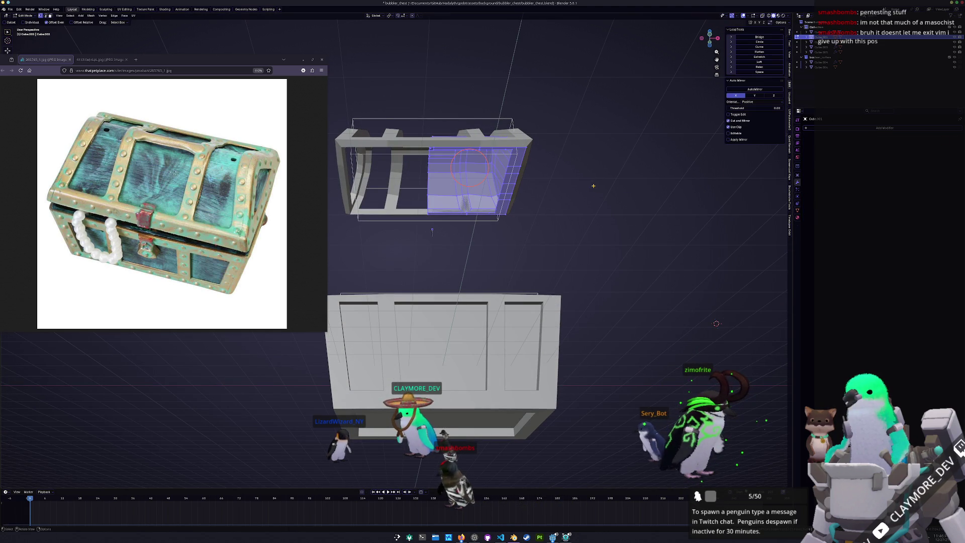
pyautogui.rightClick(595, 190)
pyautogui.moveTo(591, 194)
pyautogui.click(619, 211)
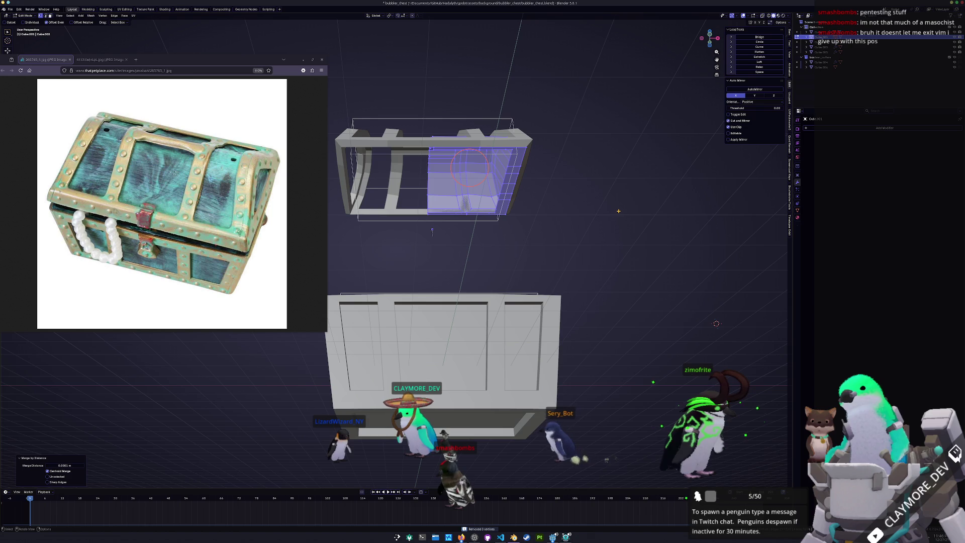
pyautogui.moveTo(606, 209)
pyautogui.mouseDown(button='middle')
pyautogui.moveTo(575, 281)
pyautogui.moveTo(550, 248)
pyautogui.moveTo(588, 231)
pyautogui.moveTo(583, 210)
pyautogui.moveTo(523, 230)
pyautogui.moveTo(532, 211)
pyautogui.mouseUp(button='middle')
pyautogui.press('Tab')
pyautogui.press('Tab')
pyautogui.press('Tab')
pyautogui.click(571, 220)
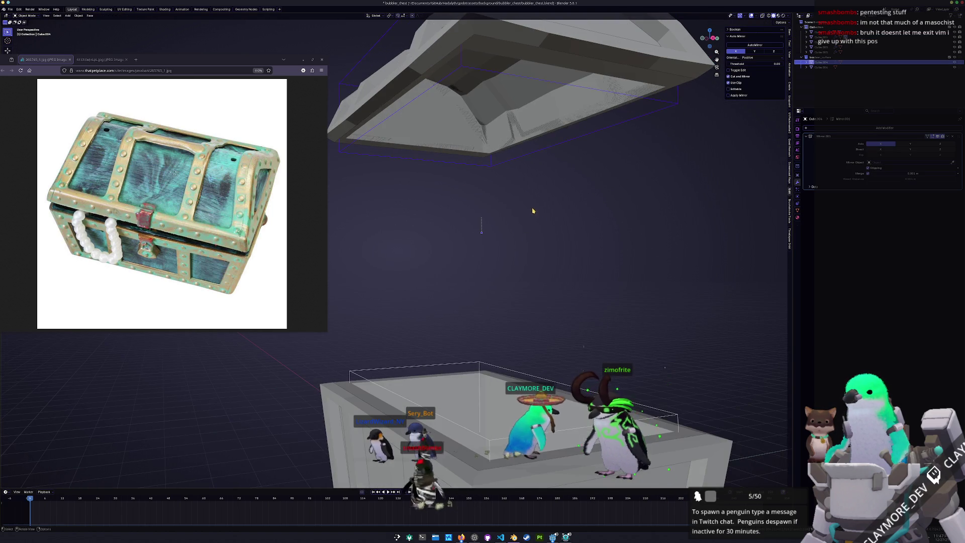
# Step: Raise the lid's cutter box and try applying the lid's Boolean, then undo it
pyautogui.press('g')
pyautogui.press('z')
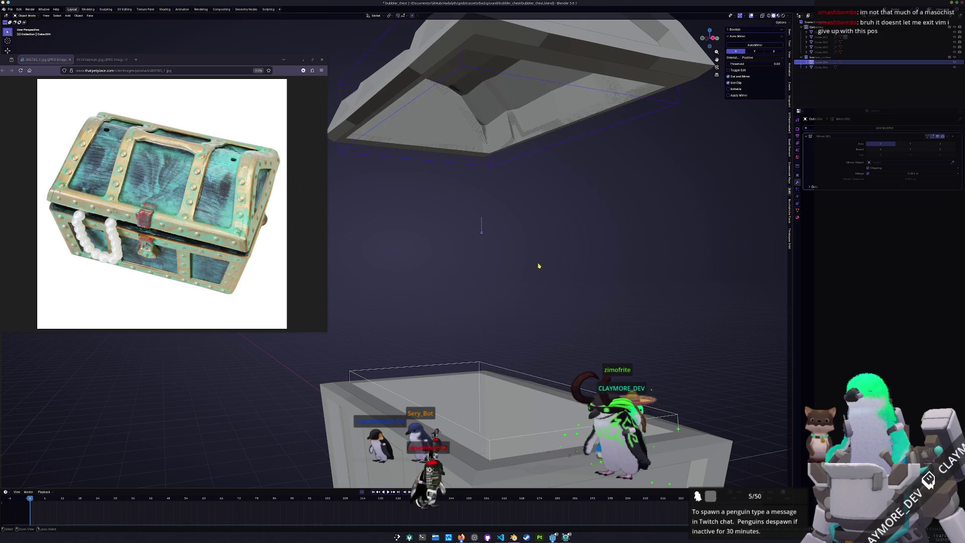
pyautogui.click(545, 258)
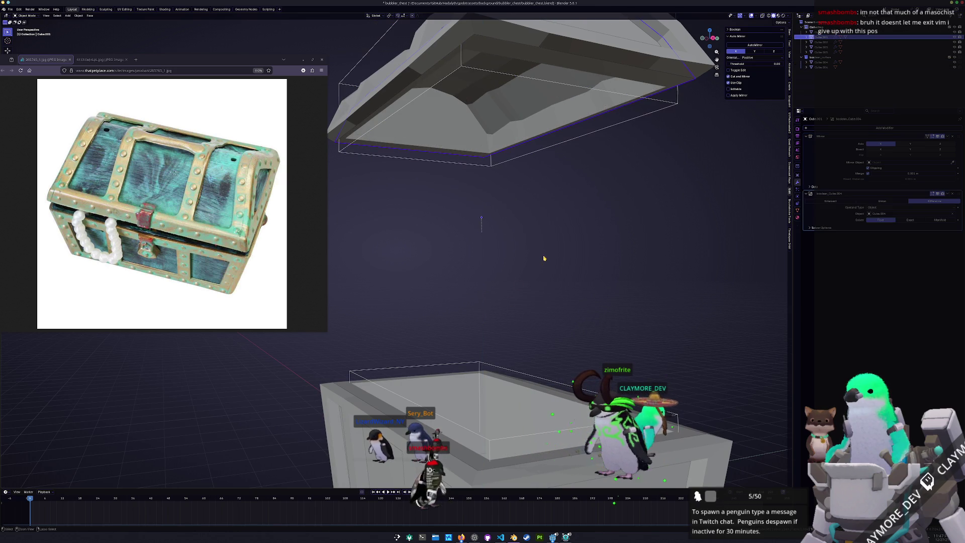
pyautogui.click(521, 168)
pyautogui.moveTo(522, 168); pyautogui.dragTo(543, 164, button='middle')
pyautogui.click(534, 126)
pyautogui.hotkey('ctrl', 'a')
pyautogui.moveTo(589, 225)
pyautogui.mouseDown(button='middle')
pyautogui.moveTo(588, 205)
pyautogui.moveTo(588, 241)
pyautogui.mouseUp(button='middle')
pyautogui.hotkey('ctrl', 'z')
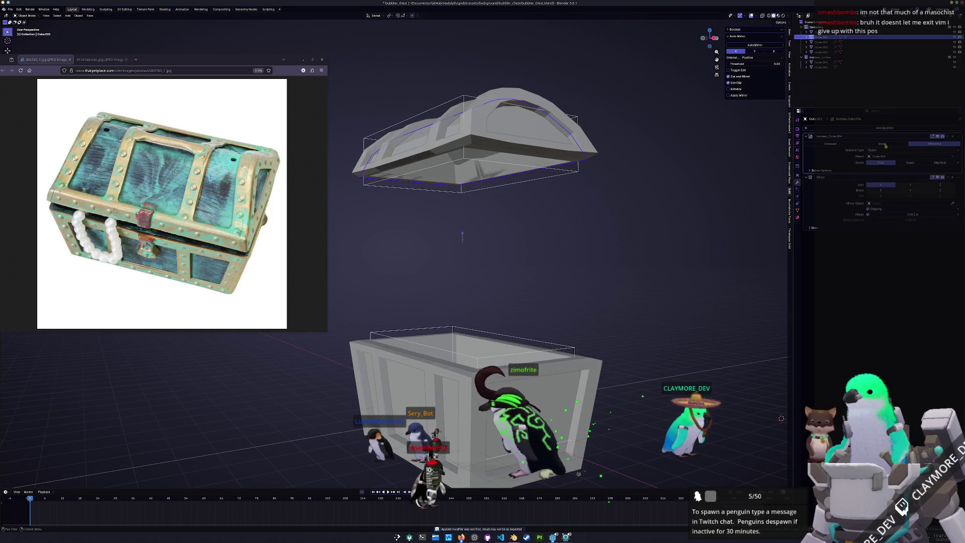
# Step: Remove the lid's Boolean modifier and delete the thin cutter box and the lid's cutter box
pyautogui.moveTo(653, 194)
pyautogui.mouseDown(button='middle')
pyautogui.moveTo(739, 196)
pyautogui.moveTo(746, 172)
pyautogui.mouseUp(button='middle')
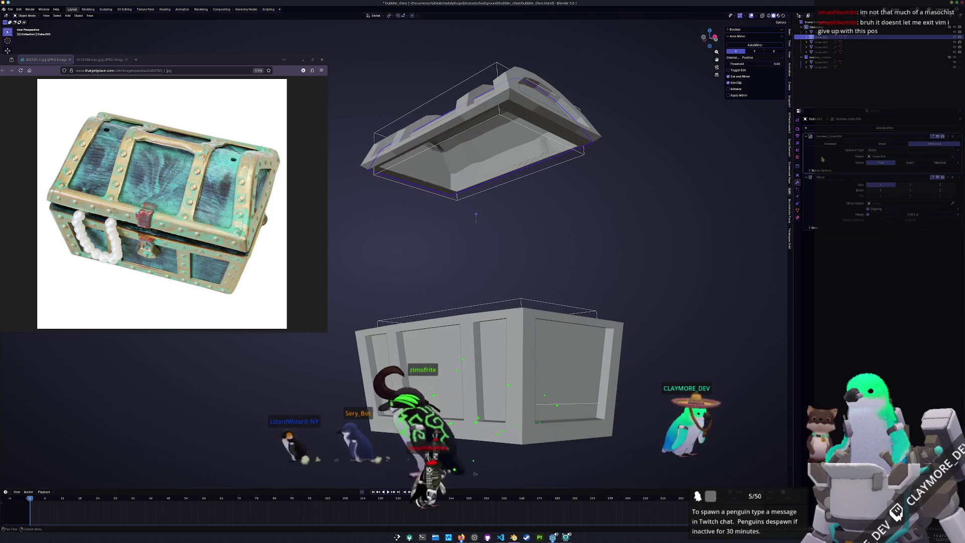
pyautogui.click(953, 137)
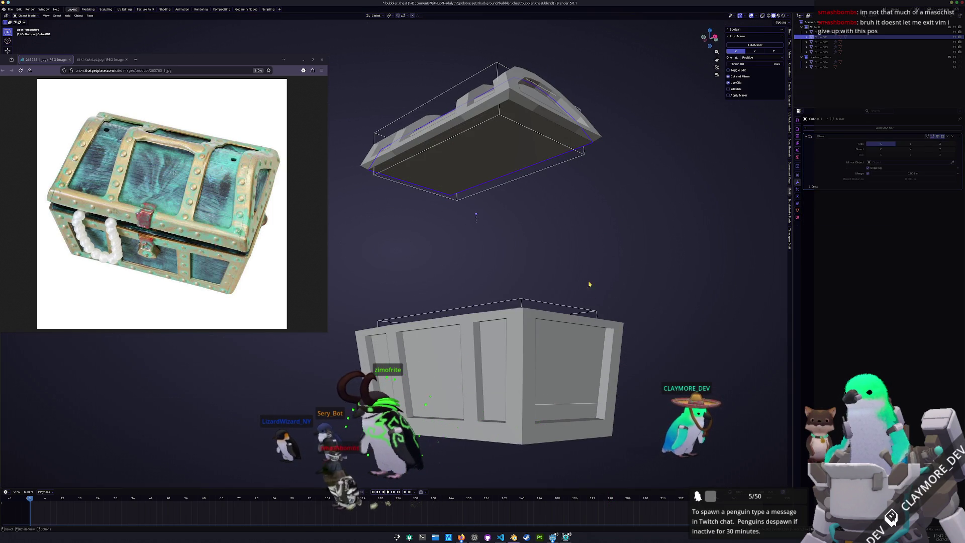
pyautogui.click(579, 306)
pyautogui.press('Delete')
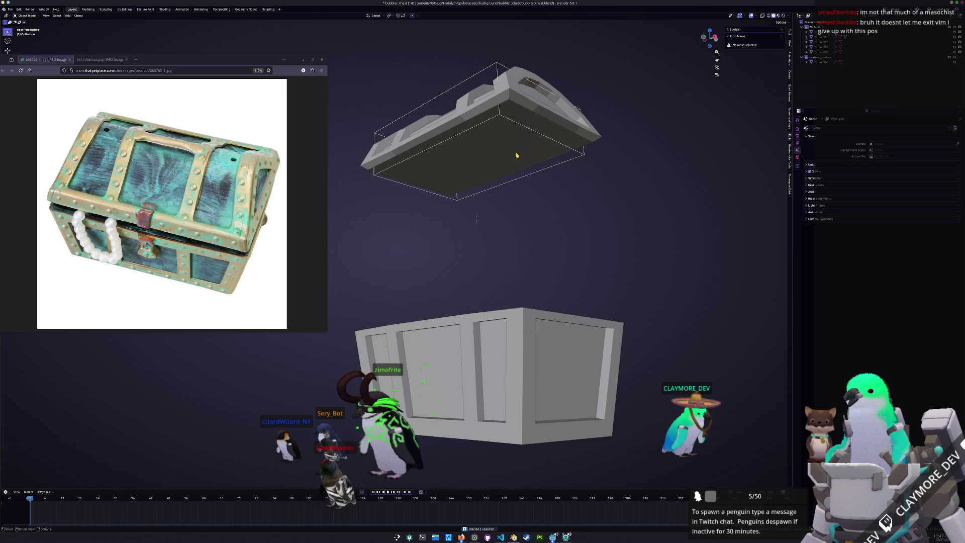
pyautogui.click(541, 135)
pyautogui.press('x')
pyautogui.click(538, 132)
pyautogui.click(568, 337)
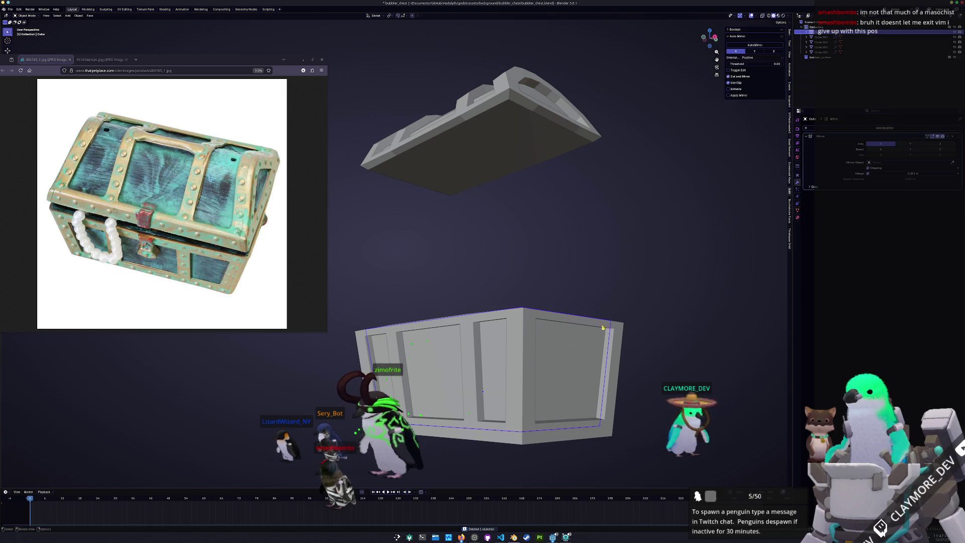
pyautogui.moveTo(581, 211)
pyautogui.mouseDown(button='middle')
pyautogui.moveTo(493, 309)
pyautogui.moveTo(499, 321)
pyautogui.mouseUp(button='middle')
# Step: Separate the selected lid faces into a new object
pyautogui.press('Tab')
pyautogui.press('Tab')
pyautogui.click(517, 129)
pyautogui.press('Tab')
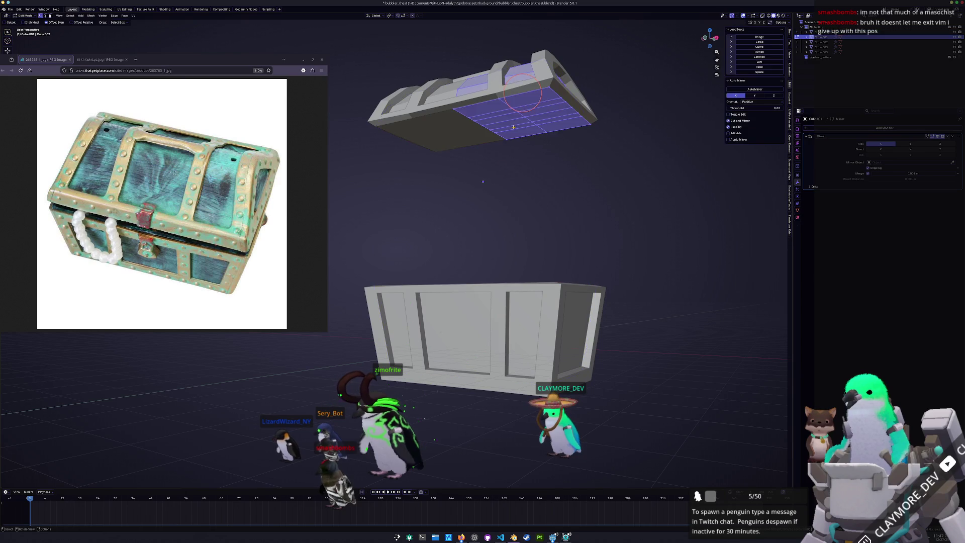
pyautogui.moveTo(517, 129); pyautogui.dragTo(514, 143, button='middle')
pyautogui.press('KP_1')
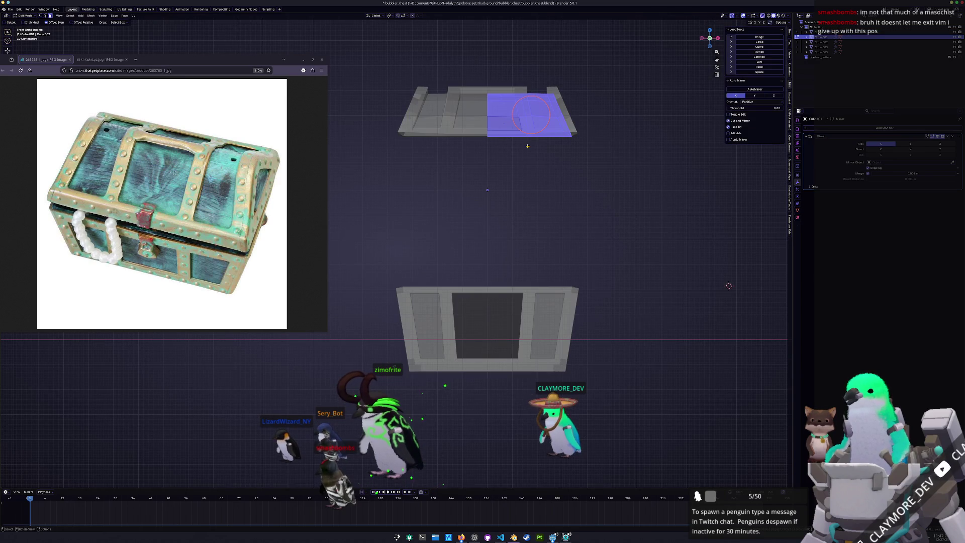
pyautogui.moveTo(531, 114); pyautogui.dragTo(533, 109)
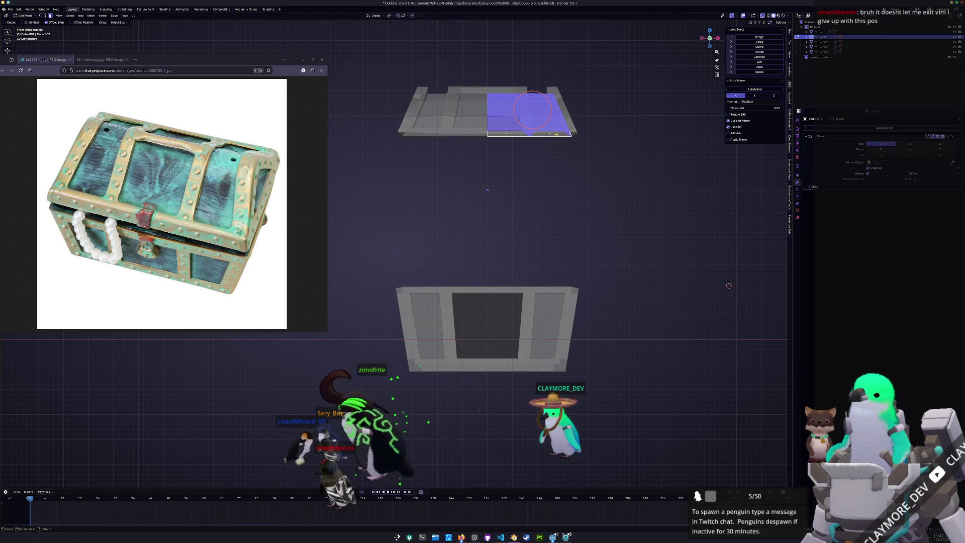
pyautogui.rightClick(615, 139)
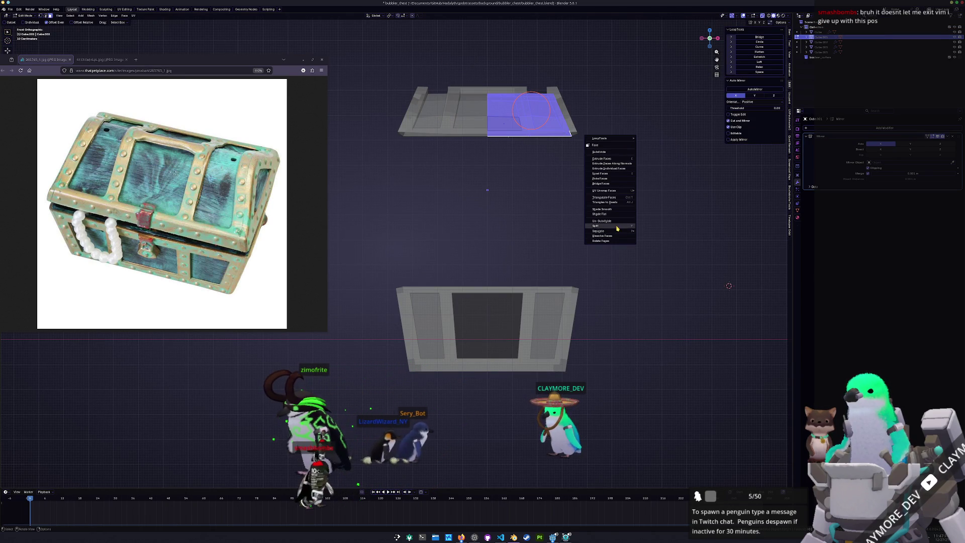
pyautogui.moveTo(618, 230)
pyautogui.click(651, 232)
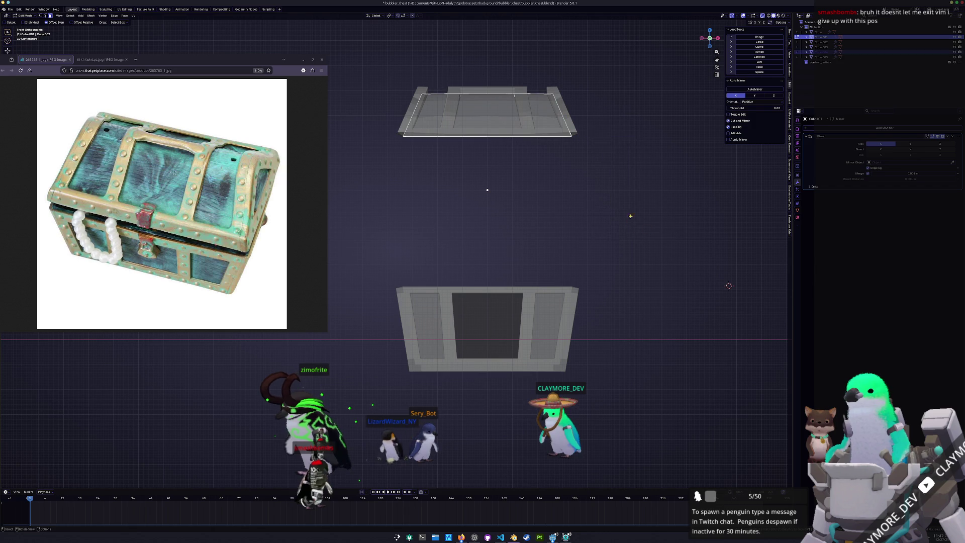
pyautogui.press('Tab')
# Step: Delete the old lid Cube.001 and clear the selection
pyautogui.click(502, 103)
pyautogui.moveTo(501, 103); pyautogui.dragTo(494, 159, button='middle')
pyautogui.click(497, 143)
pyautogui.hotkey('alt', 'z')
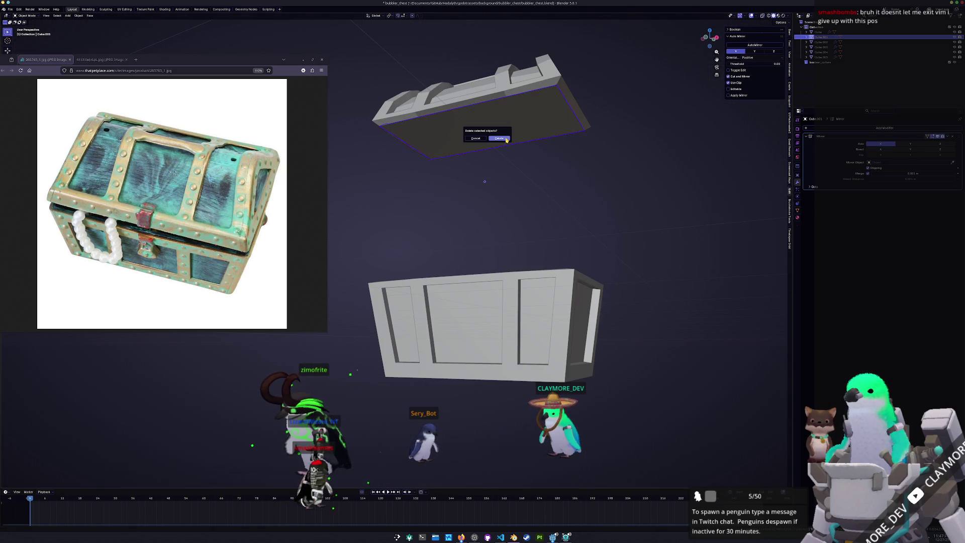
pyautogui.click(499, 138)
pyautogui.click(537, 115)
pyautogui.click(649, 125)
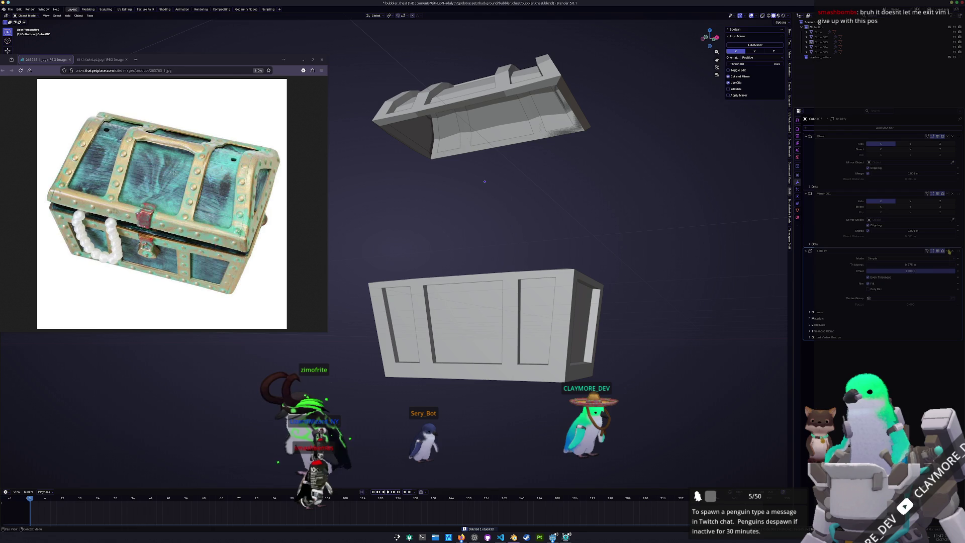
# Step: Apply scale to lid pieces Cube.004 and Cube.003 and enable Solidify's Even Thickness
pyautogui.click(565, 122)
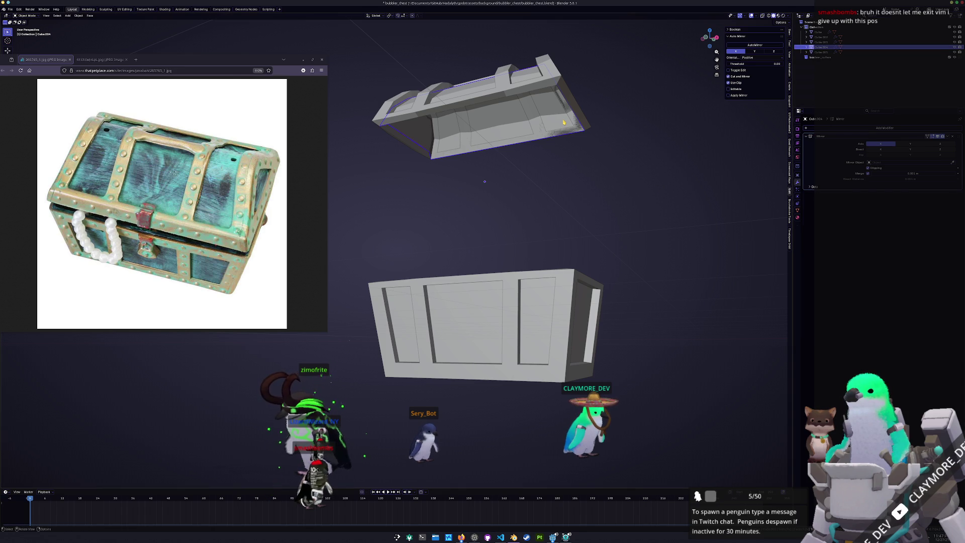
pyautogui.keyDown('shift'); pyautogui.click(580, 117); pyautogui.keyUp('shift')
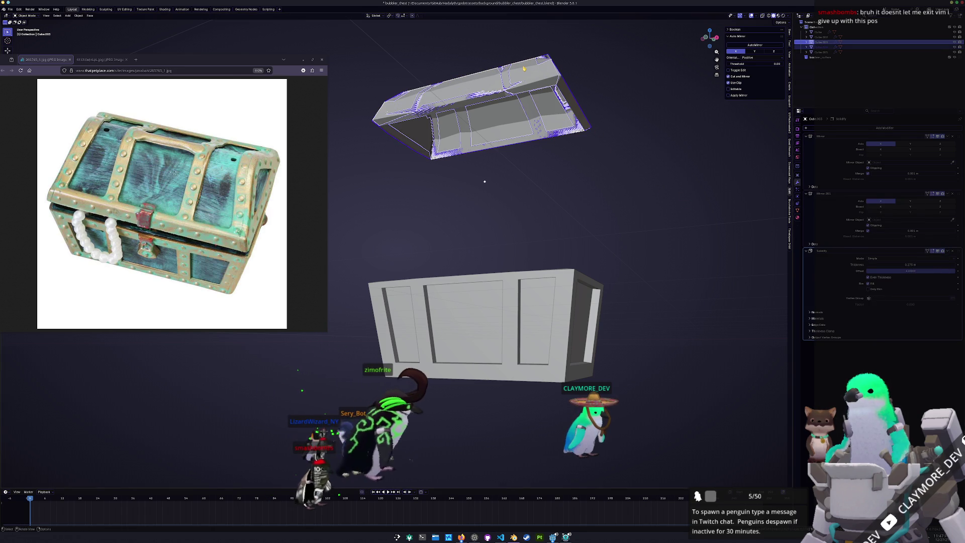
pyautogui.click(483, 116)
pyautogui.press('g')
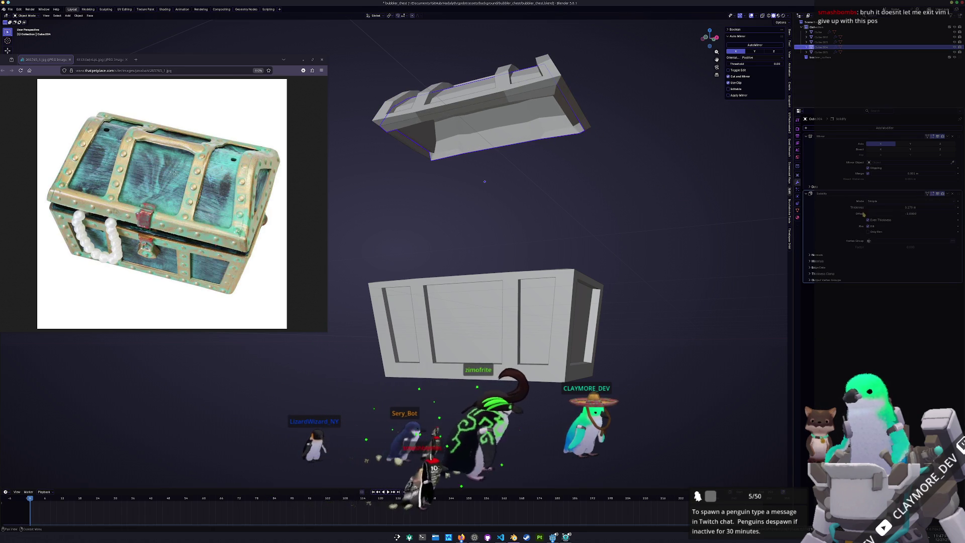
pyautogui.moveTo(628, 161)
pyautogui.mouseDown(button='middle')
pyautogui.moveTo(700, 205)
pyautogui.moveTo(621, 201)
pyautogui.mouseUp(button='middle')
pyautogui.hotkey('ctrl', 'a')
pyautogui.click(699, 205)
pyautogui.click(871, 221)
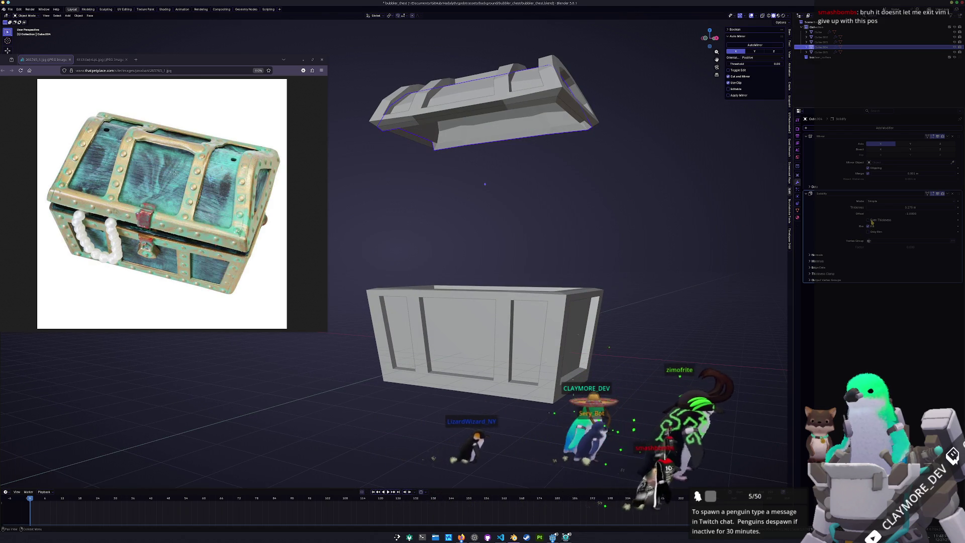
# Step: Enter Edit Mode on the lid with X-ray see-through enabled, viewing from beneath
pyautogui.moveTo(631, 187); pyautogui.dragTo(625, 142, button='middle')
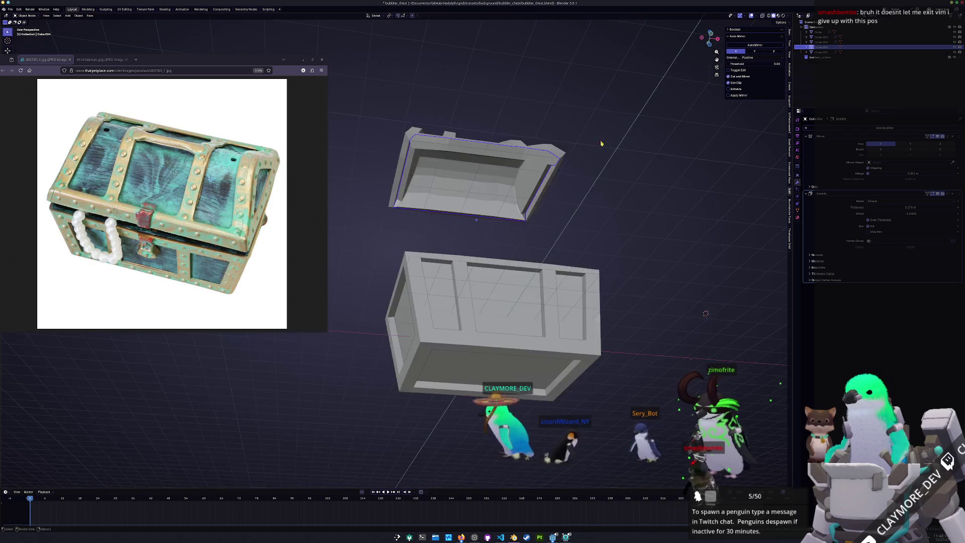
pyautogui.scroll(5, 625, 143)
pyautogui.press('Tab')
pyautogui.hotkey('alt', 'z')
pyautogui.moveTo(571, 184); pyautogui.dragTo(611, 335, button='middle')
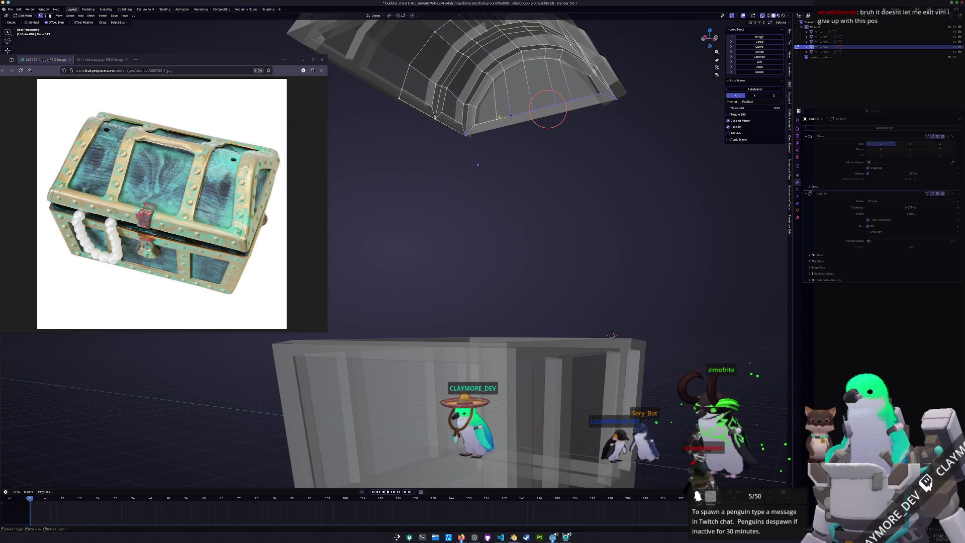
# Step: Return to Object Mode, turn off X-ray and apply the lid's transform
pyautogui.press('Tab')
pyautogui.moveTo(516, 167)
pyautogui.mouseDown(button='middle')
pyautogui.moveTo(481, 179)
pyautogui.moveTo(459, 170)
pyautogui.moveTo(543, 205)
pyautogui.moveTo(524, 235)
pyautogui.mouseUp(button='middle')
pyautogui.hotkey('alt', 'z')
pyautogui.hotkey('ctrl', 'a')
pyautogui.click(481, 178)
# Step: Inspect a short lid rim edge in see-through Edit Mode, then return to a front view
pyautogui.press('Tab')
pyautogui.hotkey('alt', 'z')
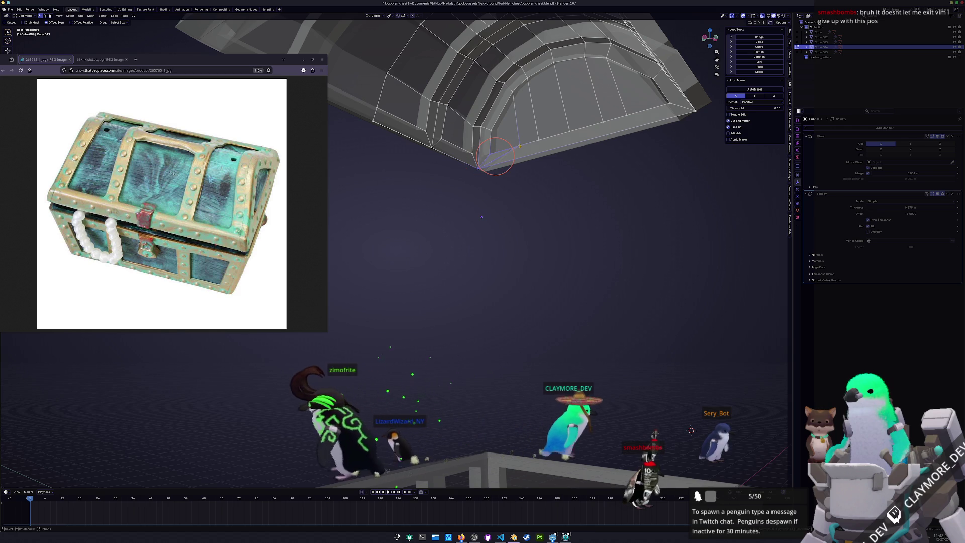
pyautogui.click(500, 155)
pyautogui.press('x')
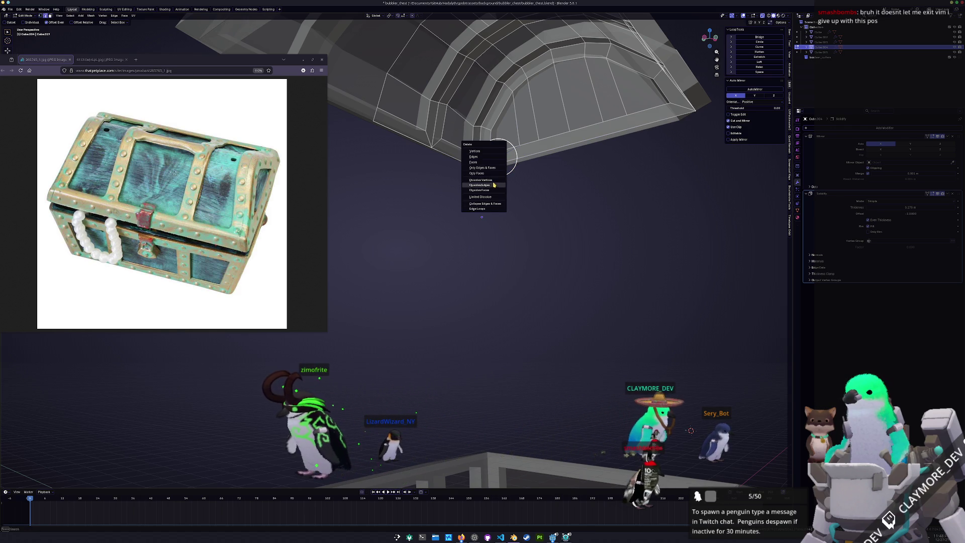
pyautogui.press('Escape')
pyautogui.press('Tab')
pyautogui.moveTo(498, 186)
pyautogui.mouseDown(button='middle')
pyautogui.moveTo(503, 201)
pyautogui.moveTo(484, 210)
pyautogui.mouseUp(button='middle')
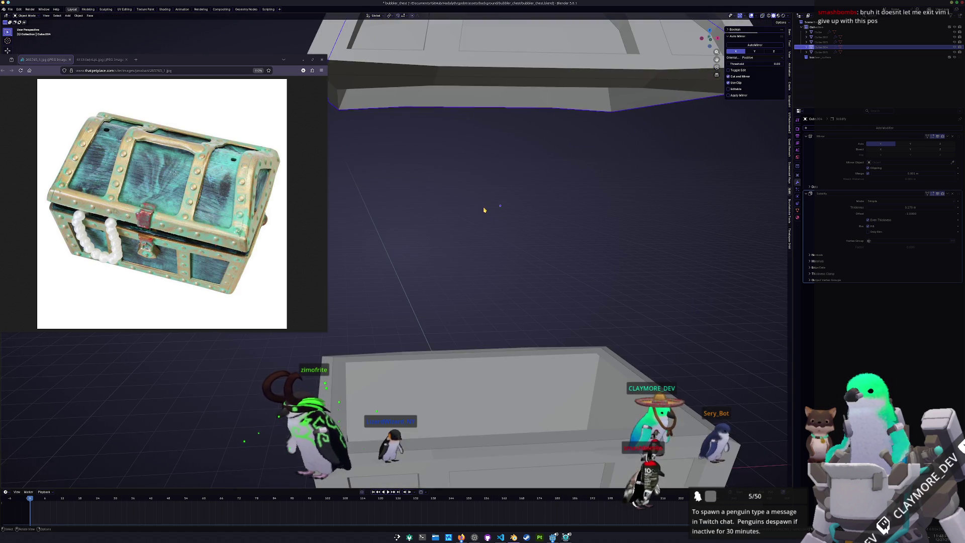
pyautogui.press('KP_1')
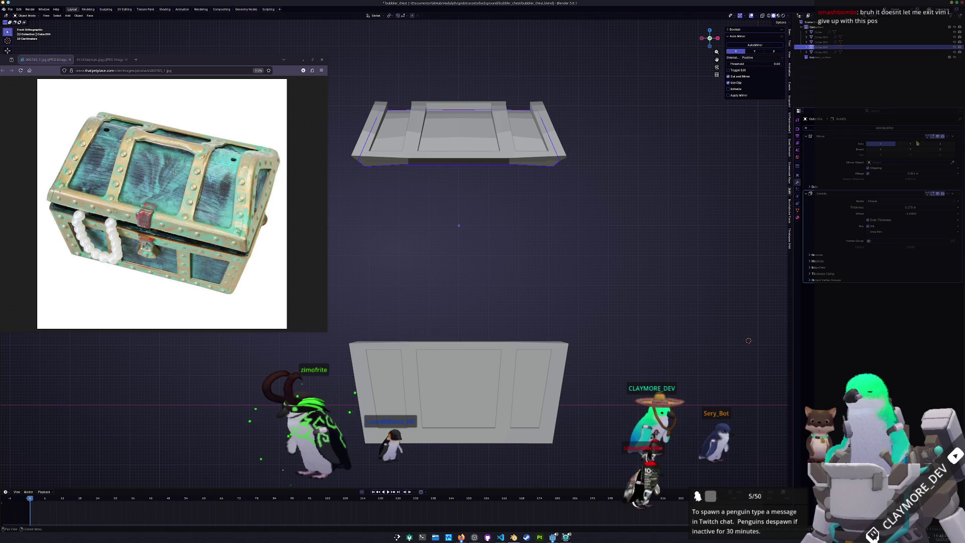
# Step: Apply Mirror and Solidify on both lid parts, removing Cube.003's first Mirror modifier
pyautogui.hotkey('ctrl', 'a')
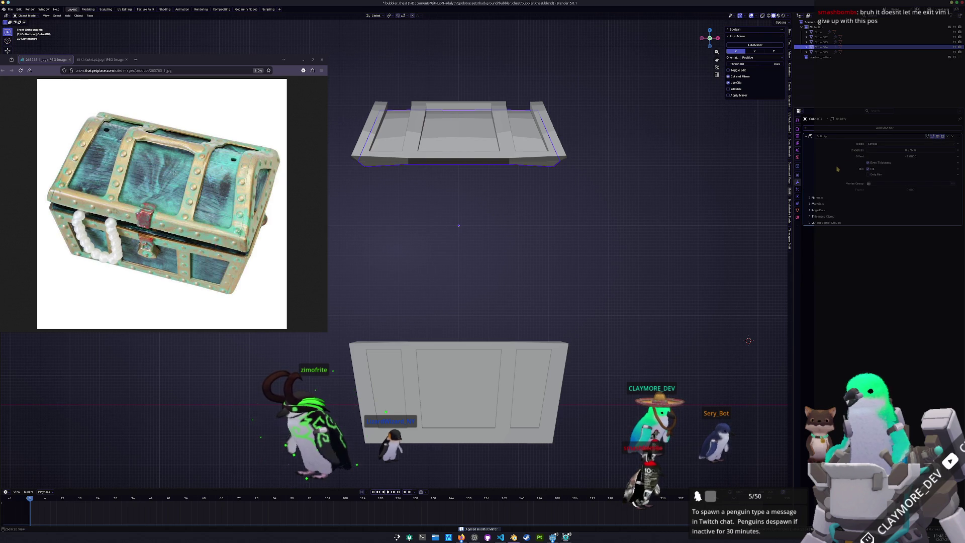
pyautogui.hotkey('ctrl', 'a')
pyautogui.click(560, 149)
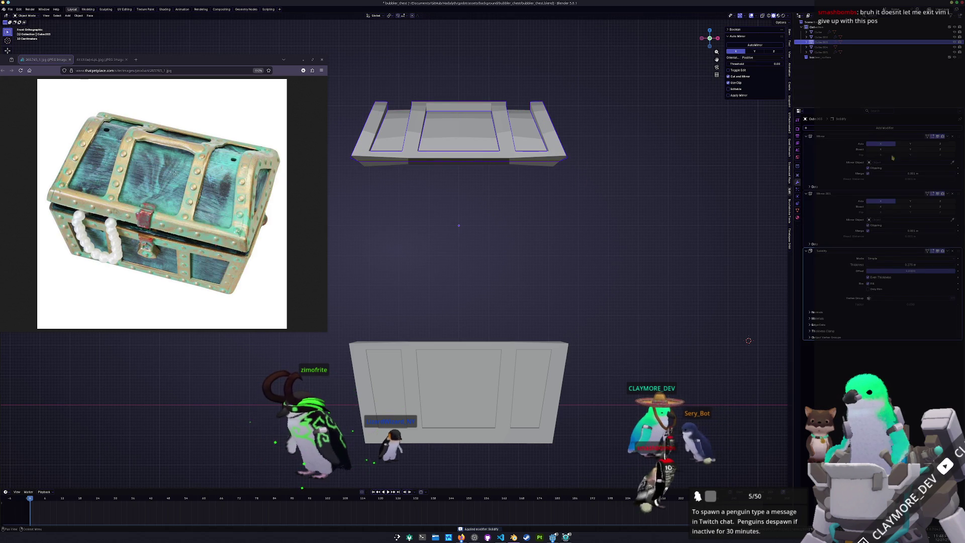
pyautogui.click(953, 137)
pyautogui.hotkey('ctrl', 'a')
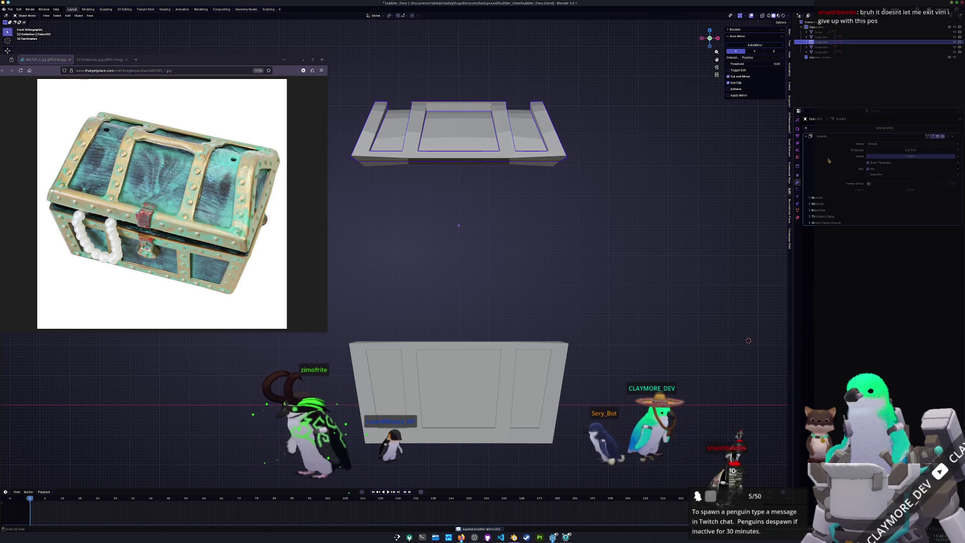
pyautogui.hotkey('ctrl', 'a')
# Step: Apply the front panel's Mirror and box body Cube.002's Solidify, then edit lid Cube.004
pyautogui.keyDown('shift'); pyautogui.moveTo(519, 375); pyautogui.dragTo(533, 320, button='middle'); pyautogui.keyUp('shift')
pyautogui.click(533, 319)
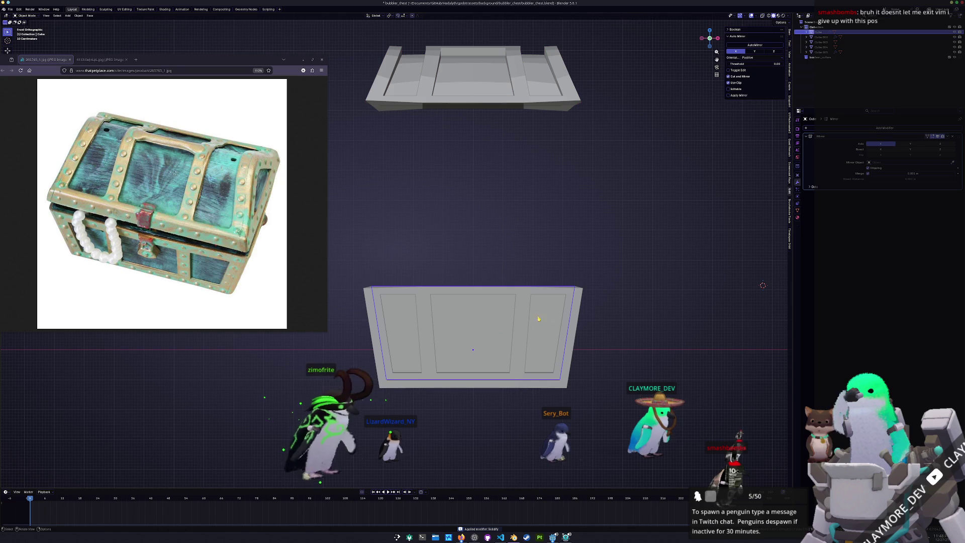
pyautogui.hotkey('ctrl', 'a')
pyautogui.click(821, 36)
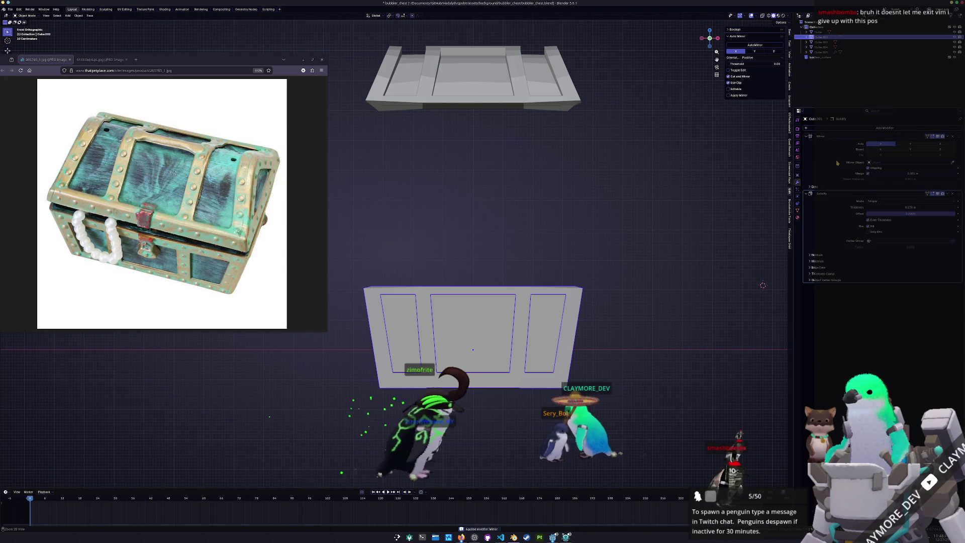
pyautogui.hotkey('ctrl', 'a')
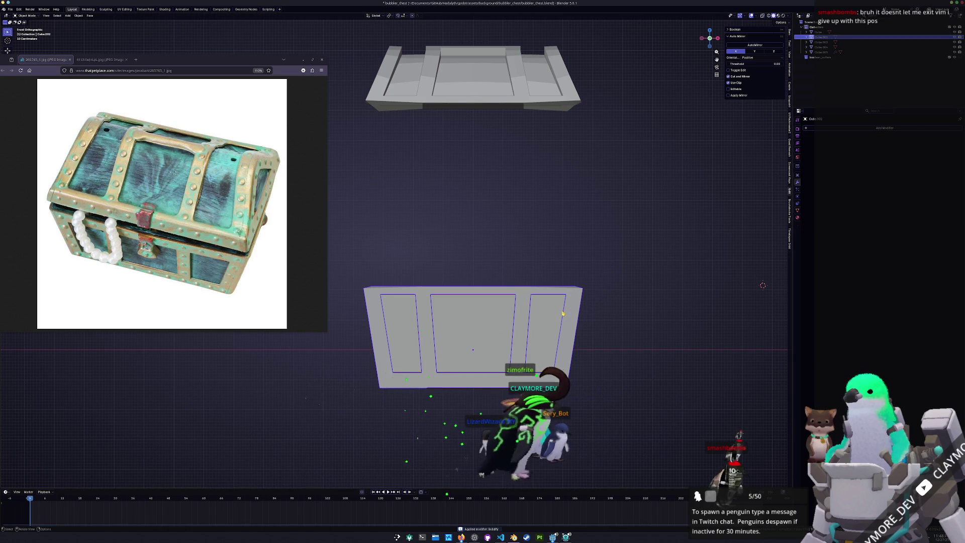
pyautogui.click(543, 92)
pyautogui.press('Tab')
# Step: Flatten the lid's selected bottom rim to zero height along Z
pyautogui.moveTo(556, 117)
pyautogui.mouseDown(button='middle')
pyautogui.moveTo(553, 233)
pyautogui.moveTo(539, 225)
pyautogui.mouseUp(button='middle')
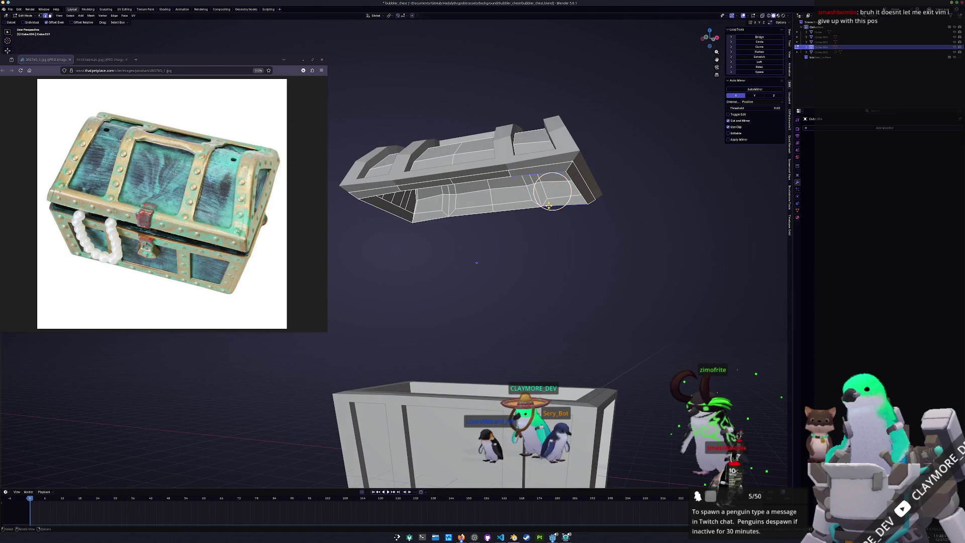
pyautogui.moveTo(477, 262); pyautogui.dragTo(458, 258, button='middle')
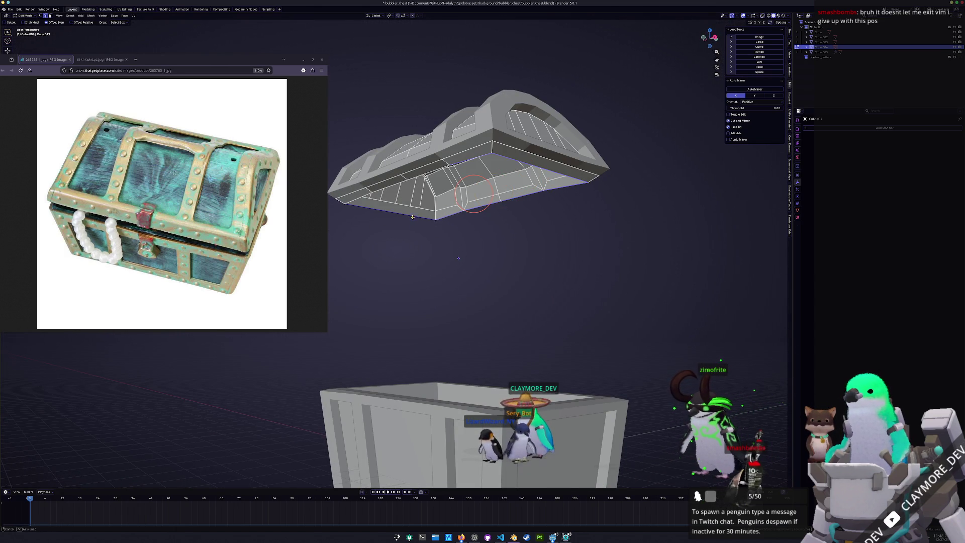
pyautogui.moveTo(458, 258); pyautogui.dragTo(471, 274, button='middle')
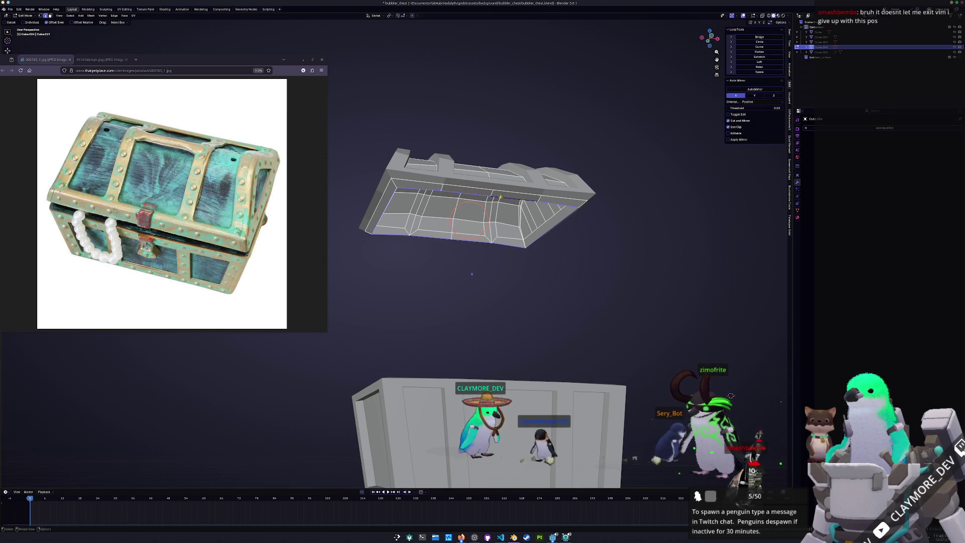
pyautogui.moveTo(471, 274); pyautogui.dragTo(476, 269, button='middle')
pyautogui.press('s')
pyautogui.press('z')
pyautogui.press('0')
pyautogui.press('Return')
# Step: Shift the flattened rim vertically from a front view and adjust its scale
pyautogui.press('KP_1')
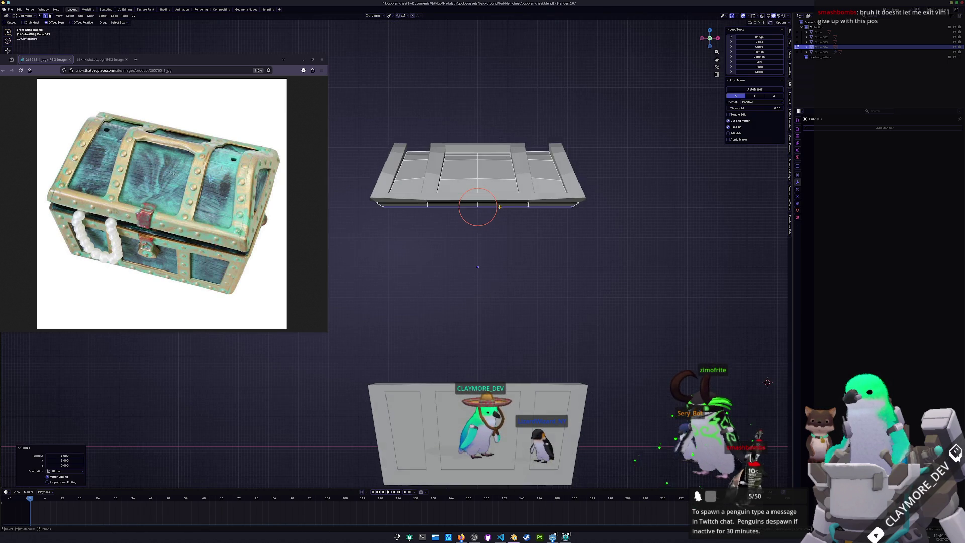
pyautogui.scroll(3, 499, 206)
pyautogui.press('g')
pyautogui.press('z')
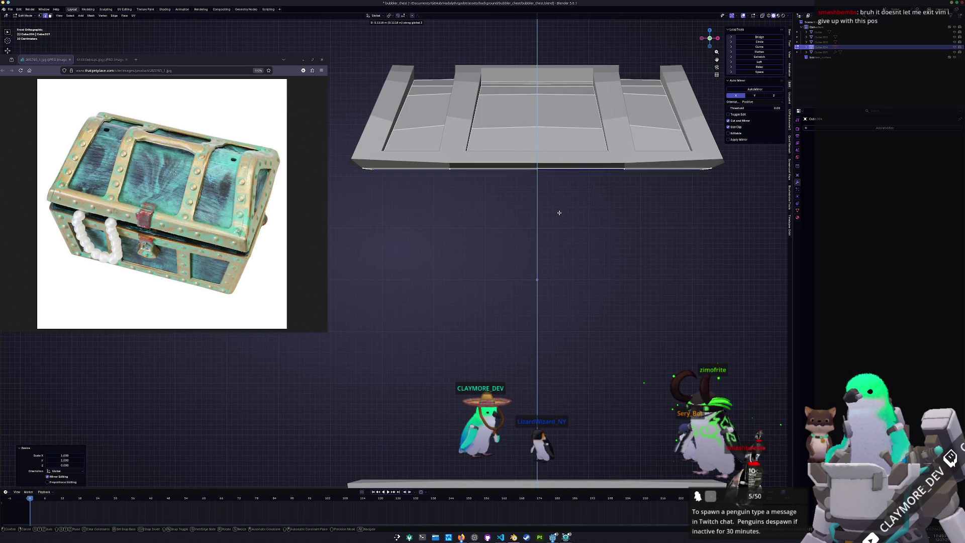
pyautogui.click(559, 212)
pyautogui.moveTo(560, 212); pyautogui.dragTo(596, 191, button='middle')
pyautogui.press('s')
pyautogui.hotkey('shift', 'z')
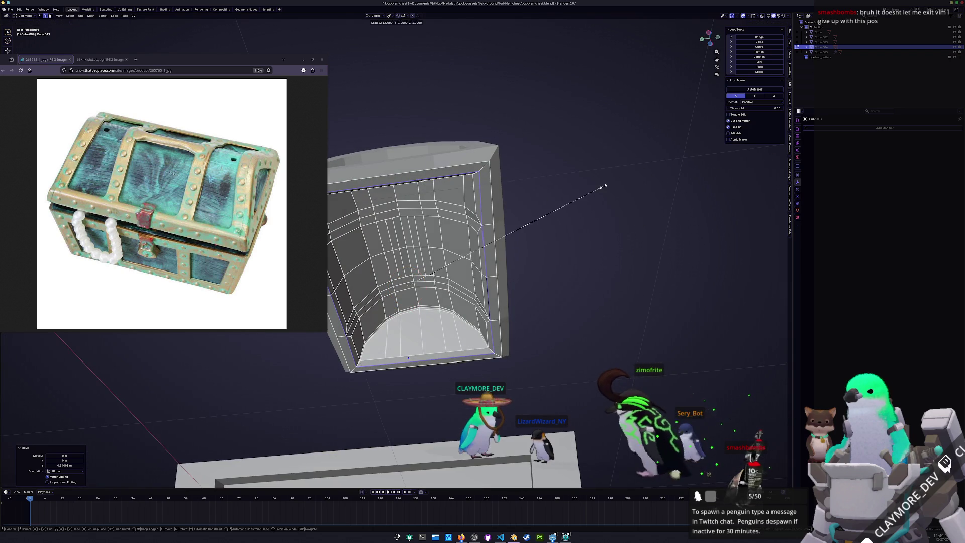
pyautogui.click(598, 189)
# Step: Select a horizontal edge loop, then return to Object Mode and select the box
pyautogui.scroll(2, 397, 213)
pyautogui.keyDown('alt'); pyautogui.click(397, 206); pyautogui.keyUp('alt')
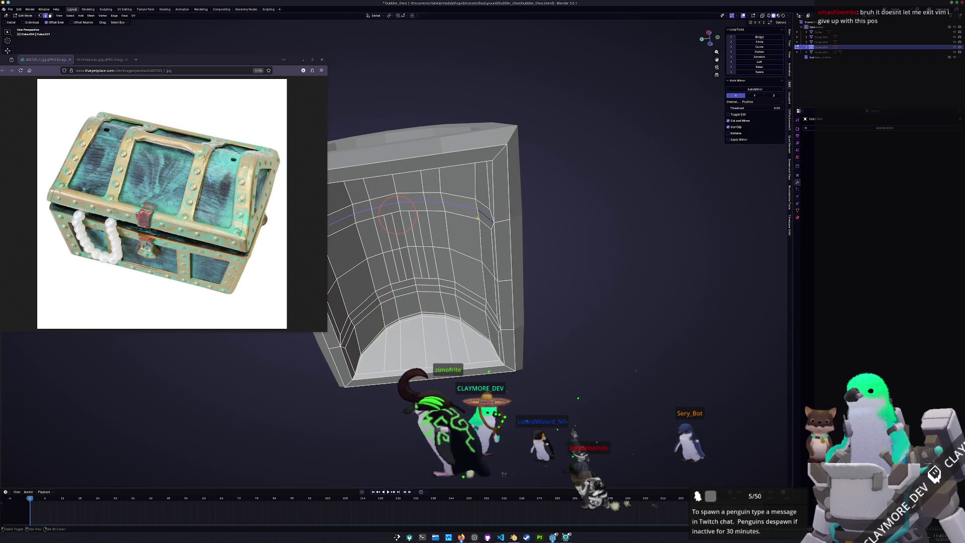
pyautogui.press('Tab')
pyautogui.click(517, 201)
pyautogui.moveTo(586, 229)
pyautogui.mouseDown(button='middle')
pyautogui.moveTo(548, 274)
pyautogui.moveTo(496, 243)
pyautogui.mouseUp(button='middle')
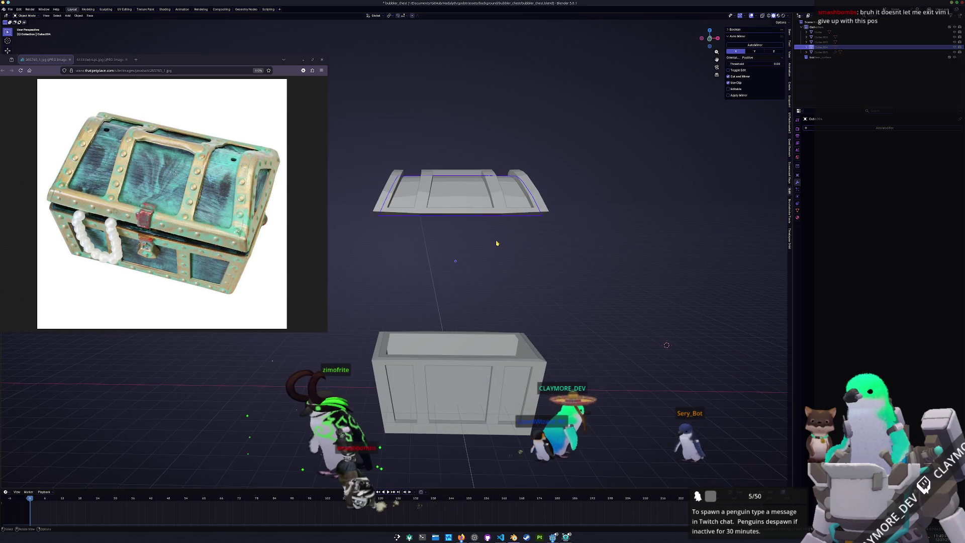
# Step: Lower lid Cube.003 along Z until it rests on the box
pyautogui.press('KP_1')
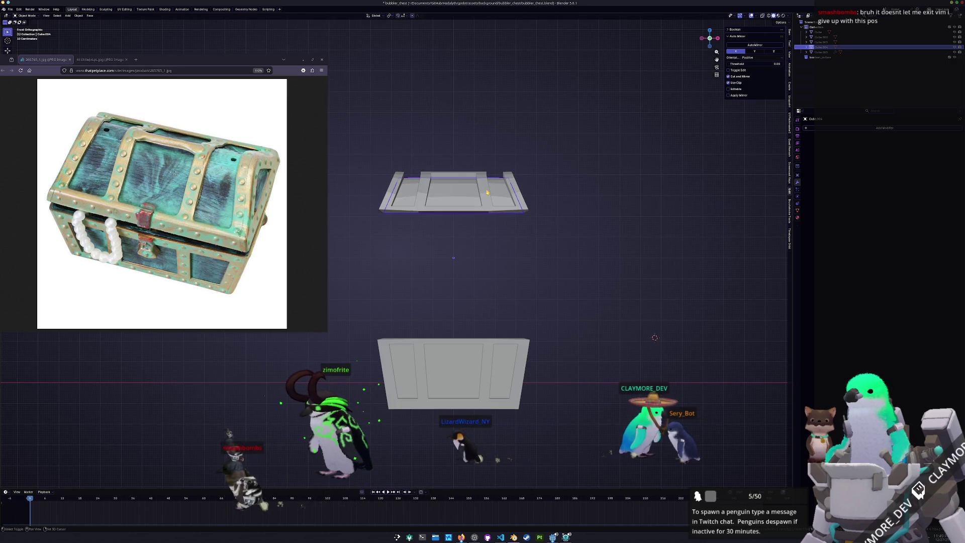
pyautogui.click(487, 193)
pyautogui.press('g')
pyautogui.press('z')
pyautogui.click(506, 315)
# Step: Move box body Cube.002's bottom face to a new height along Z
pyautogui.click(518, 373)
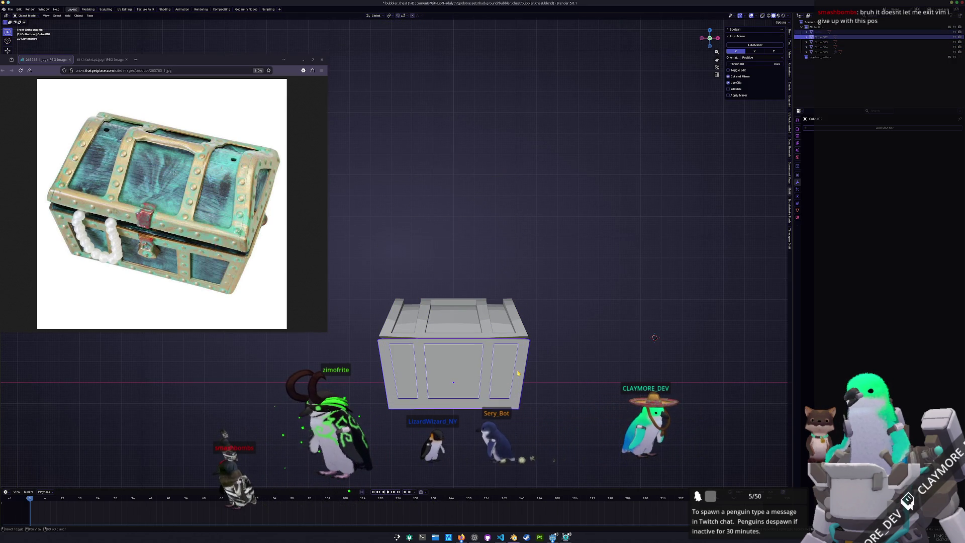
pyautogui.press('Tab')
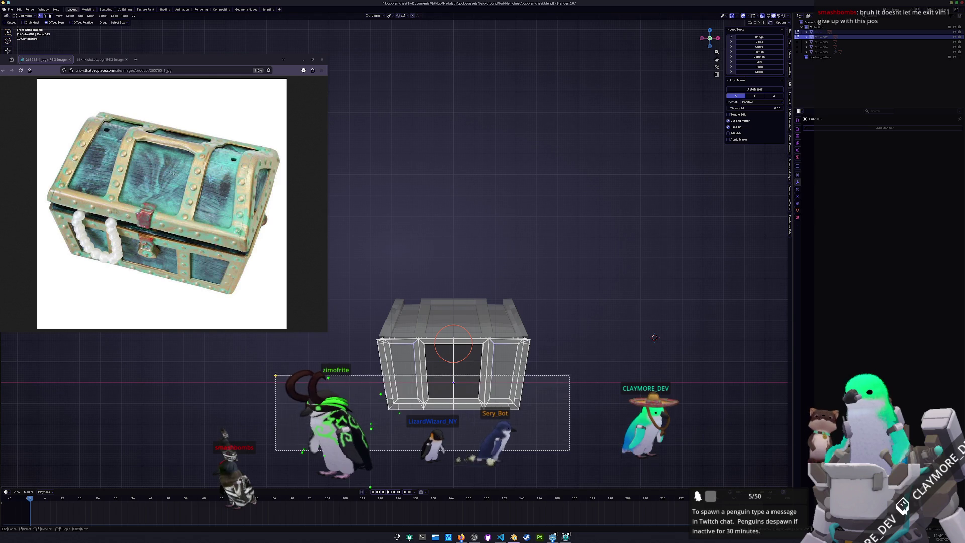
pyautogui.press('g')
pyautogui.press('z')
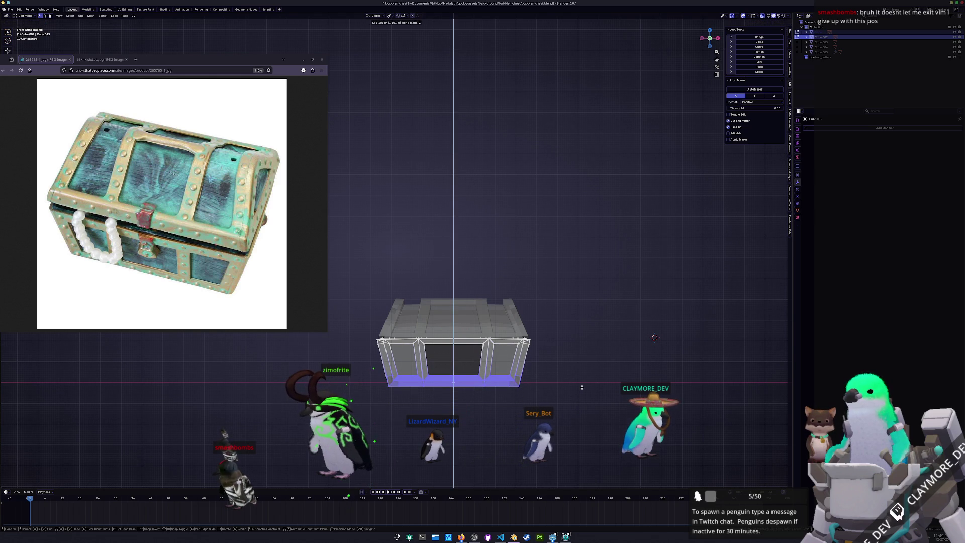
pyautogui.click(582, 390)
pyautogui.press('Tab')
# Step: Inspect the front panel Cube's mesh in X-ray from perspective angles
pyautogui.moveTo(574, 388)
pyautogui.mouseDown(button='middle')
pyautogui.moveTo(498, 308)
pyautogui.moveTo(442, 352)
pyautogui.mouseUp(button='middle')
pyautogui.click(494, 305)
pyautogui.press('Tab')
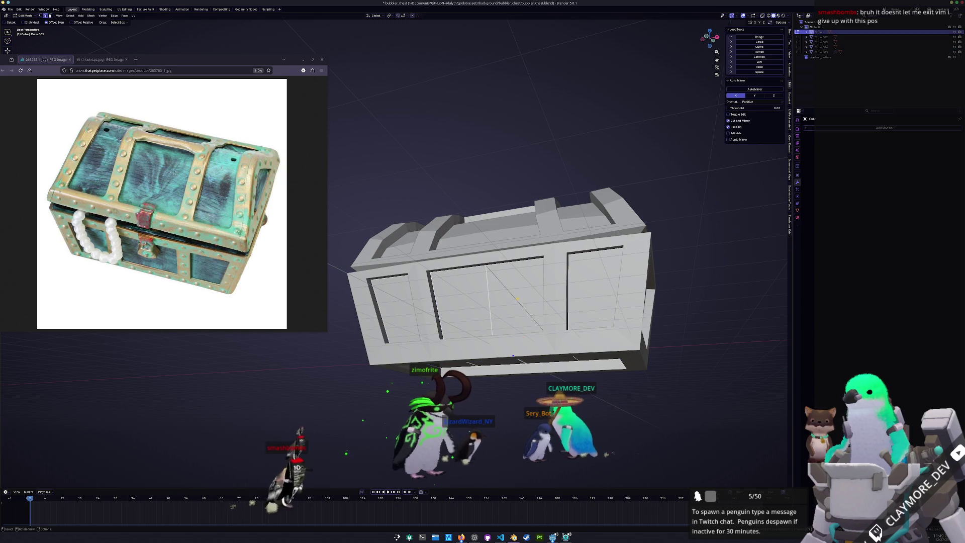
pyautogui.hotkey('alt', 'z')
pyautogui.moveTo(441, 352); pyautogui.dragTo(427, 338, button='middle')
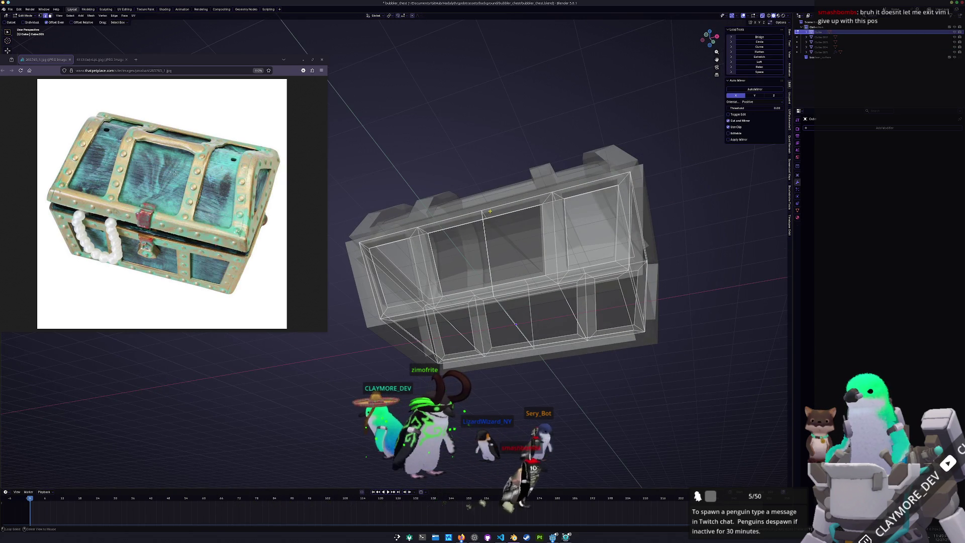
pyautogui.press('Tab')
pyautogui.moveTo(484, 260)
pyautogui.mouseDown(button='middle')
pyautogui.moveTo(530, 274)
pyautogui.moveTo(511, 282)
pyautogui.moveTo(572, 317)
pyautogui.moveTo(518, 308)
pyautogui.moveTo(448, 259)
pyautogui.mouseUp(button='middle')
# Step: Check a face on the Cube piece in Edit Mode, then select domed lid Cube.004
pyautogui.click(509, 285)
pyautogui.click(510, 284)
pyautogui.click(509, 285)
pyautogui.press('Tab')
pyautogui.click(544, 298)
pyautogui.press('Tab')
pyautogui.click(448, 259)
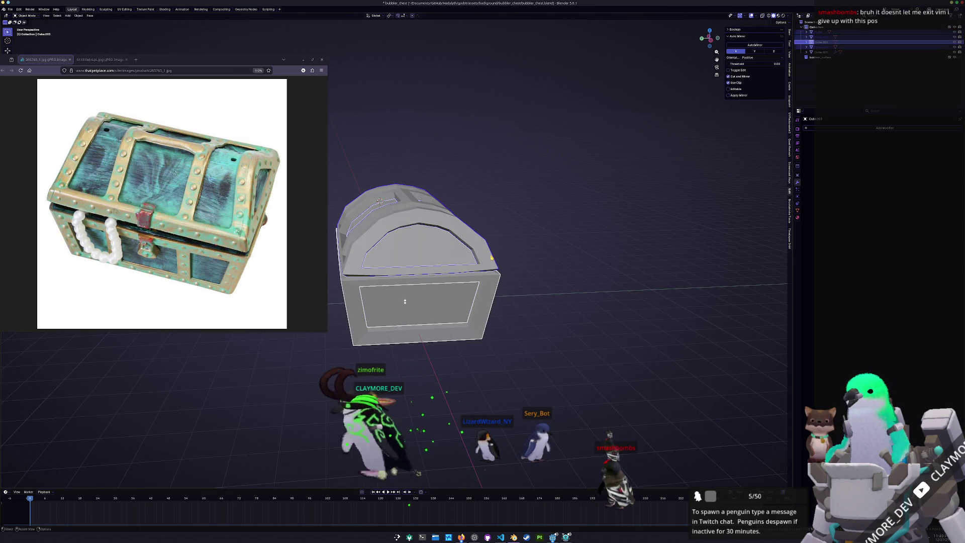
# Step: Raise the lid back up along Z above the box
pyautogui.press('g')
pyautogui.press('z')
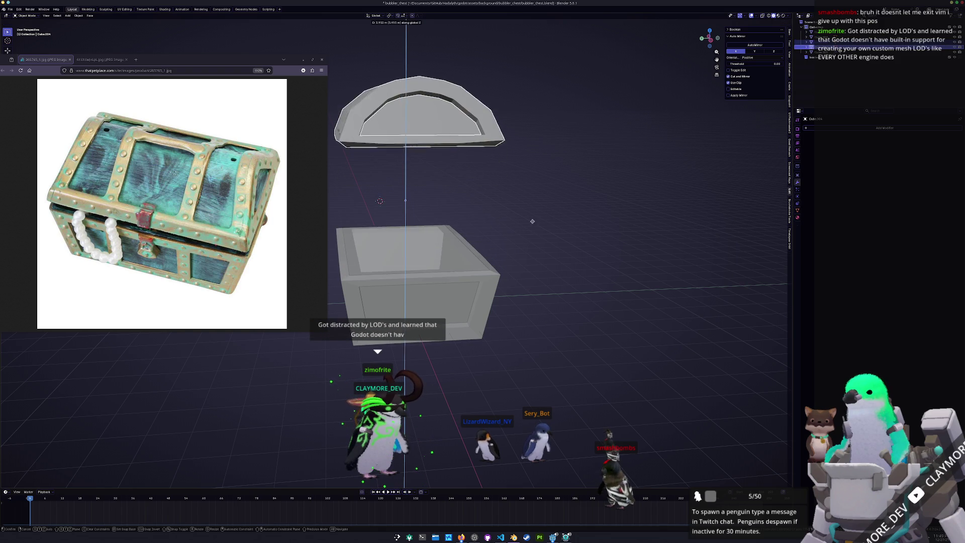
pyautogui.click(539, 167)
pyautogui.moveTo(539, 166)
pyautogui.mouseDown(button='middle')
pyautogui.moveTo(587, 279)
pyautogui.moveTo(538, 259)
pyautogui.moveTo(608, 314)
pyautogui.mouseUp(button='middle')
# Step: Enter Edit Mode on the chest base Cube and pick inner side-wall faces and edges
pyautogui.click(545, 269)
pyautogui.scroll(3, 546, 269)
pyautogui.scroll(2, 534, 255)
pyautogui.press('Tab')
pyautogui.press('3')
pyautogui.click(534, 254)
pyautogui.scroll(2, 608, 315)
pyautogui.press('2')
pyautogui.click(478, 241)
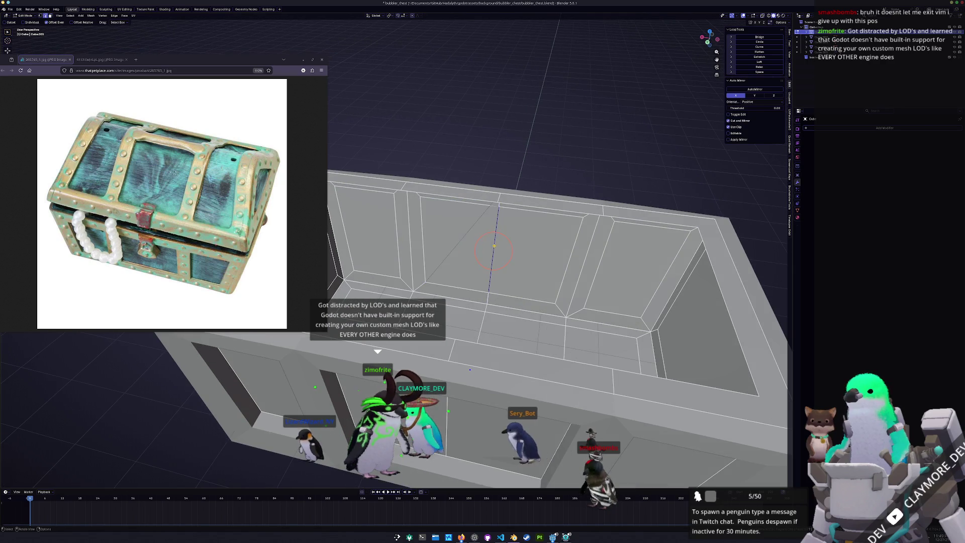
pyautogui.scroll(3, 506, 202)
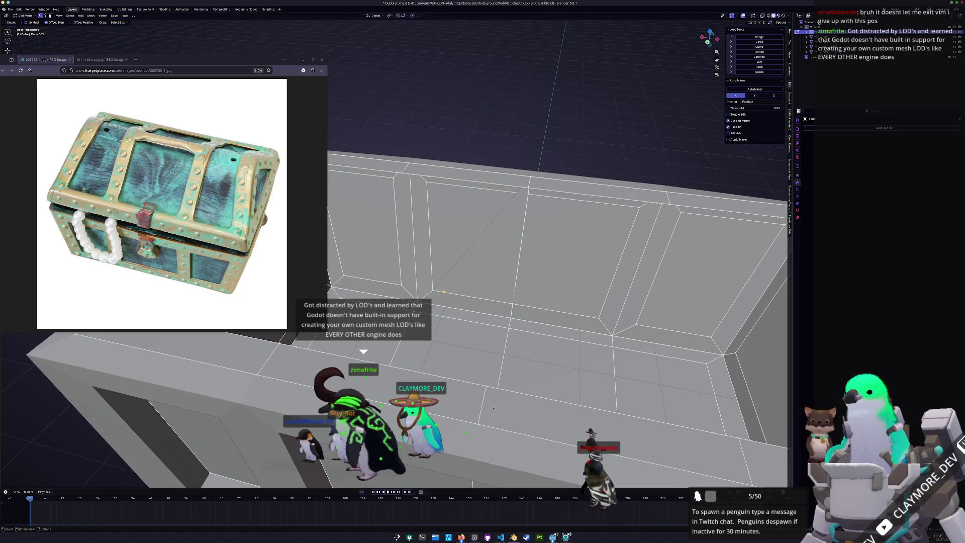
# Step: Delete the inner-wall face, undoing a trial fill so the hole stays open
pyautogui.click(490, 250)
pyautogui.press('x')
pyautogui.click(463, 229)
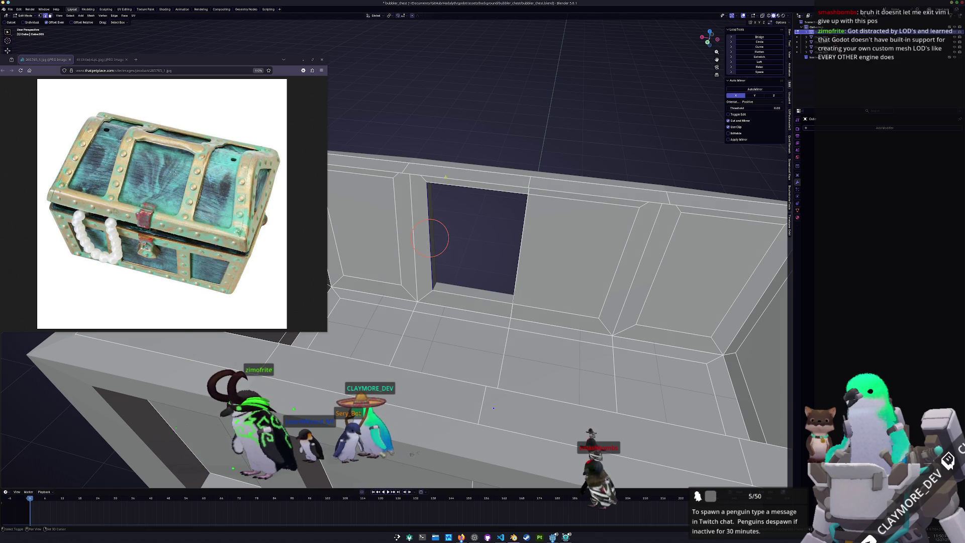
pyautogui.moveTo(459, 293)
pyautogui.mouseDown(button='middle')
pyautogui.moveTo(538, 333)
pyautogui.moveTo(516, 325)
pyautogui.moveTo(537, 314)
pyautogui.moveTo(530, 303)
pyautogui.moveTo(432, 303)
pyautogui.moveTo(495, 353)
pyautogui.mouseUp(button='middle')
pyautogui.press('f')
pyautogui.hotkey('ctrl', 'z')
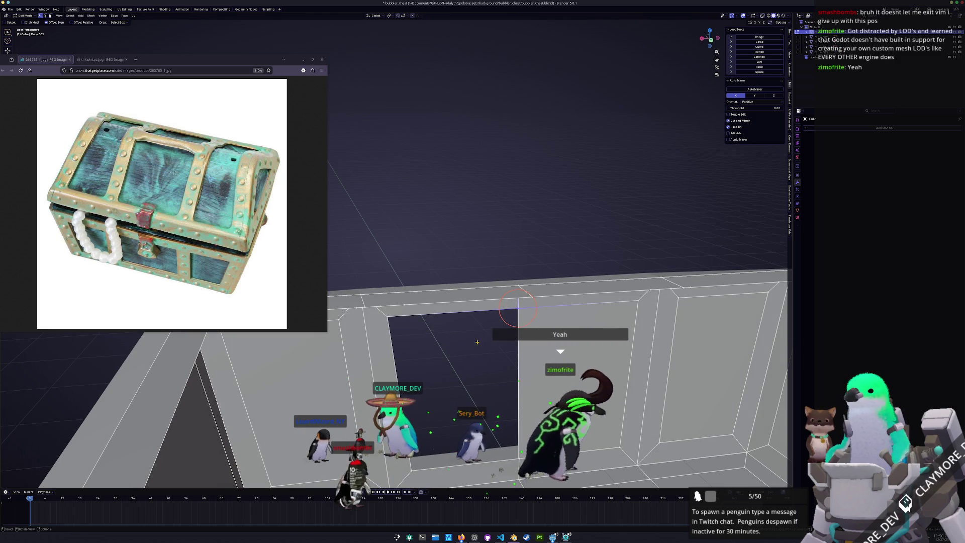
# Step: Open and dismiss the vertex context menu from two viewing angles
pyautogui.rightClick(477, 342)
pyautogui.click(506, 429)
pyautogui.moveTo(506, 429); pyautogui.dragTo(560, 305, button='middle')
pyautogui.rightClick(483, 301)
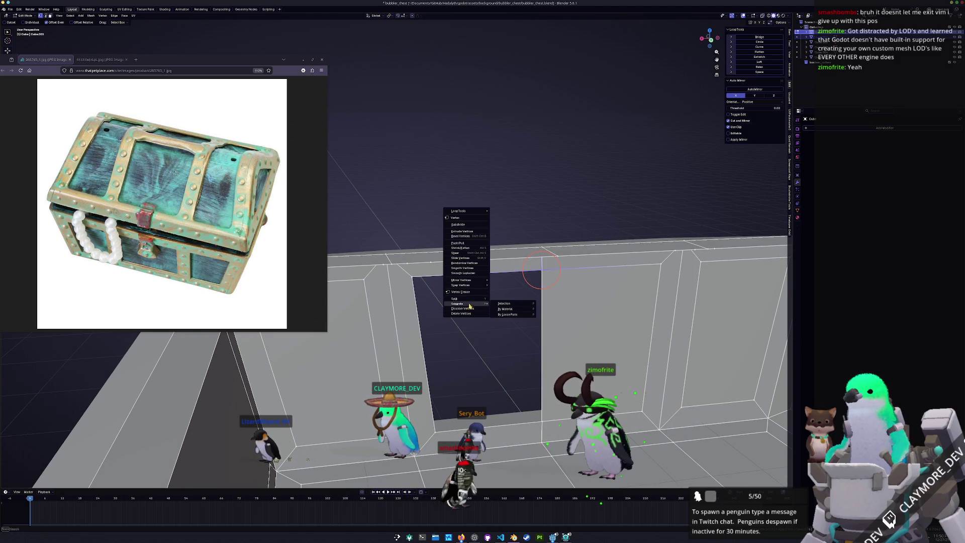
pyautogui.click(440, 367)
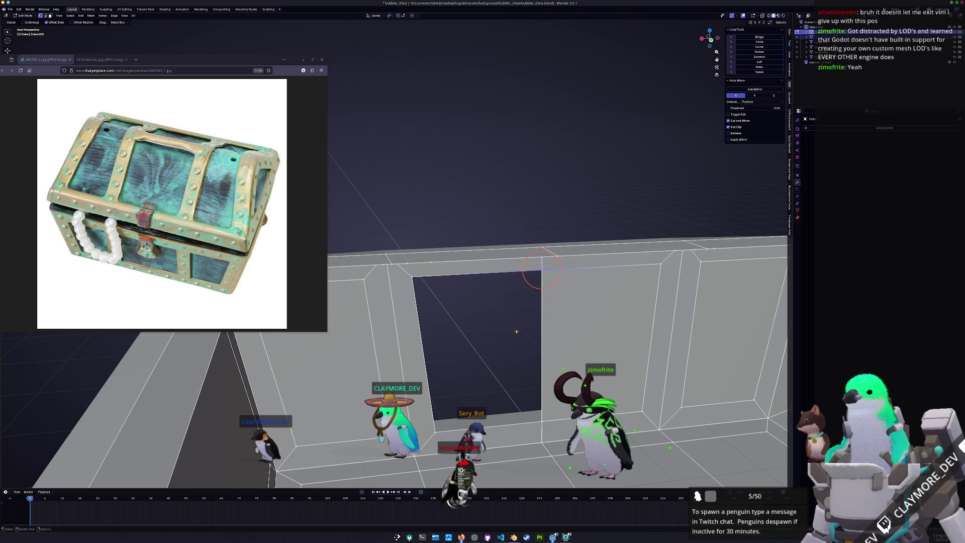
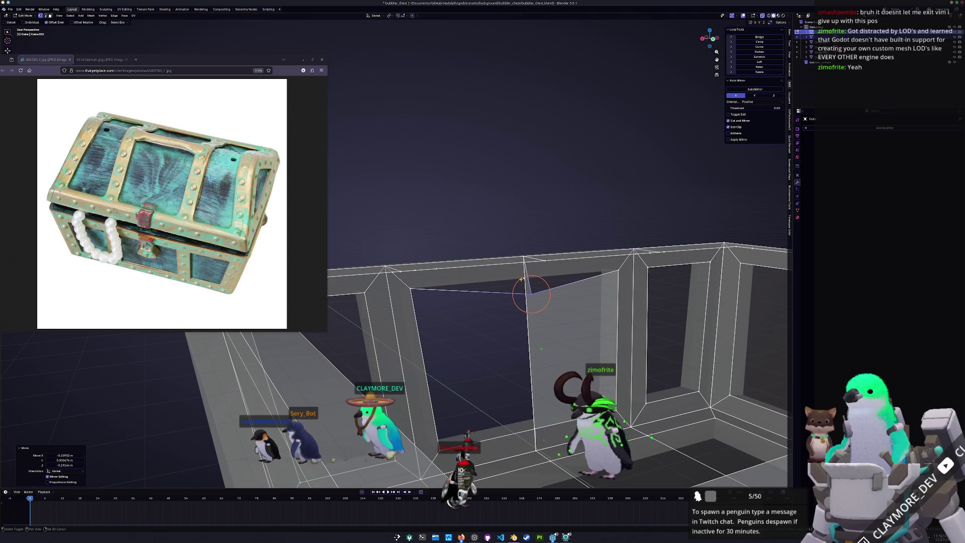
# Step: Move the window-corner vertex so the slanted frame edge stands vertical
pyautogui.keyDown('shift'); pyautogui.moveTo(522, 279); pyautogui.dragTo(579, 305, button='middle'); pyautogui.keyUp('shift')
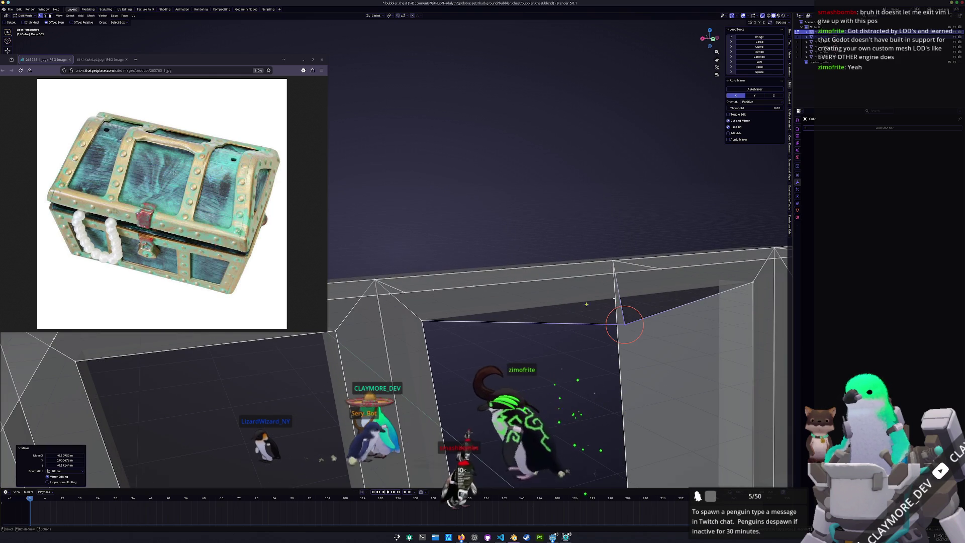
pyautogui.click(616, 298)
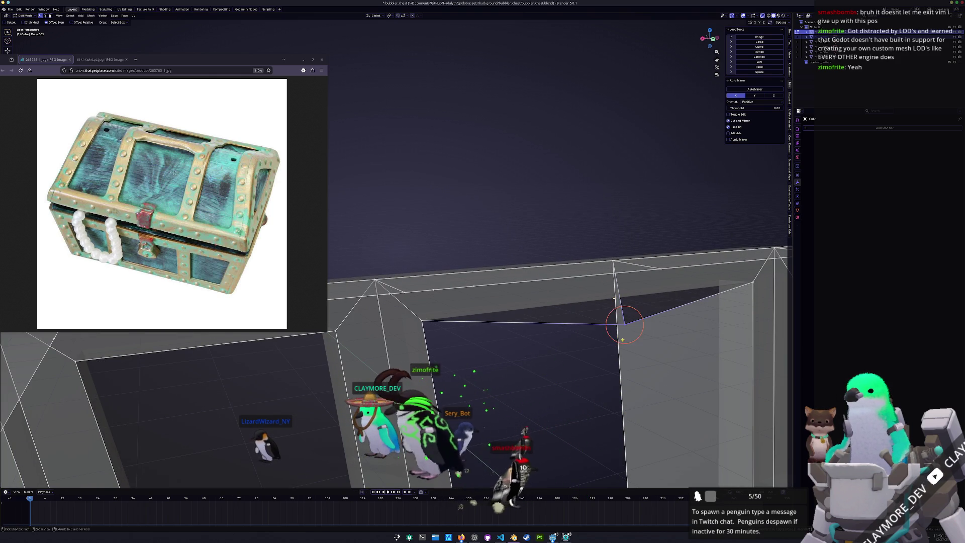
pyautogui.moveTo(622, 340); pyautogui.dragTo(551, 362, button='middle')
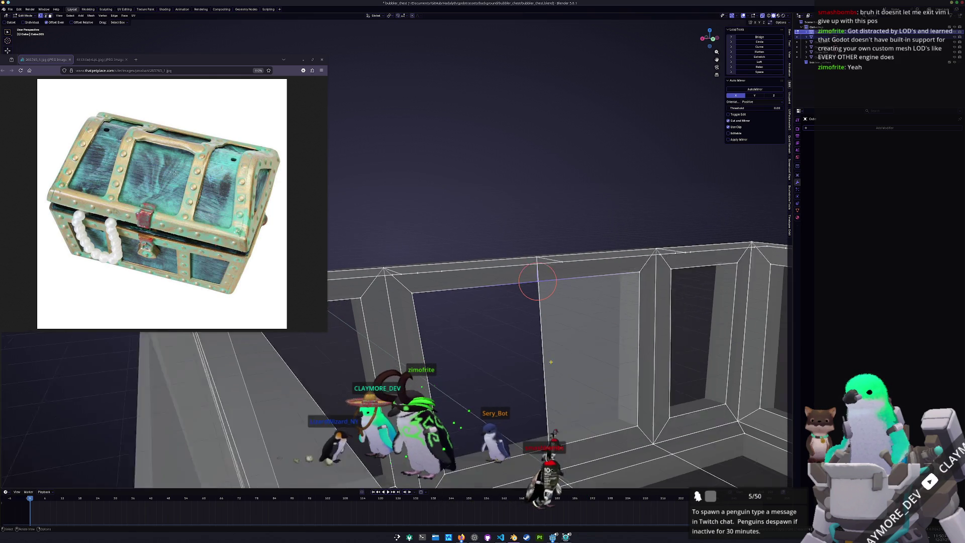
pyautogui.press('g')
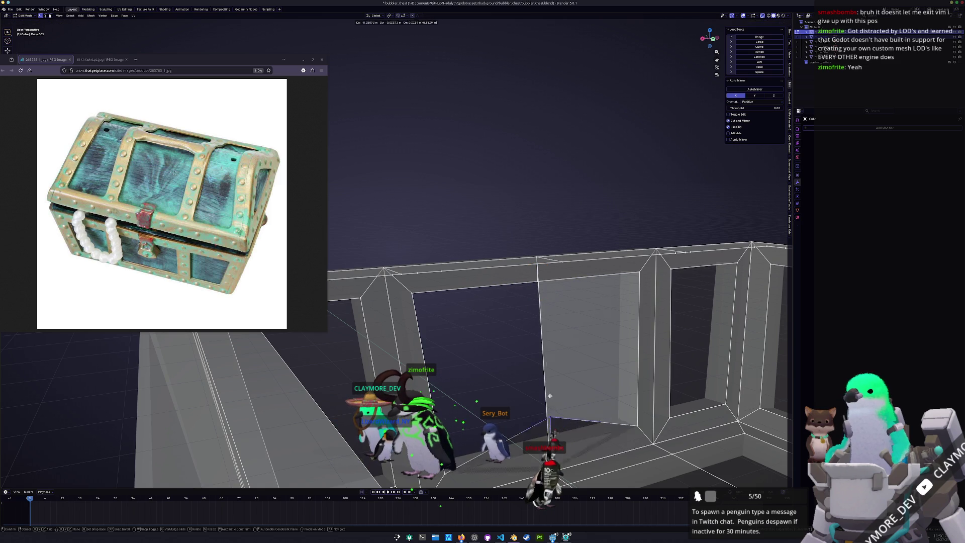
pyautogui.click(530, 388)
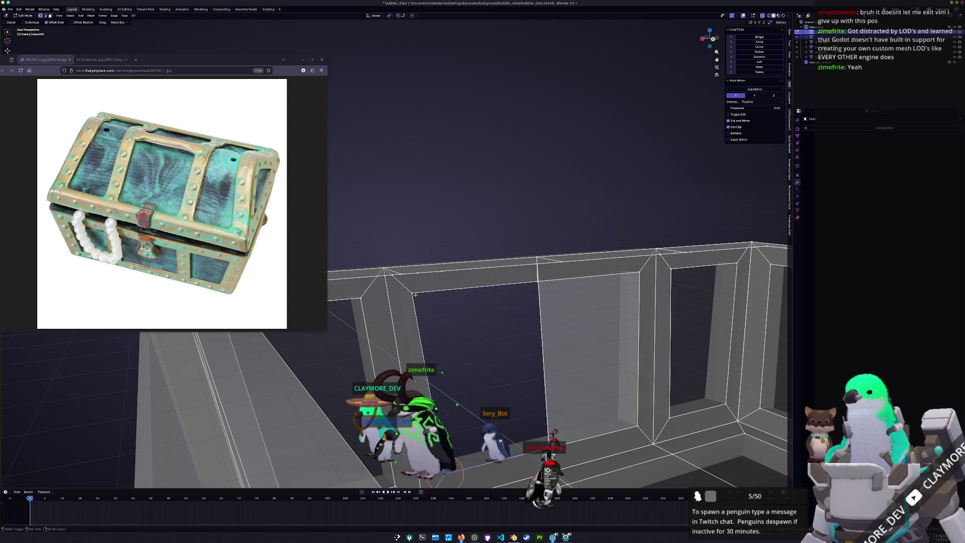
# Step: Merge overlapping vertices by distance across the whole wall mesh, then select the stray Cube.003 panel
pyautogui.keyDown('shift'); pyautogui.moveTo(480, 338); pyautogui.dragTo(519, 221, button='middle'); pyautogui.keyUp('shift')
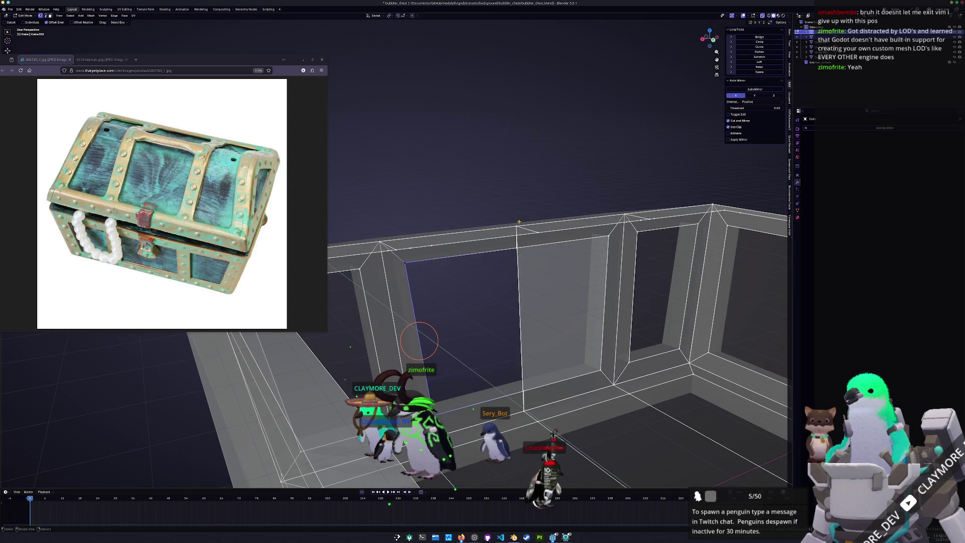
pyautogui.press('b')
pyautogui.moveTo(483, 186); pyautogui.dragTo(522, 226)
pyautogui.moveTo(518, 225); pyautogui.dragTo(493, 226, button='middle')
pyautogui.press('a')
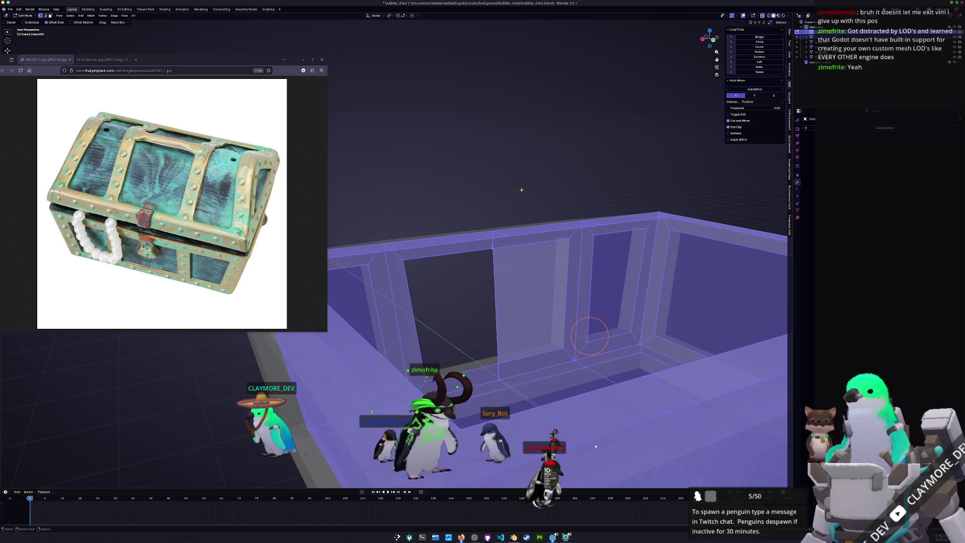
pyautogui.rightClick(523, 189)
pyautogui.moveTo(524, 189)
pyautogui.click(549, 198)
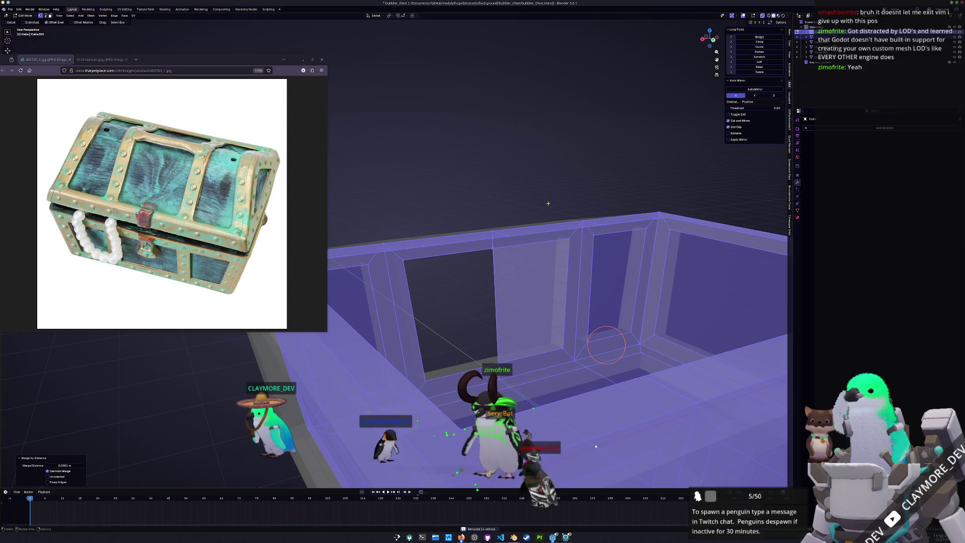
pyautogui.press('Tab')
pyautogui.click(515, 275)
pyautogui.click(517, 247)
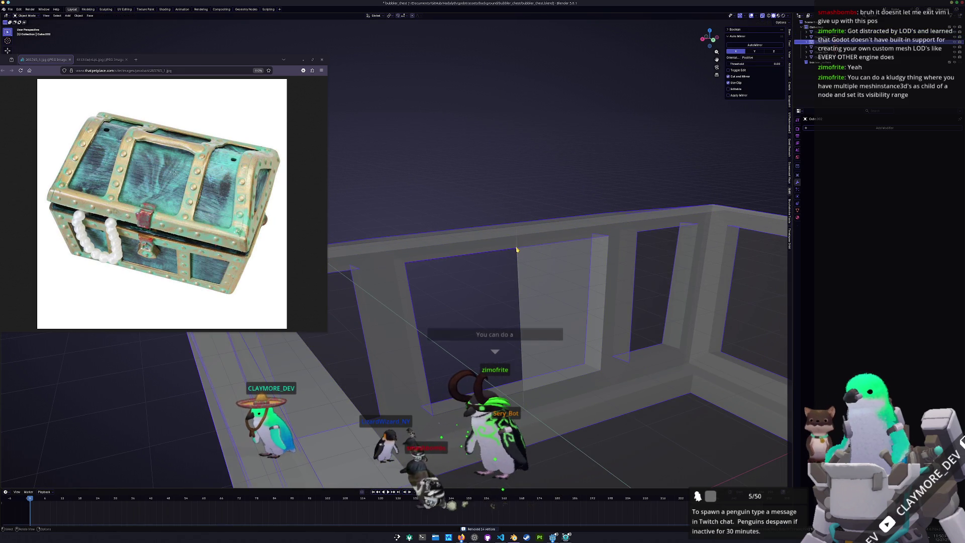
# Step: Delete the stray Cube.003 panel object
pyautogui.moveTo(517, 248); pyautogui.dragTo(515, 289, button='middle')
pyautogui.press('g')
pyautogui.press('Escape')
pyautogui.press('Delete')
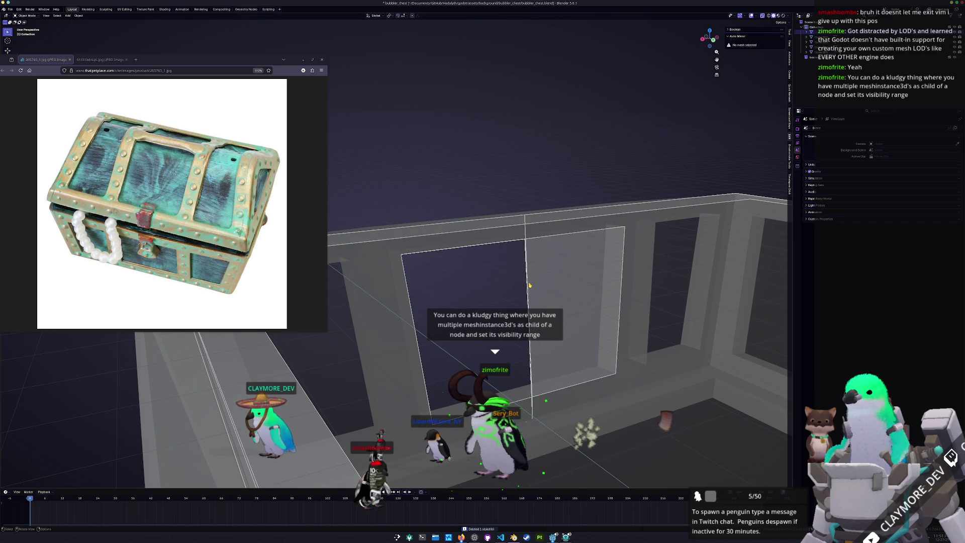
# Step: In Cube.001's Edit Mode, move a window-frame vertex down onto the lower corner
pyautogui.click(527, 286)
pyautogui.press('Tab')
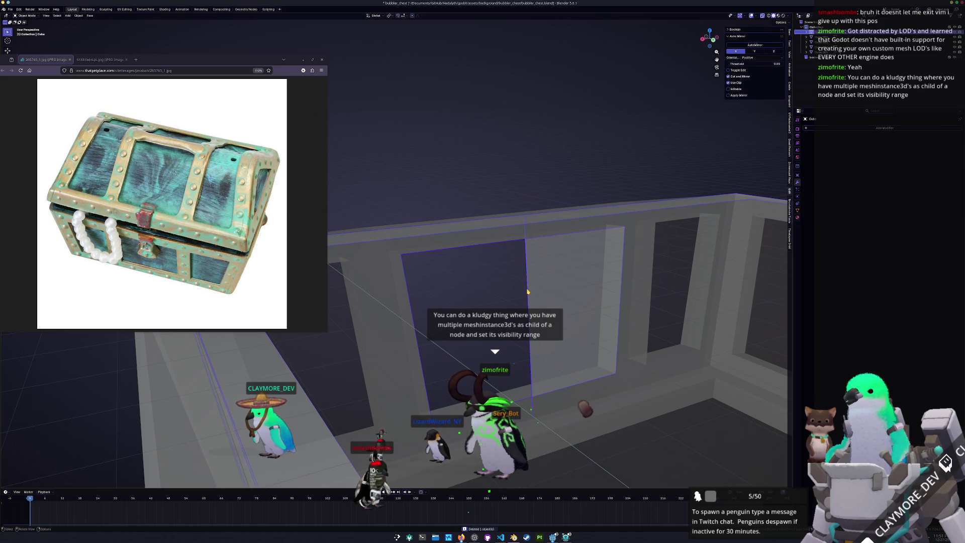
pyautogui.hotkey('alt', 'a')
pyautogui.click(526, 240)
pyautogui.press('g')
pyautogui.press('Escape')
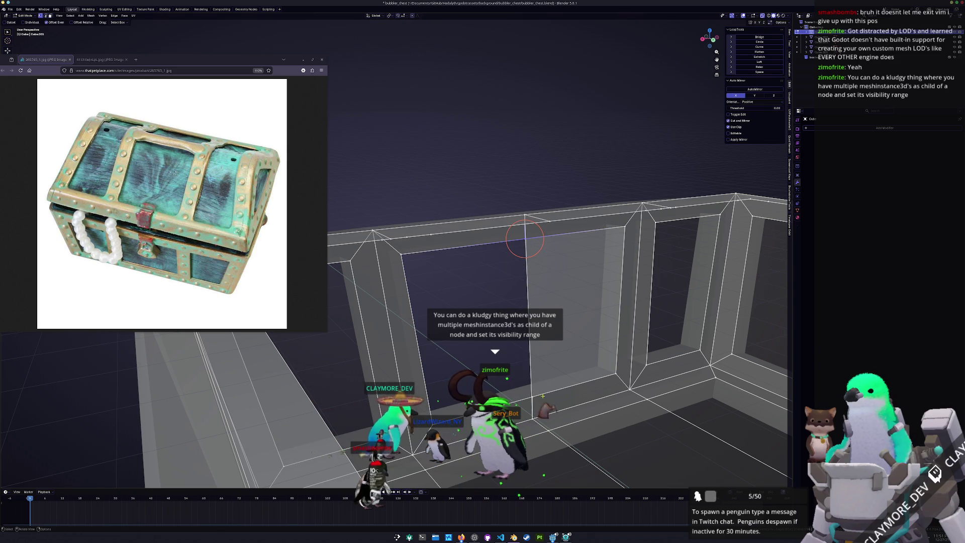
pyautogui.press('g')
pyautogui.click(526, 386)
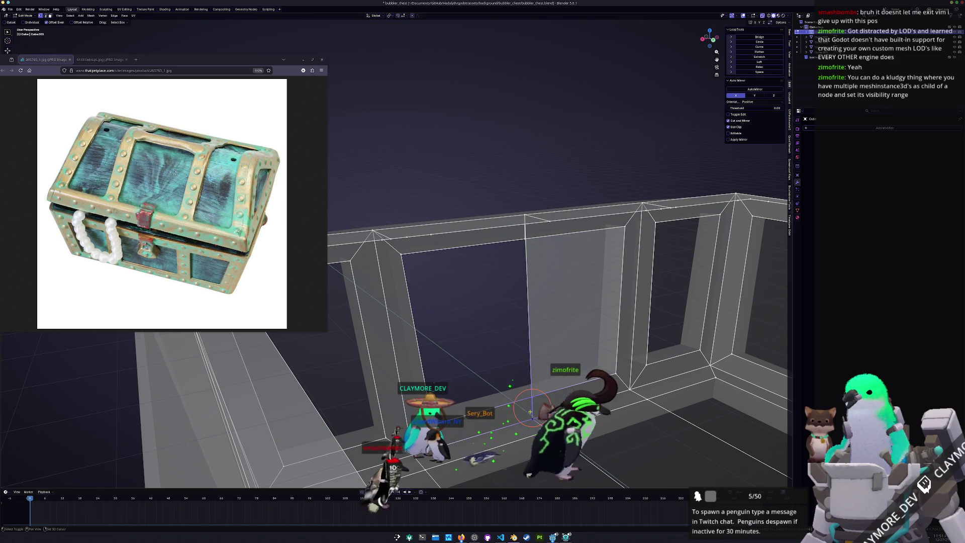
# Step: Merge the overlapping window-frame vertex pairs with Merge Vertices At Last
pyautogui.rightClick(482, 357)
pyautogui.moveTo(503, 357)
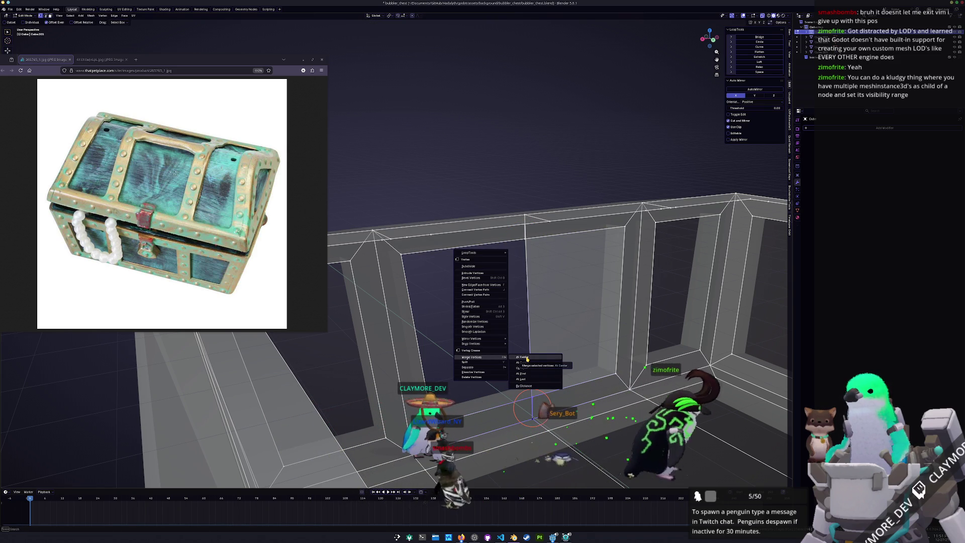
pyautogui.click(523, 380)
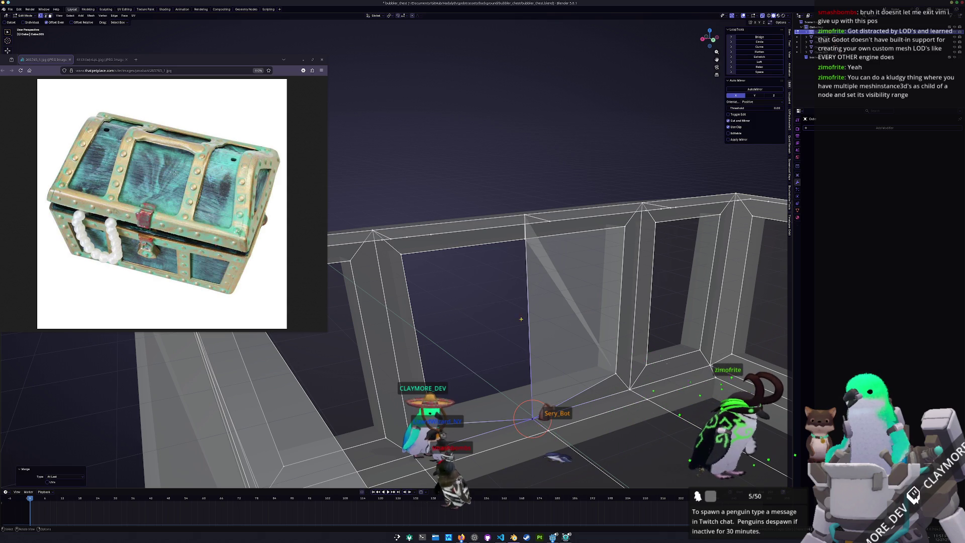
pyautogui.rightClick(525, 217)
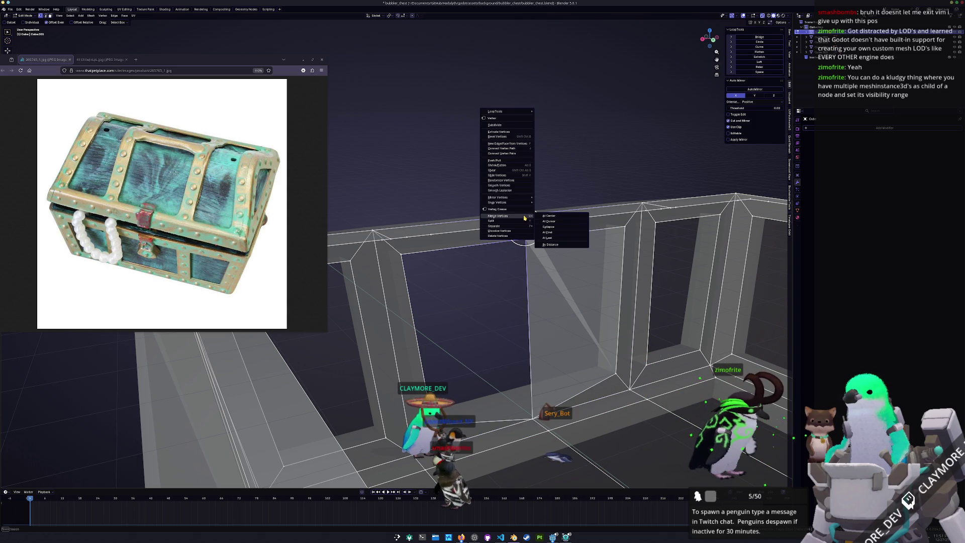
pyautogui.click(551, 237)
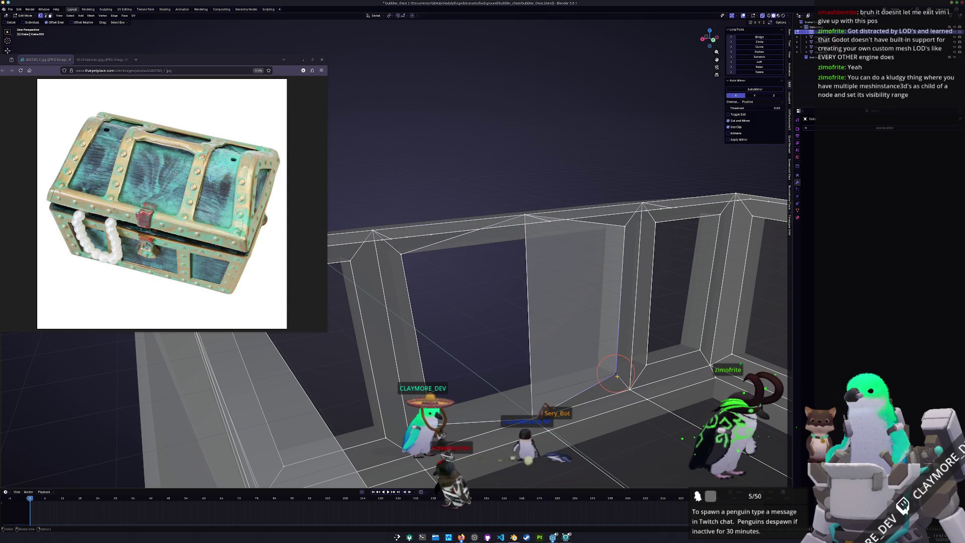
pyautogui.keyDown('shift'); pyautogui.click(630, 389); pyautogui.keyUp('shift')
pyautogui.rightClick(632, 391)
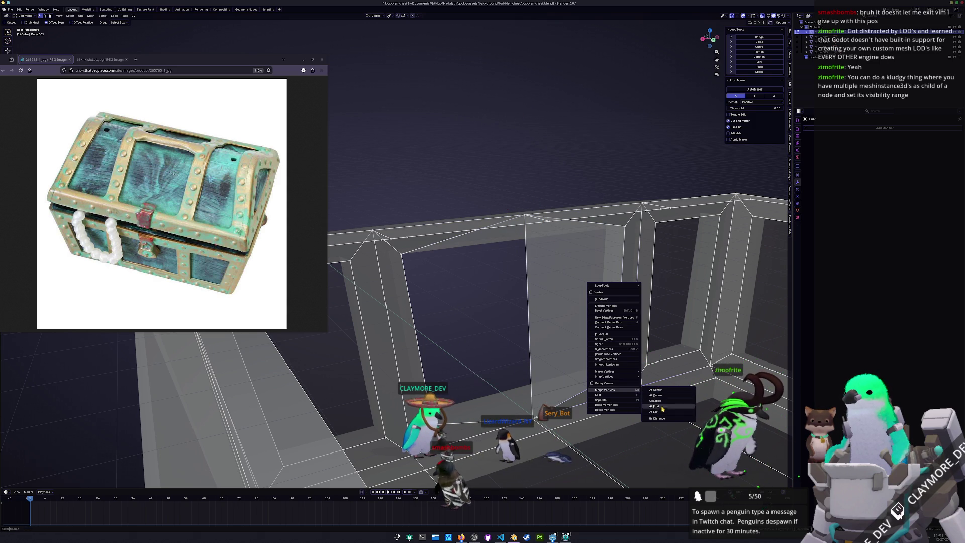
pyautogui.click(661, 412)
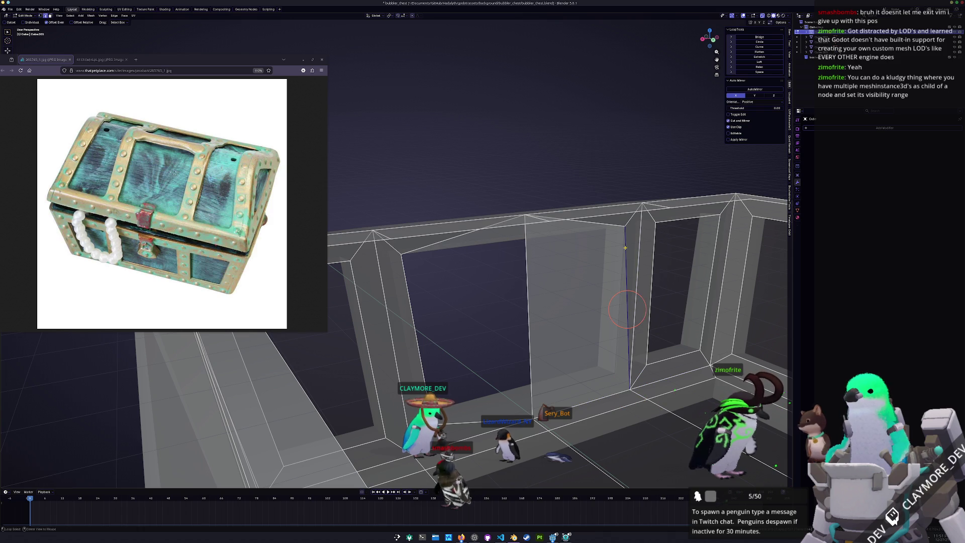
# Step: Delete the face filling the window opening and return to Object Mode
pyautogui.moveTo(628, 309); pyautogui.dragTo(604, 245, button='middle')
pyautogui.click(622, 297)
pyautogui.press('x')
pyautogui.click(622, 297)
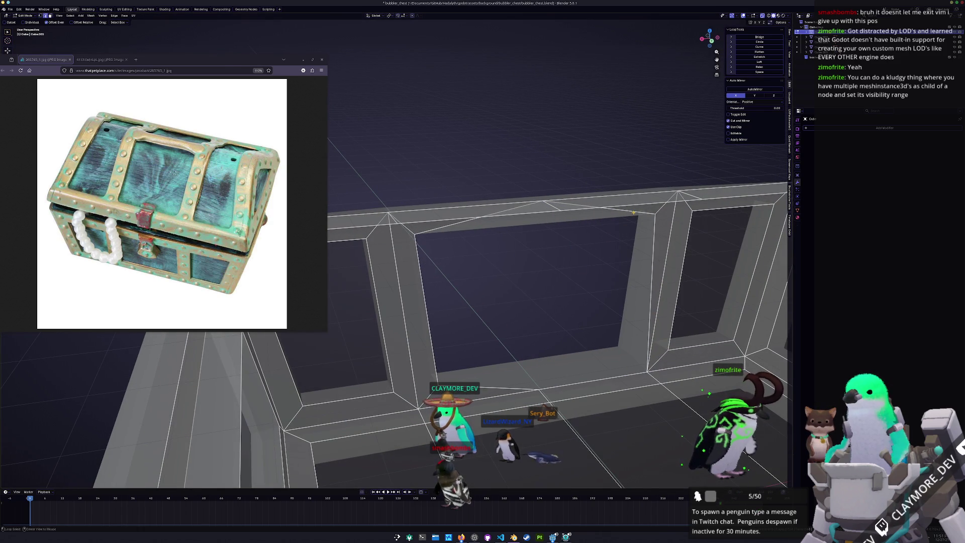
pyautogui.press('Tab')
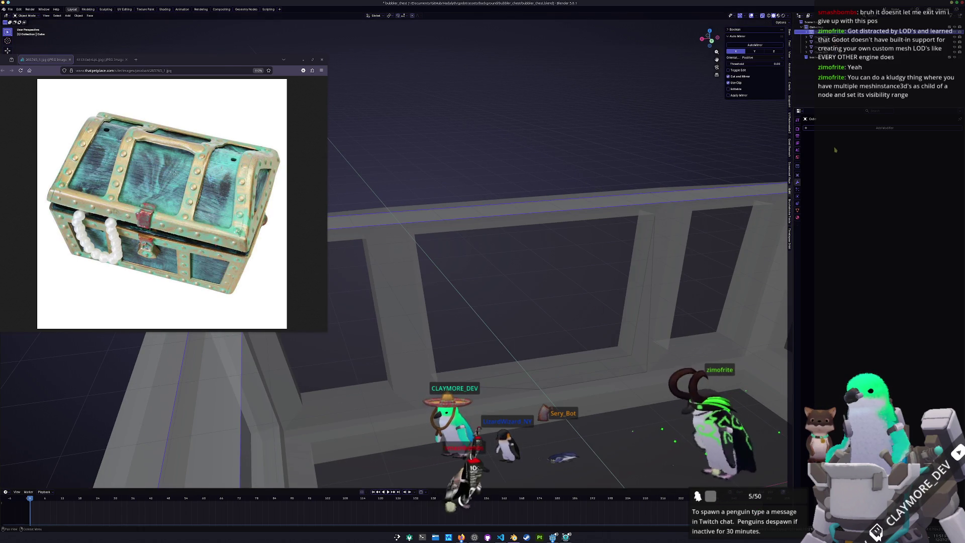
# Step: Add a Decimate modifier to the chest base set to Planar mode
pyautogui.click(840, 128)
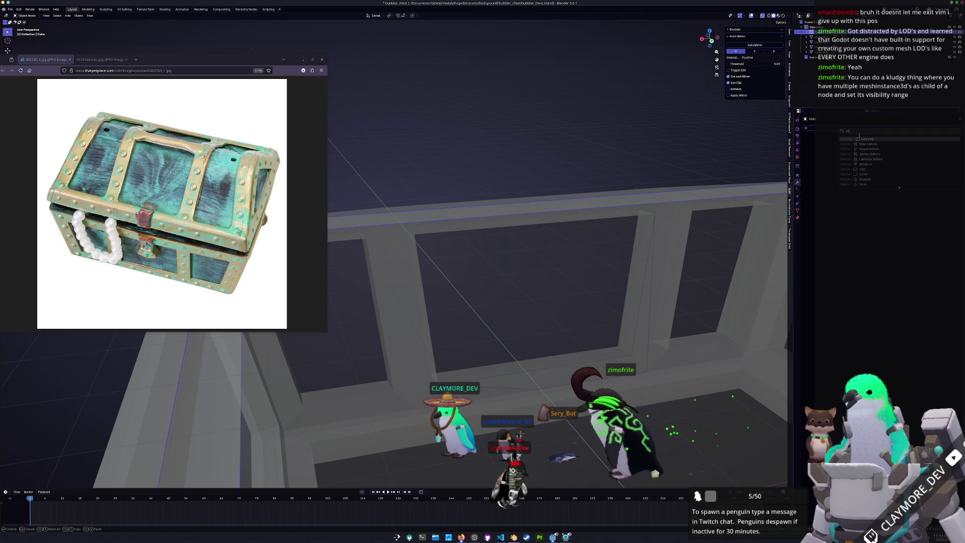
pyautogui.click(869, 143)
pyautogui.click(935, 144)
pyautogui.moveTo(578, 312)
pyautogui.mouseDown(button='middle')
pyautogui.moveTo(525, 336)
pyautogui.moveTo(607, 310)
pyautogui.moveTo(587, 297)
pyautogui.mouseUp(button='middle')
pyautogui.press('Tab')
pyautogui.press('a')
pyautogui.press('Tab')
# Step: Add a Solidify modifier with 0.25 m thickness and apply it with Ctrl+A
pyautogui.click(879, 129)
pyautogui.click(868, 143)
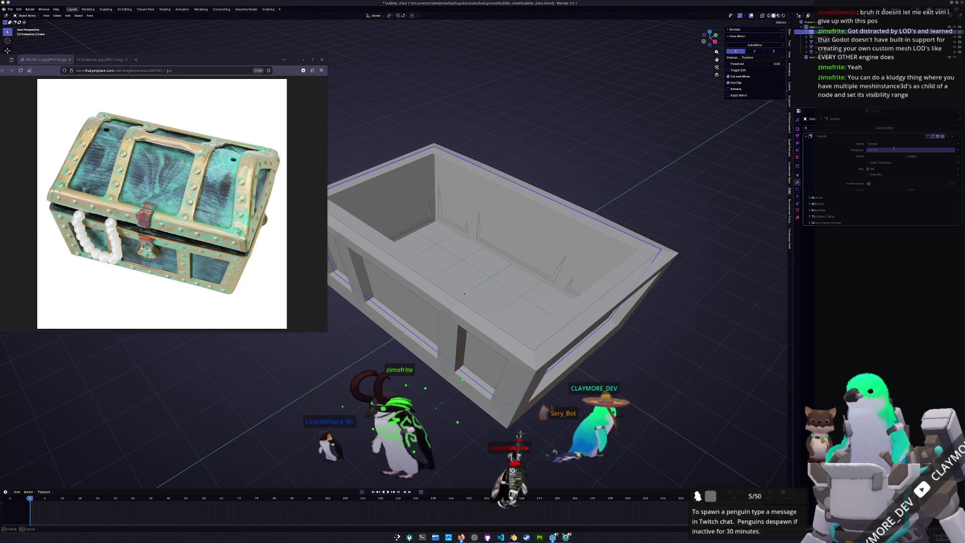
pyautogui.write('.25')
pyautogui.press('Return')
pyautogui.rightClick(616, 227)
pyautogui.click(618, 273)
pyautogui.moveTo(618, 273); pyautogui.dragTo(469, 373, button='middle')
pyautogui.hotkey('ctrl', 'a')
pyautogui.moveTo(666, 217)
pyautogui.mouseDown(button='middle')
pyautogui.moveTo(664, 251)
pyautogui.moveTo(593, 202)
pyautogui.mouseUp(button='middle')
pyautogui.click(463, 211)
pyautogui.press('Tab')
# Step: Scale the lid's upper edge loop to 0 on Z so it lies flat
pyautogui.keyDown('ctrl'); pyautogui.moveTo(422, 189); pyautogui.dragTo(370, 146, button='middle'); pyautogui.keyUp('ctrl')
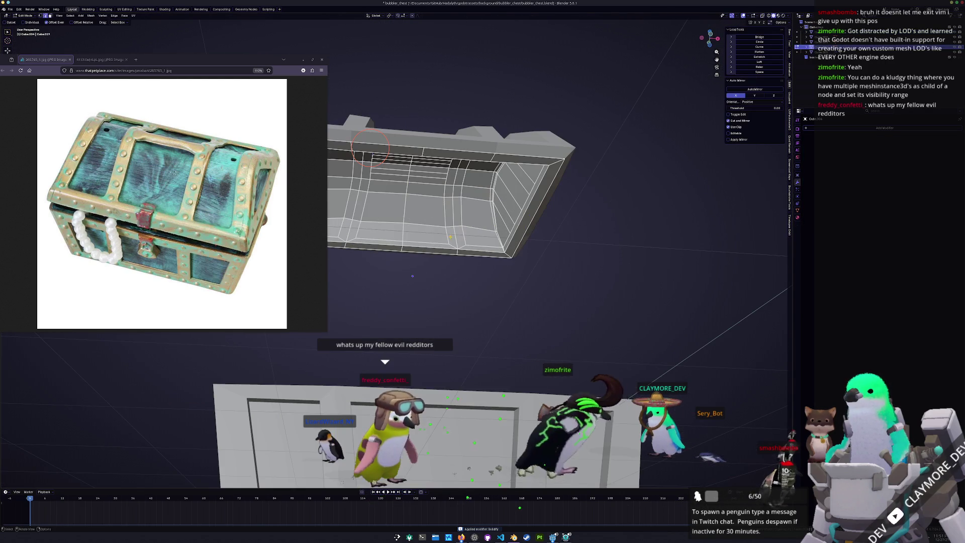
pyautogui.moveTo(450, 226); pyautogui.dragTo(645, 192, button='middle')
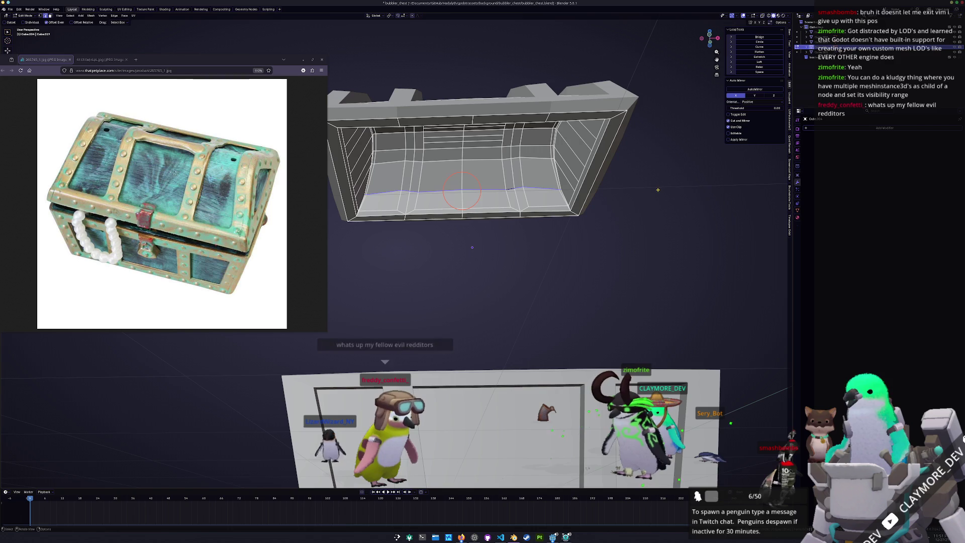
pyautogui.click(660, 190)
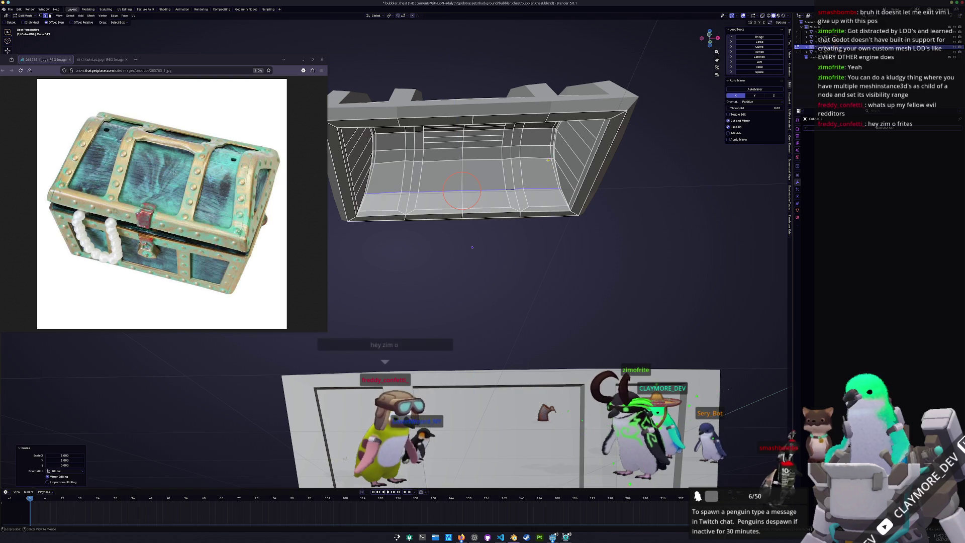
pyautogui.keyDown('alt'); pyautogui.click(536, 156); pyautogui.keyUp('alt')
pyautogui.press('z')
pyautogui.press('0')
pyautogui.press('Return')
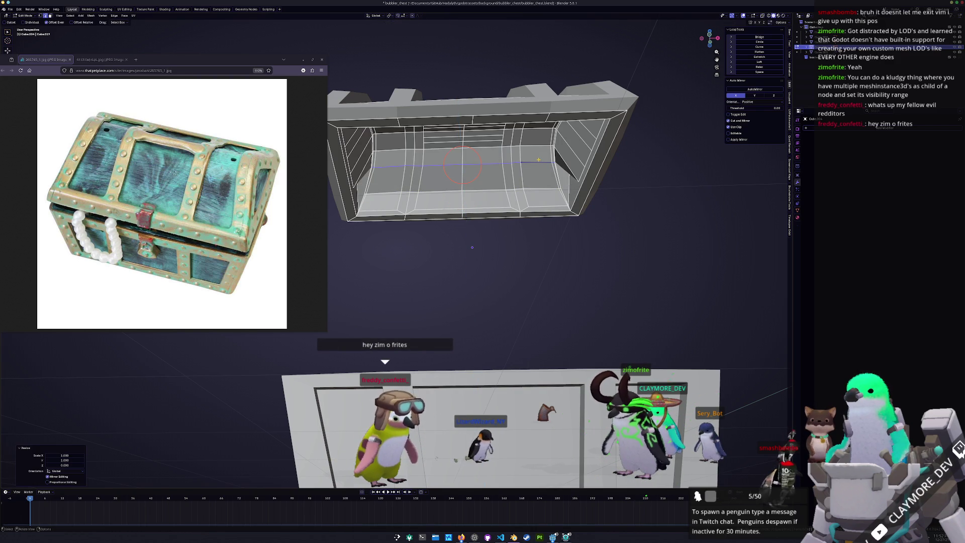
pyautogui.moveTo(472, 248); pyautogui.dragTo(508, 196, button='middle')
pyautogui.moveTo(363, 351); pyautogui.dragTo(480, 342, button='middle')
pyautogui.press('KP_7')
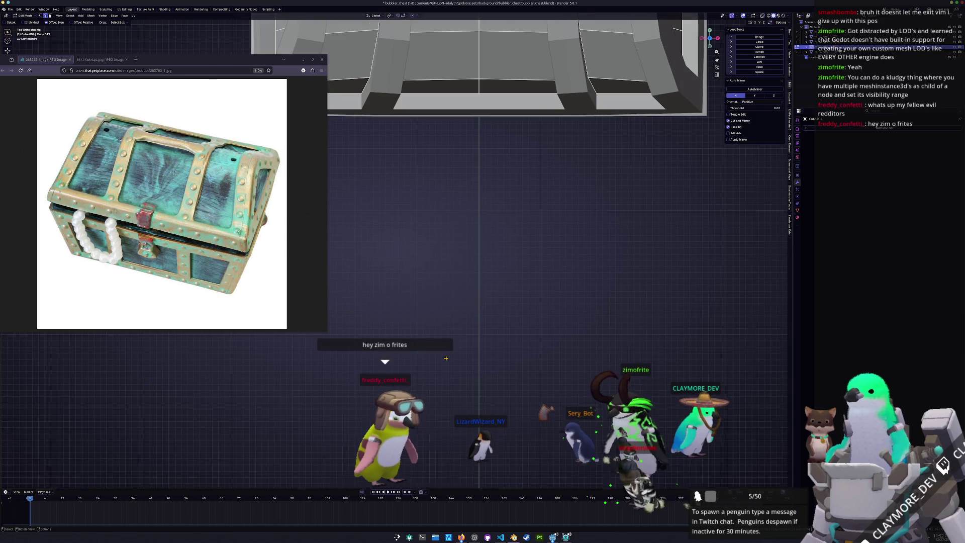
pyautogui.press('KP_Decimal')
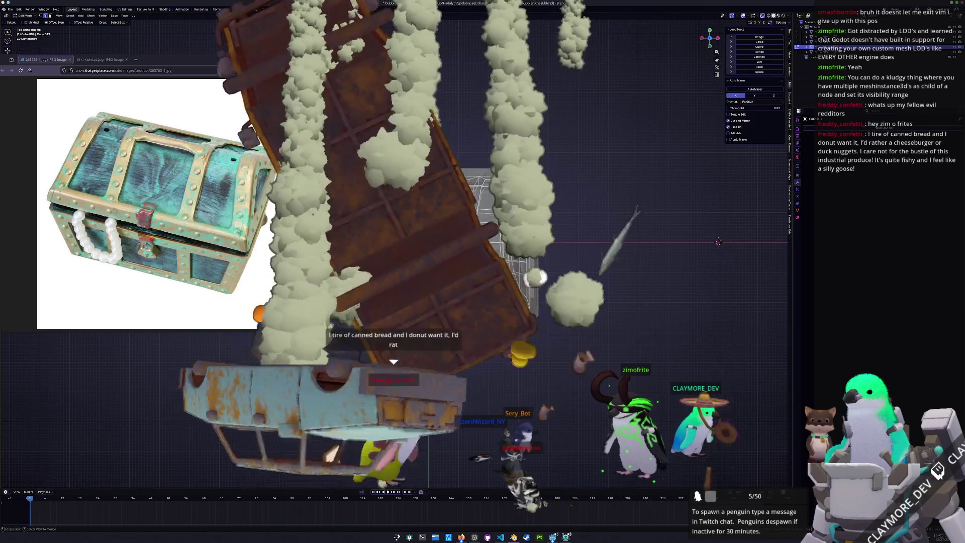
pyautogui.moveTo(481, 342); pyautogui.dragTo(437, 302, button='middle')
pyautogui.press('Tab')
# Step: Delete the old chest lid
pyautogui.click(485, 206)
pyautogui.click(437, 370)
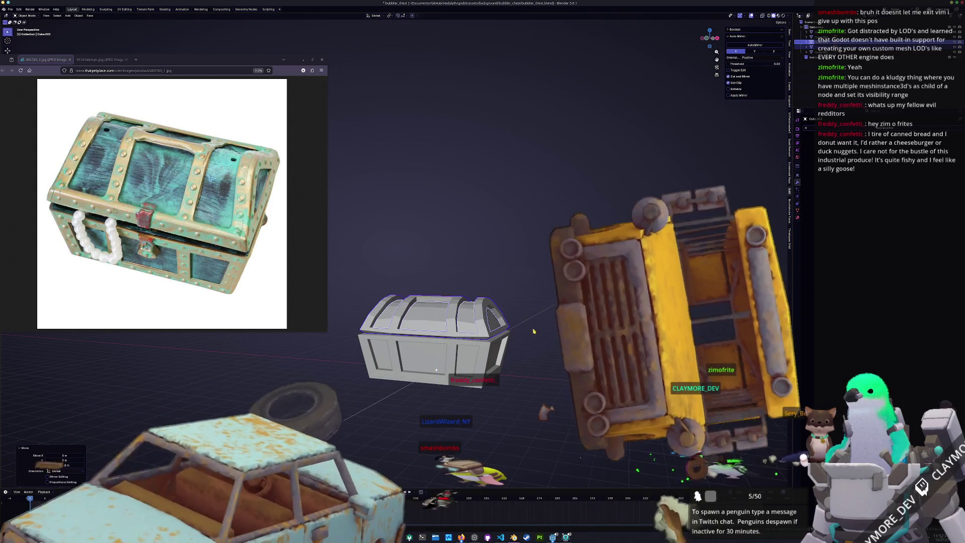
pyautogui.moveTo(431, 366); pyautogui.dragTo(480, 322, button='middle')
pyautogui.keyDown('shift'); pyautogui.click(480, 322); pyautogui.keyUp('shift')
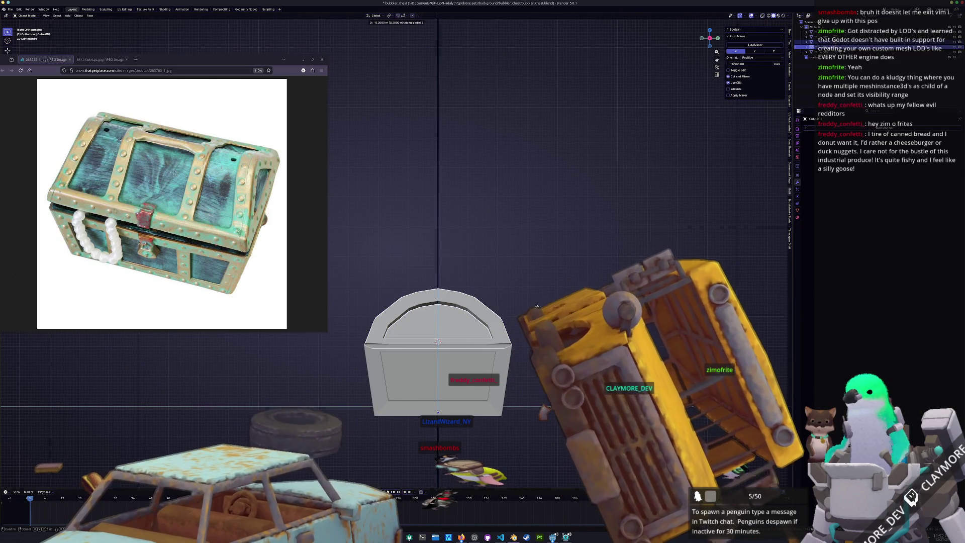
pyautogui.click(531, 307)
pyautogui.moveTo(530, 307); pyautogui.dragTo(488, 342, button='middle')
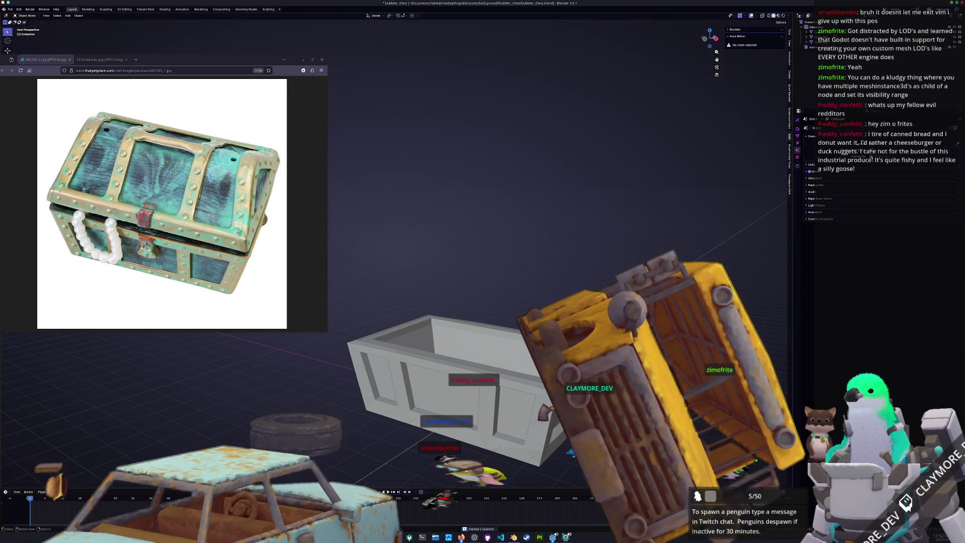
# Step: Duplicate the chest base with Shift+D and lift the copy straight up on Z
pyautogui.click(488, 342)
pyautogui.hotkey('shift', 'd')
pyautogui.press('z')
pyautogui.press('Return')
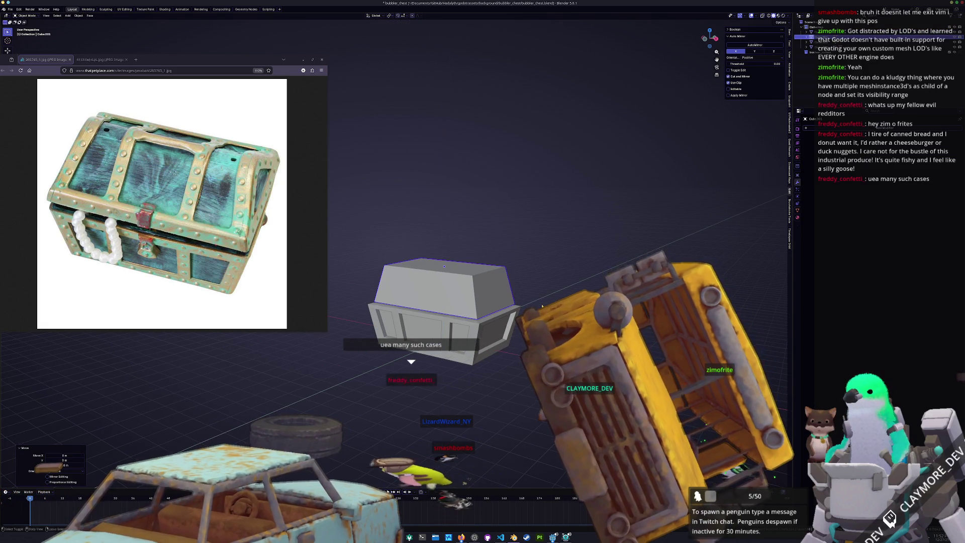
# Step: Inset an outline in the copy's top face and raise the copy higher above the base
pyautogui.press('Tab')
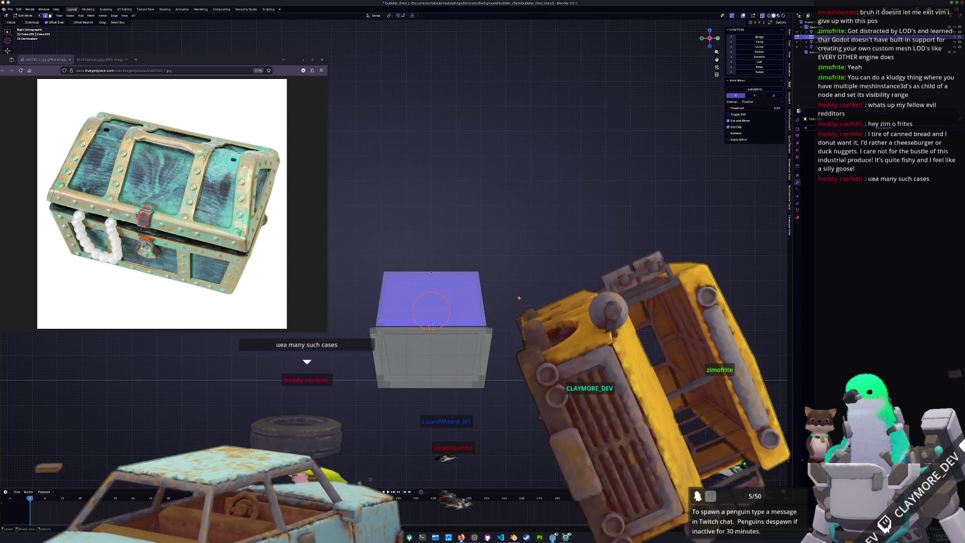
pyautogui.moveTo(431, 274); pyautogui.dragTo(506, 240)
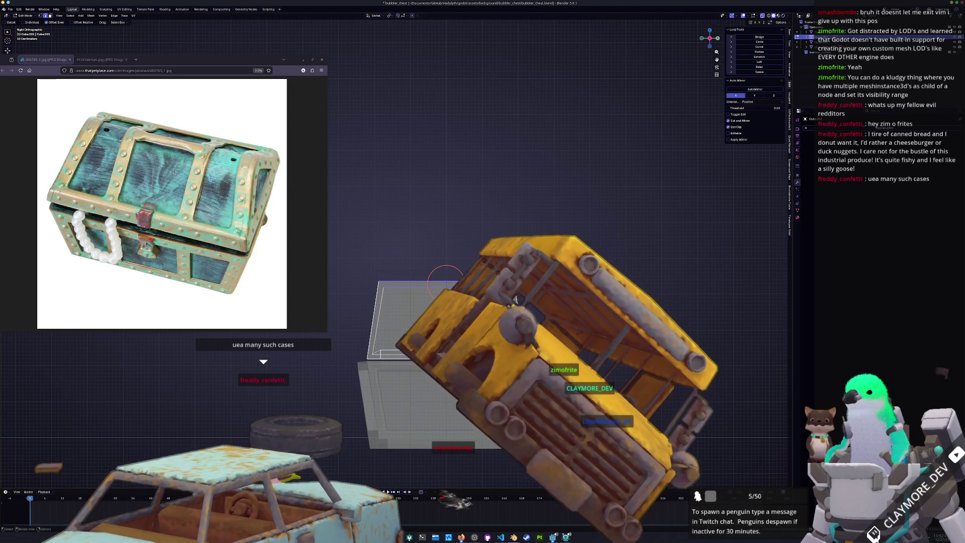
pyautogui.moveTo(503, 302); pyautogui.dragTo(548, 277, button='middle')
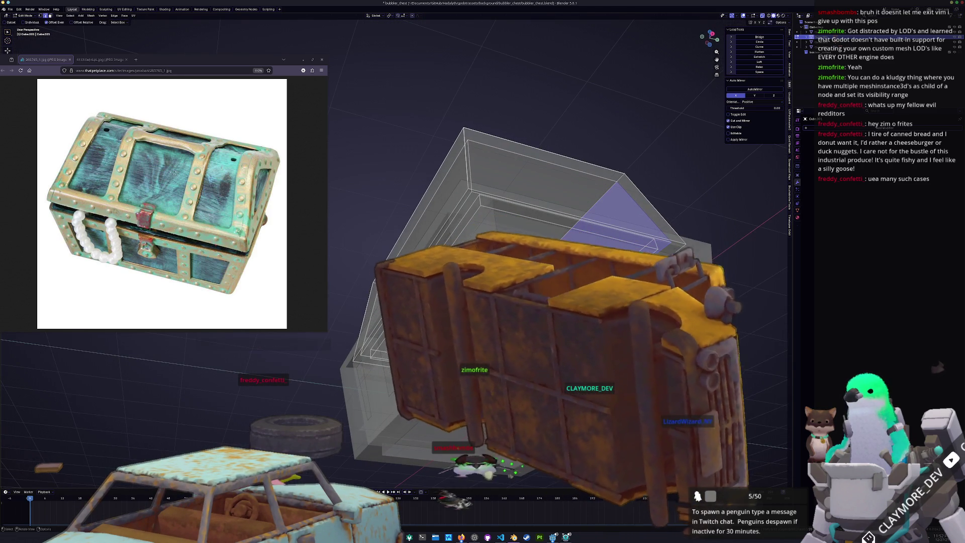
pyautogui.hotkey('alt', 'z')
pyautogui.moveTo(483, 236); pyautogui.dragTo(495, 231, button='middle')
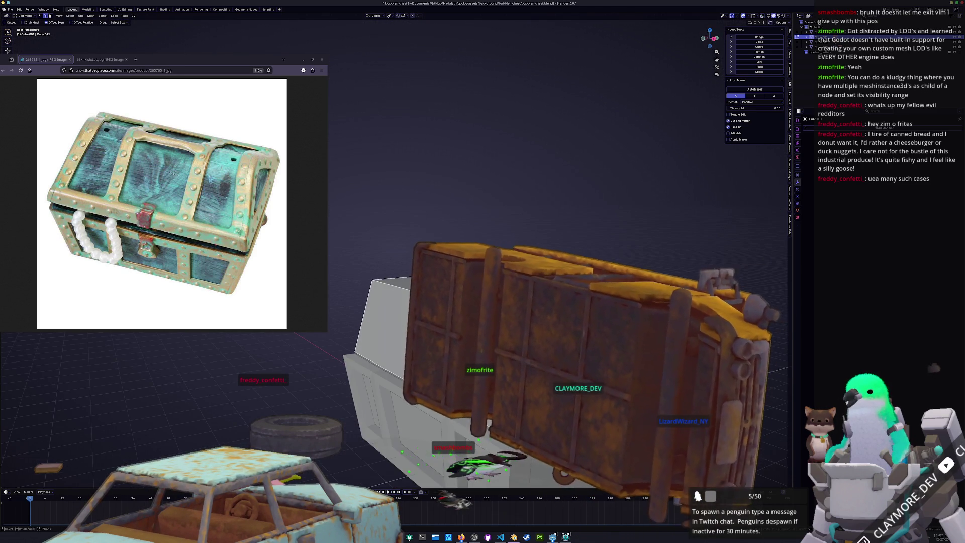
pyautogui.press('Tab')
pyautogui.moveTo(502, 302); pyautogui.dragTo(513, 296, button='middle')
pyautogui.press('Return')
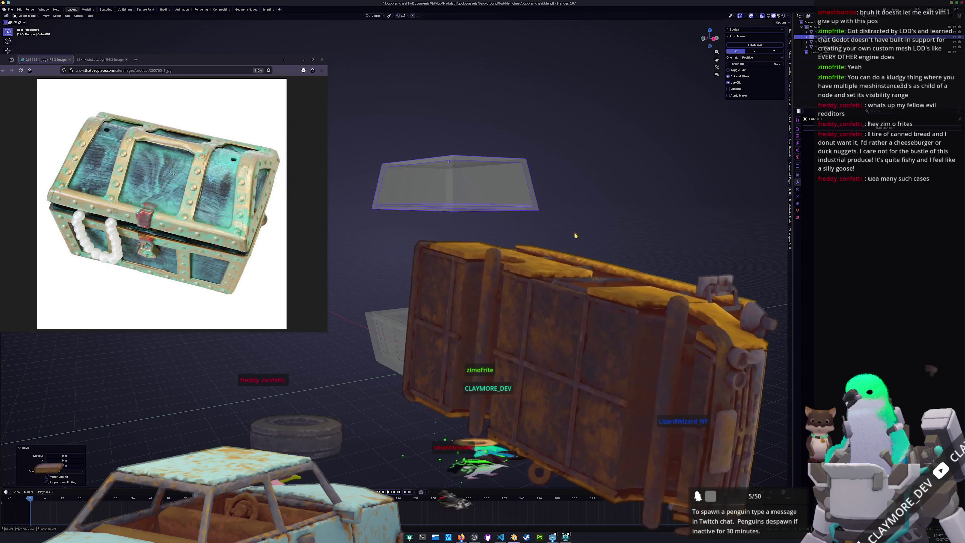
pyautogui.press('Tab')
pyautogui.scroll(4, 482, 201)
pyautogui.moveTo(489, 194)
pyautogui.mouseDown(button='middle')
pyautogui.moveTo(440, 202)
pyautogui.moveTo(479, 212)
pyautogui.moveTo(470, 237)
pyautogui.moveTo(519, 176)
pyautogui.moveTo(501, 223)
pyautogui.moveTo(538, 187)
pyautogui.moveTo(447, 207)
pyautogui.moveTo(428, 224)
pyautogui.moveTo(470, 204)
pyautogui.moveTo(465, 211)
pyautogui.moveTo(458, 196)
pyautogui.moveTo(427, 200)
pyautogui.mouseUp(button='middle')
# Step: Delete the copy's side faces and its rim face loops
pyautogui.press('x')
pyautogui.click(482, 235)
pyautogui.moveTo(482, 234); pyautogui.dragTo(461, 220, button='middle')
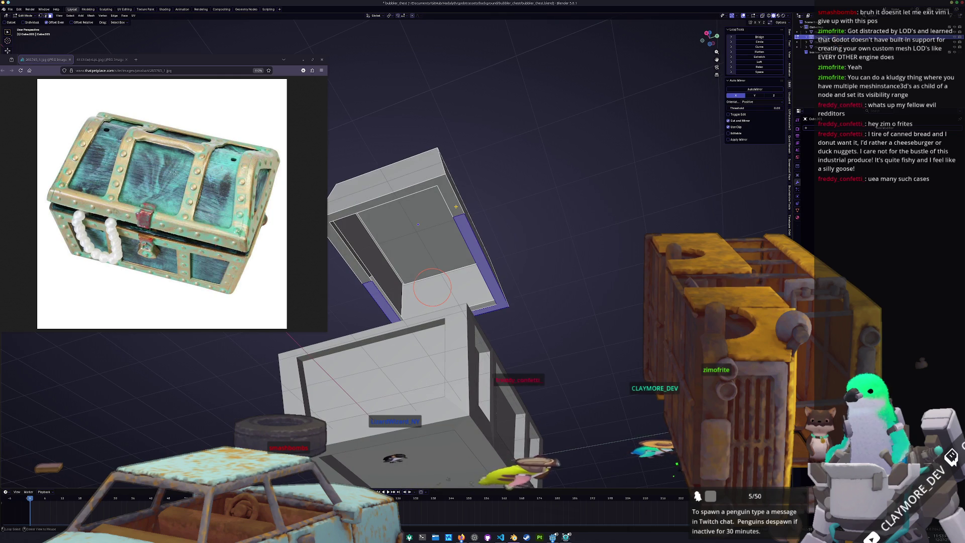
pyautogui.click(448, 295)
pyautogui.keyDown('alt'); pyautogui.click(395, 227); pyautogui.keyUp('alt')
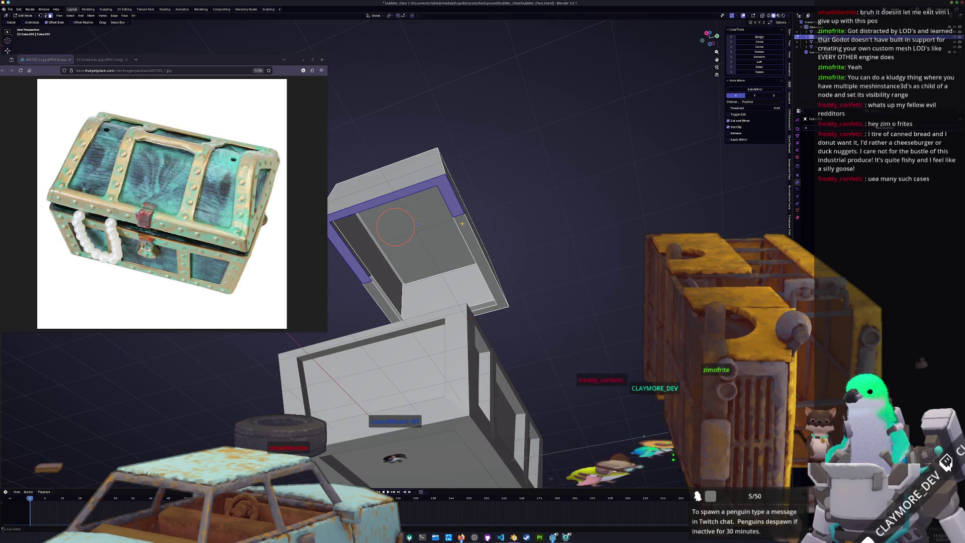
pyautogui.moveTo(491, 272)
pyautogui.mouseDown(button='middle')
pyautogui.moveTo(471, 285)
pyautogui.moveTo(437, 276)
pyautogui.mouseUp(button='middle')
pyautogui.keyDown('alt'); pyautogui.keyDown('shift'); pyautogui.click(473, 286); pyautogui.keyUp('shift'); pyautogui.keyUp('alt')
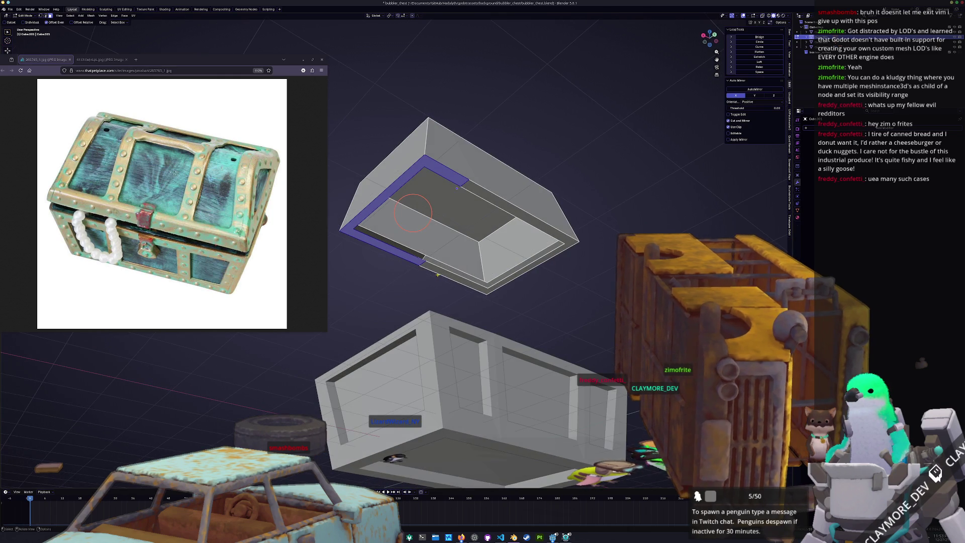
pyautogui.keyDown('alt'); pyautogui.keyDown('shift'); pyautogui.click(445, 275); pyautogui.keyUp('shift'); pyautogui.keyUp('alt')
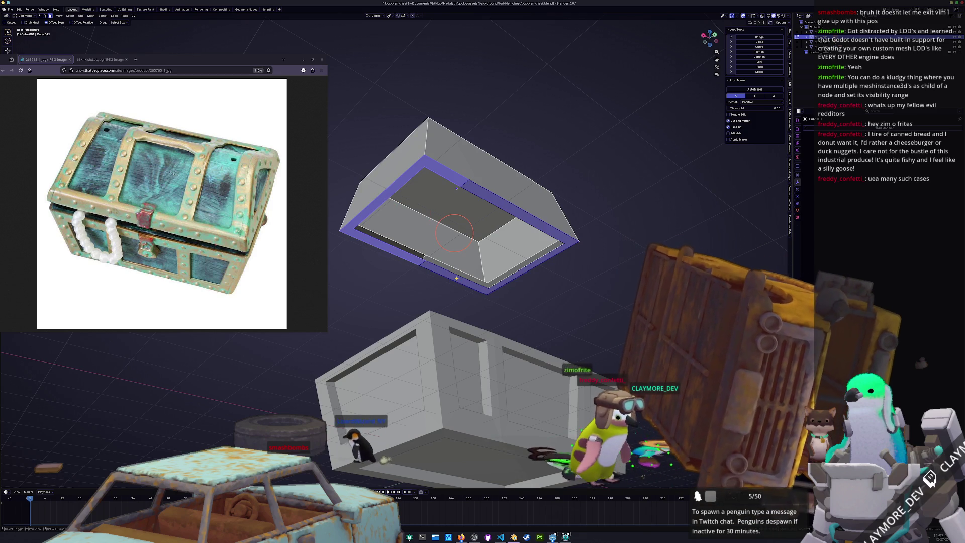
pyautogui.press('x')
pyautogui.click(458, 278)
# Step: Delete the inner rim edge loop
pyautogui.moveTo(458, 279); pyautogui.dragTo(421, 233, button='middle')
pyautogui.keyDown('alt'); pyautogui.click(441, 177); pyautogui.keyUp('alt')
pyautogui.press('x')
pyautogui.click(421, 234)
# Step: Fill the open border with a single face using F, then return to Object Mode
pyautogui.moveTo(421, 234)
pyautogui.mouseDown(button='middle')
pyautogui.moveTo(518, 232)
pyautogui.moveTo(474, 225)
pyautogui.mouseUp(button='middle')
pyautogui.keyDown('alt'); pyautogui.click(525, 223); pyautogui.keyUp('alt')
pyautogui.press('f')
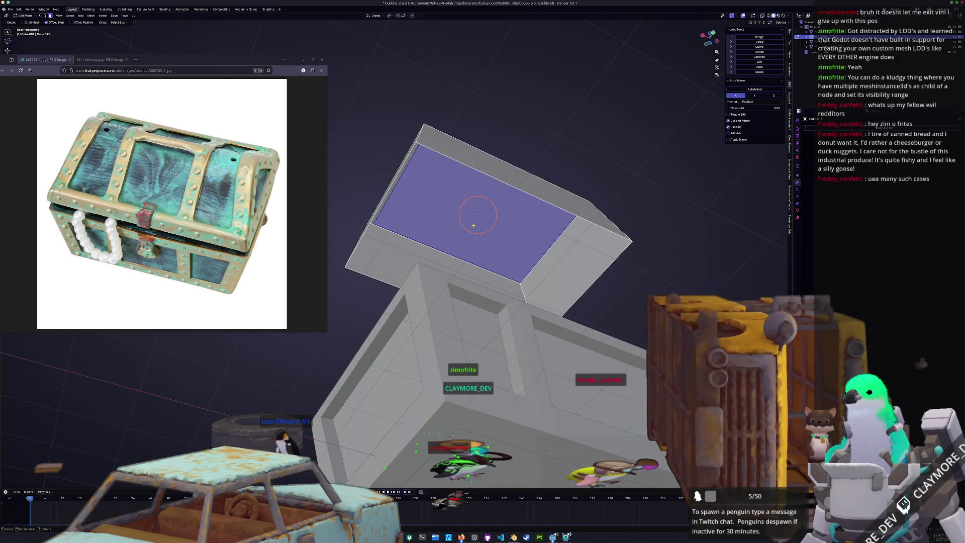
pyautogui.rightClick(442, 246)
pyautogui.click(468, 260)
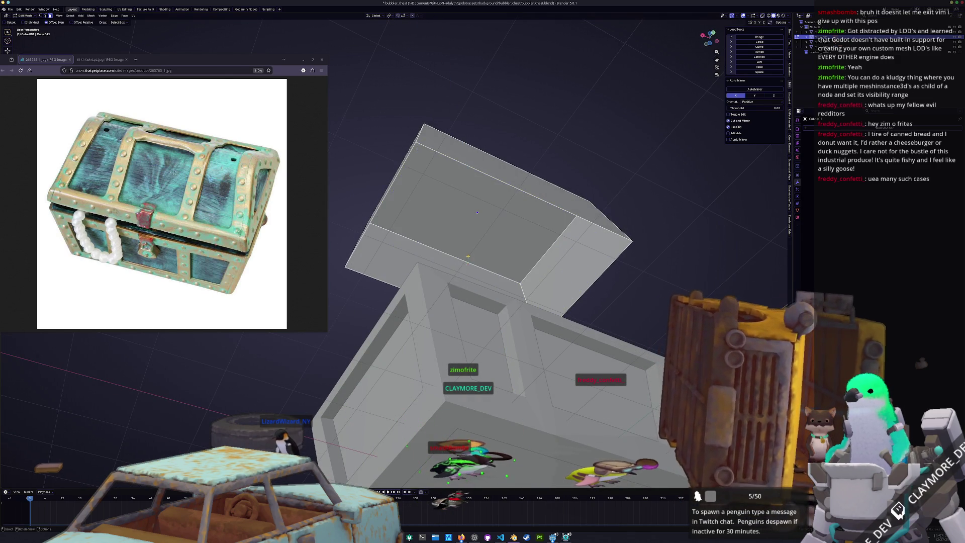
pyautogui.moveTo(467, 260); pyautogui.dragTo(473, 200, button='middle')
pyautogui.press('Tab')
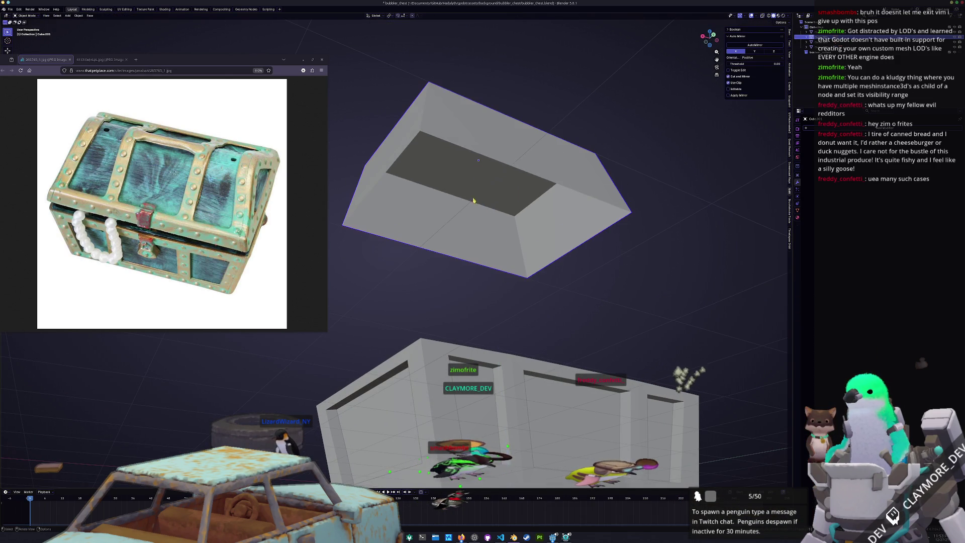
# Step: Delete the extra lower box and the solid chest box, keeping the frame and new lid
pyautogui.press('Tab')
pyautogui.press('a')
pyautogui.moveTo(474, 200)
pyautogui.mouseDown(button='middle')
pyautogui.moveTo(443, 221)
pyautogui.moveTo(386, 347)
pyautogui.mouseUp(button='middle')
pyautogui.press('Tab')
pyautogui.click(386, 347)
pyautogui.press('Tab')
pyautogui.press('Tab')
pyautogui.press('x')
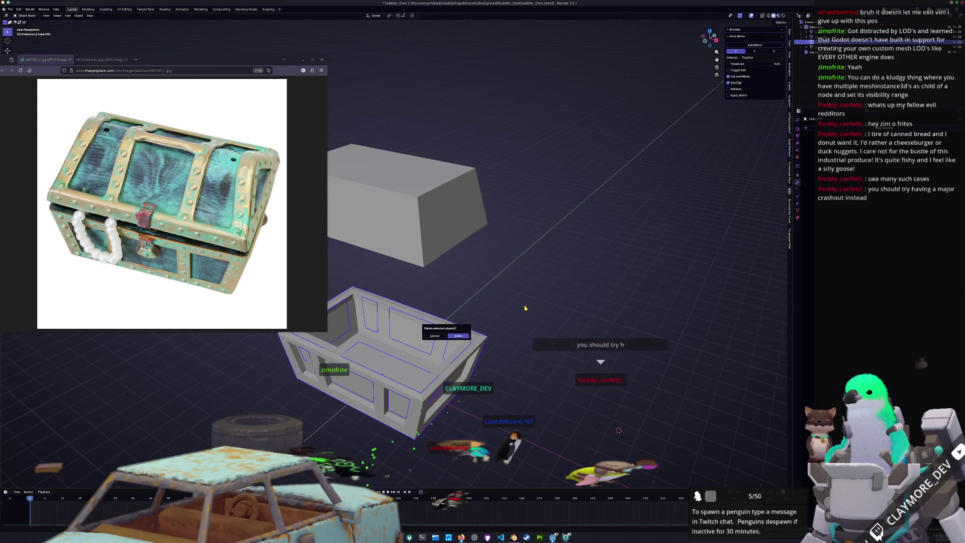
pyautogui.click(466, 337)
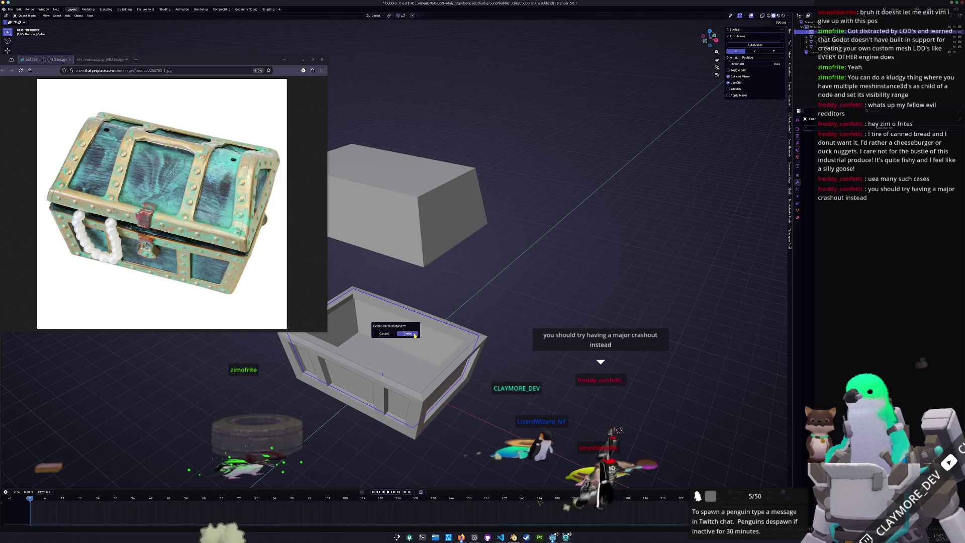
pyautogui.click(408, 334)
pyautogui.moveTo(416, 335)
pyautogui.mouseDown(button='middle')
pyautogui.moveTo(463, 222)
pyautogui.moveTo(632, 218)
pyautogui.mouseUp(button='middle')
pyautogui.click(463, 222)
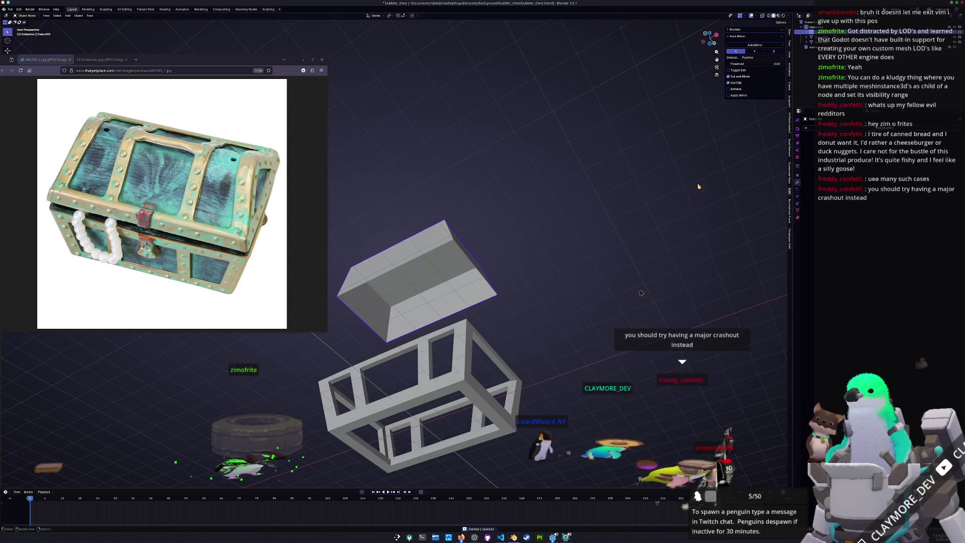
# Step: Apply the lid's scale with Ctrl+A
pyautogui.click(845, 129)
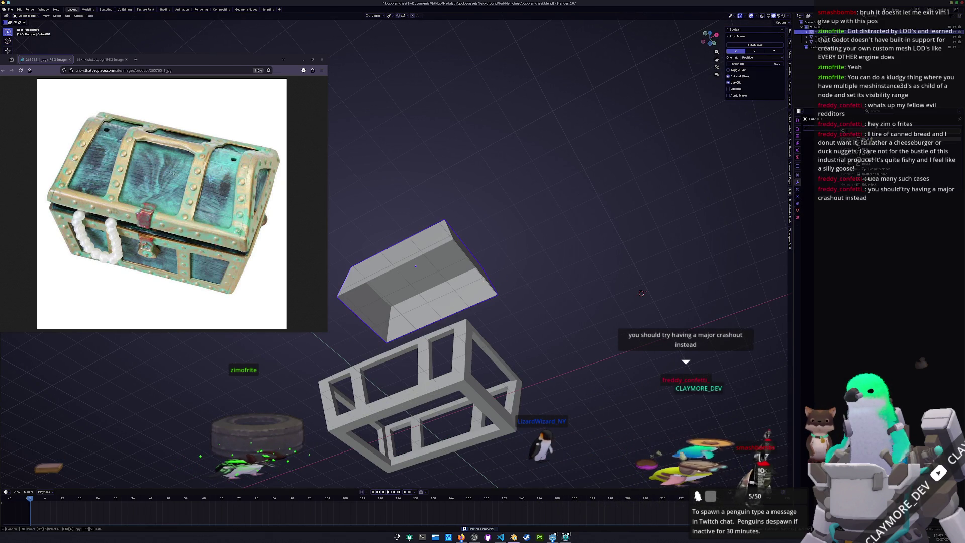
pyautogui.hotkey('ctrl', 'a')
pyautogui.click(566, 224)
pyautogui.scroll(3, 567, 224)
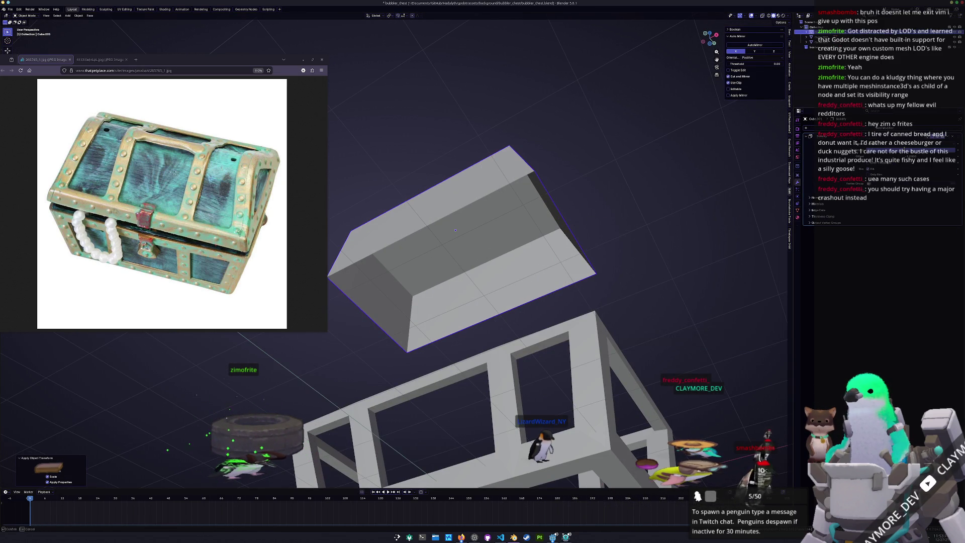
pyautogui.click(455, 230)
pyautogui.rightClick(503, 219)
pyautogui.press('Escape')
# Step: Flip the lid 180° about the X axis from the side view
pyautogui.press('KP_3')
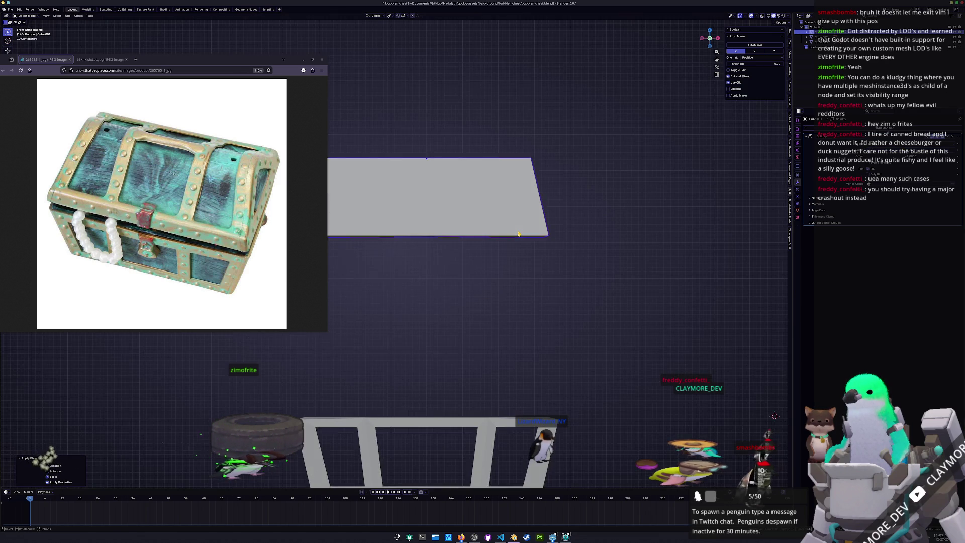
pyautogui.press('r')
pyautogui.press('x')
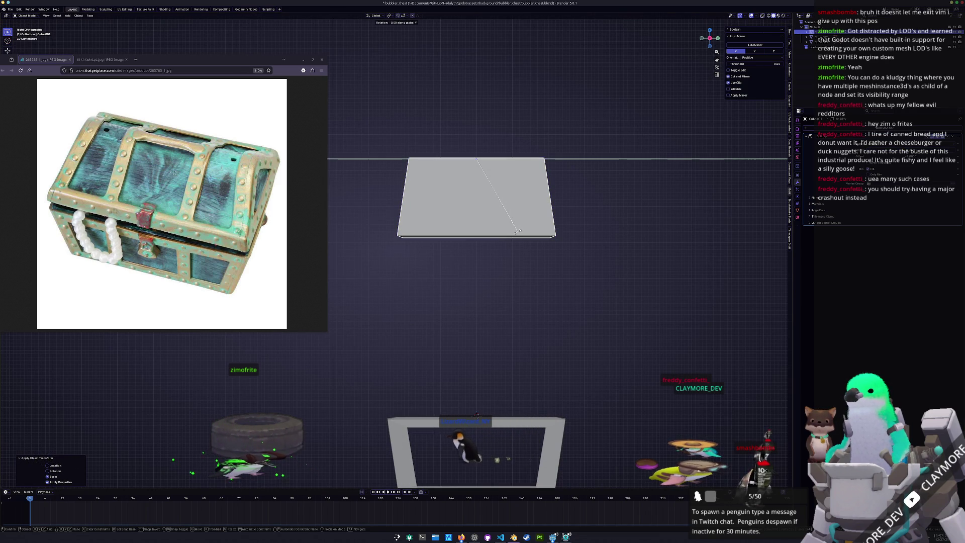
pyautogui.press('3')
pyautogui.press('BackSpace')
pyautogui.write('180')
pyautogui.press('Return')
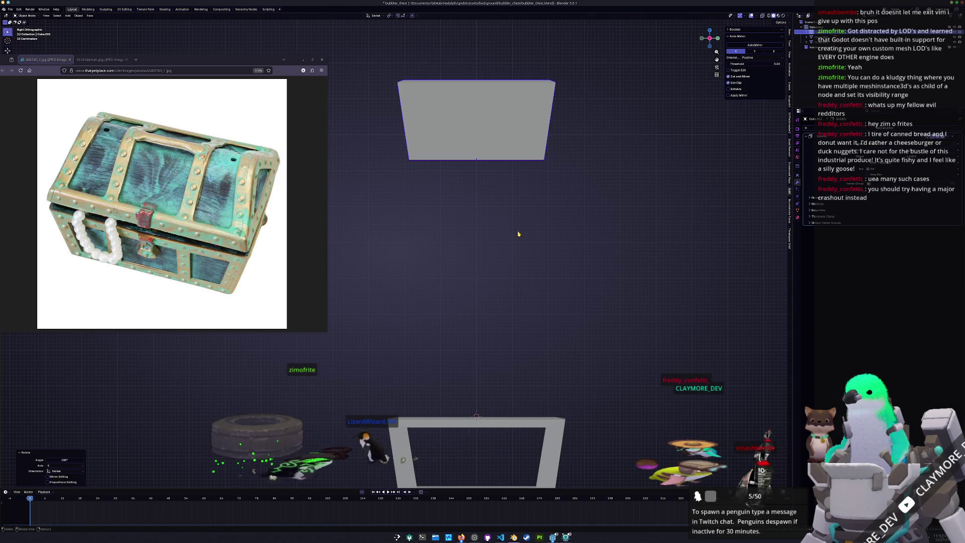
# Step: Clear the lid's location so it drops back onto the chest base
pyautogui.scroll(-2, 518, 231)
pyautogui.press('g')
pyautogui.press('z')
pyautogui.press('Escape')
pyautogui.hotkey('alt', 'g')
pyautogui.moveTo(503, 427); pyautogui.dragTo(486, 404, button='middle')
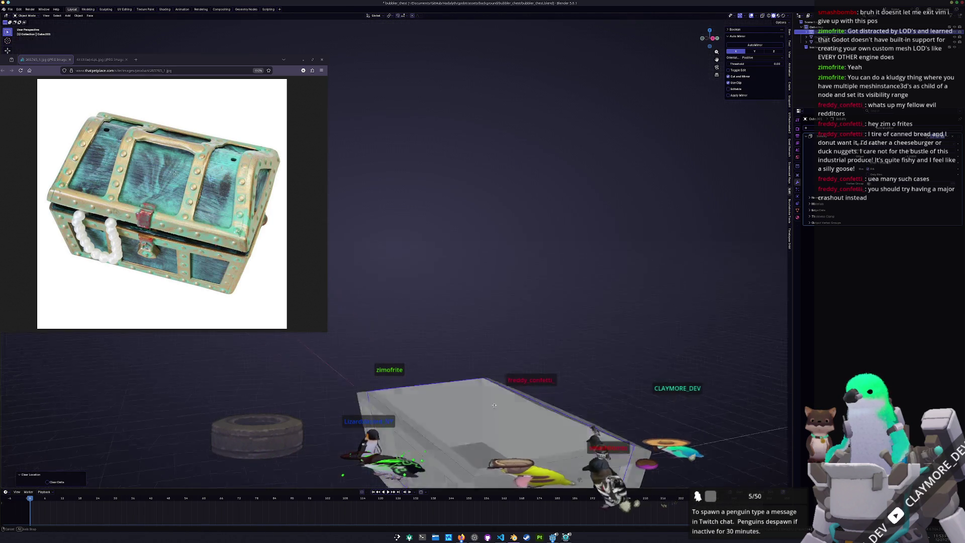
# Step: Duplicate the lid, flip the copy 180° on X and set it on the chest
pyautogui.scroll(-4, 487, 404)
pyautogui.hotkey('shift', 'd')
pyautogui.press('z')
pyautogui.click(505, 320)
pyautogui.write('rx180')
pyautogui.press('Return')
pyautogui.press('g')
pyautogui.press('z')
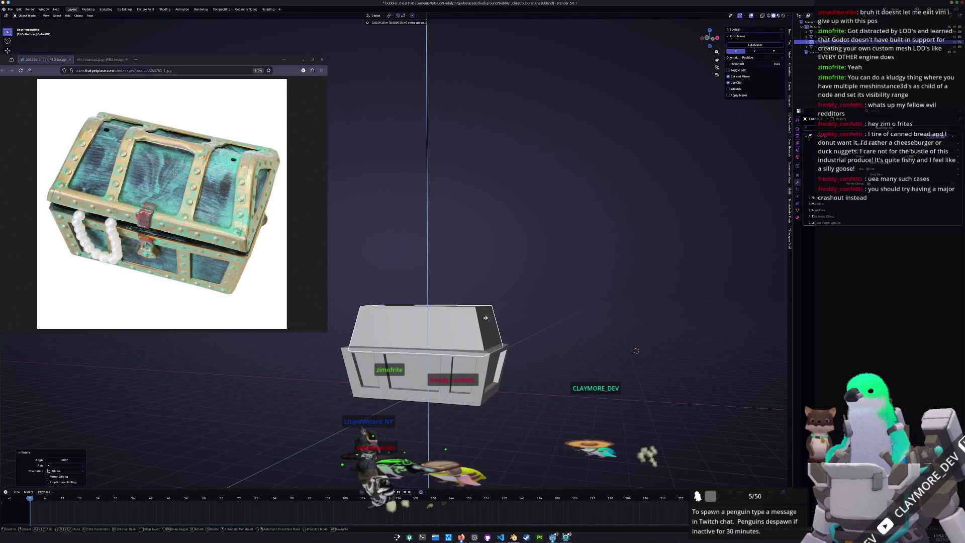
pyautogui.click(498, 310)
# Step: Lower the lid vertically into place on the base from the side view
pyautogui.press('KP_3')
pyautogui.press('g')
pyautogui.press('z')
pyautogui.click(526, 342)
pyautogui.moveTo(503, 376); pyautogui.dragTo(472, 358, button='middle')
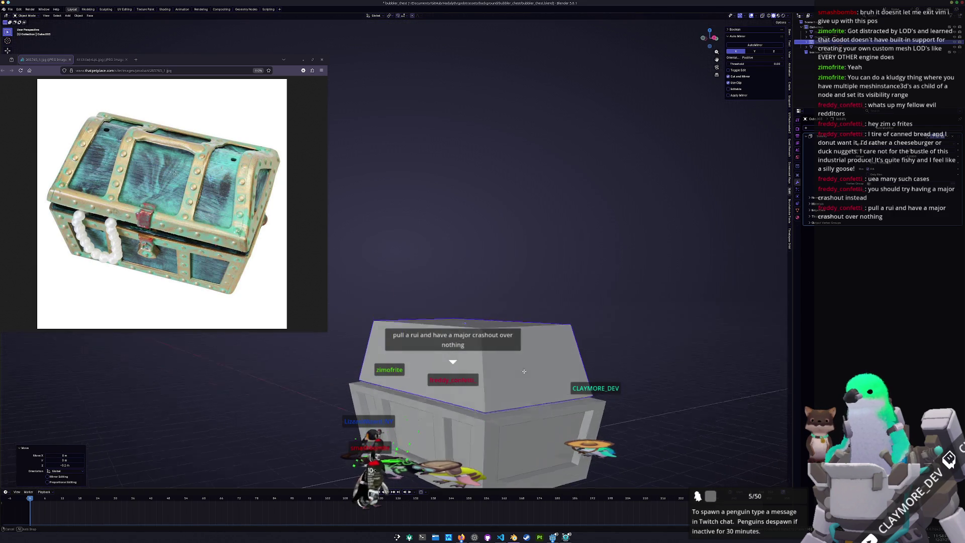
# Step: In Edit Mode, edge-slide a loop to reshape the lid's sloped top
pyautogui.press('Tab')
pyautogui.keyDown('alt'); pyautogui.click(448, 311); pyautogui.keyUp('alt')
pyautogui.moveTo(448, 310)
pyautogui.mouseDown(button='middle')
pyautogui.moveTo(578, 373)
pyautogui.moveTo(459, 373)
pyautogui.moveTo(459, 292)
pyautogui.mouseUp(button='middle')
pyautogui.press('g')
pyautogui.press('g')
pyautogui.click(578, 375)
pyautogui.press('KP_5')
pyautogui.press('KP_3')
pyautogui.click(455, 374)
pyautogui.click(459, 291)
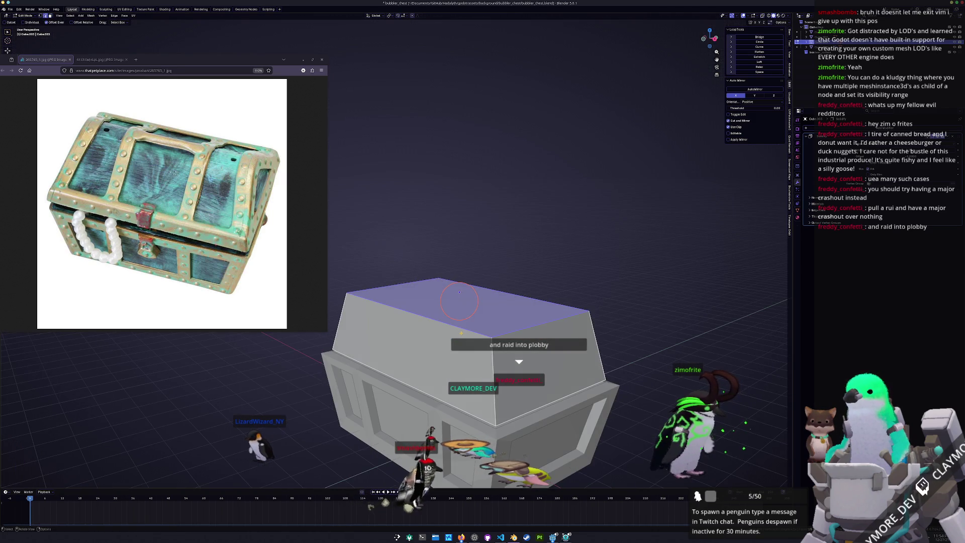
# Step: Bevel the lid's upper edges from the side view
pyautogui.press('KP_3')
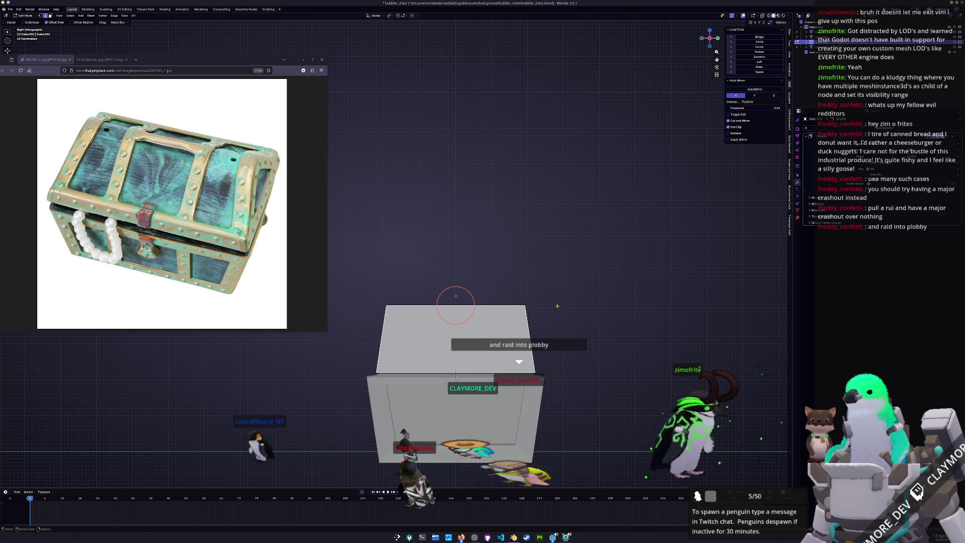
pyautogui.hotkey('ctrl', 'b')
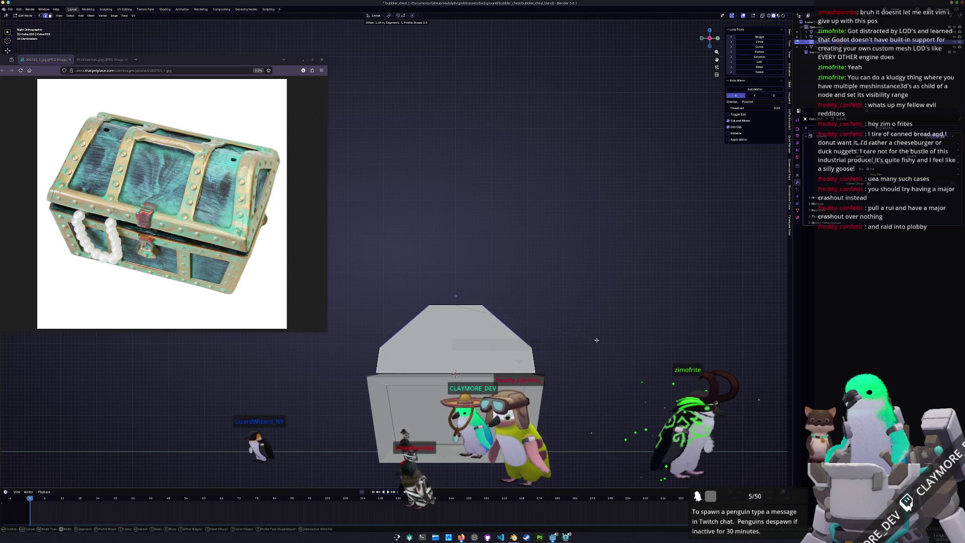
pyautogui.click(595, 342)
pyautogui.press('Tab')
pyautogui.moveTo(595, 342)
pyautogui.mouseDown(button='middle')
pyautogui.moveTo(490, 367)
pyautogui.moveTo(509, 350)
pyautogui.moveTo(488, 342)
pyautogui.moveTo(443, 348)
pyautogui.mouseUp(button='middle')
pyautogui.scroll(3, 490, 367)
# Step: Add two loop cuts across the lid's front face
pyautogui.press('Tab')
pyautogui.click(432, 311)
pyautogui.click(471, 335)
pyautogui.moveTo(408, 346)
pyautogui.mouseDown(button='middle')
pyautogui.moveTo(465, 336)
pyautogui.moveTo(476, 345)
pyautogui.mouseUp(button='middle')
pyautogui.hotkey('ctrl', 'r')
pyautogui.rightClick(413, 346)
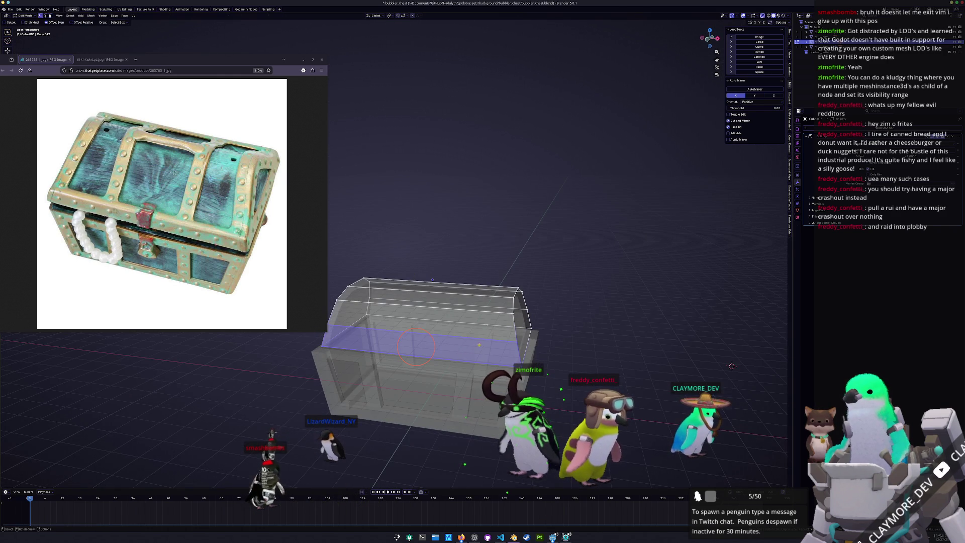
# Step: Dissolve the selected lid vertices and leave mesh editing
pyautogui.hotkey('alt', 'z')
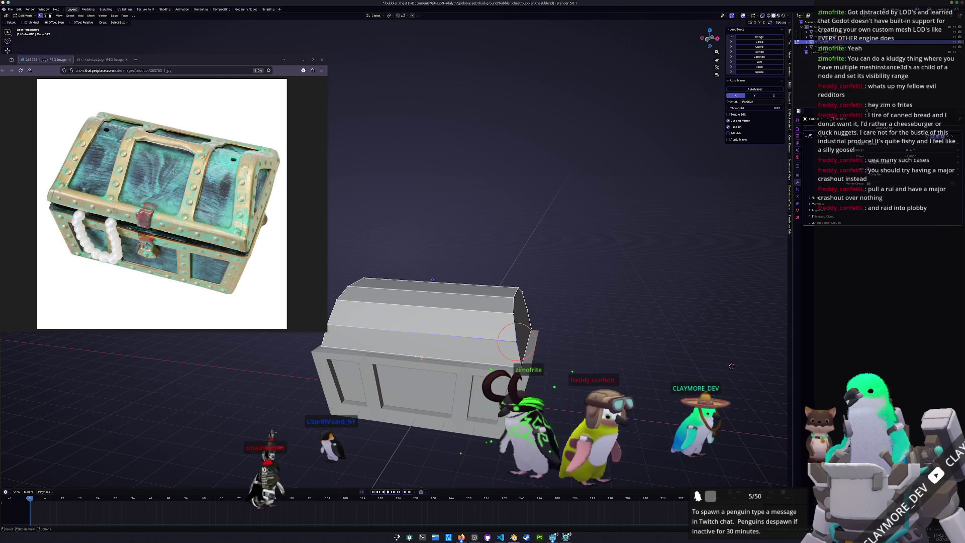
pyautogui.press('x')
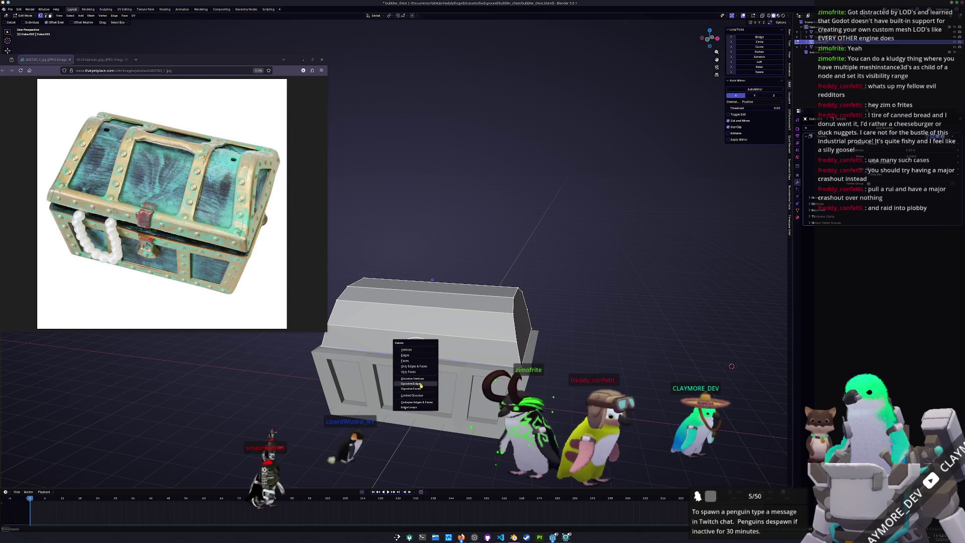
pyautogui.click(423, 381)
pyautogui.moveTo(423, 380); pyautogui.dragTo(434, 358, button='middle')
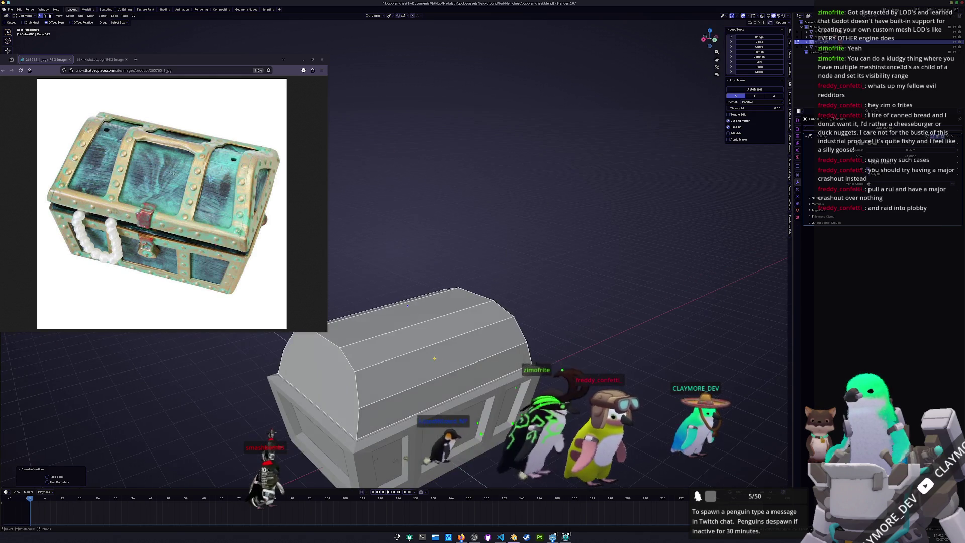
pyautogui.rightClick(396, 407)
pyautogui.click(406, 420)
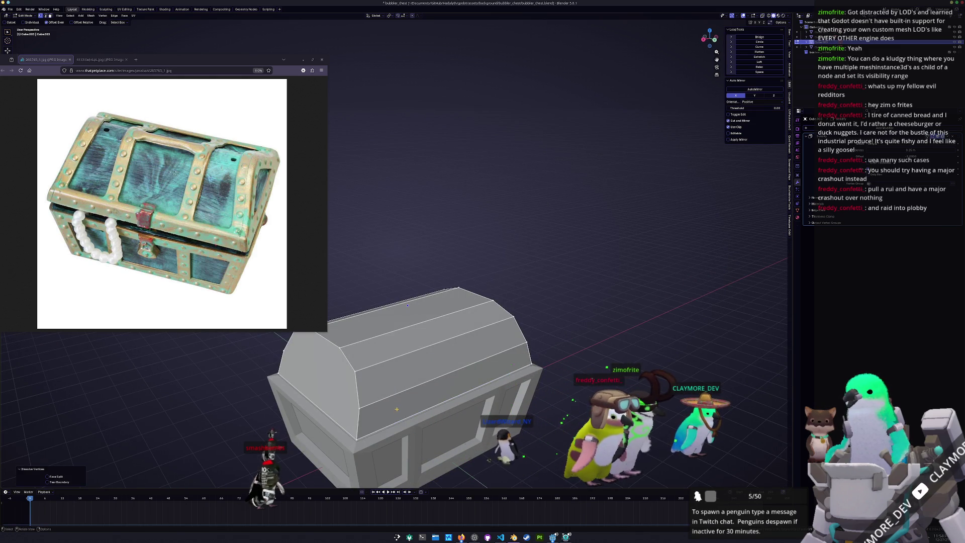
# Step: Box-select the chest body's inner-box vertices in X-ray, dissolve them, and return to Object Mode
pyautogui.press('Tab')
pyautogui.hotkey('alt', 'z')
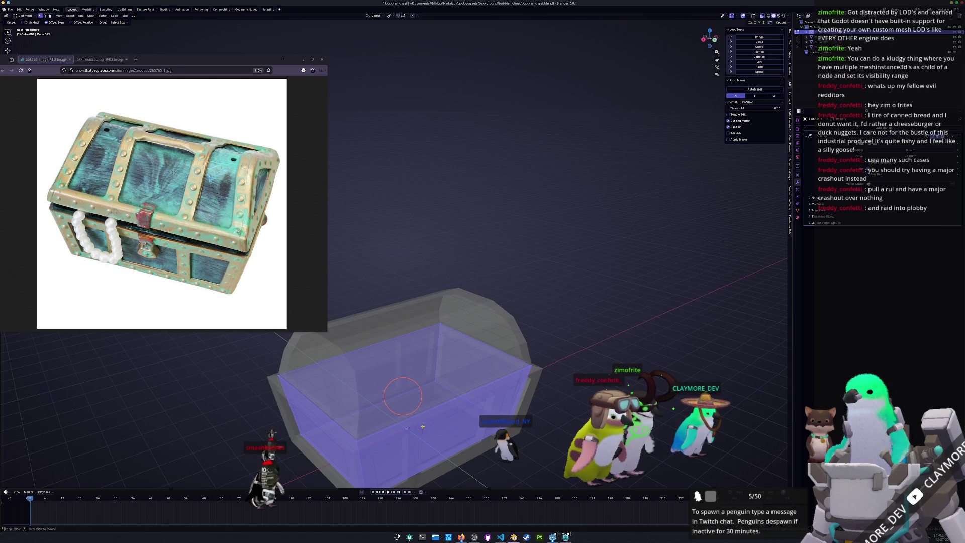
pyautogui.moveTo(440, 391); pyautogui.dragTo(427, 387)
pyautogui.rightClick(426, 387)
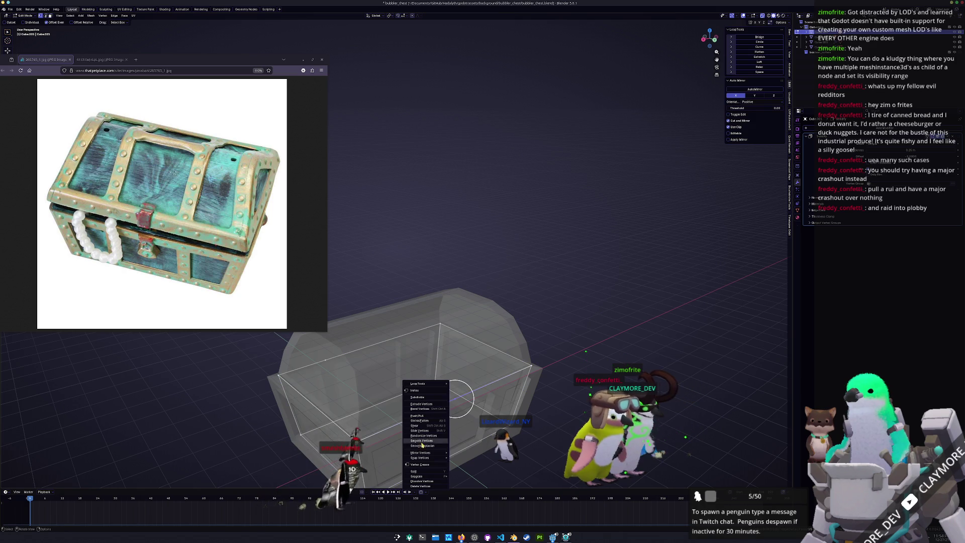
pyautogui.click(424, 481)
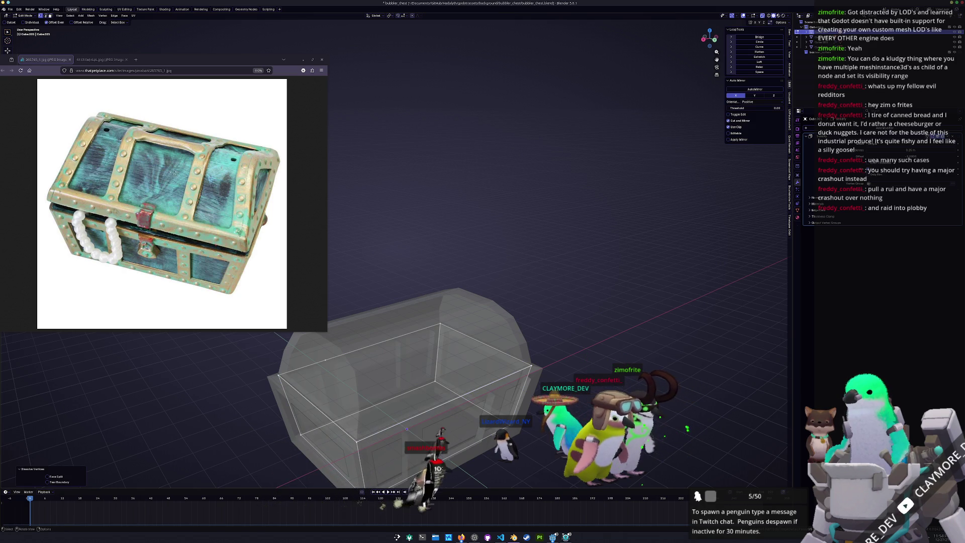
pyautogui.click(317, 353)
pyautogui.press('Tab')
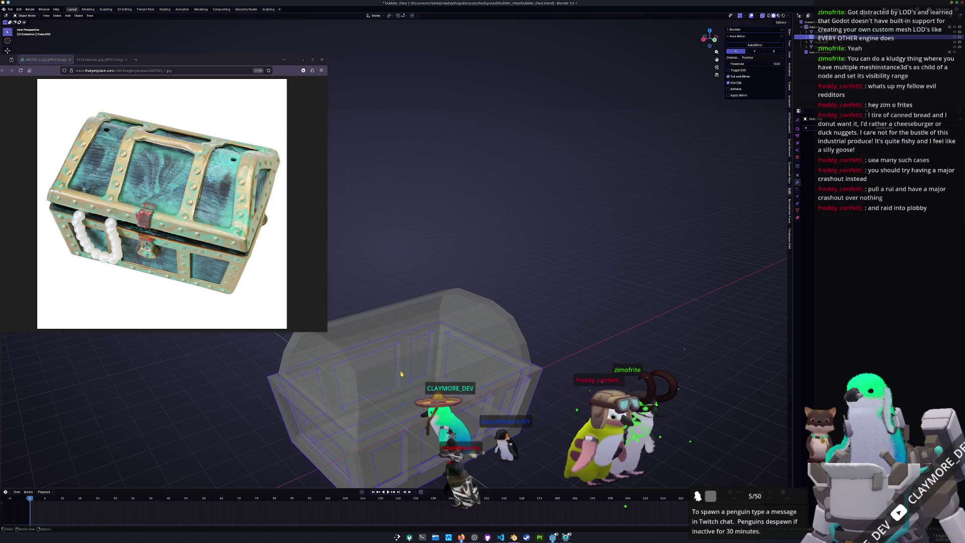
# Step: Add two centred edge loops across the lid and scale them 1.5 apart on X
pyautogui.click(398, 345)
pyautogui.press('Tab')
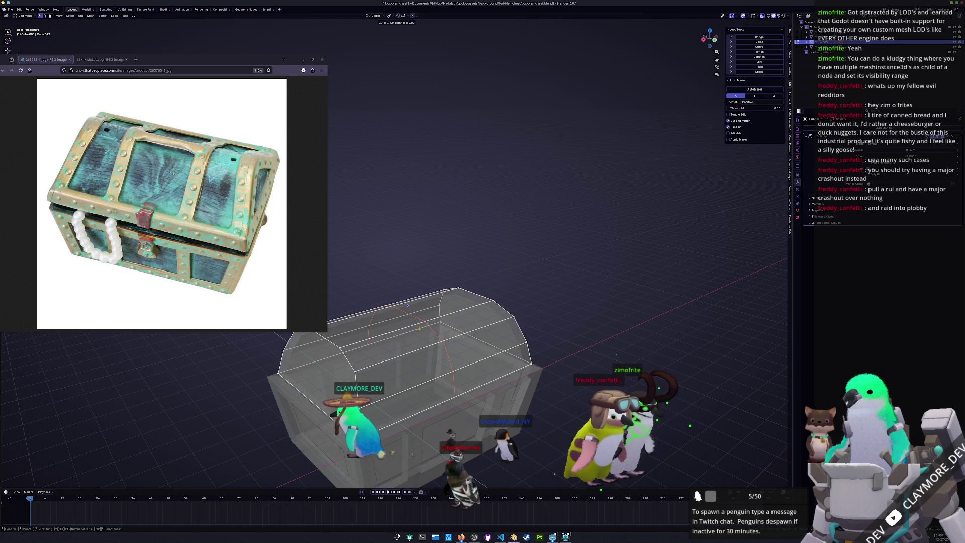
pyautogui.rightClick(421, 328)
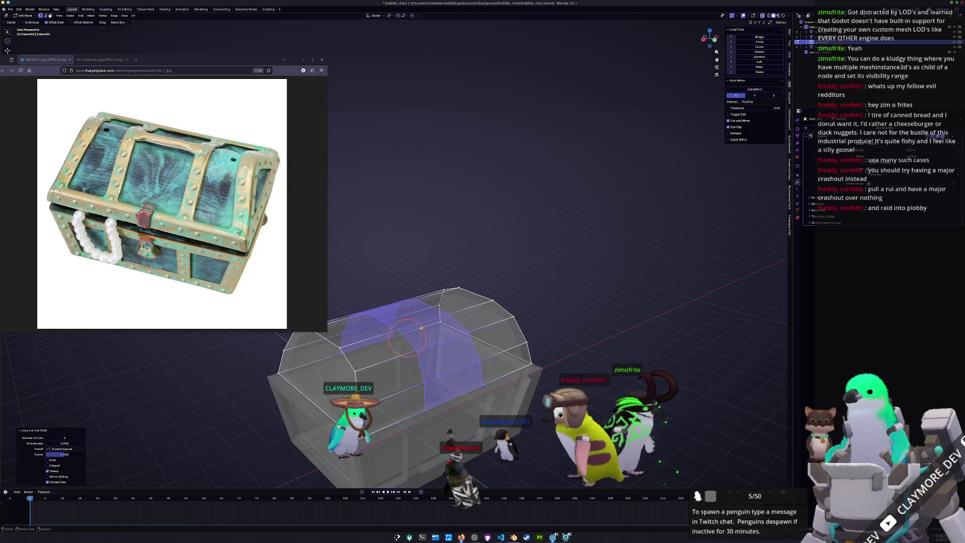
pyautogui.press('KP_1')
pyautogui.press('s')
pyautogui.press('x')
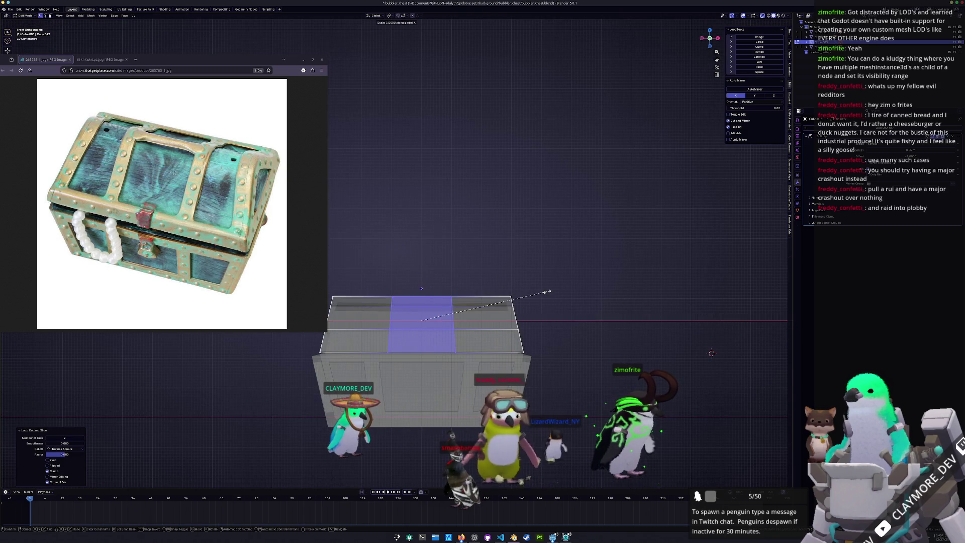
pyautogui.press('Return')
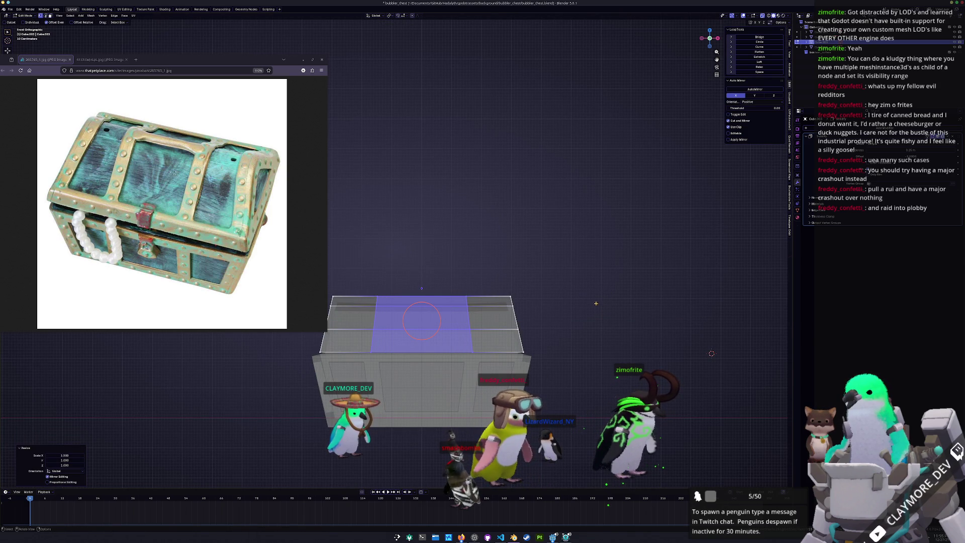
# Step: Select the lid's band faces that form the strap
pyautogui.moveTo(559, 308); pyautogui.dragTo(520, 293, button='middle')
pyautogui.click(506, 380)
pyautogui.click(504, 346)
pyautogui.hotkey('alt', 'z')
pyautogui.moveTo(515, 340)
pyautogui.mouseDown(button='middle')
pyautogui.moveTo(505, 297)
pyautogui.moveTo(502, 333)
pyautogui.mouseUp(button='middle')
pyautogui.keyDown('shift'); pyautogui.click(508, 295); pyautogui.keyUp('shift')
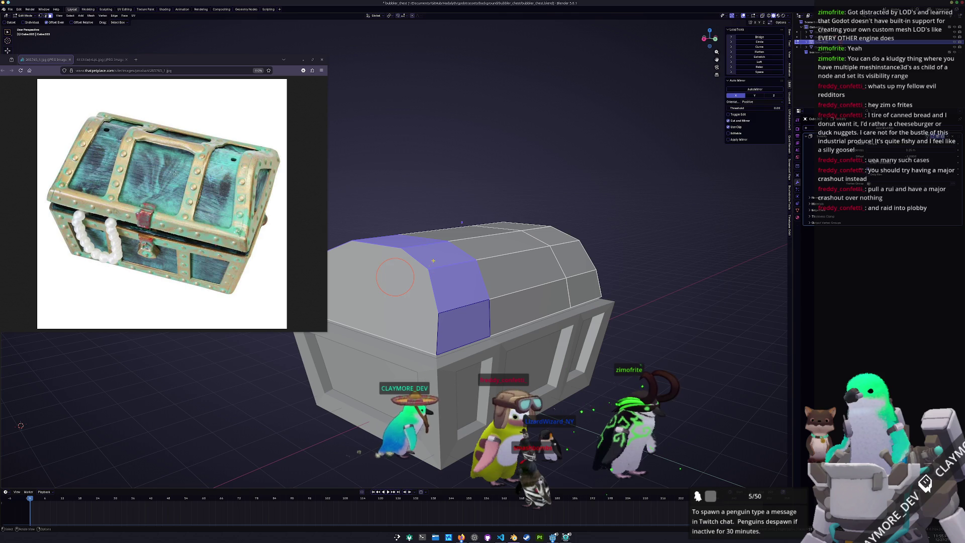
# Step: Hide the chest body and inset the lid's band faces by 0.25 m
pyautogui.press('Tab')
pyautogui.press('h')
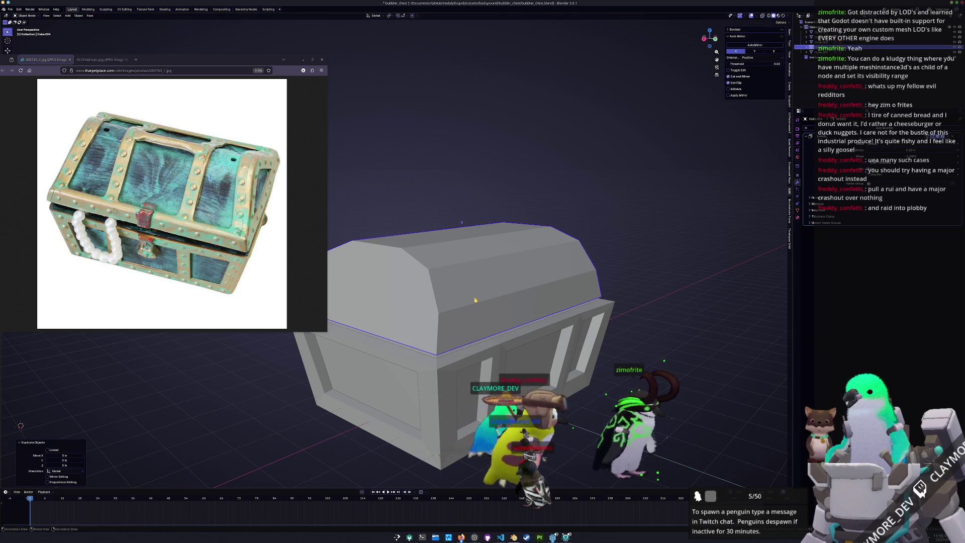
pyautogui.click(474, 299)
pyautogui.press('Tab')
pyautogui.press('i')
pyautogui.click(390, 412)
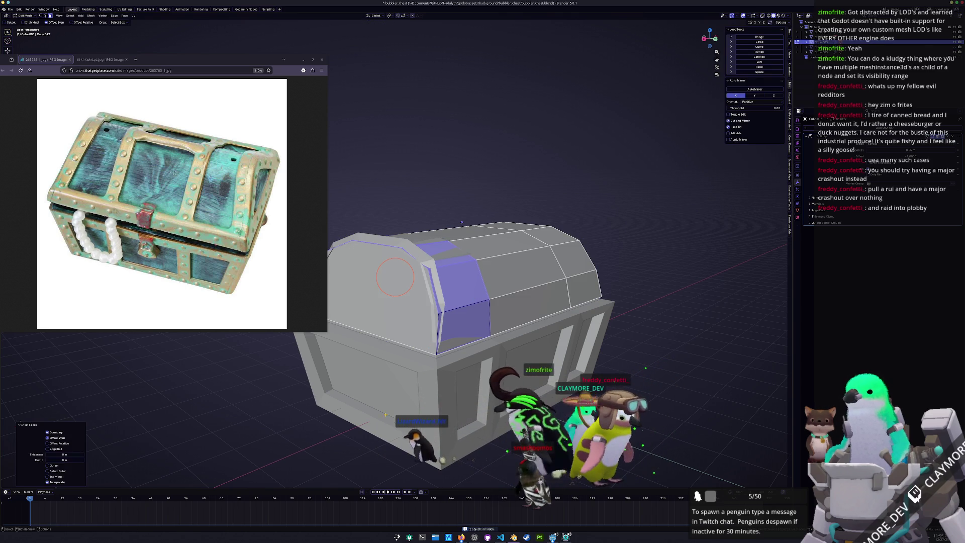
pyautogui.write('0.25')
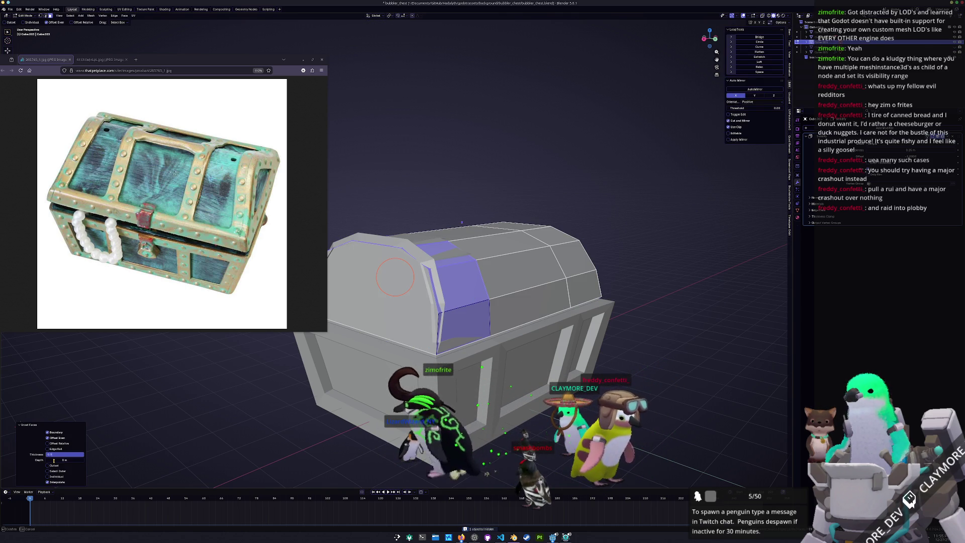
pyautogui.press('Return')
# Step: Add two more edge loops lengthwise along the middle of the lid top
pyautogui.moveTo(395, 275); pyautogui.dragTo(393, 248, button='middle')
pyautogui.press('KP_1')
pyautogui.scroll(1, 456, 290)
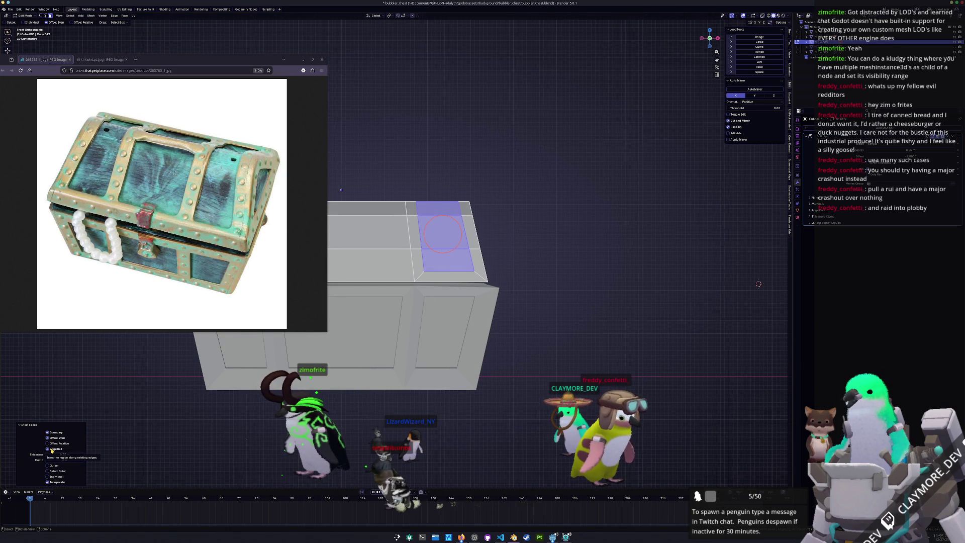
pyautogui.moveTo(428, 289)
pyautogui.mouseDown(button='middle')
pyautogui.moveTo(483, 274)
pyautogui.moveTo(514, 280)
pyautogui.moveTo(453, 261)
pyautogui.moveTo(424, 272)
pyautogui.moveTo(457, 256)
pyautogui.mouseUp(button='middle')
pyautogui.moveTo(421, 261)
pyautogui.mouseDown()
pyautogui.moveTo(468, 249)
pyautogui.moveTo(513, 254)
pyautogui.mouseUp()
pyautogui.moveTo(512, 254); pyautogui.dragTo(453, 267, button='middle')
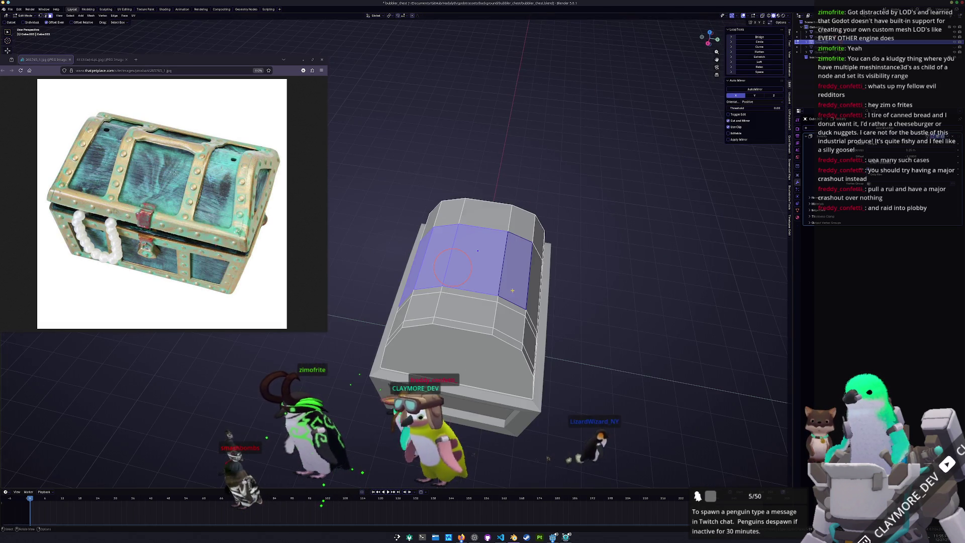
pyautogui.click(453, 267)
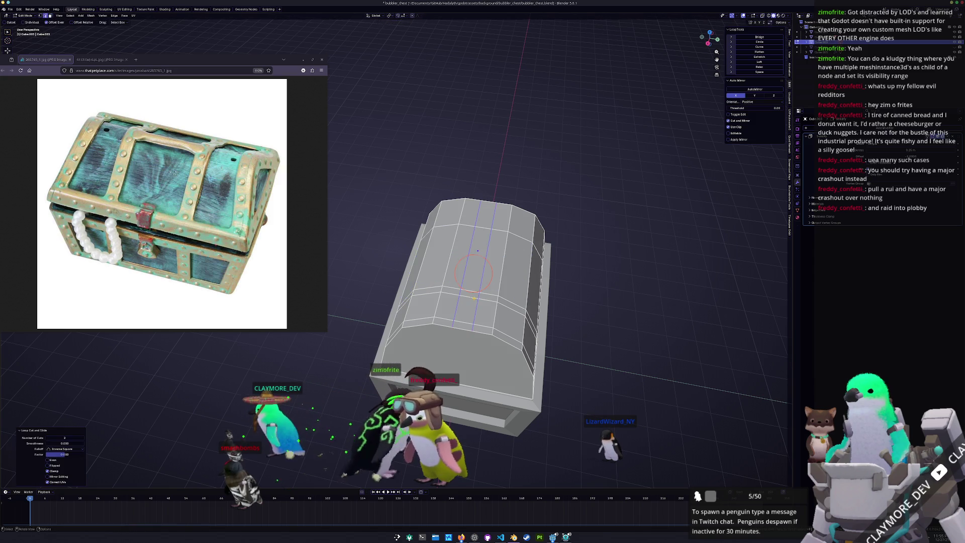
# Step: Inset the narrow top strip and the band across the lid, each by 0.25 m
pyautogui.click(459, 255)
pyautogui.moveTo(459, 255); pyautogui.dragTo(430, 242, button='middle')
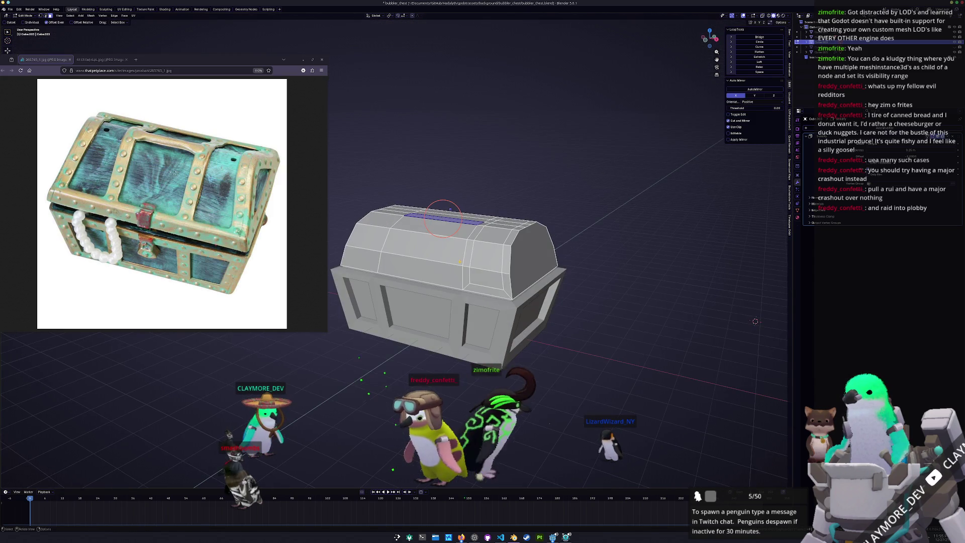
pyautogui.press('i')
pyautogui.click(430, 241)
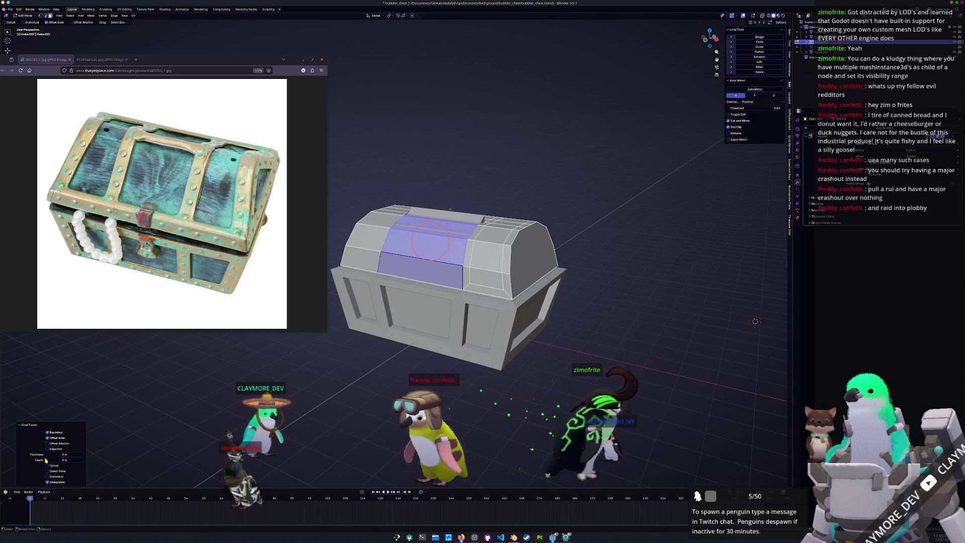
pyautogui.write('.25')
pyautogui.press('Return')
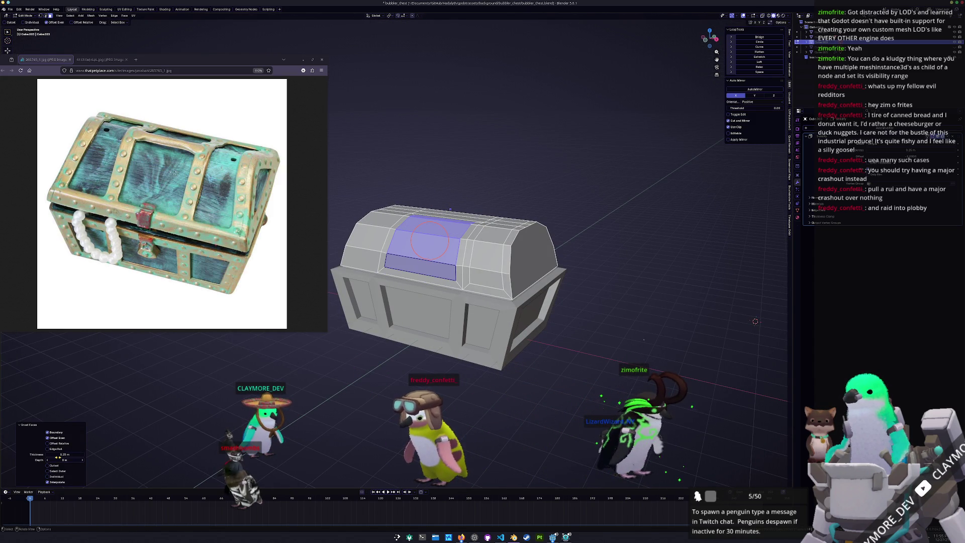
pyautogui.moveTo(429, 240); pyautogui.dragTo(411, 263, button='middle')
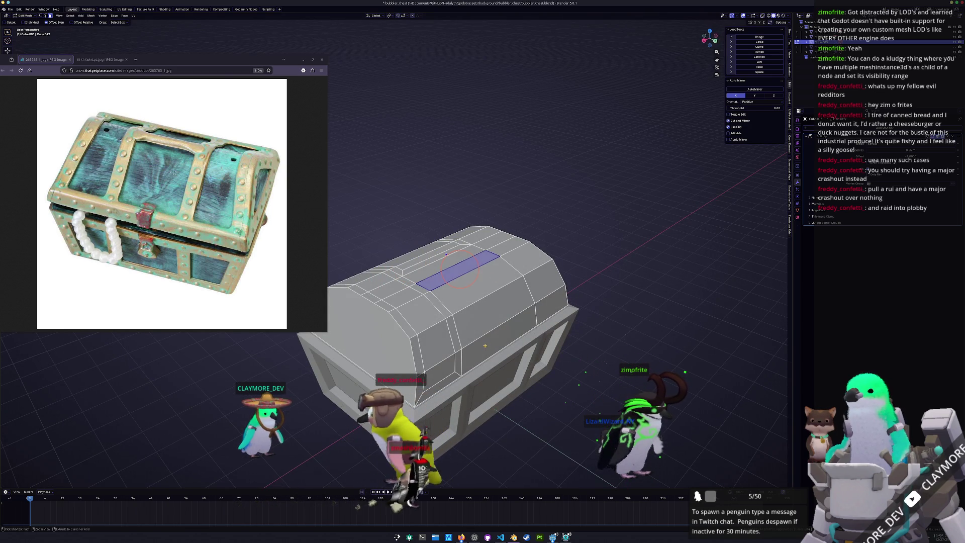
pyautogui.keyDown('alt'); pyautogui.click(482, 301); pyautogui.keyUp('alt')
pyautogui.click(57, 455)
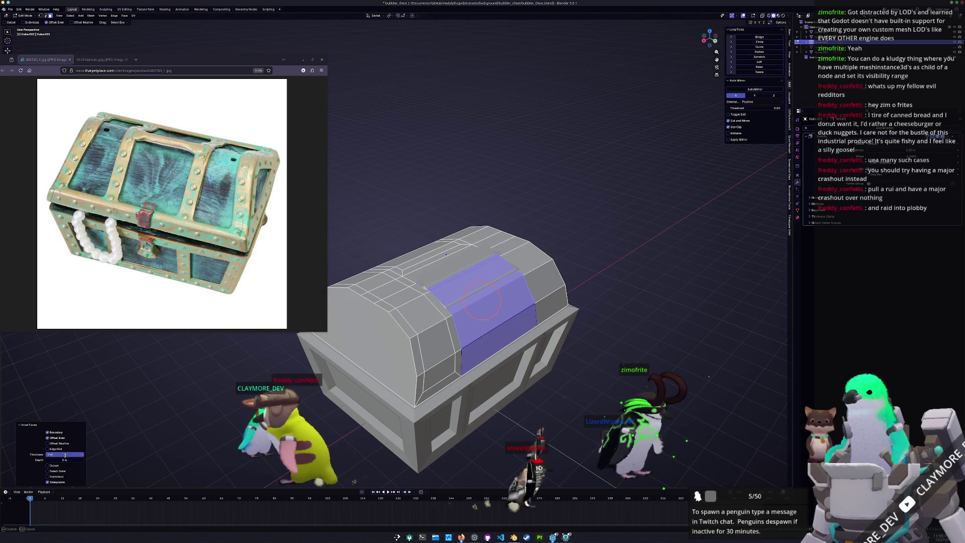
pyautogui.write('.25')
pyautogui.press('Return')
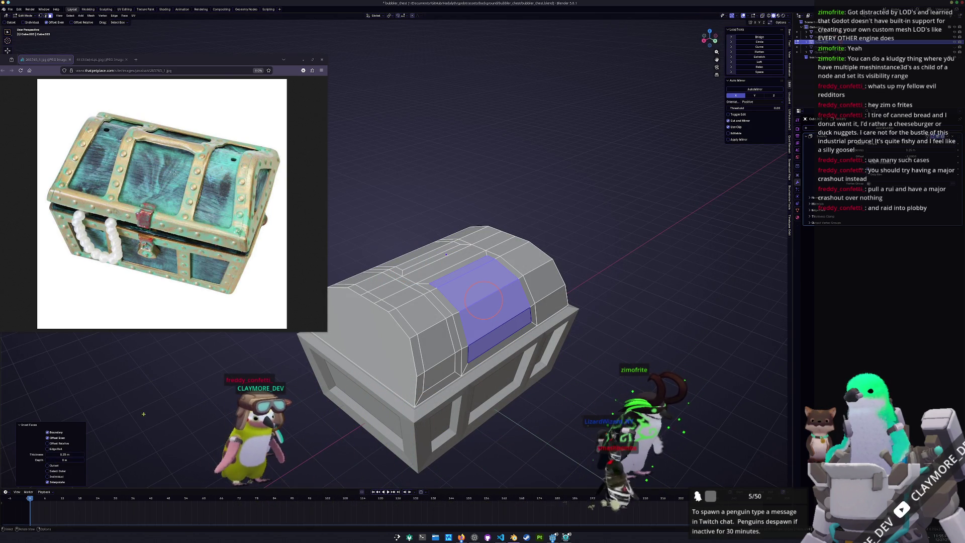
# Step: Inset a face path across the lid band by 0.25 m, then select the lid's end faces
pyautogui.moveTo(483, 300); pyautogui.dragTo(362, 366, button='middle')
pyautogui.click(361, 366)
pyautogui.keyDown('ctrl'); pyautogui.click(416, 272); pyautogui.keyUp('ctrl')
pyautogui.moveTo(416, 273); pyautogui.dragTo(395, 268, button='middle')
pyautogui.press('i')
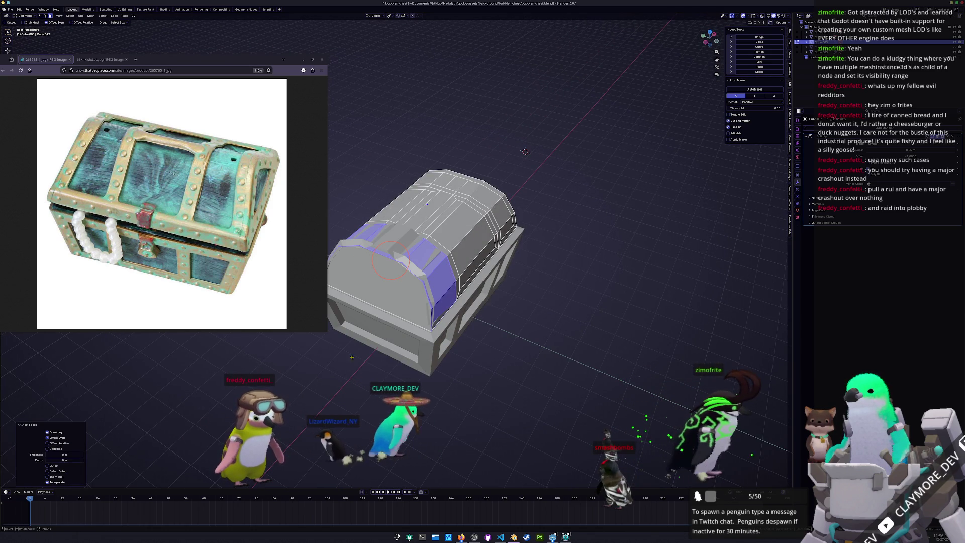
pyautogui.click(83, 454)
pyautogui.write('.25')
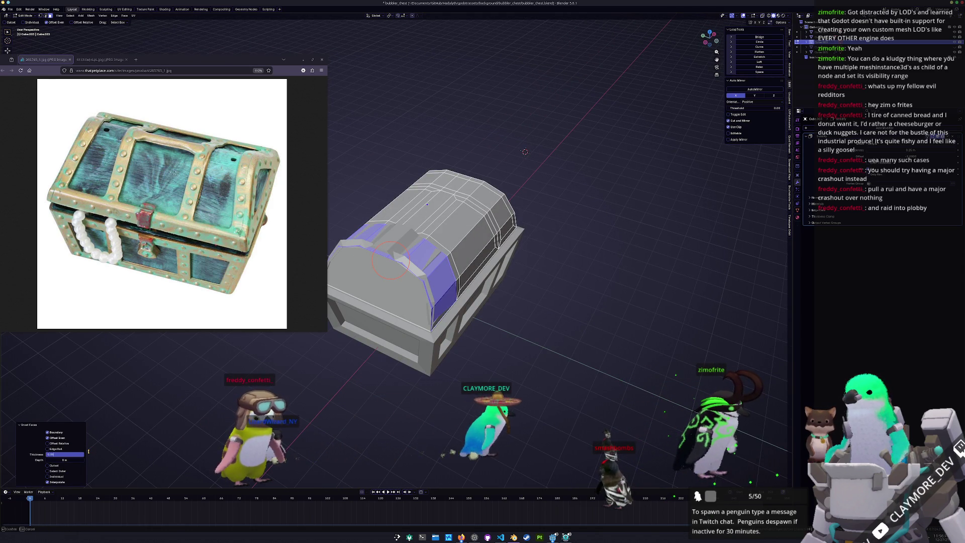
pyautogui.press('Return')
pyautogui.moveTo(427, 281)
pyautogui.mouseDown(button='middle')
pyautogui.moveTo(447, 286)
pyautogui.moveTo(402, 281)
pyautogui.mouseUp(button='middle')
pyautogui.click(451, 287)
pyautogui.click(367, 272)
# Step: Inset the chest's end face by 0.25 m
pyautogui.press('i')
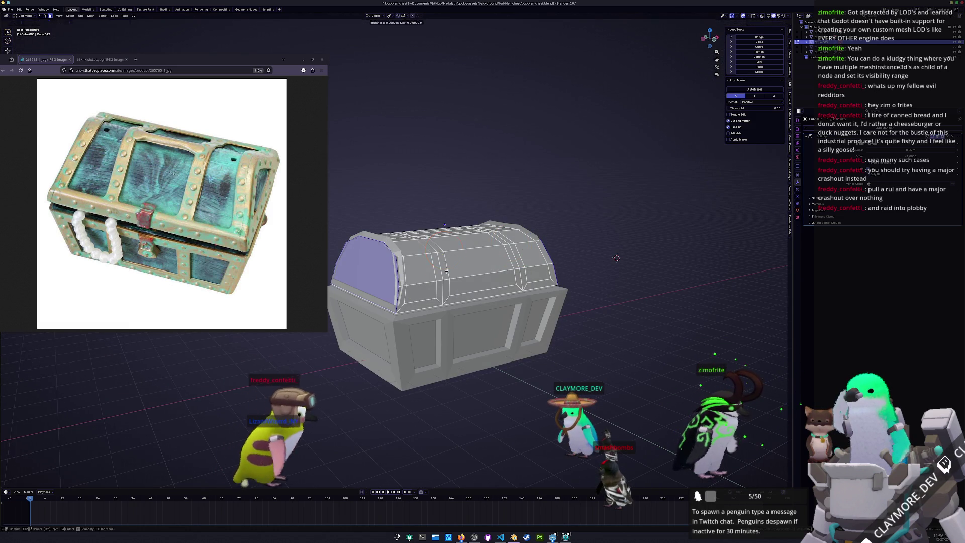
pyautogui.click(445, 254)
pyautogui.click(63, 454)
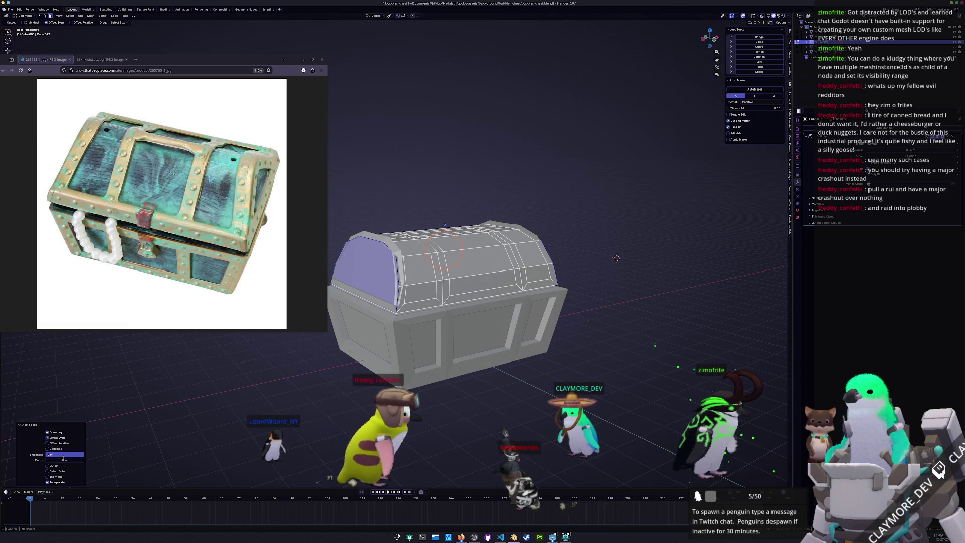
pyautogui.write('0.25')
pyautogui.press('Return')
# Step: Select the front and top lid faces that form the strap bands
pyautogui.moveTo(250, 383); pyautogui.dragTo(527, 352, button='middle')
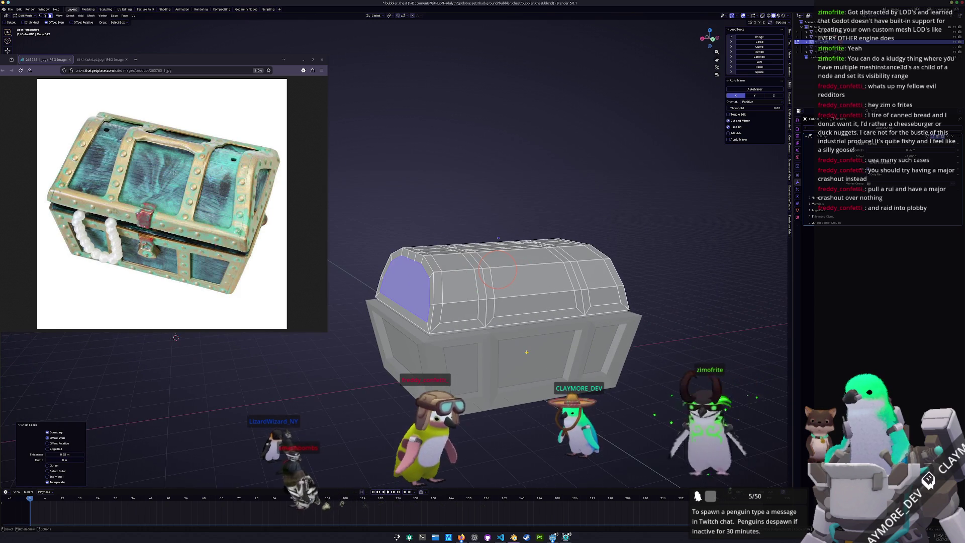
pyautogui.moveTo(469, 302); pyautogui.dragTo(439, 336, button='middle')
pyautogui.keyDown('shift'); pyautogui.click(438, 347); pyautogui.keyUp('shift')
pyautogui.keyDown('shift'); pyautogui.click(439, 322); pyautogui.keyUp('shift')
pyautogui.keyDown('shift'); pyautogui.click(440, 288); pyautogui.keyUp('shift')
pyautogui.moveTo(180, 352)
pyautogui.mouseDown(button='middle')
pyautogui.moveTo(650, 277)
pyautogui.moveTo(730, 298)
pyautogui.moveTo(825, 302)
pyautogui.mouseUp(button='middle')
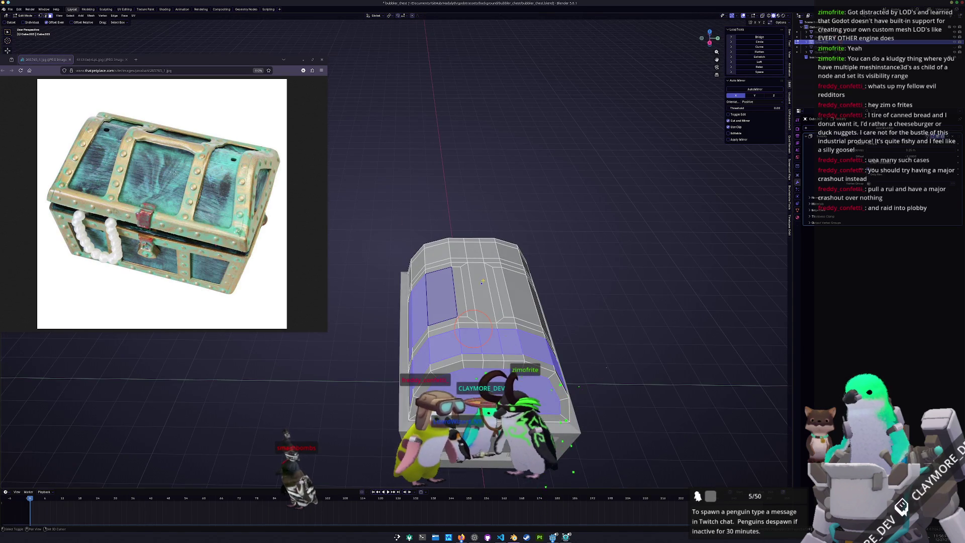
pyautogui.keyDown('shift'); pyautogui.click(482, 280); pyautogui.keyUp('shift')
pyautogui.moveTo(482, 279); pyautogui.dragTo(455, 287, button='middle')
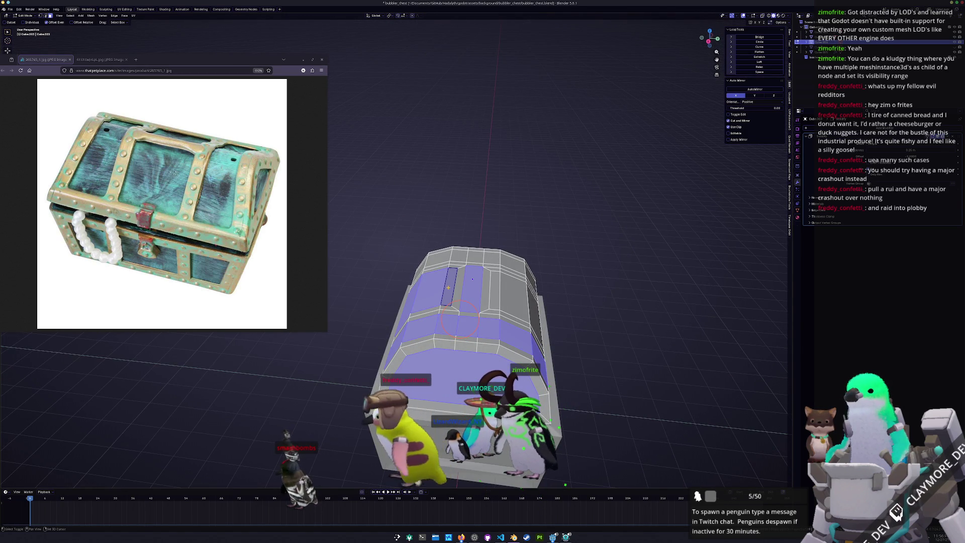
pyautogui.keyDown('shift'); pyautogui.click(451, 290); pyautogui.keyUp('shift')
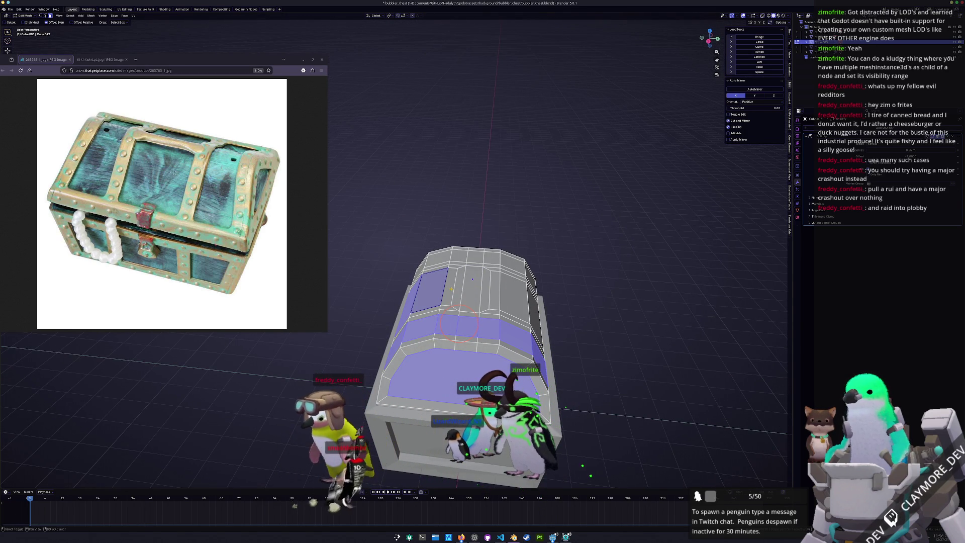
pyautogui.moveTo(503, 302); pyautogui.dragTo(429, 265, button='middle')
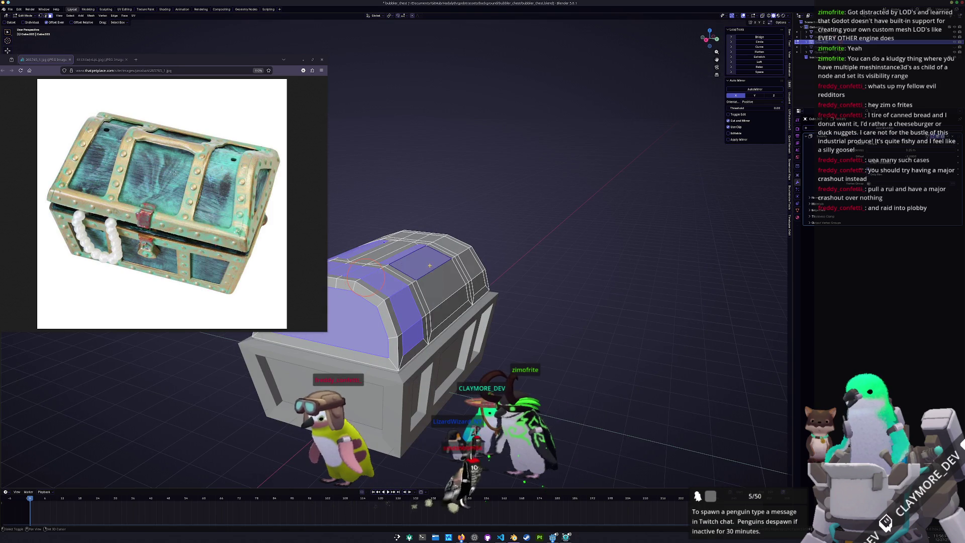
pyautogui.moveTo(444, 299)
pyautogui.mouseDown(button='middle')
pyautogui.moveTo(418, 271)
pyautogui.moveTo(503, 250)
pyautogui.mouseUp(button='middle')
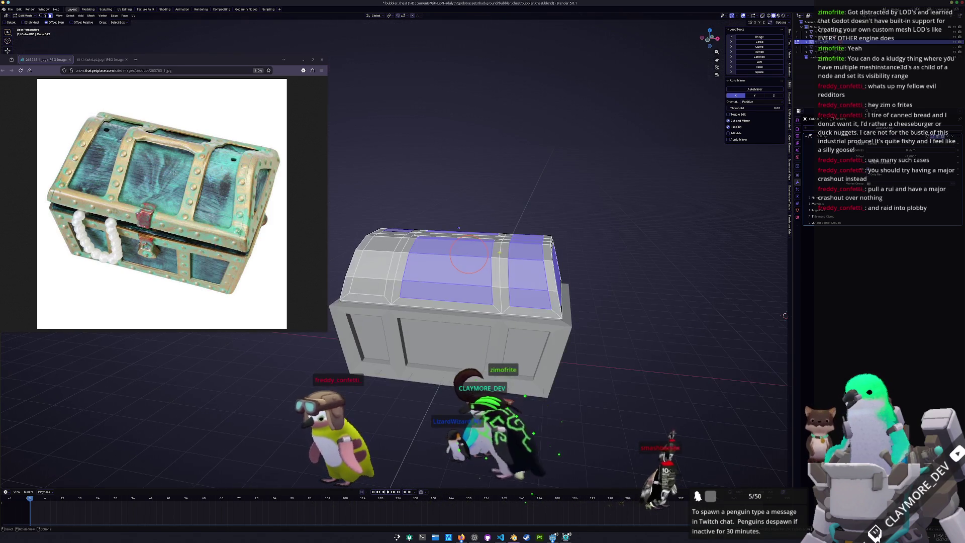
pyautogui.keyDown('ctrl'); pyautogui.click(376, 285); pyautogui.keyUp('ctrl')
pyautogui.scroll(-4, 433, 292)
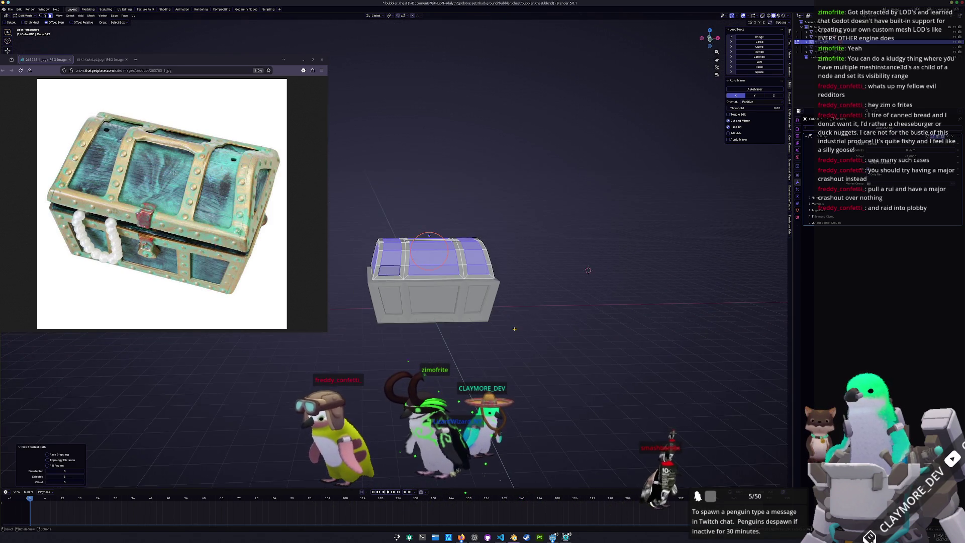
# Step: Invert the selection, delete the lid's top panel faces, and return to Object Mode
pyautogui.hotkey('ctrl', 'i')
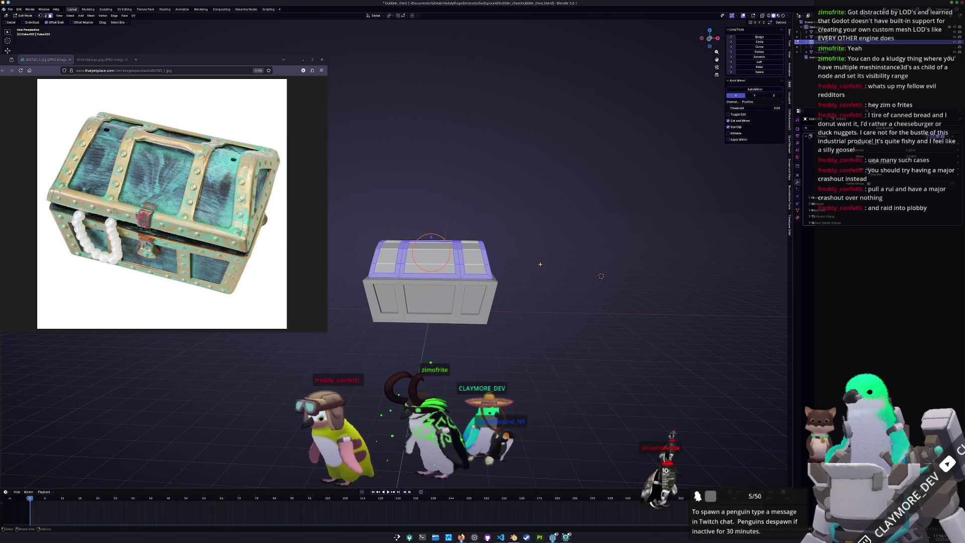
pyautogui.rightClick(541, 264)
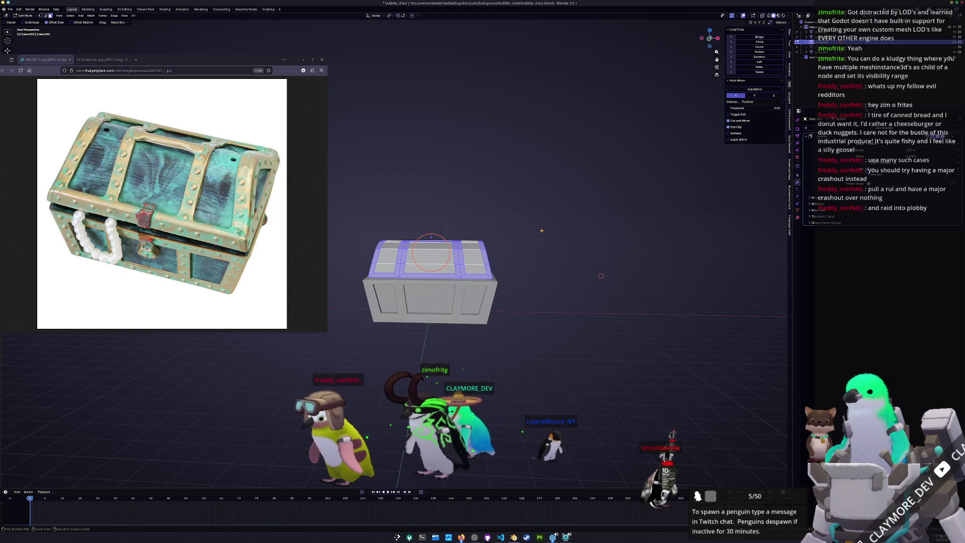
pyautogui.hotkey('ctrl', 'i')
pyautogui.press('x')
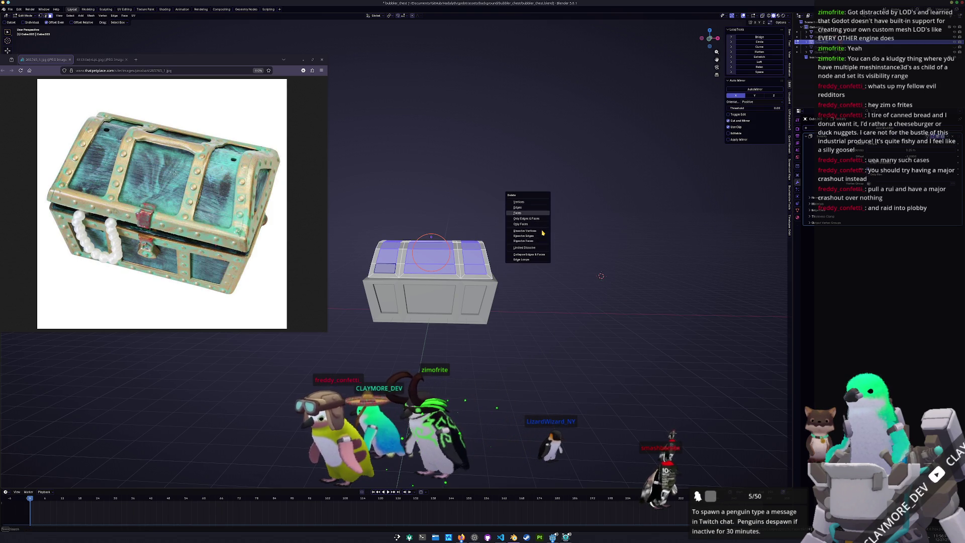
pyautogui.click(518, 212)
pyautogui.press('Tab')
pyautogui.moveTo(543, 233)
pyautogui.mouseDown(button='middle')
pyautogui.moveTo(453, 280)
pyautogui.moveTo(719, 363)
pyautogui.mouseUp(button='middle')
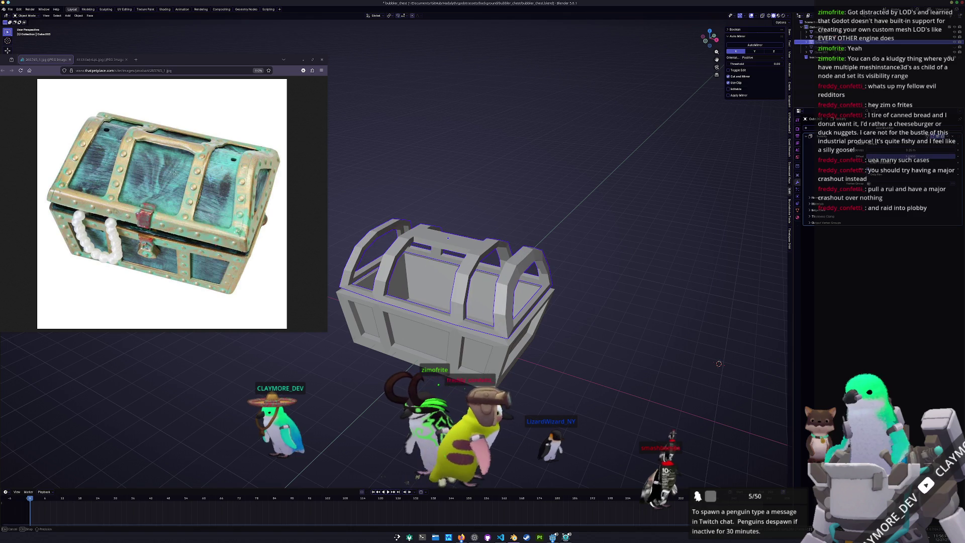
# Step: Unhide the solid lid piece and select the chest body Cube.004 in front view
pyautogui.click(628, 228)
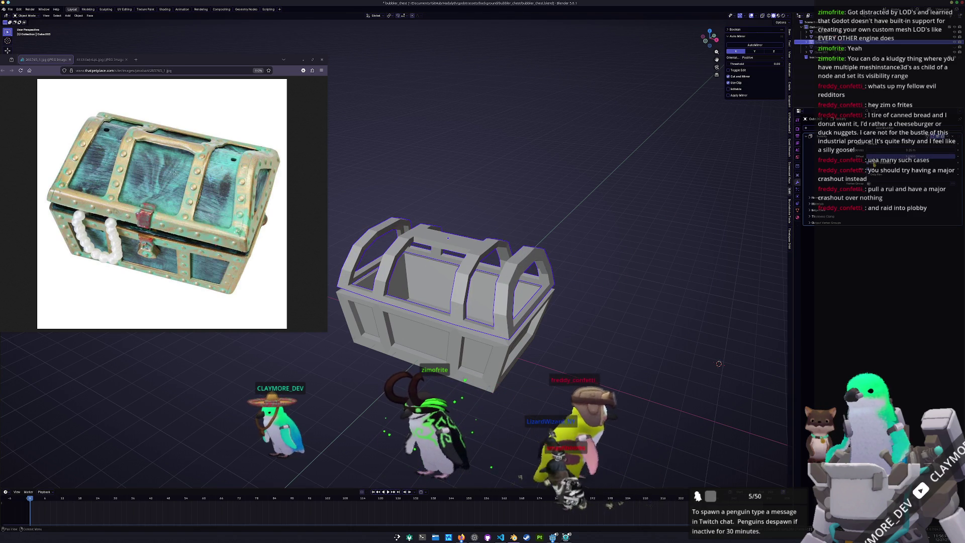
pyautogui.moveTo(628, 228); pyautogui.dragTo(647, 192, button='middle')
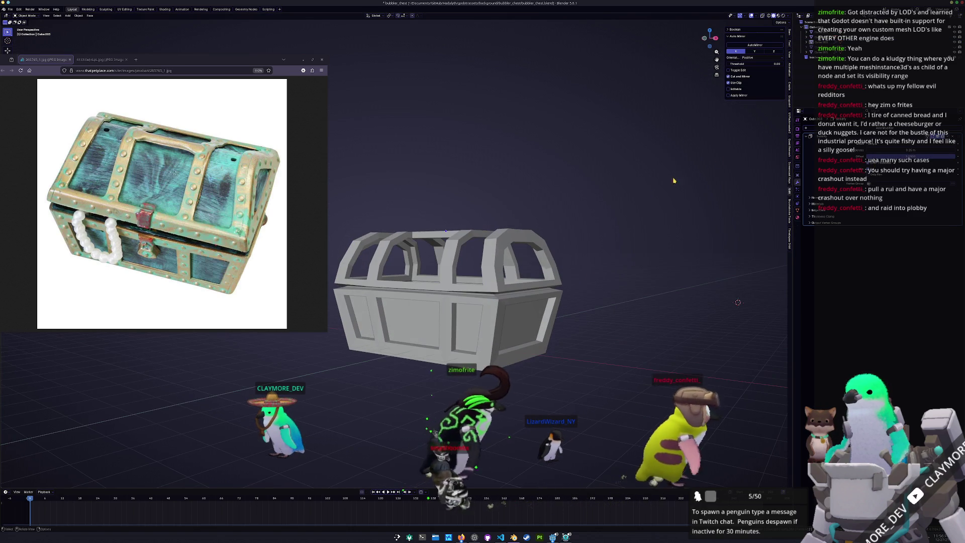
pyautogui.click(955, 46)
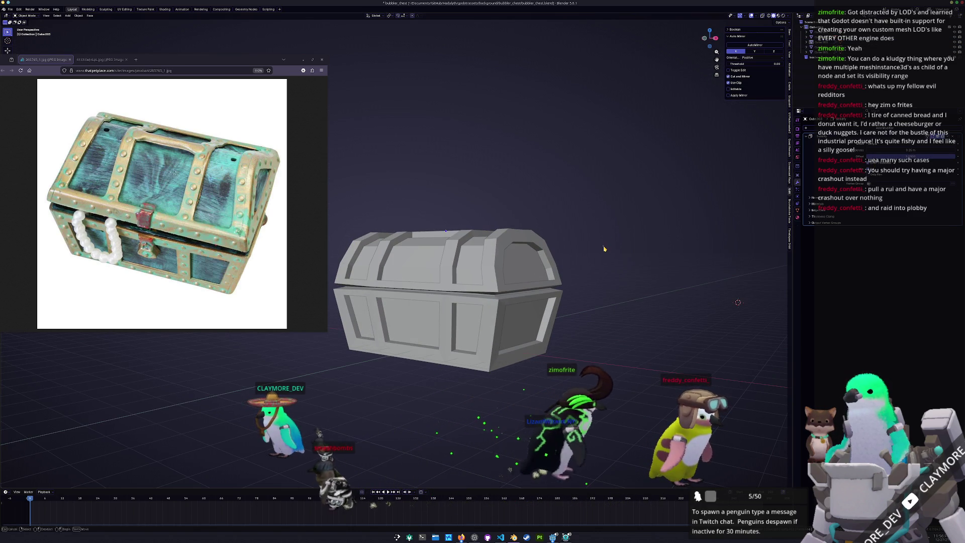
pyautogui.click(529, 263)
pyautogui.moveTo(529, 263); pyautogui.dragTo(553, 257, button='middle')
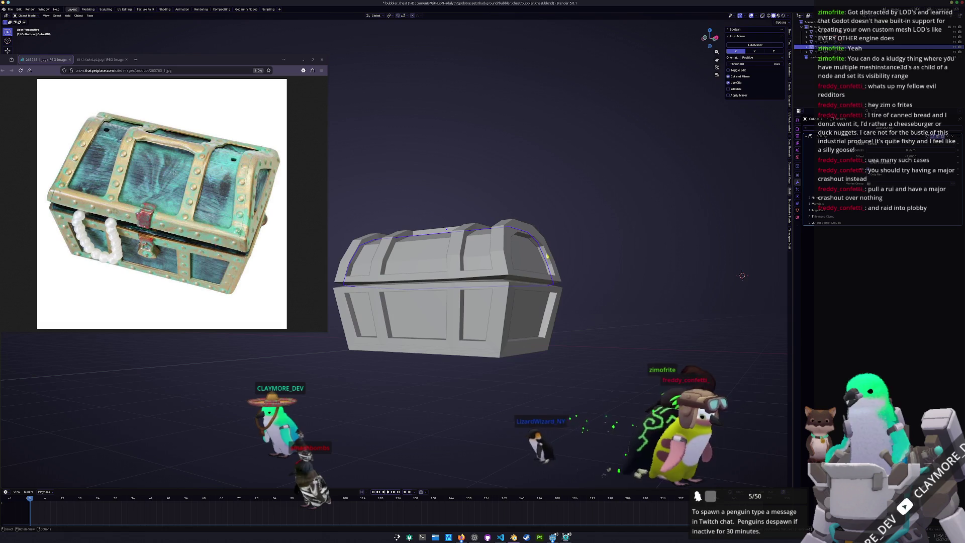
pyautogui.press('KP_1')
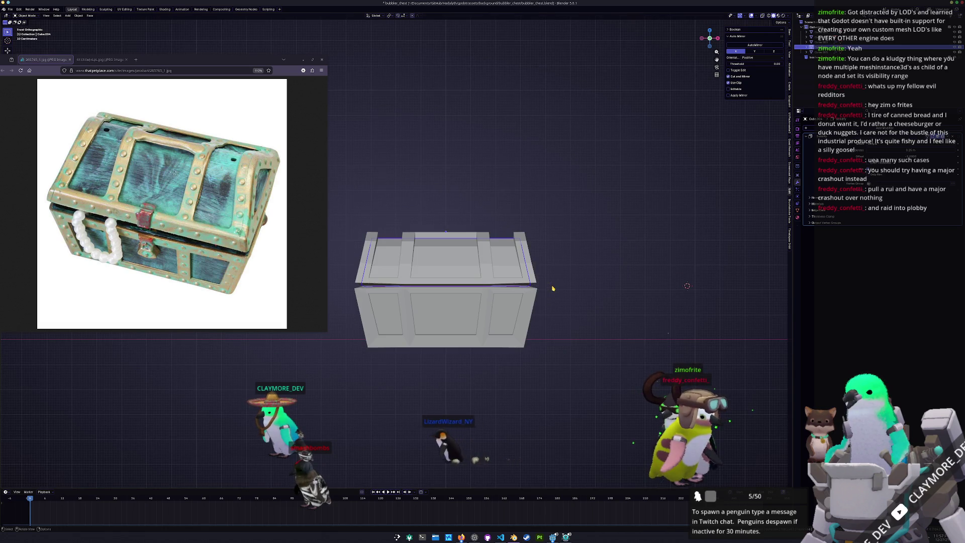
pyautogui.scroll(2, 560, 276)
pyautogui.click(574, 260)
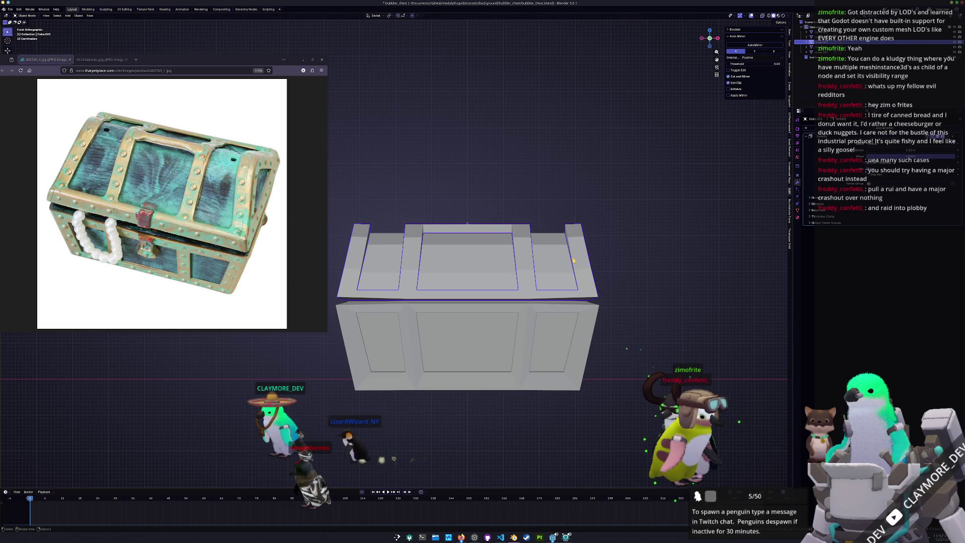
pyautogui.click(591, 314)
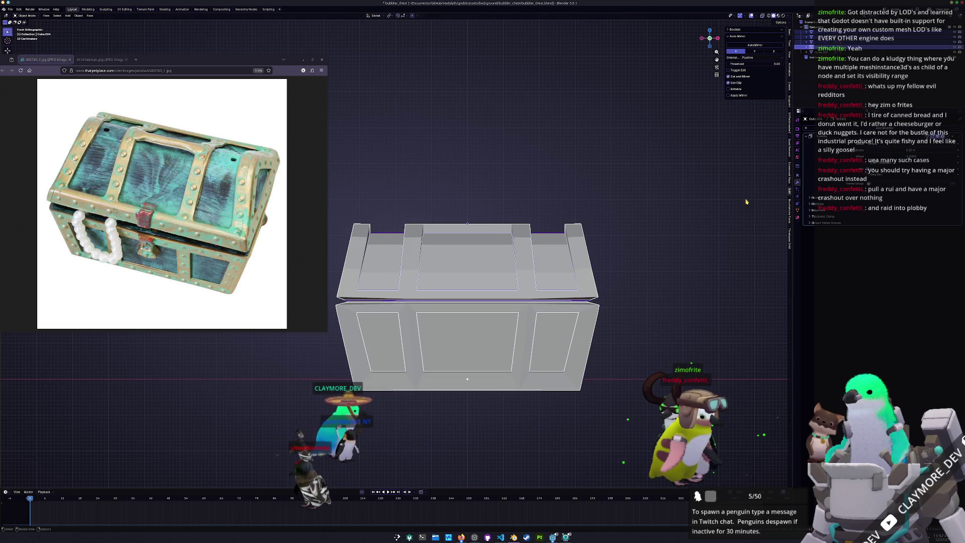
# Step: Add a Bevel modifier to the chest body and apply its scale
pyautogui.click(855, 129)
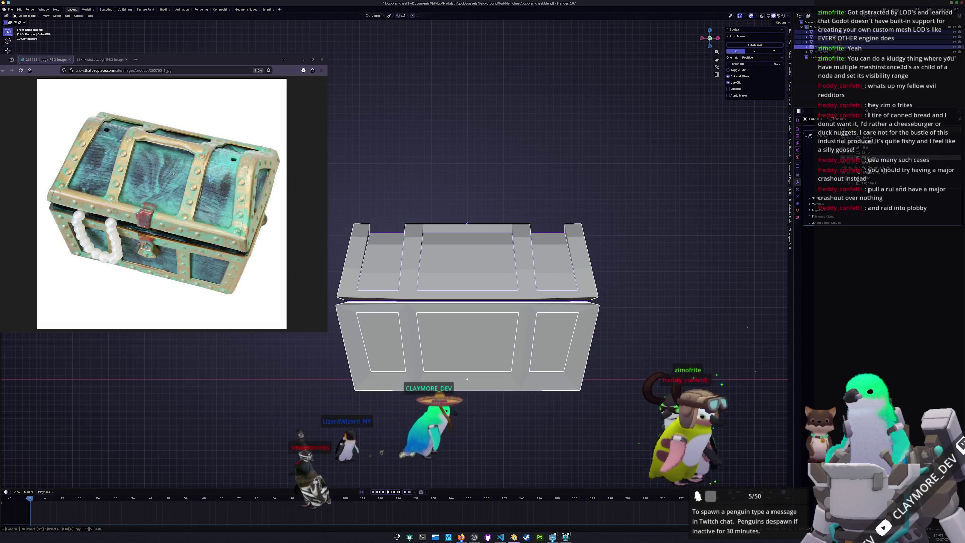
pyautogui.click(862, 132)
pyautogui.hotkey('ctrl', 'a')
pyautogui.click(674, 230)
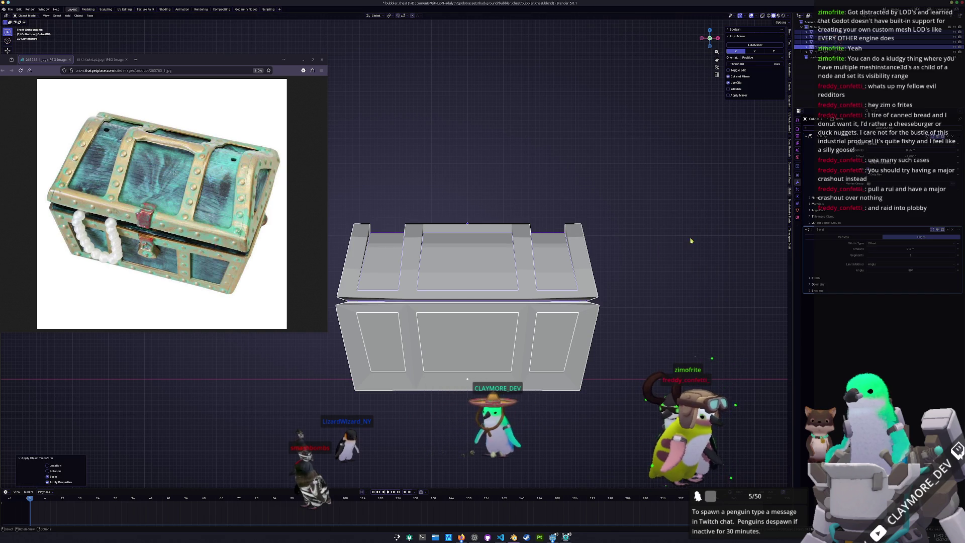
# Step: Set the Bevel modifier to affect Edges with a 0.065 m amount
pyautogui.moveTo(684, 286)
pyautogui.mouseDown(button='middle')
pyautogui.moveTo(635, 281)
pyautogui.moveTo(649, 282)
pyautogui.mouseUp(button='middle')
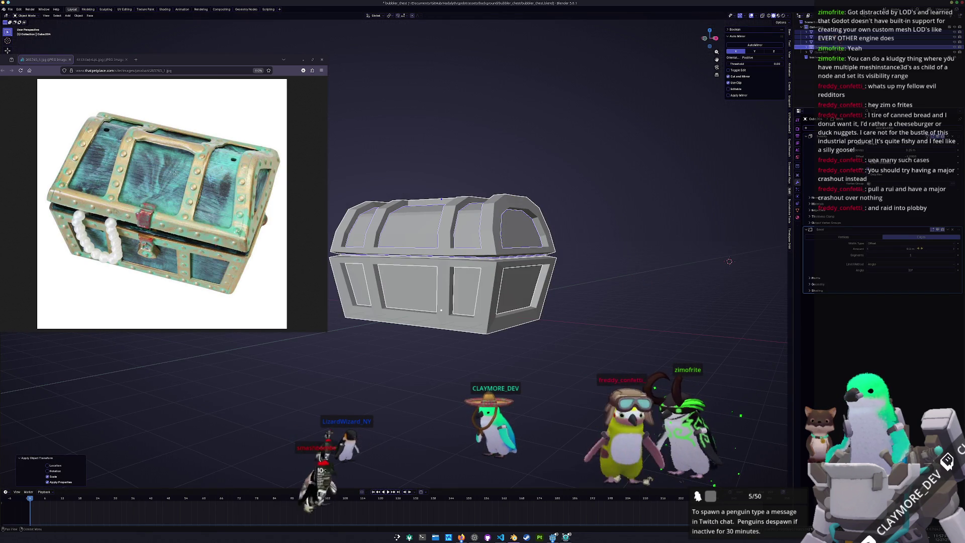
pyautogui.click(921, 236)
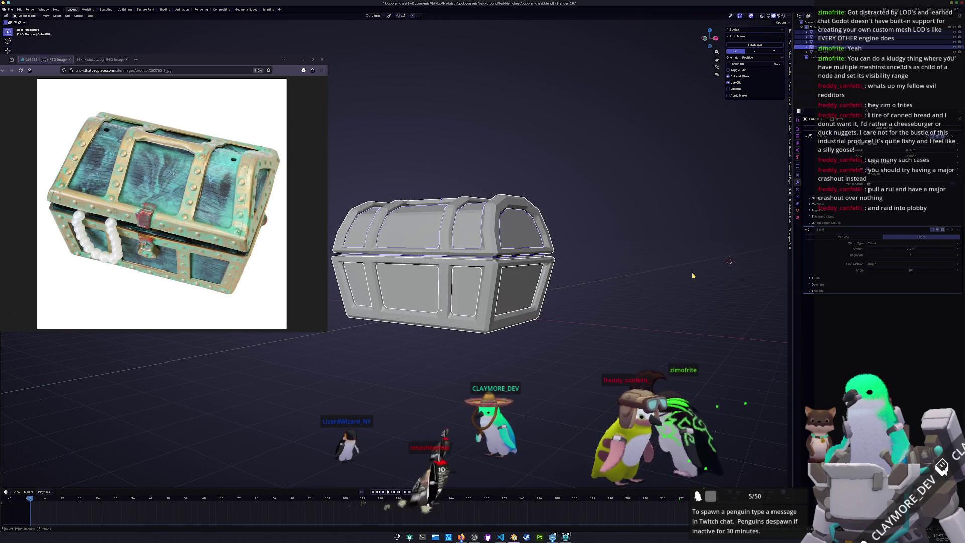
pyautogui.moveTo(912, 247); pyautogui.dragTo(892, 247)
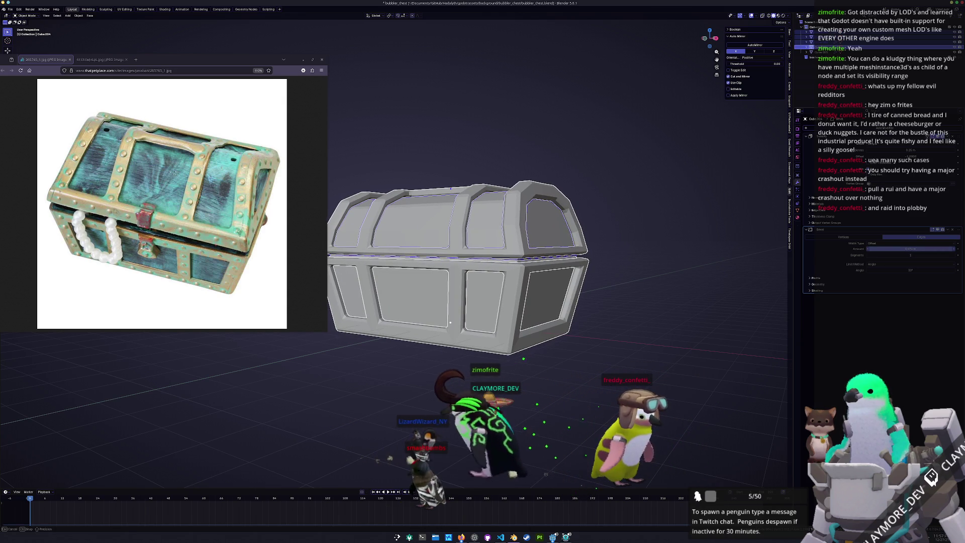
pyautogui.moveTo(588, 312); pyautogui.dragTo(608, 313, button='middle')
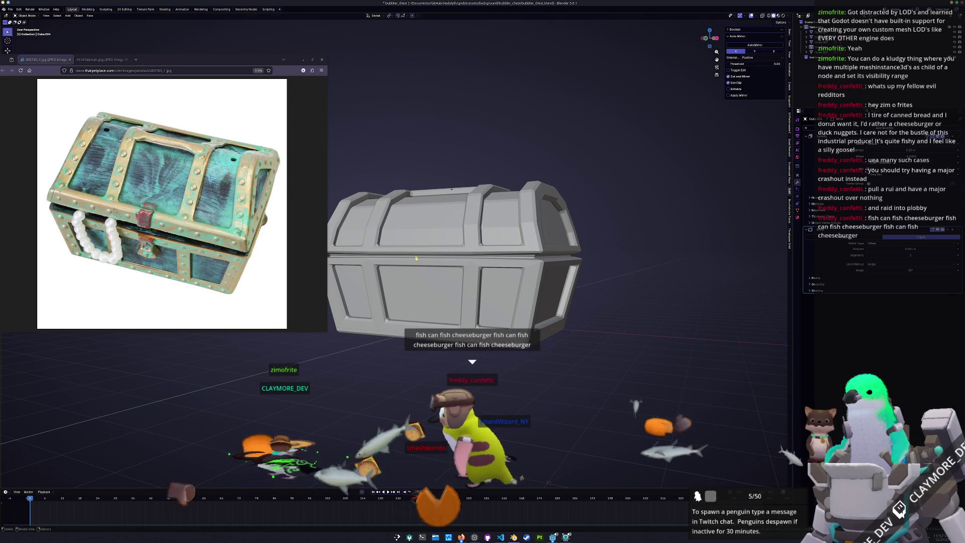
pyautogui.moveTo(328, 283); pyautogui.dragTo(266, 283)
pyautogui.moveTo(406, 175); pyautogui.dragTo(524, 208, button='middle')
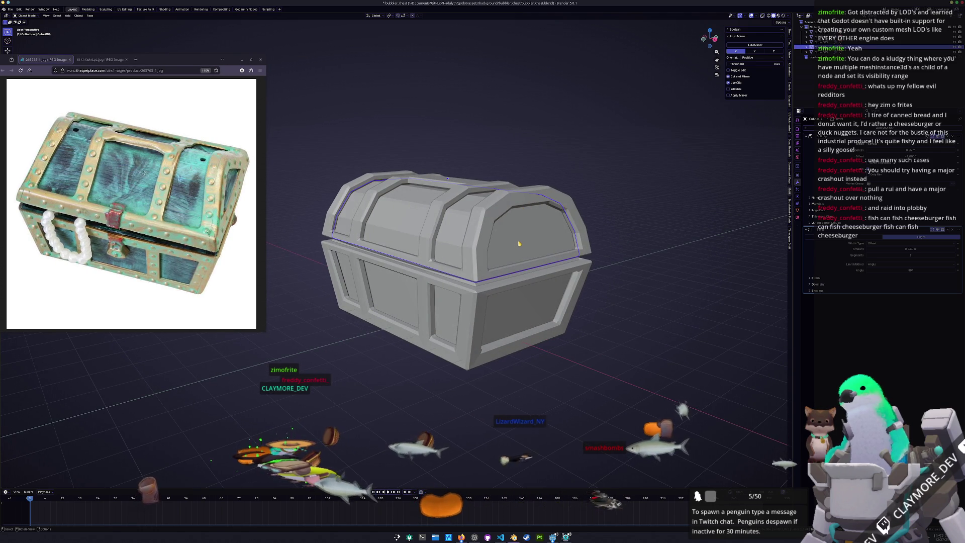
pyautogui.press('KP_3')
# Step: Lower the lid 0.03 m and raise the chest body 0.08 m
pyautogui.scroll(3, 521, 233)
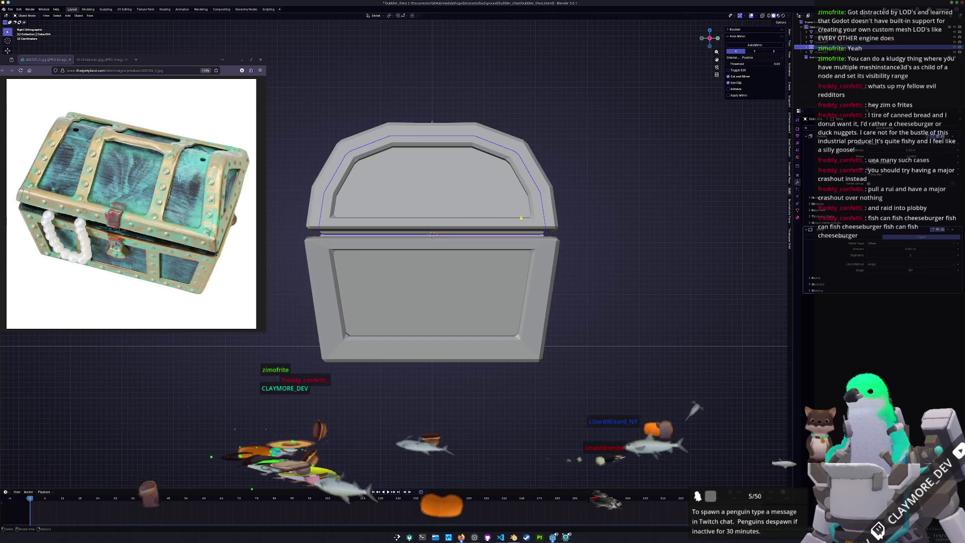
pyautogui.click(545, 211)
pyautogui.press('g')
pyautogui.press('z')
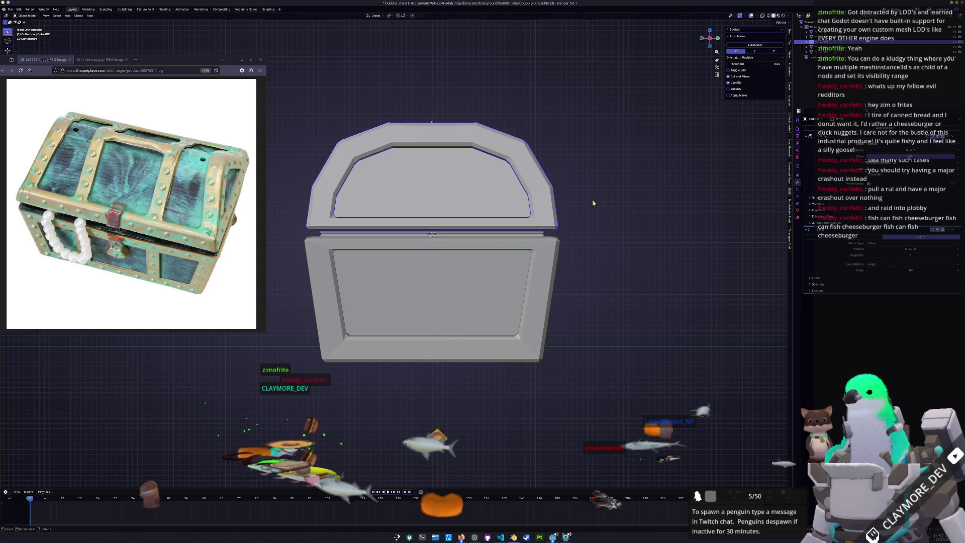
pyautogui.click(593, 202)
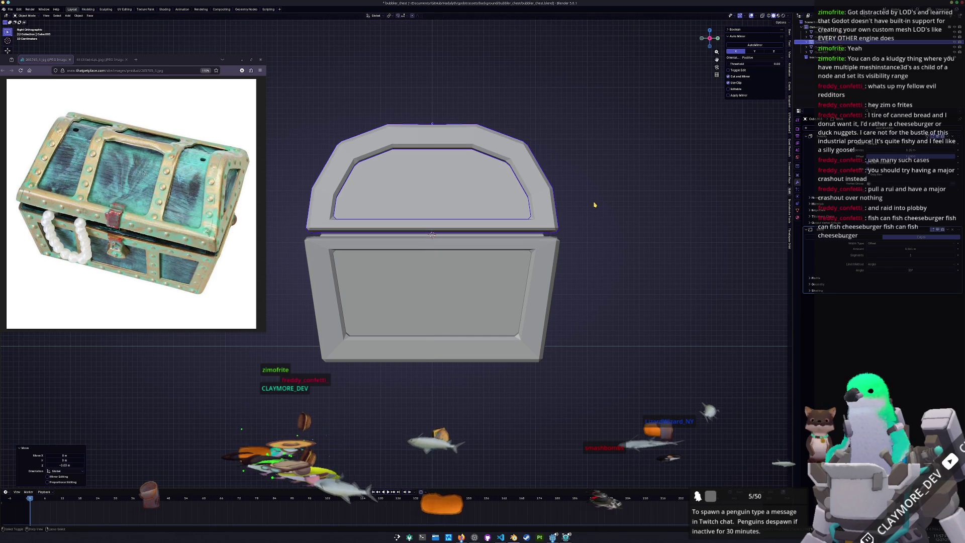
pyautogui.click(549, 311)
pyautogui.press('g')
pyautogui.press('z')
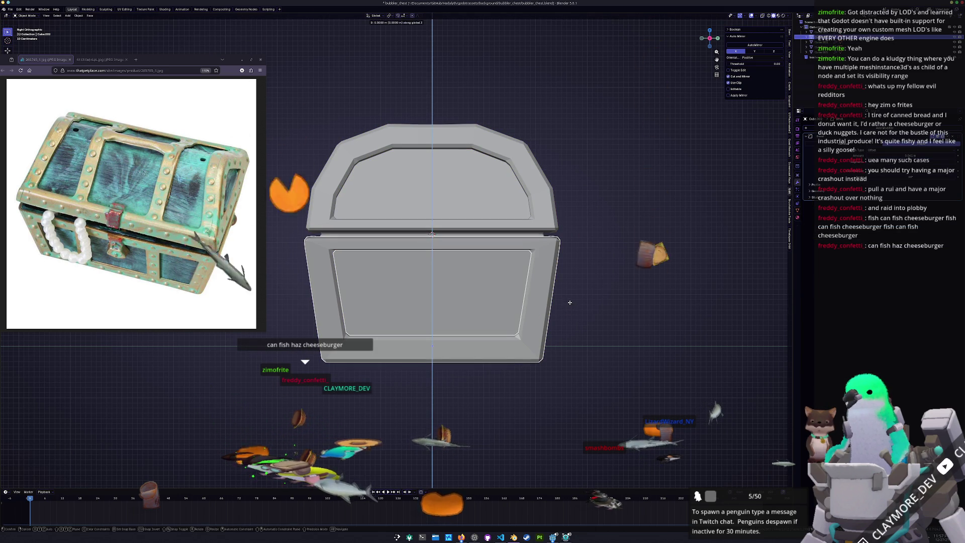
pyautogui.click(588, 261)
# Step: With X-ray on, lower the body another 0.03 m and the lid 0.01 m
pyautogui.hotkey('alt', 'z')
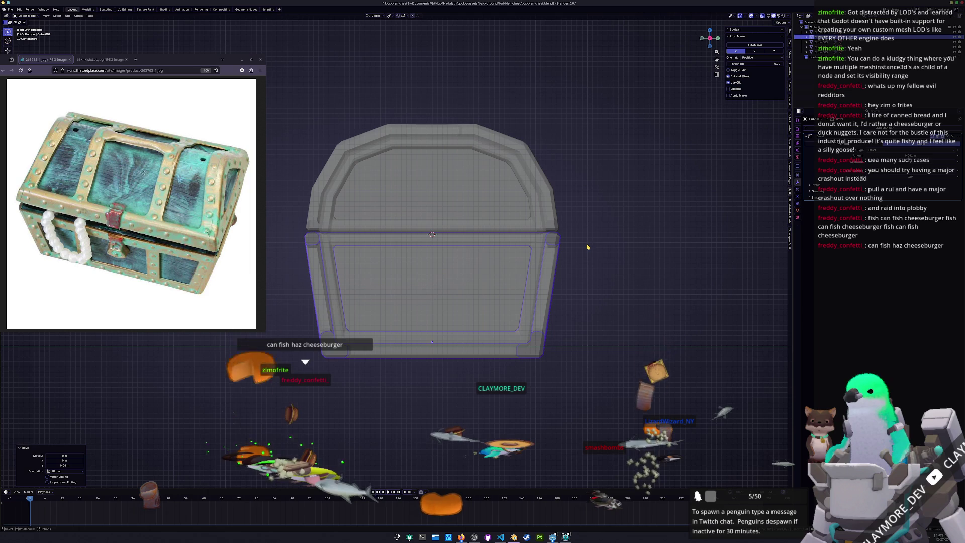
pyautogui.scroll(4, 588, 246)
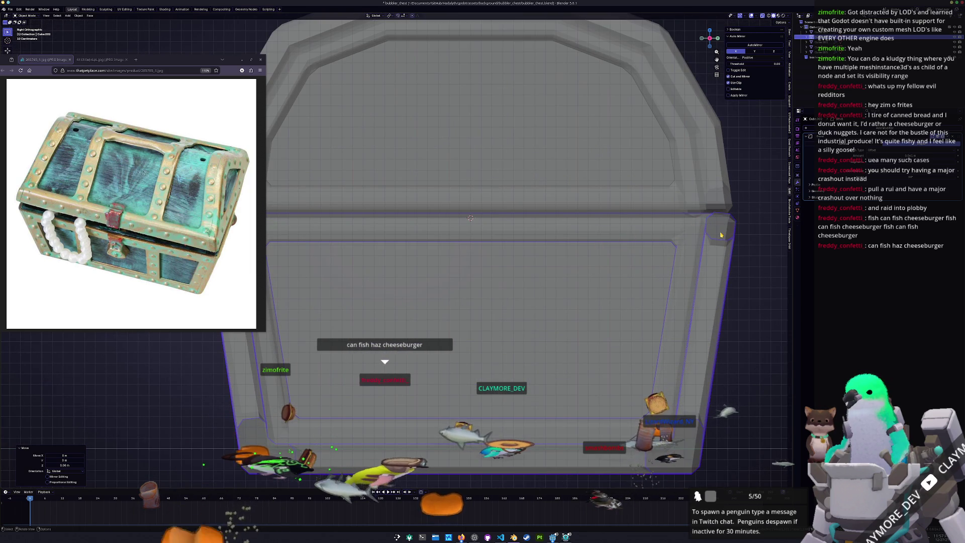
pyautogui.press('g')
pyautogui.press('z')
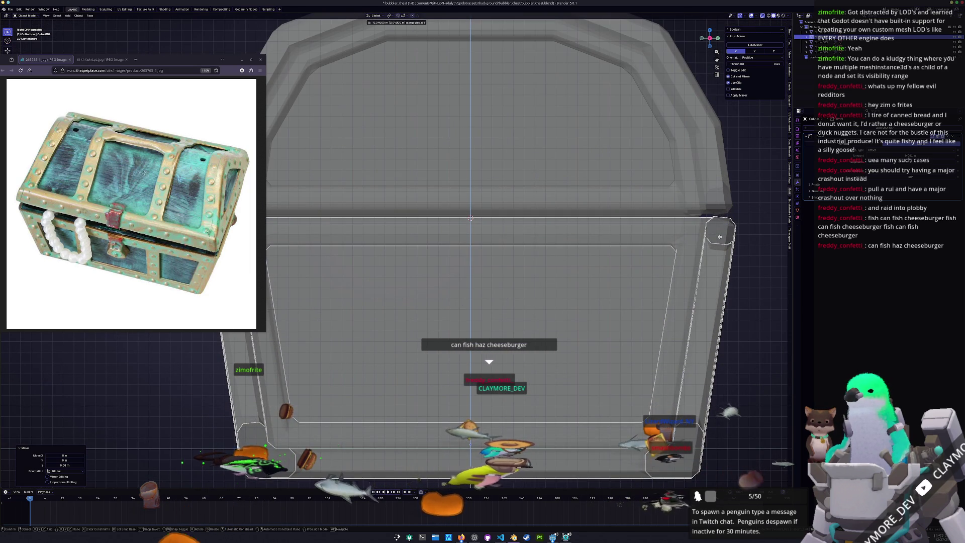
pyautogui.click(718, 232)
pyautogui.click(717, 201)
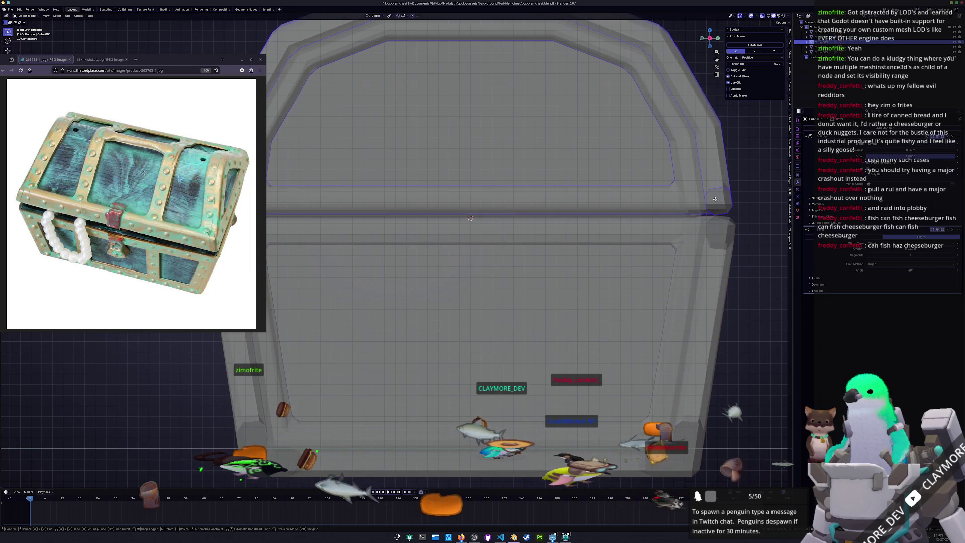
pyautogui.press('g')
pyautogui.press('z')
pyautogui.click(717, 202)
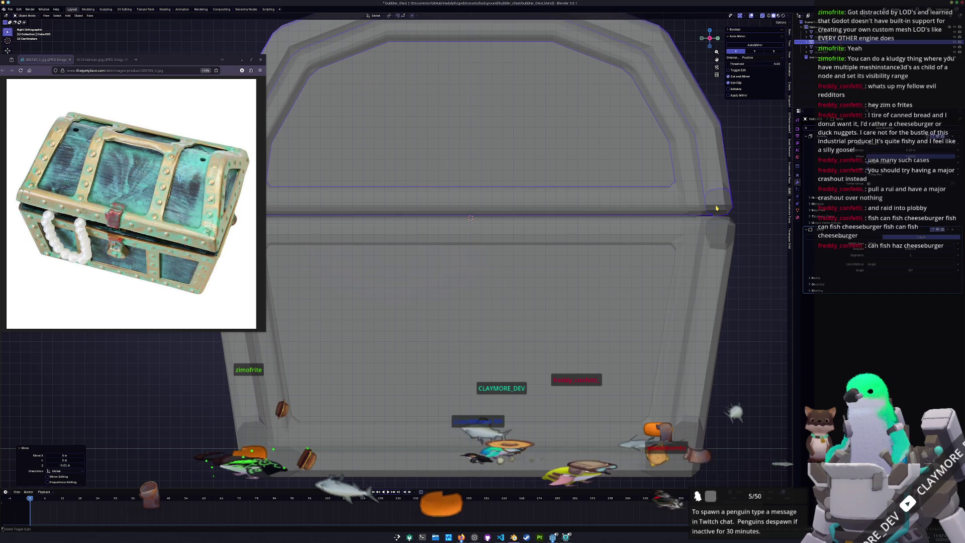
pyautogui.scroll(-4, 652, 234)
pyautogui.click(651, 235)
pyautogui.hotkey('shift', 'a')
pyautogui.moveTo(625, 242)
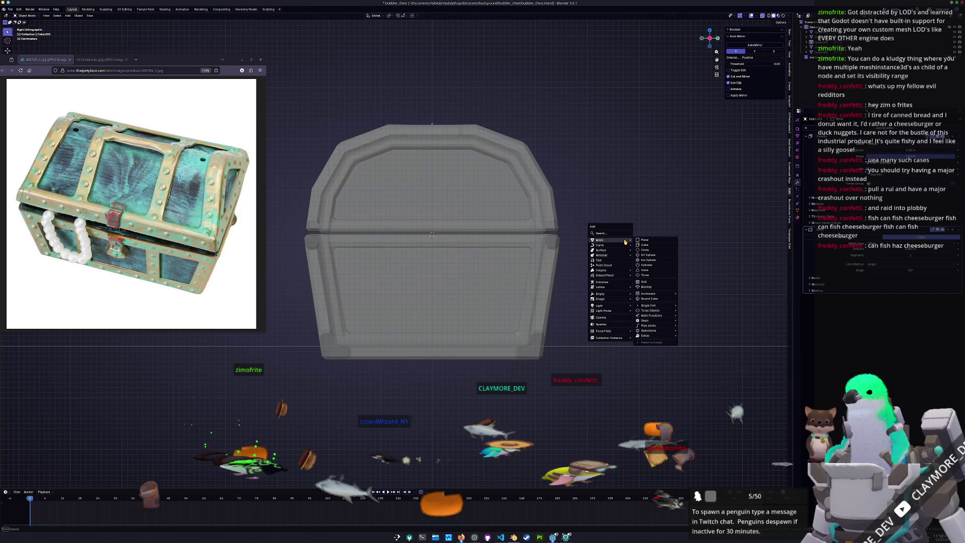
# Step: Add a cylinder and rotate it 90° about X and 90° about Z
pyautogui.click(647, 266)
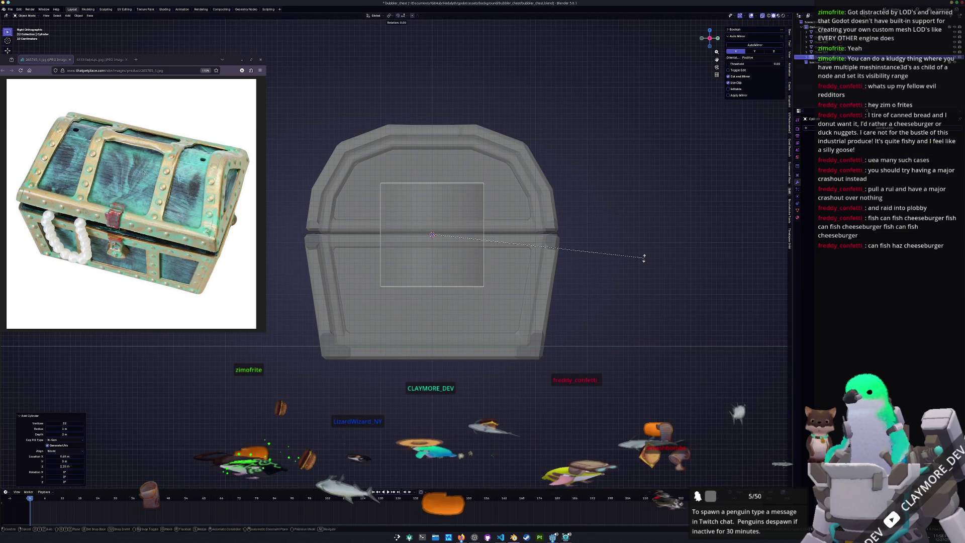
pyautogui.press('r')
pyautogui.press('x')
pyautogui.press('9')
pyautogui.press('0')
pyautogui.press('Return')
pyautogui.press('r')
pyautogui.press('z')
pyautogui.press('9')
pyautogui.press('0')
pyautogui.press('Return')
# Step: Offset the cylinder 2.2 m along Y and scale it down to 0.233
pyautogui.press('g')
pyautogui.press('x')
pyautogui.press('y')
pyautogui.press('2')
pyautogui.press('.')
pyautogui.press('2')
pyautogui.press('Return')
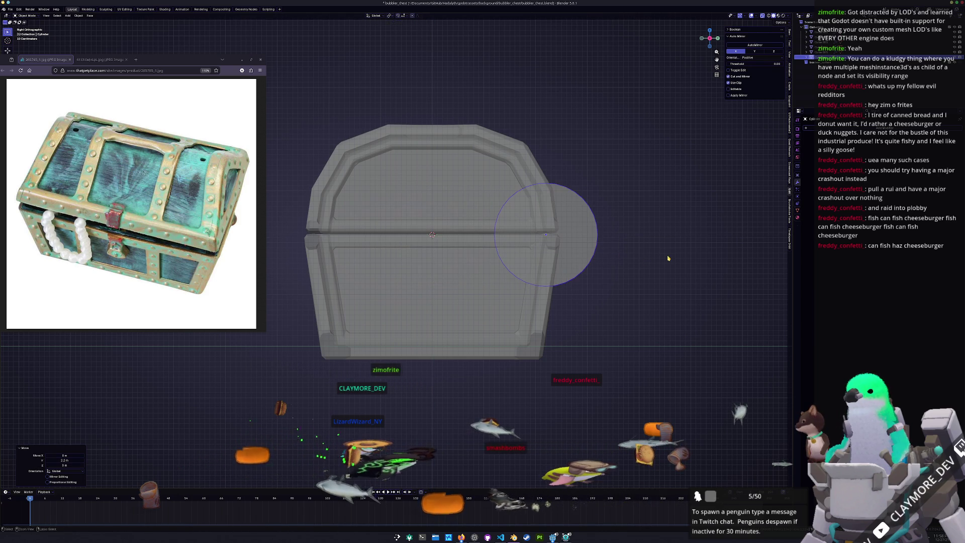
pyautogui.scroll(1, 633, 284)
pyautogui.press('g')
pyautogui.press('z')
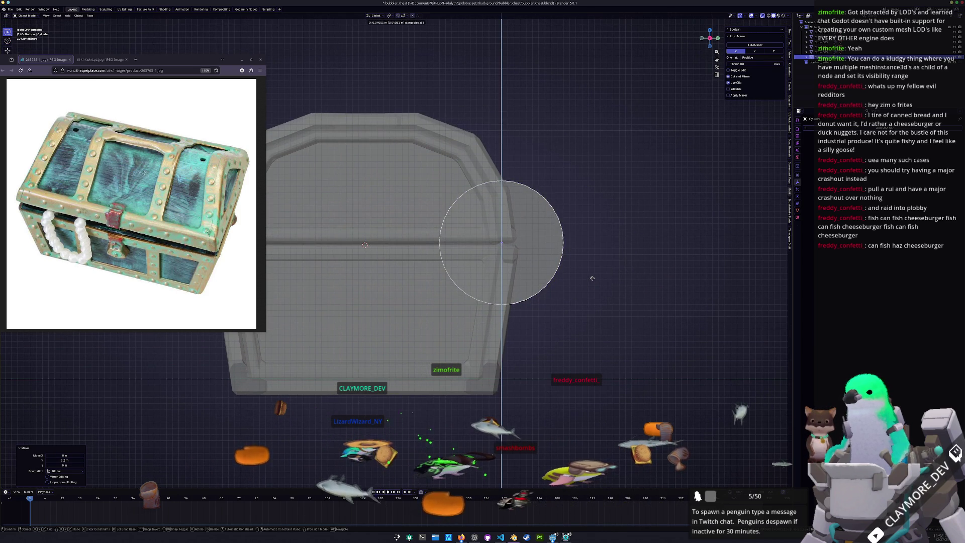
pyautogui.press('Escape')
pyautogui.press('s')
pyautogui.press('Return')
# Step: Move the small cylinder onto the chest's end at the lid seam
pyautogui.press('g')
pyautogui.press('x')
pyautogui.click(551, 239)
pyautogui.press('g')
pyautogui.click(554, 242)
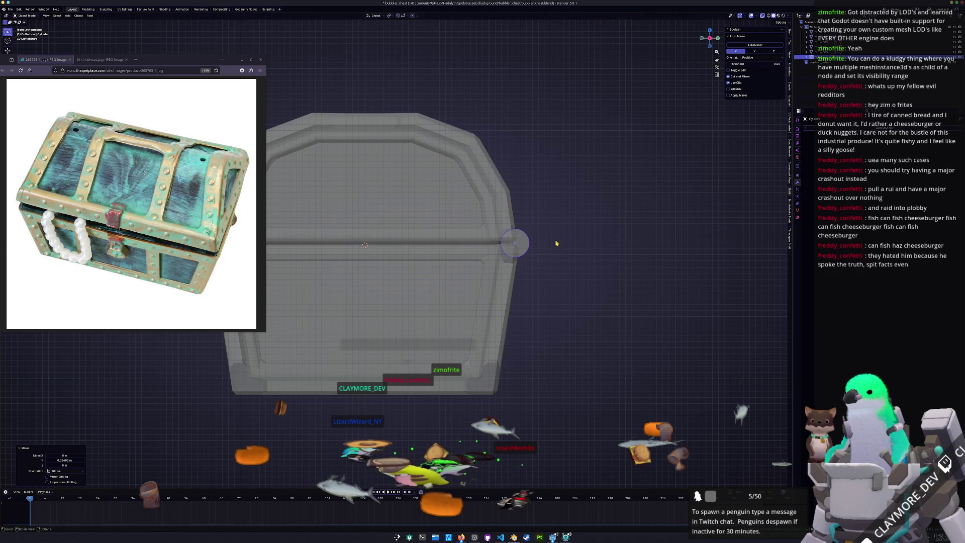
# Step: From the back view, slide the hinge cylinder along X into position
pyautogui.press('KP_1')
pyautogui.scroll(-2, 514, 285)
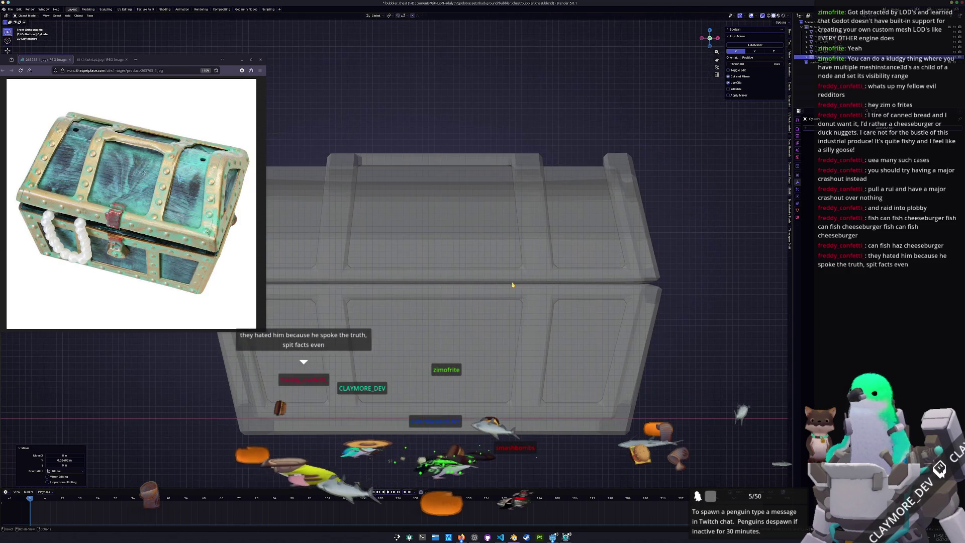
pyautogui.press('ctrl+KP_1')
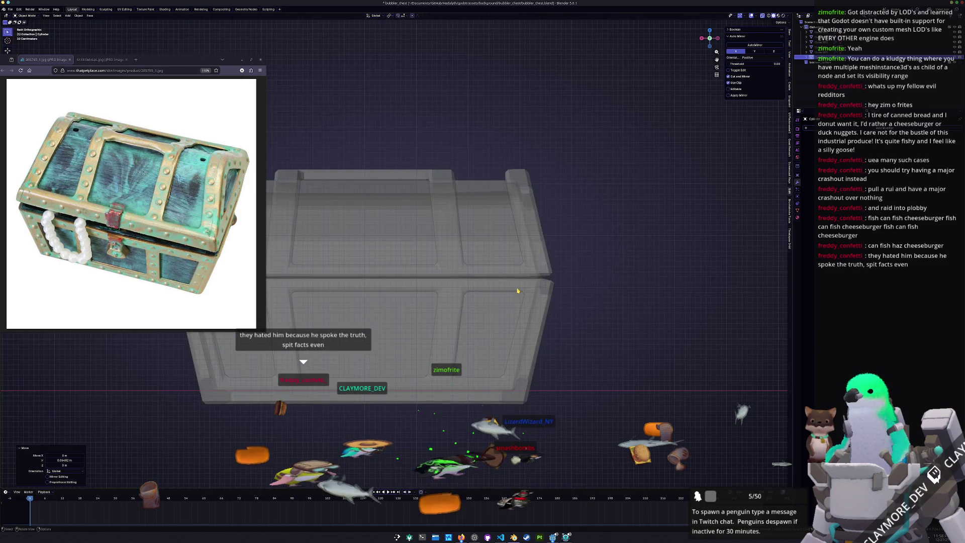
pyautogui.scroll(-3, 467, 280)
pyautogui.scroll(2, 458, 289)
pyautogui.press('g')
pyautogui.press('x')
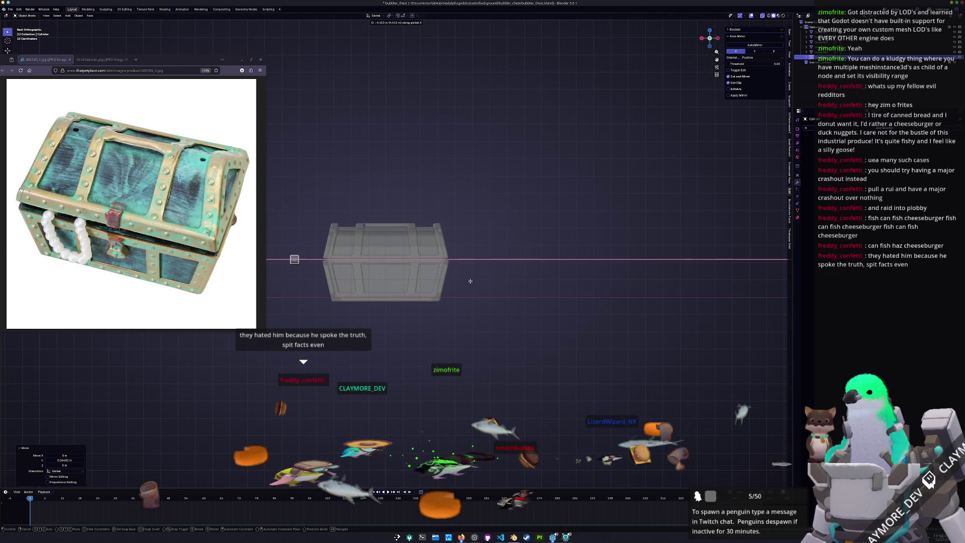
pyautogui.click(530, 286)
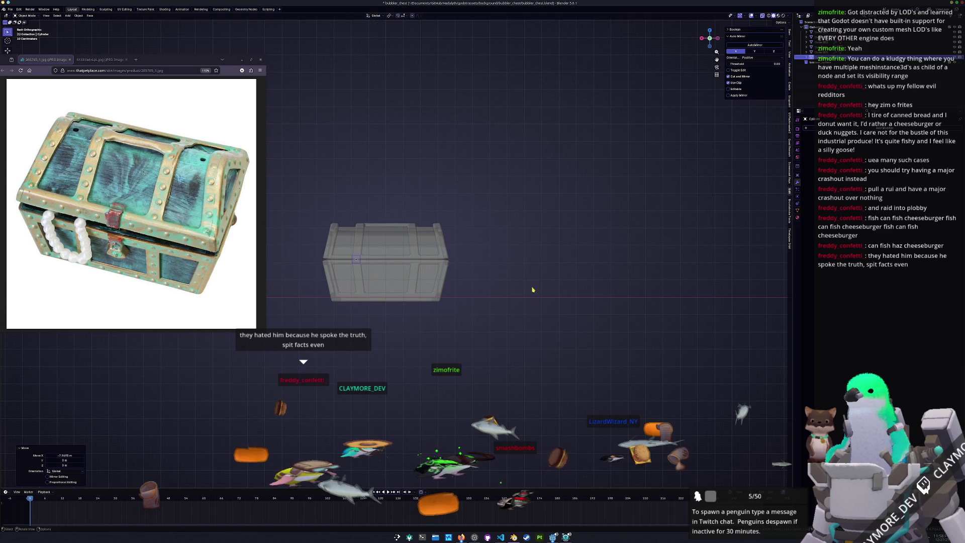
# Step: Narrow the hinge along X, reposition it, and turn X-ray off
pyautogui.scroll(3, 527, 277)
pyautogui.press('s')
pyautogui.press('x')
pyautogui.click(526, 254)
pyautogui.press('g')
pyautogui.press('x')
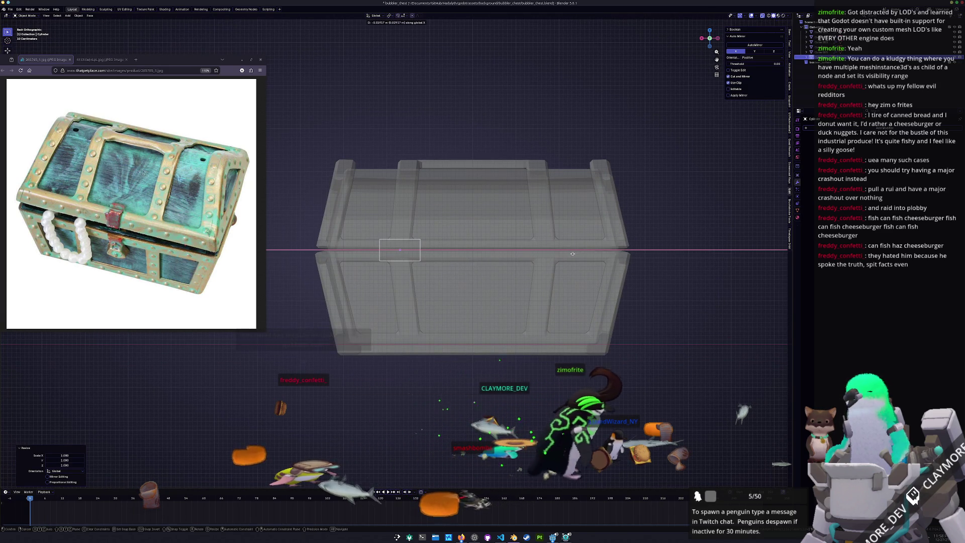
pyautogui.click(575, 253)
pyautogui.hotkey('alt', 'z')
pyautogui.scroll(3, 480, 275)
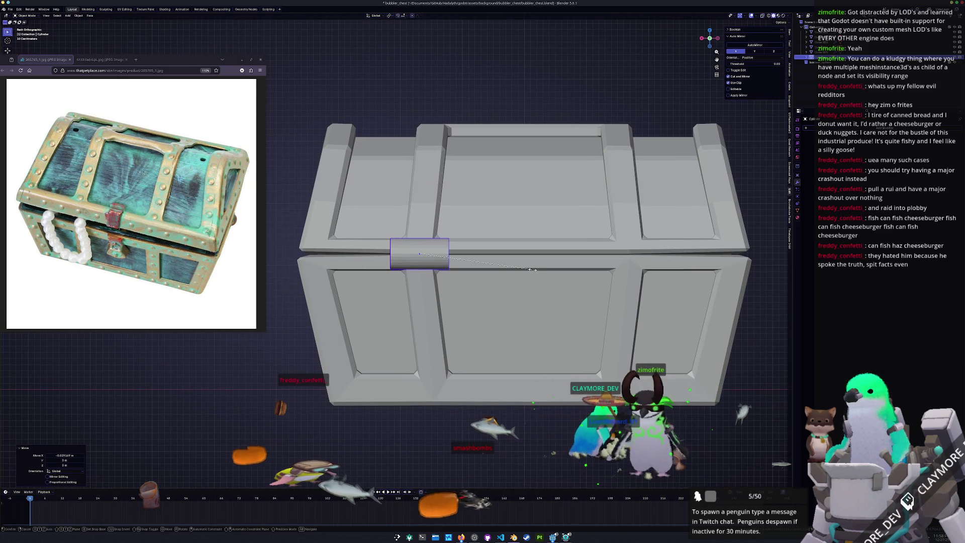
# Step: Narrow the duplicated hinge piece along X and place it beside the first
pyautogui.click(532, 270)
pyautogui.press('s')
pyautogui.press('x')
pyautogui.press('x')
pyautogui.click(472, 255)
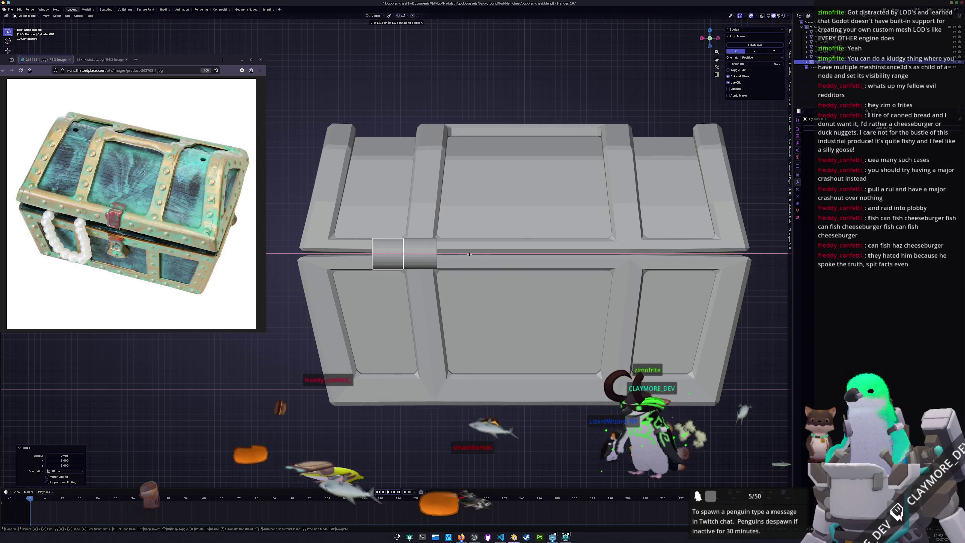
pyautogui.press('g')
pyautogui.press('x')
pyautogui.click(469, 255)
pyautogui.scroll(2, 469, 255)
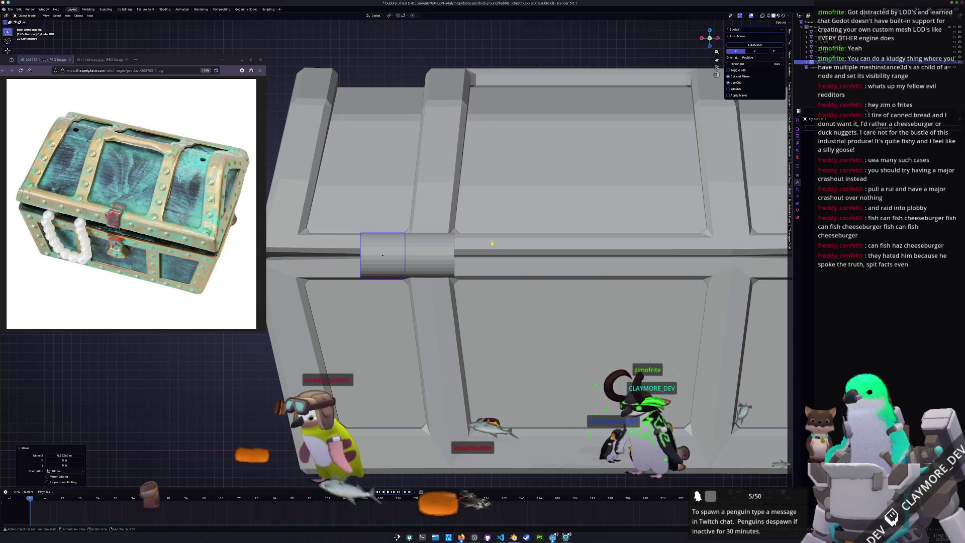
# Step: Add a Mirror modifier to the hinge piece
pyautogui.click(873, 127)
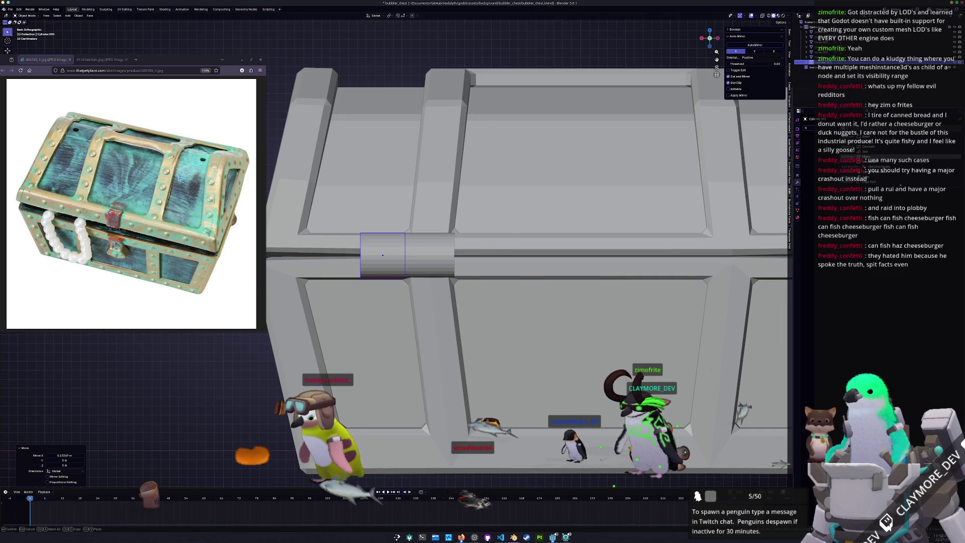
pyautogui.click(866, 157)
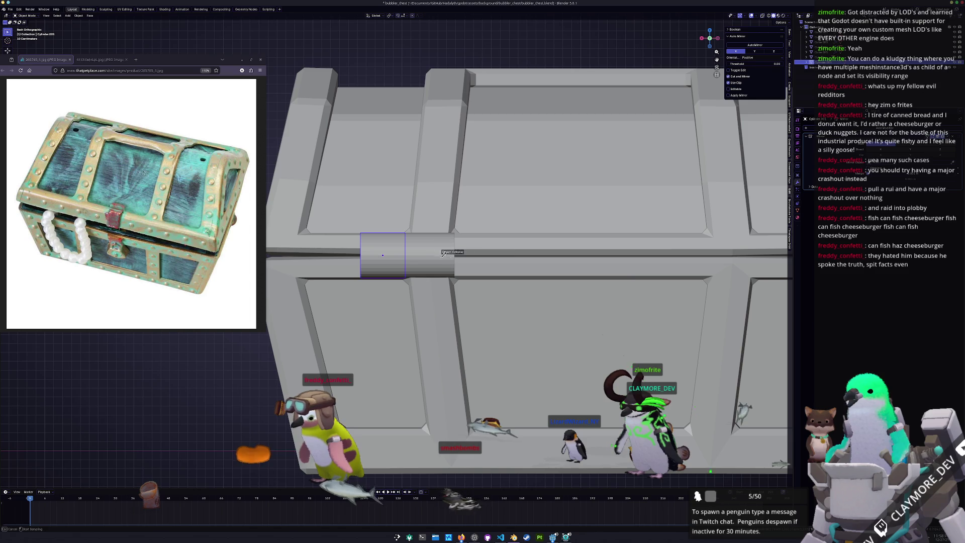
pyautogui.press('Home')
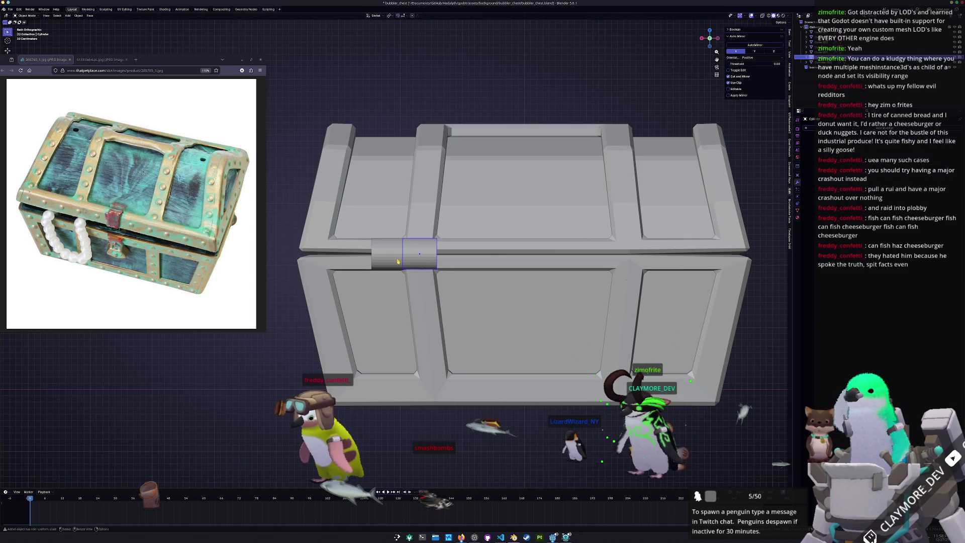
pyautogui.hotkey('ctrl', 'a')
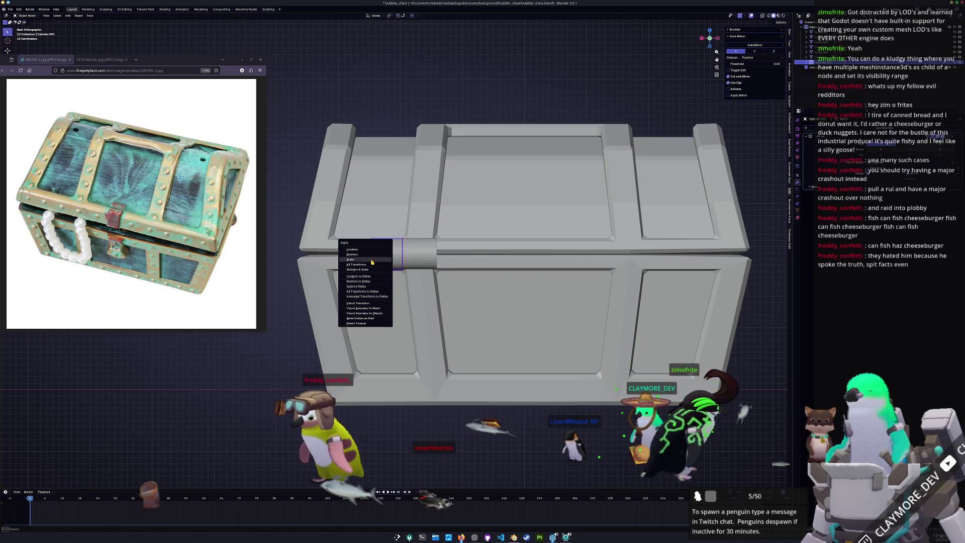
pyautogui.click(372, 260)
pyautogui.scroll(-6, 372, 262)
pyautogui.scroll(3, 403, 255)
# Step: Apply the hinge's scale and then all its transforms
pyautogui.hotkey('ctrl', 'a')
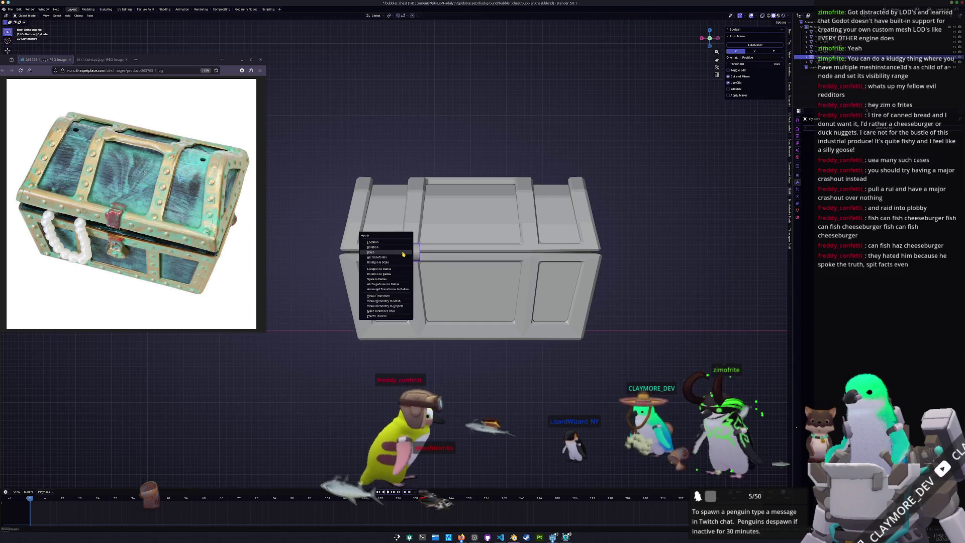
pyautogui.click(403, 252)
pyautogui.scroll(2, 409, 255)
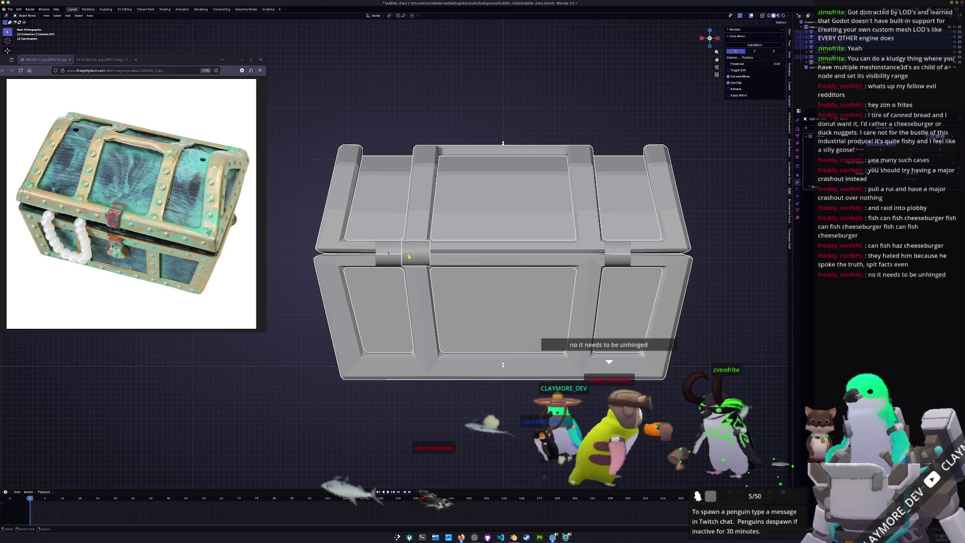
pyautogui.hotkey('ctrl', 'a')
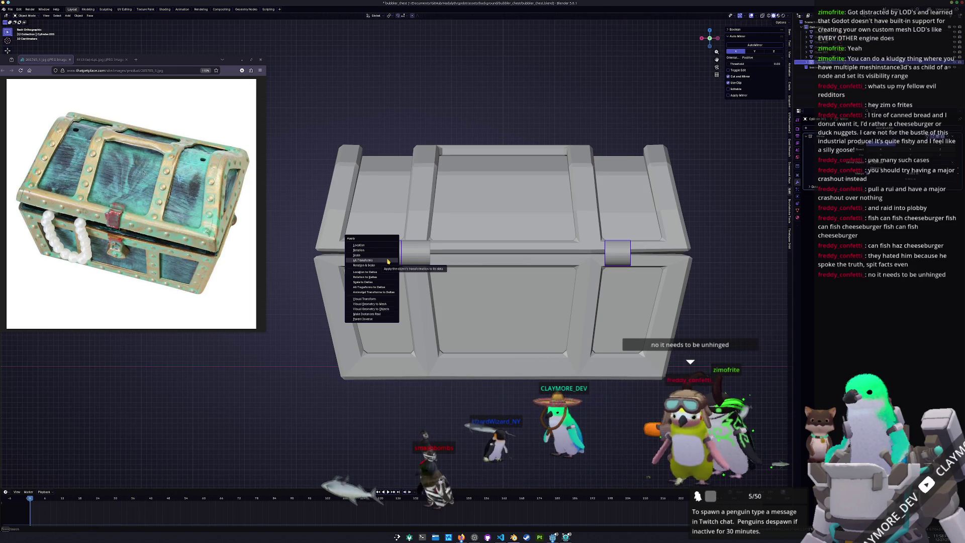
pyautogui.click(388, 261)
pyautogui.hotkey('shift', 'd')
# Step: Slide the duplicated hinge piece along X and give it a Mirror modifier for the opposite hinge
pyautogui.press('x')
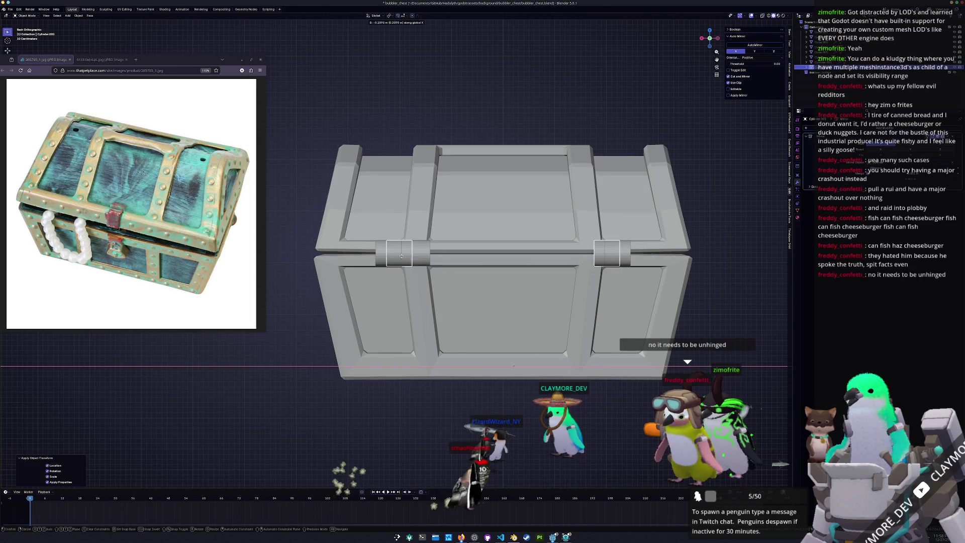
pyautogui.click(415, 257)
pyautogui.click(416, 257)
pyautogui.click(879, 129)
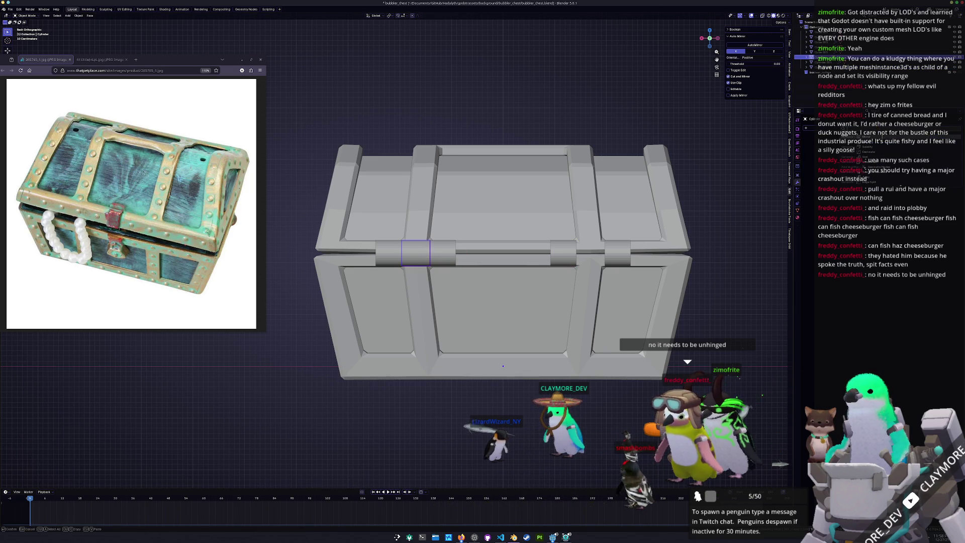
pyautogui.click(884, 136)
# Step: Check the hinge pieces and lid by selecting each, then orbit to a perspective view
pyautogui.click(743, 276)
pyautogui.click(596, 256)
pyautogui.keyDown('shift'); pyautogui.click(598, 229); pyautogui.keyUp('shift')
pyautogui.click(565, 250)
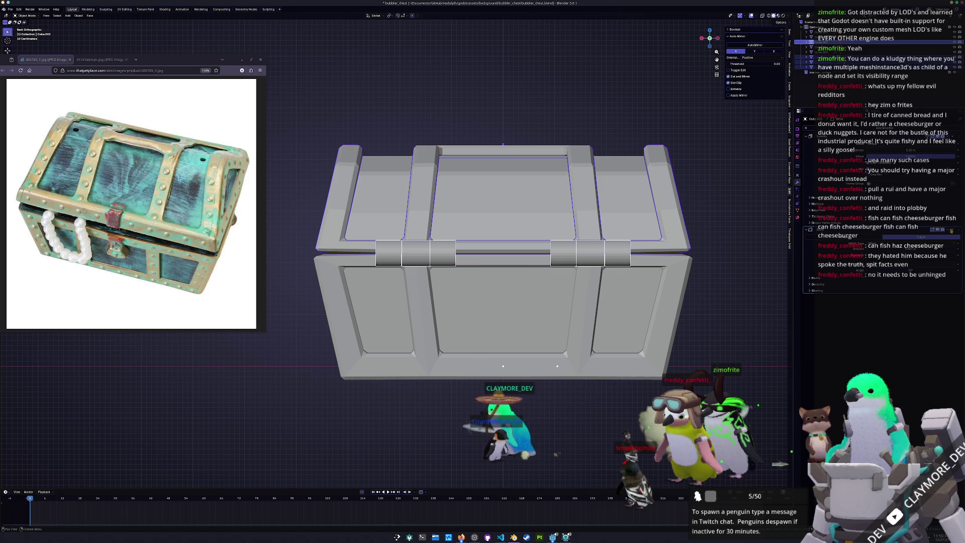
pyautogui.click(601, 256)
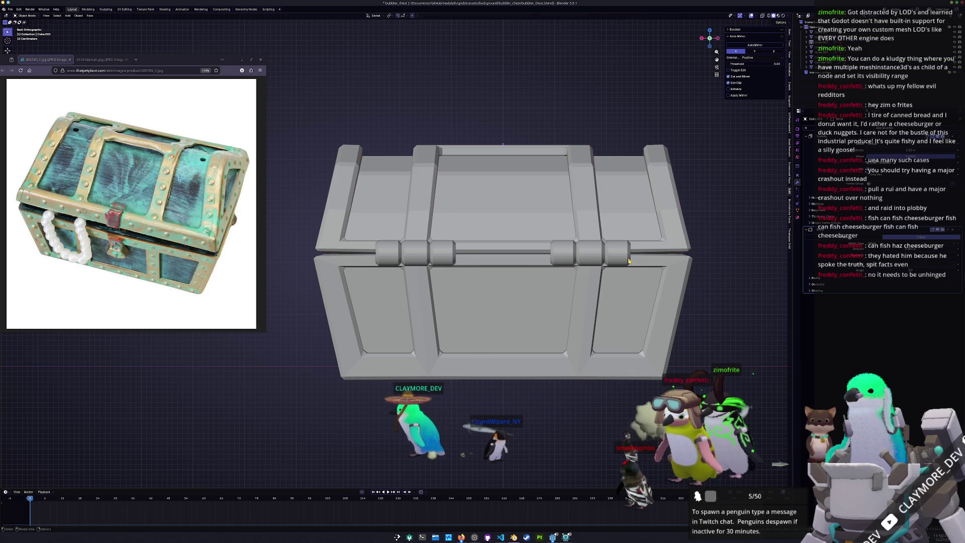
pyautogui.scroll(1, 600, 256)
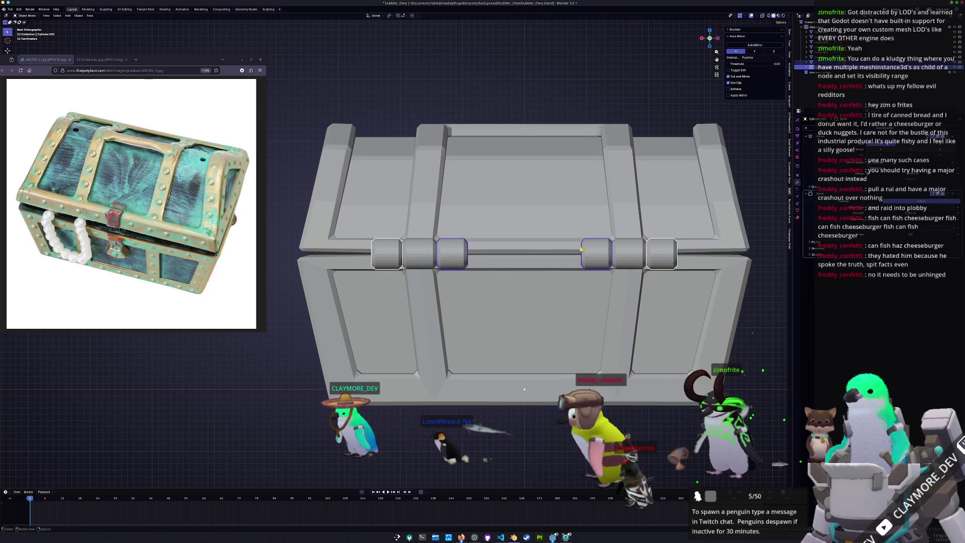
pyautogui.click(598, 255)
pyautogui.click(441, 263)
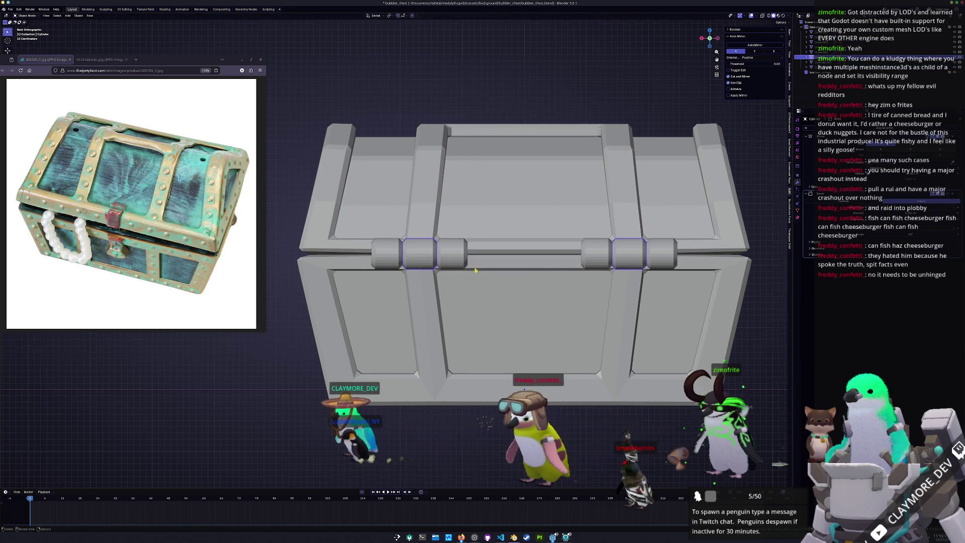
pyautogui.scroll(-2, 441, 263)
pyautogui.moveTo(441, 263)
pyautogui.mouseDown(button='middle')
pyautogui.moveTo(609, 285)
pyautogui.moveTo(480, 273)
pyautogui.moveTo(568, 273)
pyautogui.mouseUp(button='middle')
pyautogui.hotkey('shift', 'a')
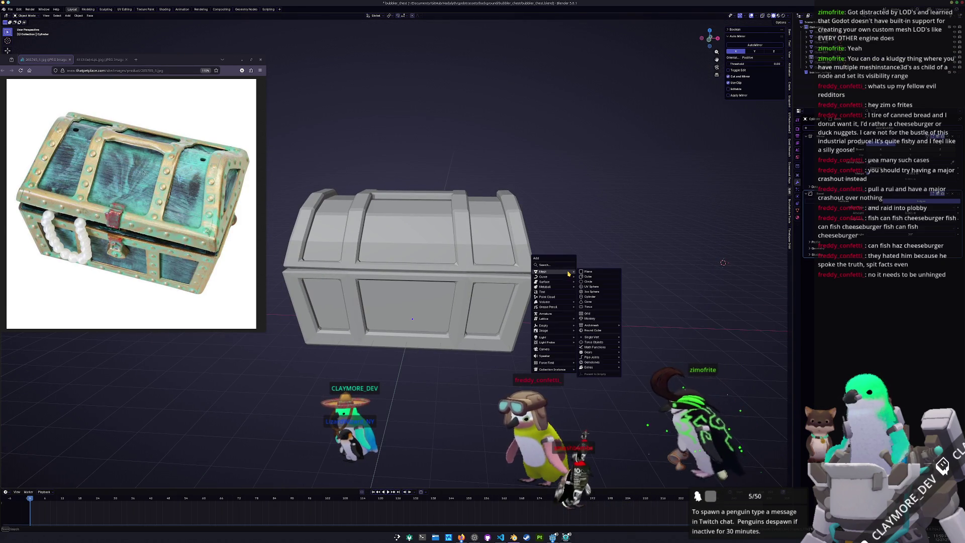
# Step: Add a plane at the origin, stand it upright and move it to lid-seam height
pyautogui.click(587, 272)
pyautogui.hotkey('alt', 'g')
pyautogui.press('r')
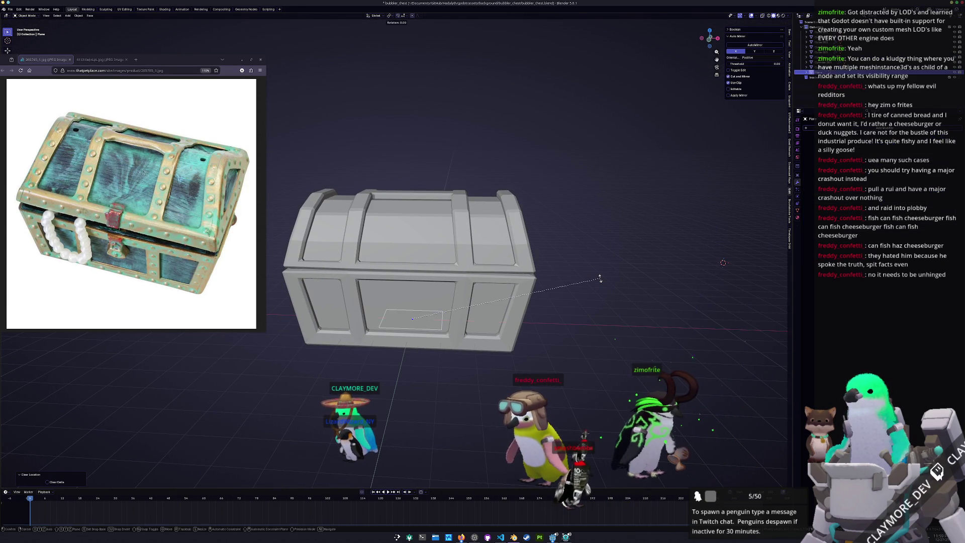
pyautogui.press('Return')
pyautogui.press('g')
pyautogui.press('z')
pyautogui.click(547, 131)
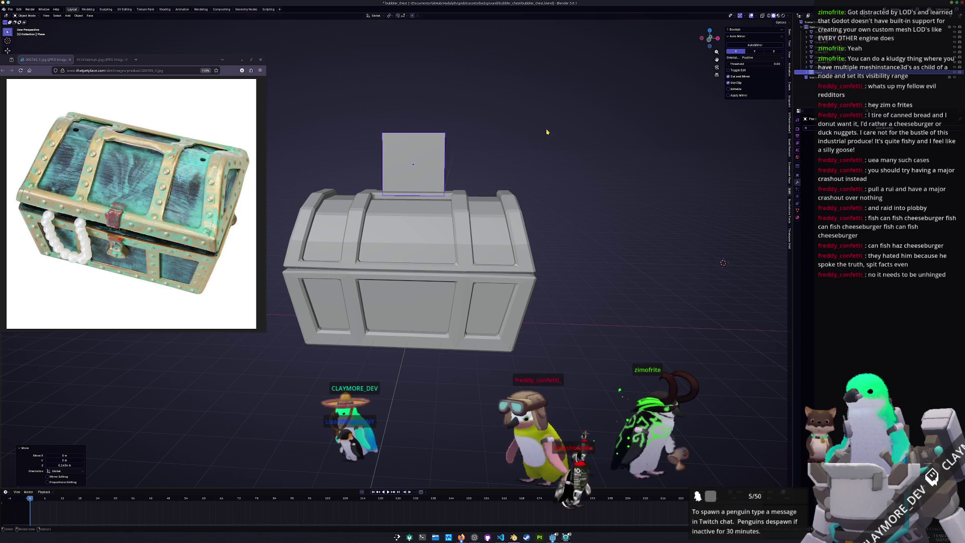
pyautogui.press('KP_3')
pyautogui.press('g')
pyautogui.press('y')
pyautogui.press('z')
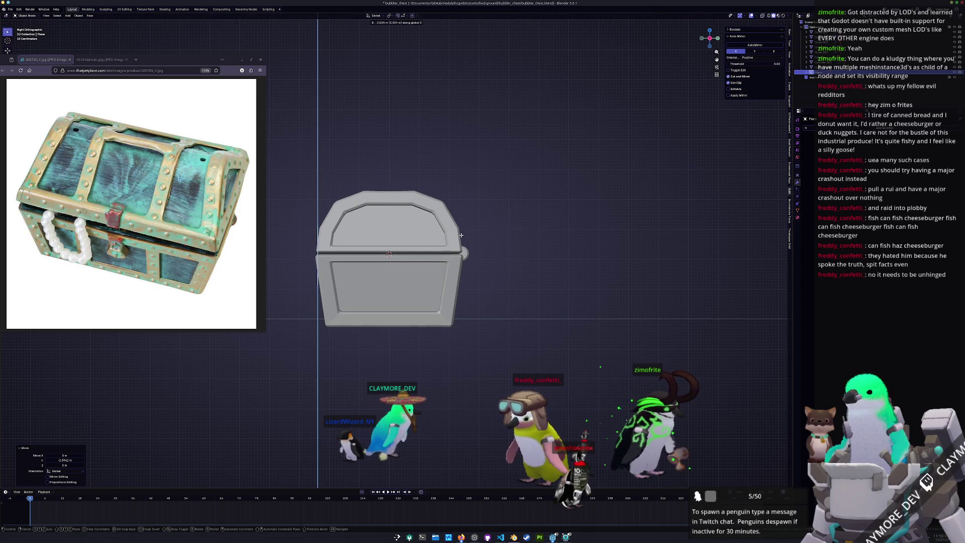
pyautogui.press('Return')
# Step: Scale the plane narrower along X and shorter along Z in front view
pyautogui.press('KP_1')
pyautogui.scroll(2, 458, 230)
pyautogui.press('s')
pyautogui.press('x')
pyautogui.press('Return')
pyautogui.press('s')
pyautogui.press('z')
pyautogui.press('Return')
# Step: Fine-tune the plate's height and depth so it sits against the chest front
pyautogui.press('g')
pyautogui.press('z')
pyautogui.press('Return')
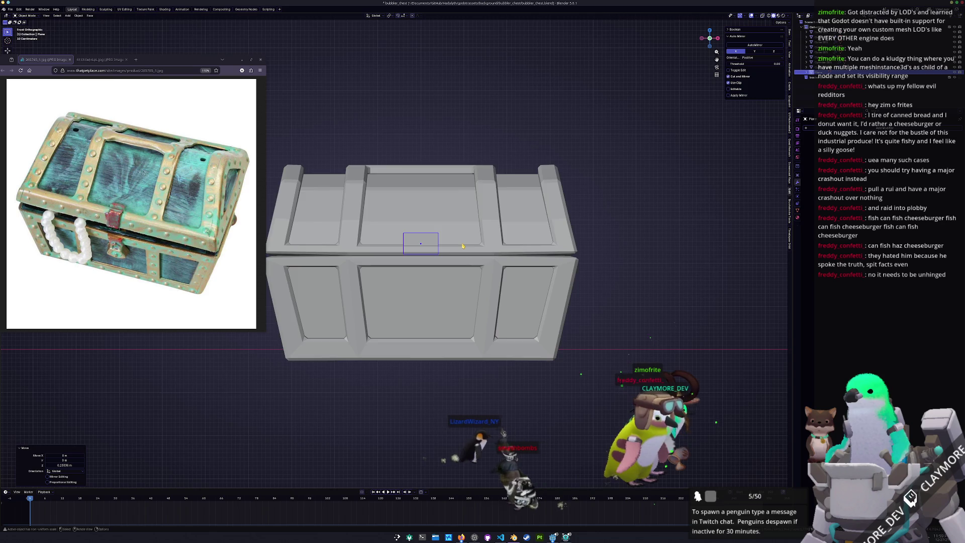
pyautogui.press('KP_3')
pyautogui.press('g')
pyautogui.press('Return')
pyautogui.scroll(3, 347, 231)
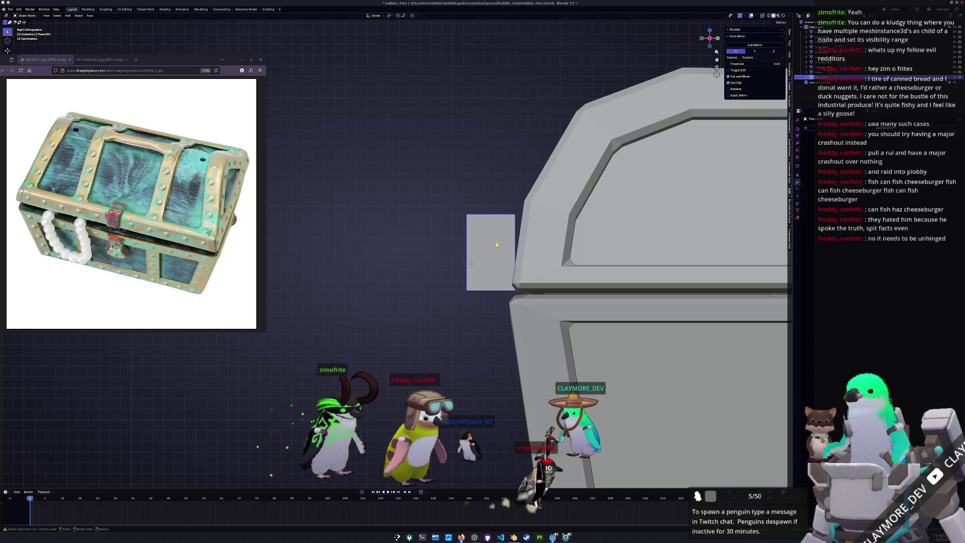
pyautogui.press('Tab')
# Step: Inset the plate's face and shorten the inner face vertically
pyautogui.click(493, 249)
pyautogui.press('i')
pyautogui.click(491, 251)
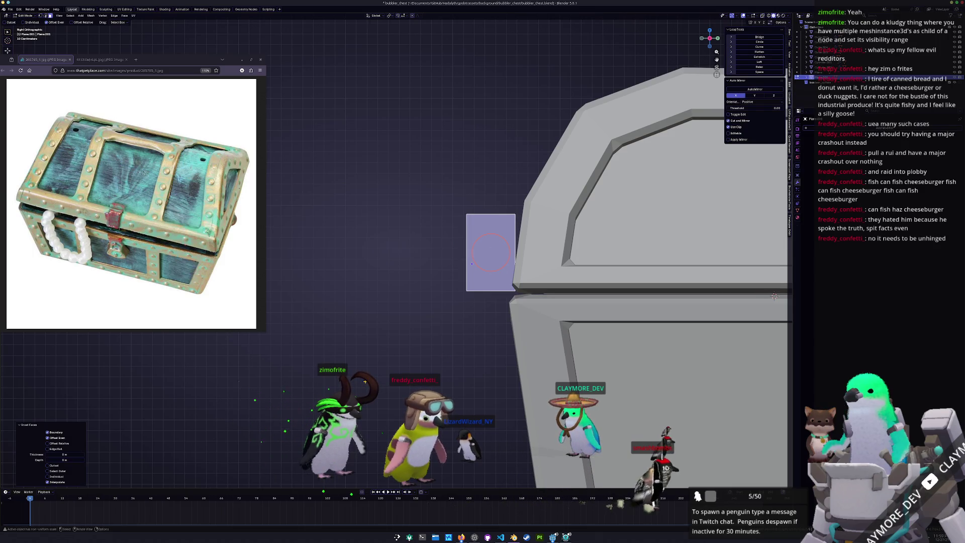
pyautogui.moveTo(65, 454); pyautogui.dragTo(76, 454)
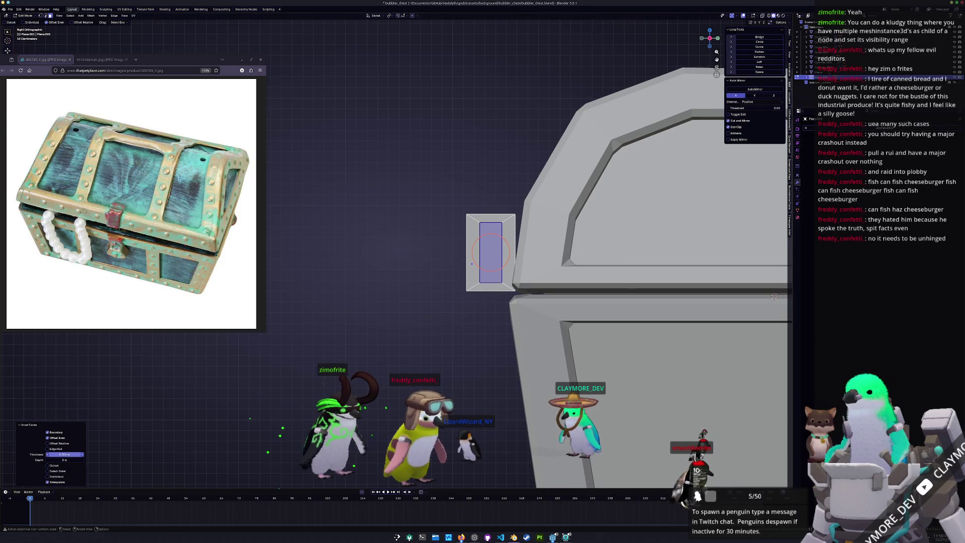
pyautogui.press('s')
pyautogui.press('z')
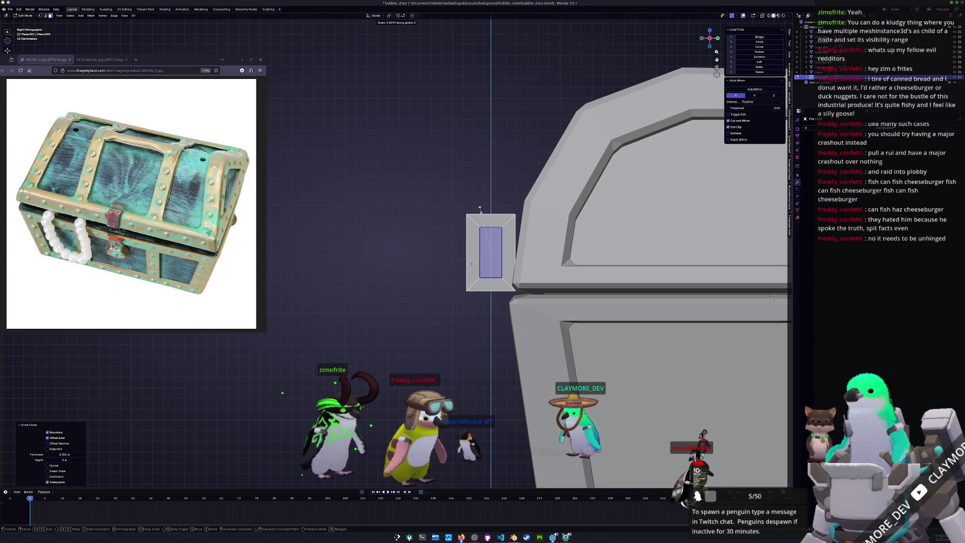
pyautogui.click(480, 207)
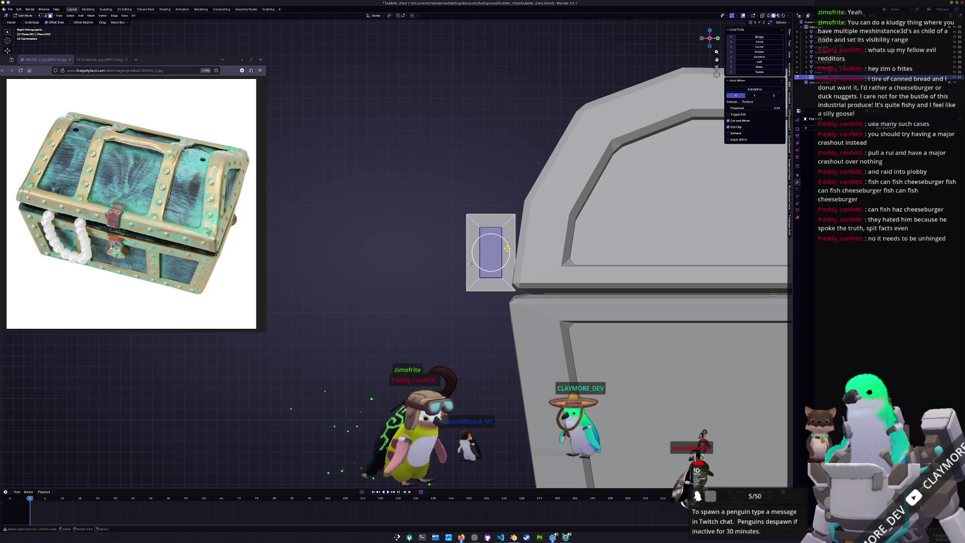
pyautogui.click(515, 246)
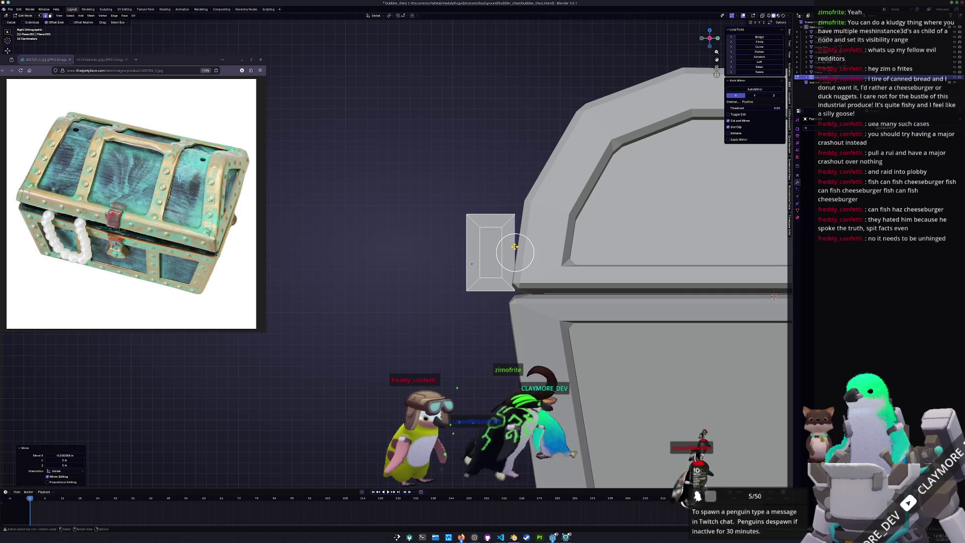
# Step: Shift the selected edge along Y and flatten the edges with S X 0
pyautogui.rightClick(514, 243)
pyautogui.click(512, 252)
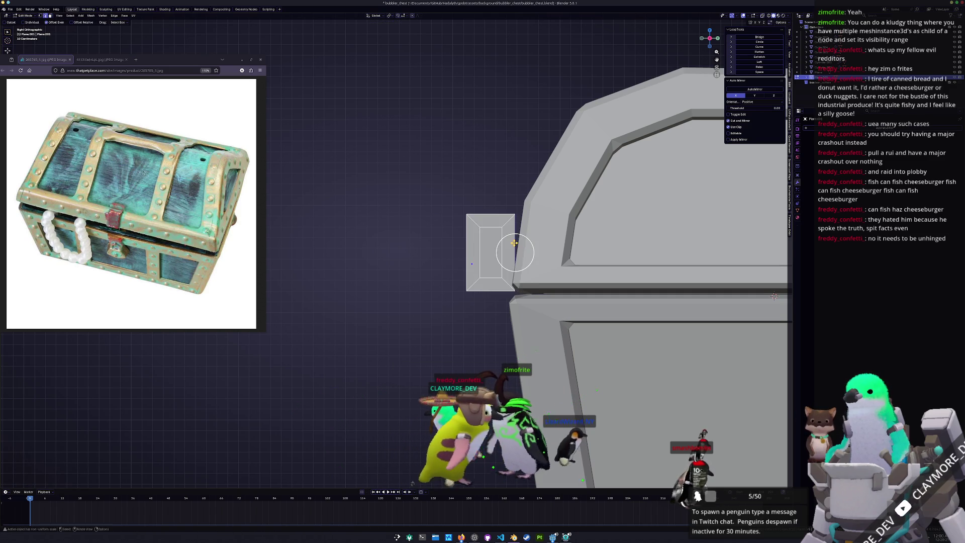
pyautogui.rightClick(513, 252)
pyautogui.press('Escape')
pyautogui.scroll(2, 514, 236)
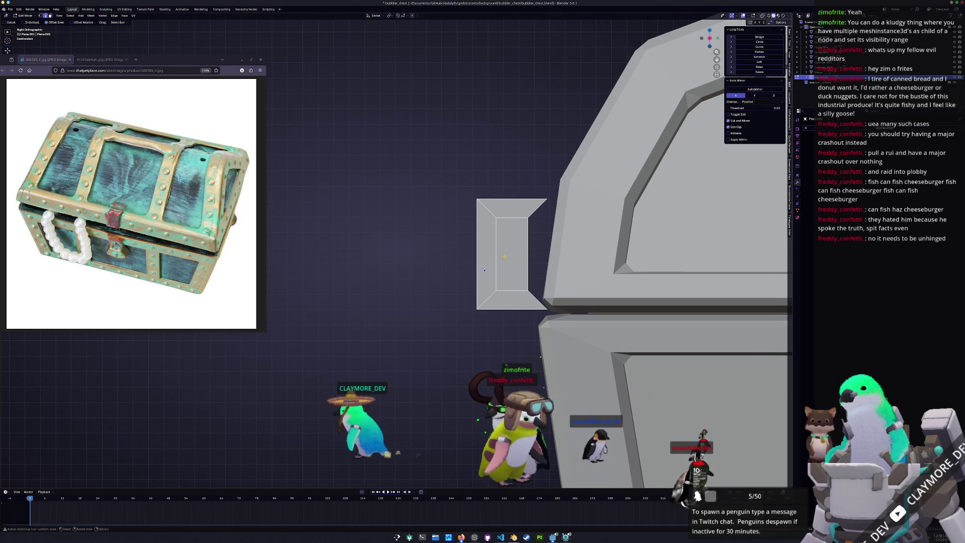
pyautogui.press('g')
pyautogui.press('y')
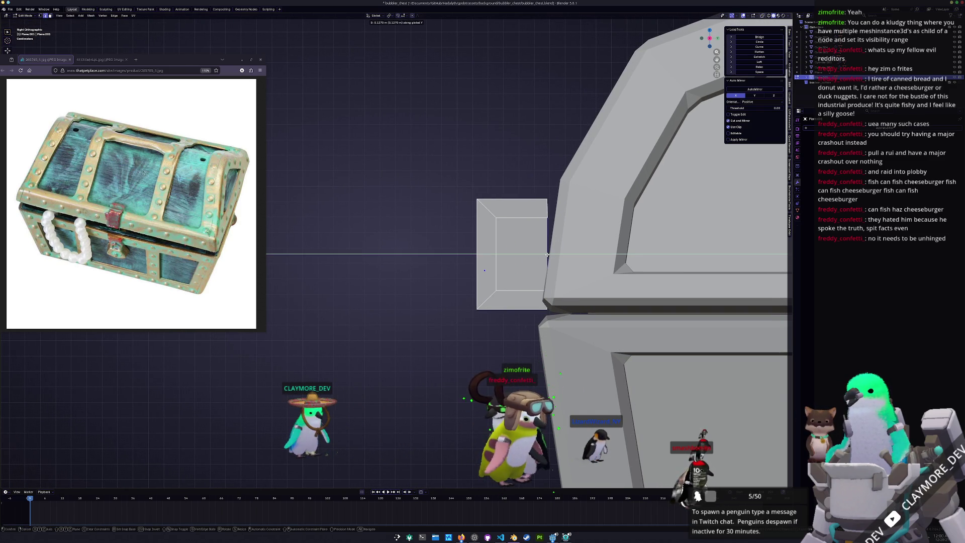
pyautogui.click(547, 255)
pyautogui.write('sx')
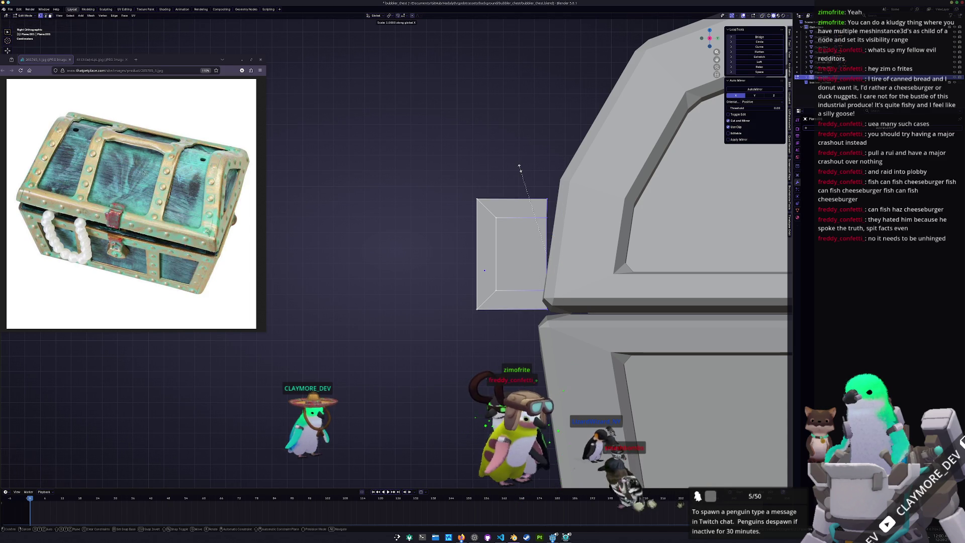
pyautogui.write('0')
pyautogui.press('Return')
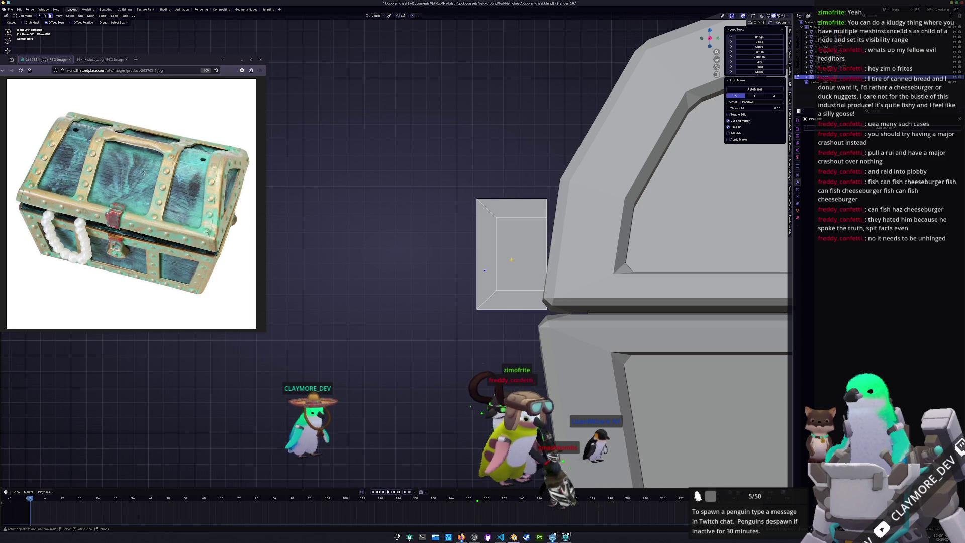
# Step: Delete the inner face to leave a C-shaped frame and bevel its corners round
pyautogui.click(522, 254)
pyautogui.press('x')
pyautogui.click(507, 265)
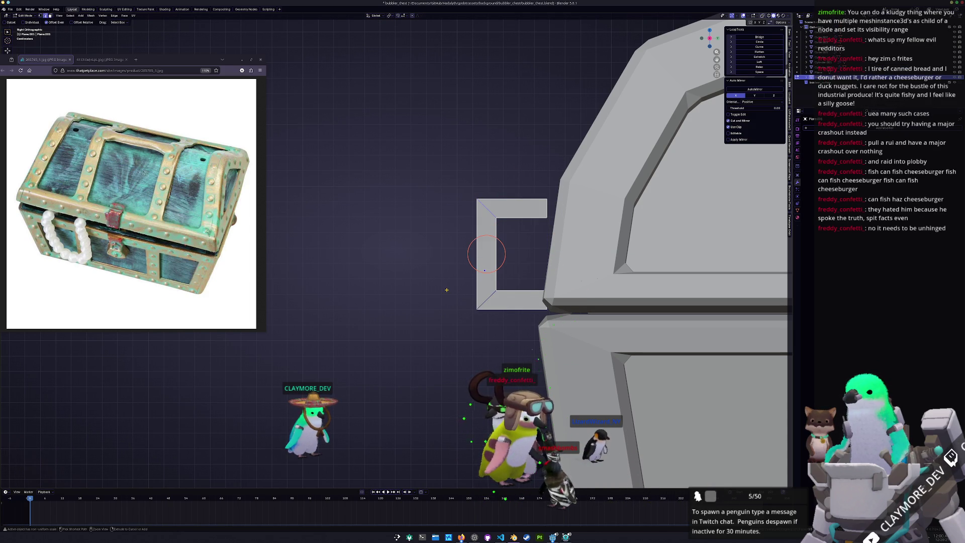
pyautogui.hotkey('ctrl', 'b')
pyautogui.scroll(1, 410, 306)
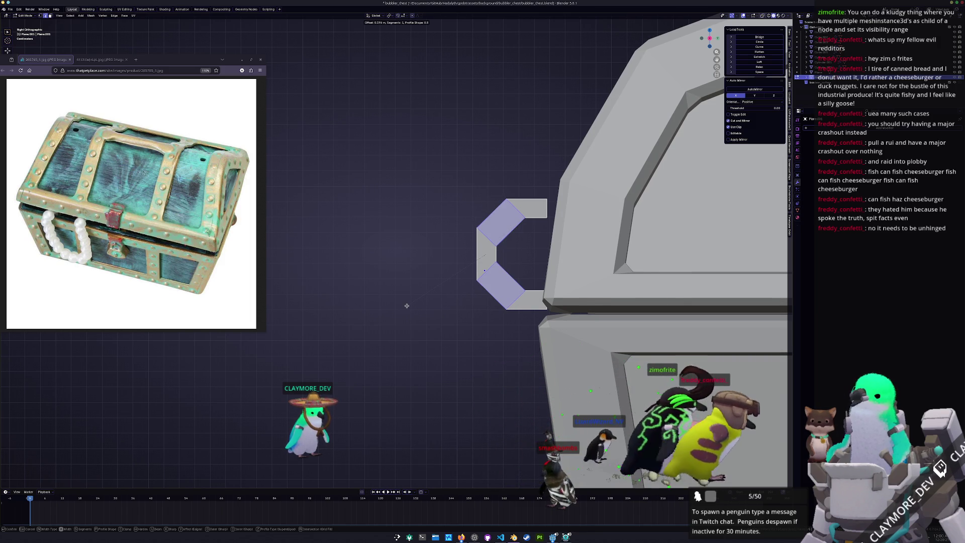
pyautogui.click(408, 296)
pyautogui.moveTo(408, 295); pyautogui.dragTo(426, 300, button='middle')
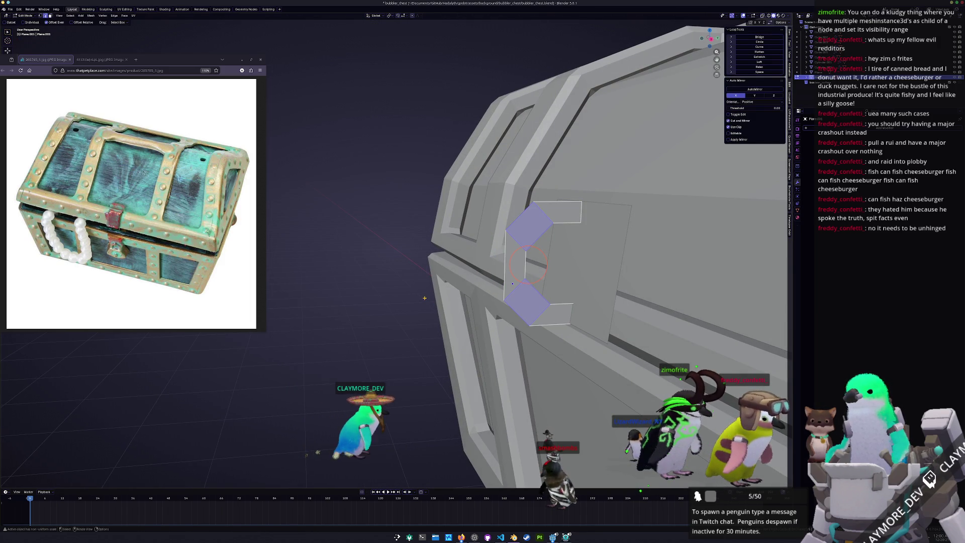
pyautogui.hotkey('ctrl', 'b')
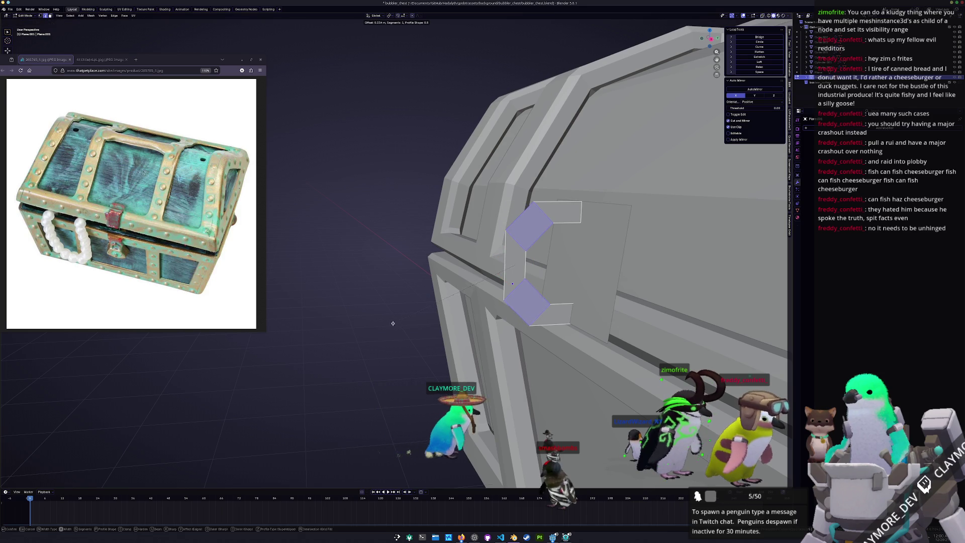
pyautogui.scroll(1, 394, 322)
pyautogui.click(385, 324)
pyautogui.press('Tab')
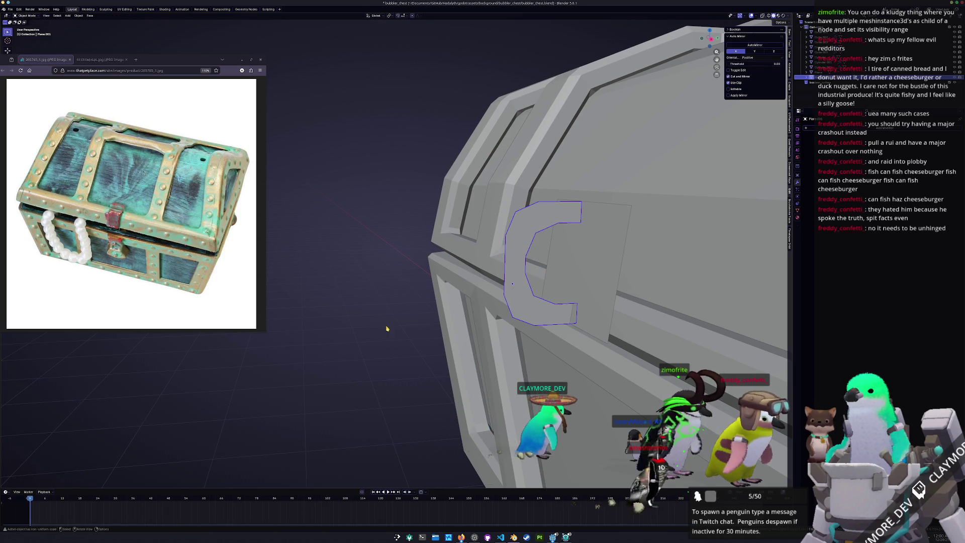
# Step: In right side view with X-ray, move the C shape's top and lower edges vertically
pyautogui.press('KP_3')
pyautogui.press('Tab')
pyautogui.hotkey('alt', 'z')
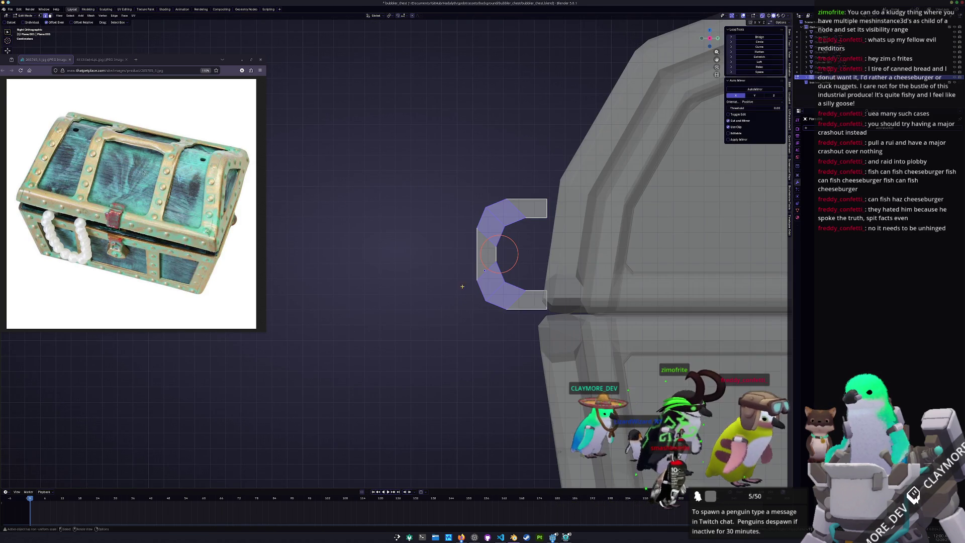
pyautogui.moveTo(500, 254); pyautogui.dragTo(518, 296, button='middle')
pyautogui.press('Escape')
pyautogui.press('g')
pyautogui.press('z')
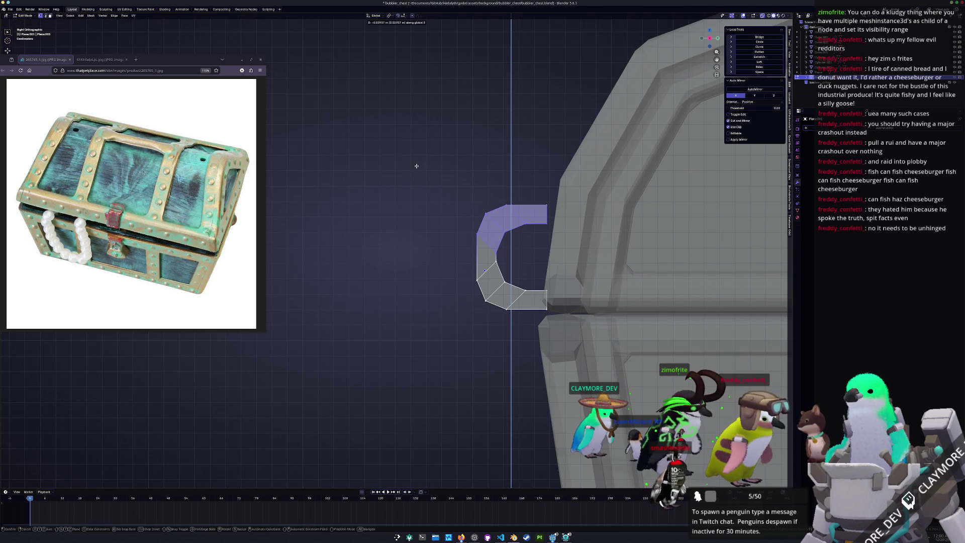
pyautogui.click(416, 169)
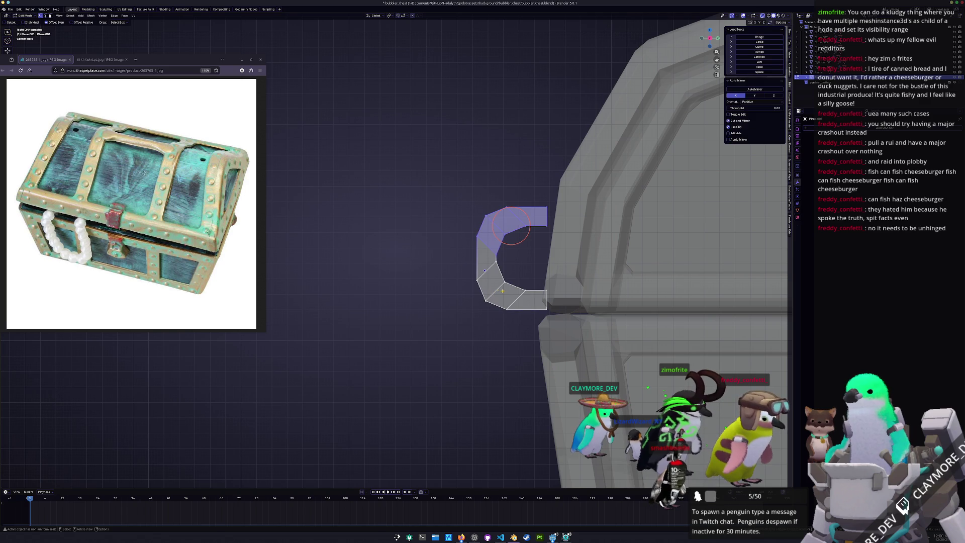
pyautogui.moveTo(483, 261); pyautogui.dragTo(485, 260)
pyautogui.press('g')
pyautogui.press('z')
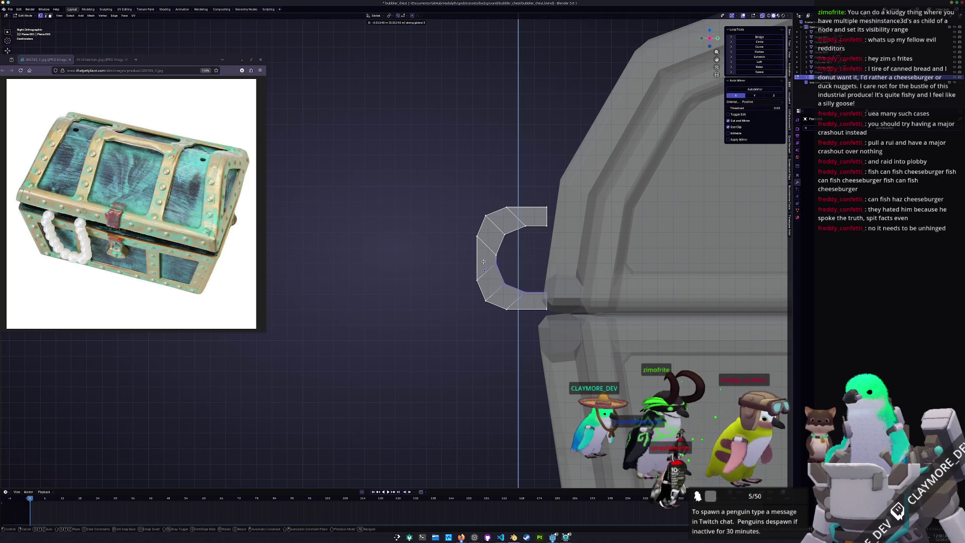
pyautogui.click(479, 267)
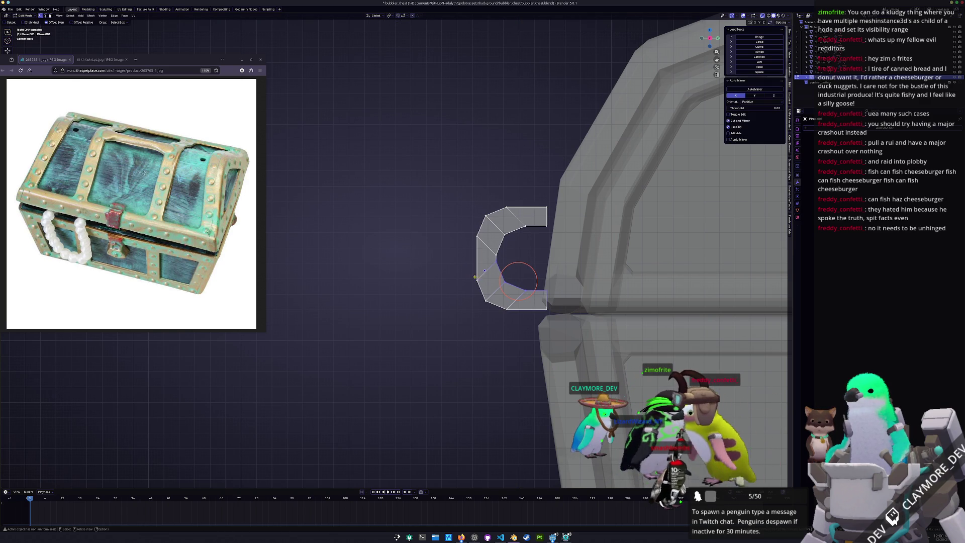
pyautogui.press('Tab')
pyautogui.moveTo(568, 263)
pyautogui.mouseDown(button='middle')
pyautogui.moveTo(566, 276)
pyautogui.moveTo(376, 316)
pyautogui.mouseUp(button='middle')
# Step: Duplicate the plate, reposition the copy and tilt it by -15 degrees
pyautogui.hotkey('alt', 'z')
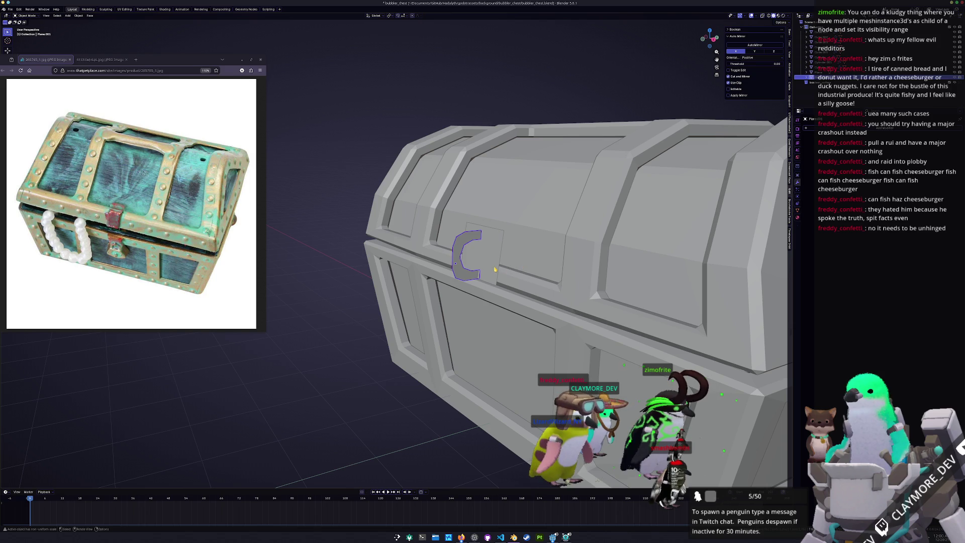
pyautogui.hotkey('shift', 'd')
pyautogui.moveTo(495, 270); pyautogui.dragTo(455, 311, button='middle')
pyautogui.press('z')
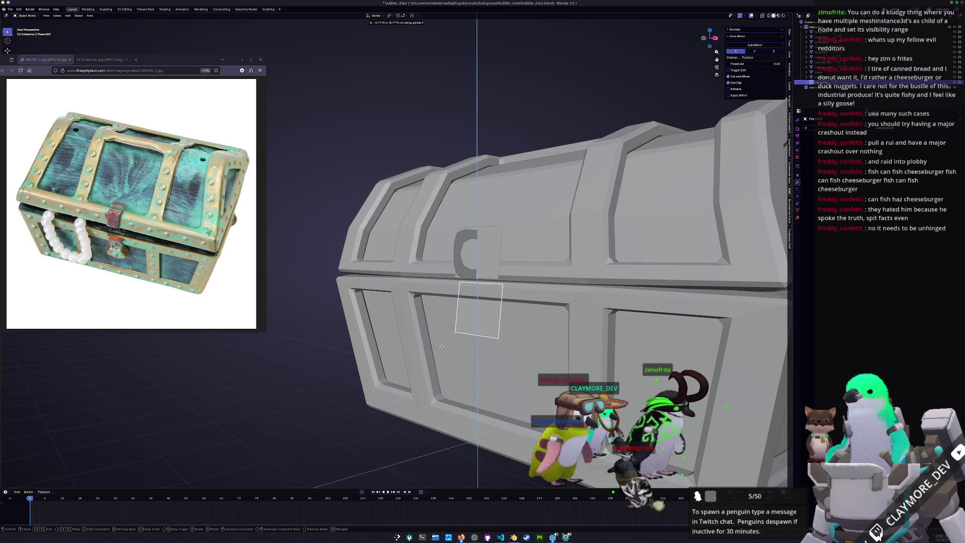
pyautogui.click(442, 345)
pyautogui.press('KP_3')
pyautogui.press('g')
pyautogui.press('y')
pyautogui.click(435, 347)
pyautogui.write('r-15')
pyautogui.press('Return')
# Step: Nudge the tilted plate along Y and down, then lower the C-shaped clasp into place
pyautogui.press('g')
pyautogui.press('y')
pyautogui.click(554, 299)
pyautogui.press('g')
pyautogui.press('z')
pyautogui.click(554, 299)
pyautogui.moveTo(554, 299); pyautogui.dragTo(390, 351, button='middle')
pyautogui.click(467, 271)
pyautogui.press('g')
pyautogui.press('z')
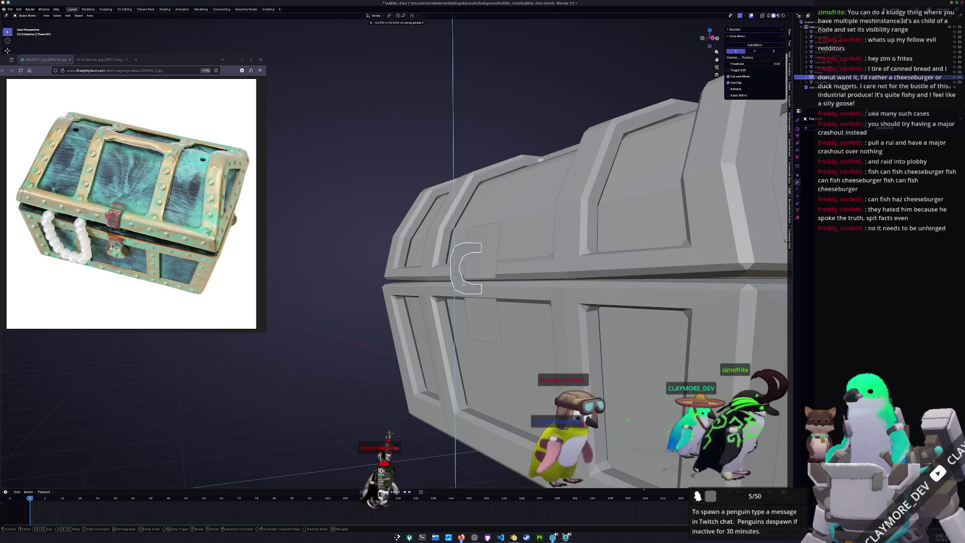
pyautogui.click(471, 331)
pyautogui.click(489, 272)
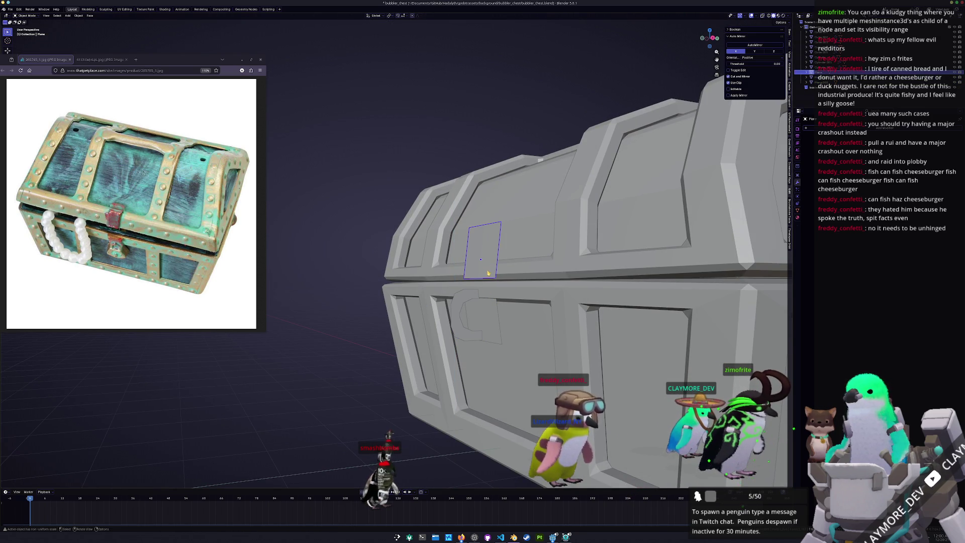
pyautogui.hotkey('shift', 'a')
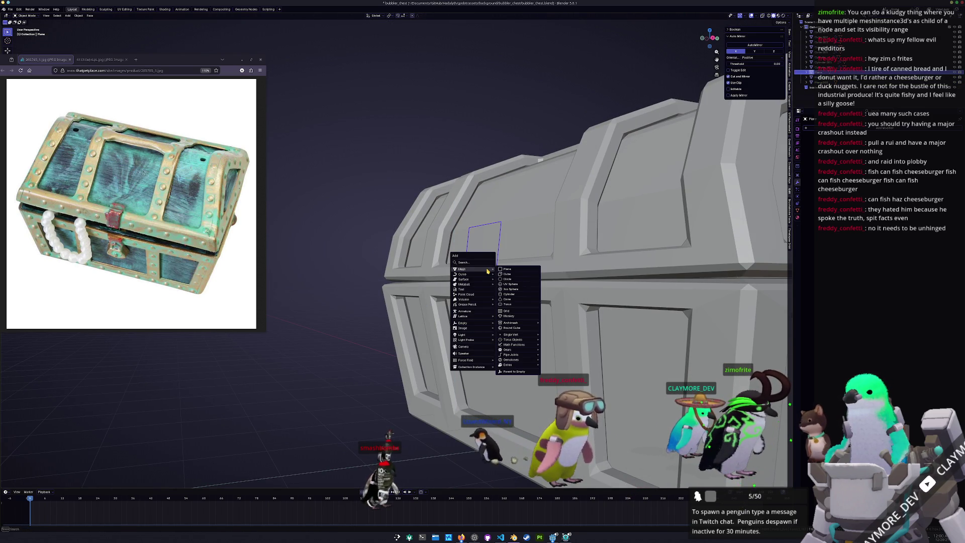
# Step: Add a cylinder rotated 90° on Y, shrink it, and stretch it along X
pyautogui.click(509, 295)
pyautogui.write('r')
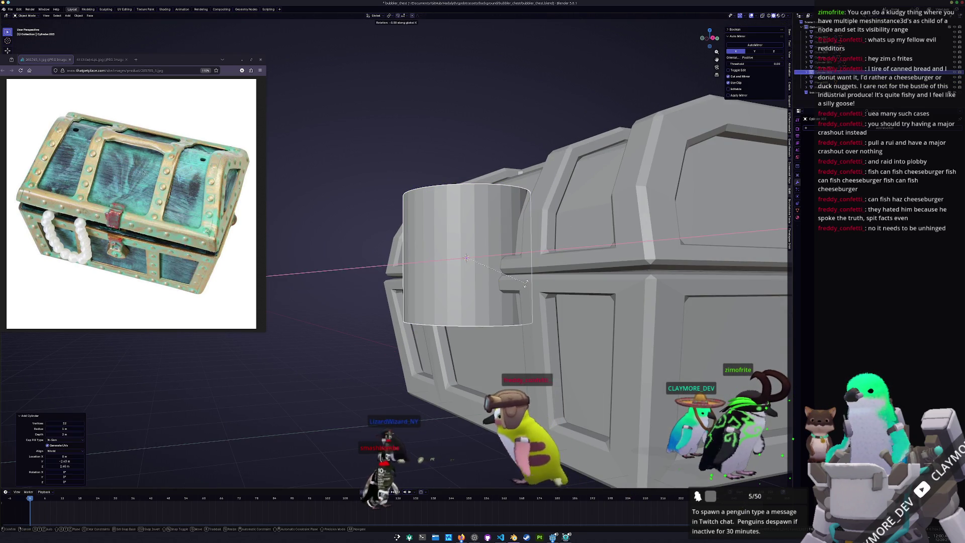
pyautogui.write('y90')
pyautogui.press('Return')
pyautogui.press('KP_1')
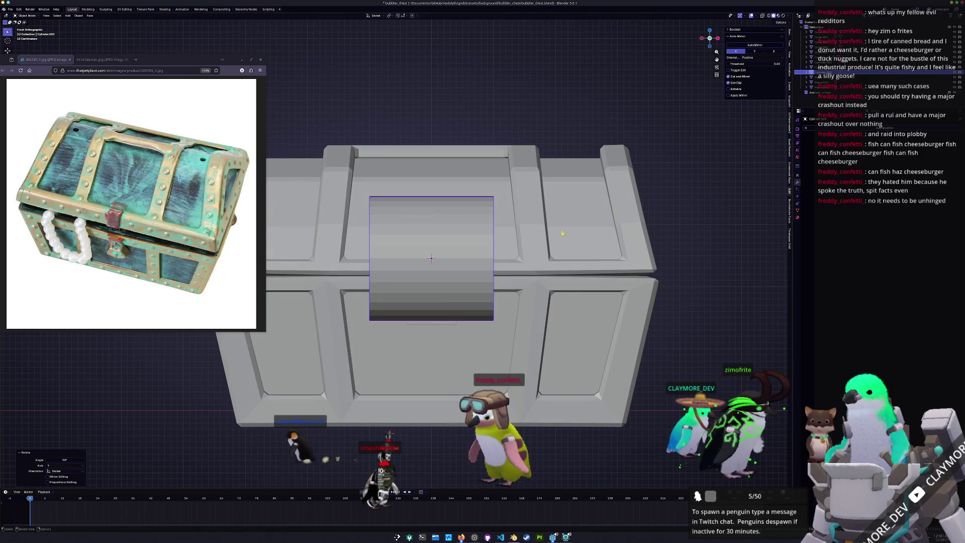
pyautogui.press('s')
pyautogui.click(461, 250)
pyautogui.press('s')
pyautogui.press('x')
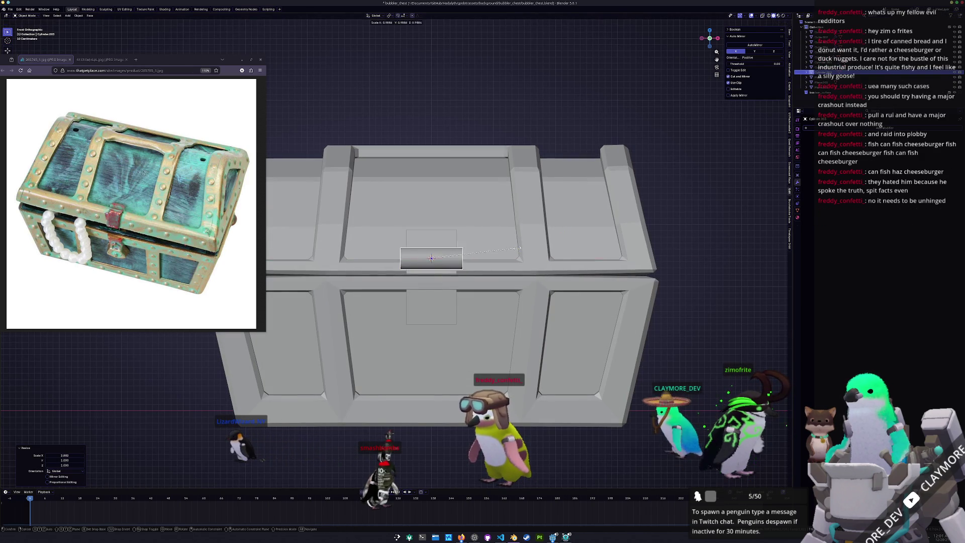
pyautogui.click(499, 250)
pyautogui.moveTo(499, 250)
pyautogui.mouseDown(button='middle')
pyautogui.moveTo(506, 260)
pyautogui.moveTo(472, 247)
pyautogui.mouseUp(button='middle')
pyautogui.press('KP_1')
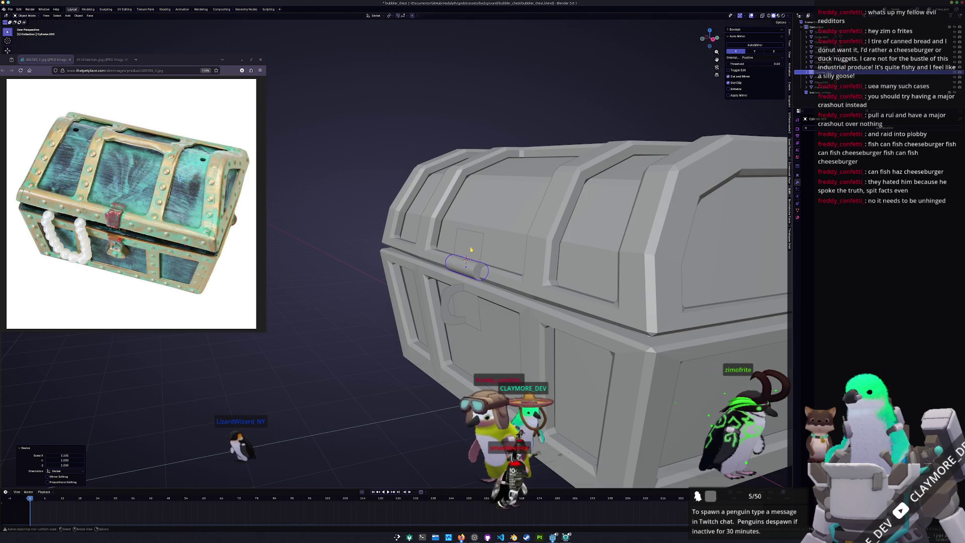
# Step: Add a plane and move it in front of the chest with rotation cleared
pyautogui.hotkey('shift', 'a')
pyautogui.click(472, 247)
pyautogui.press('g')
pyautogui.click(438, 256)
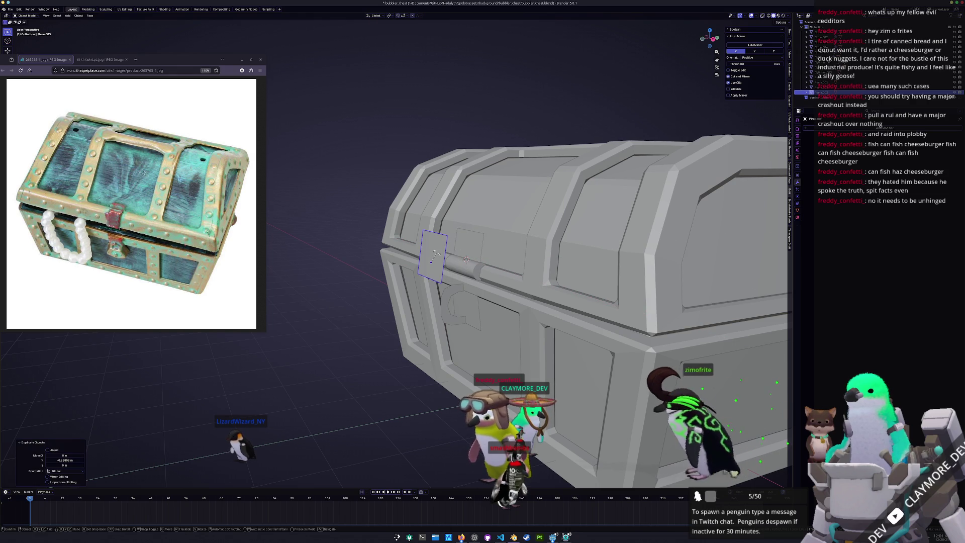
pyautogui.press('r')
pyautogui.press('x')
pyautogui.click(437, 256)
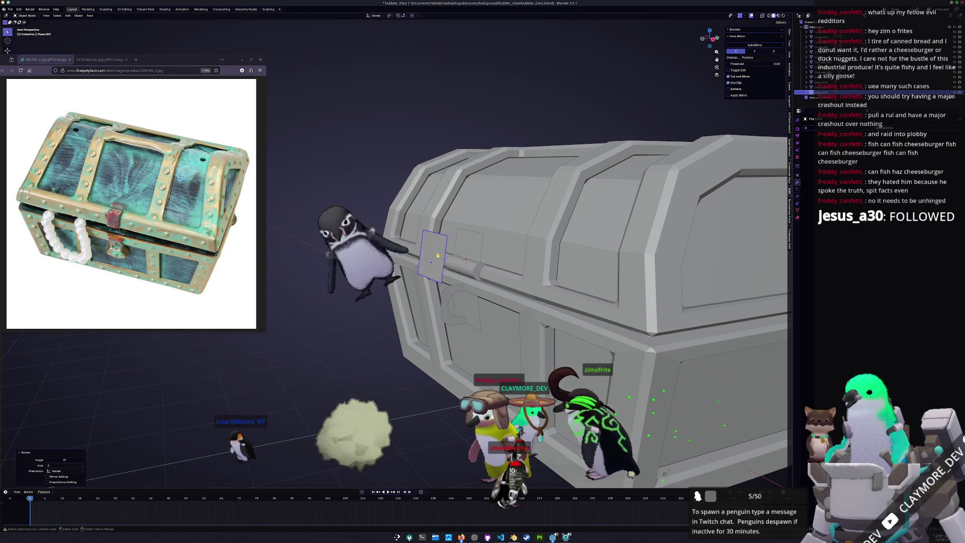
pyautogui.hotkey('alt', 'r')
# Step: Raise the plane vertically to the lid's height in the right view
pyautogui.moveTo(438, 256); pyautogui.dragTo(430, 288, button='middle')
pyautogui.press('KP_3')
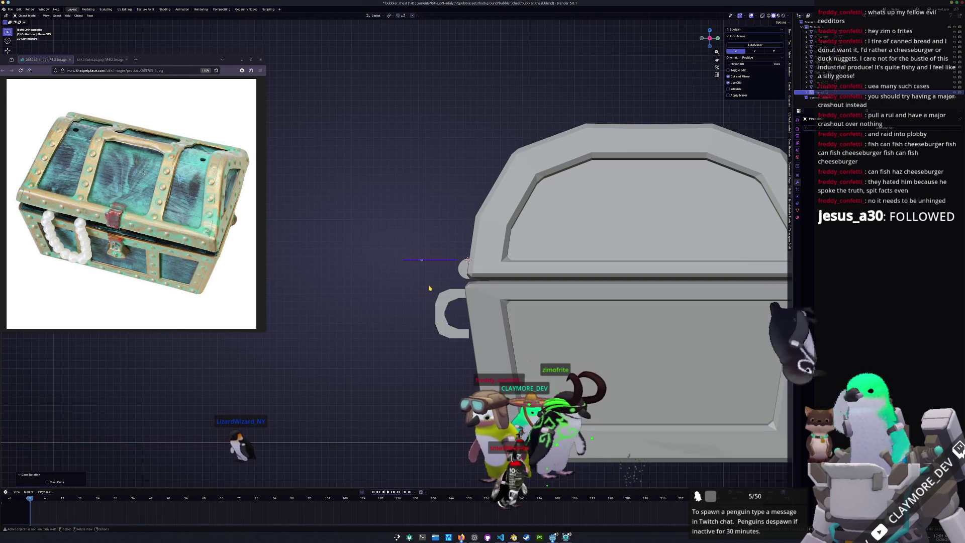
pyautogui.scroll(2, 430, 286)
pyautogui.press('g')
pyautogui.press('z')
pyautogui.click(436, 228)
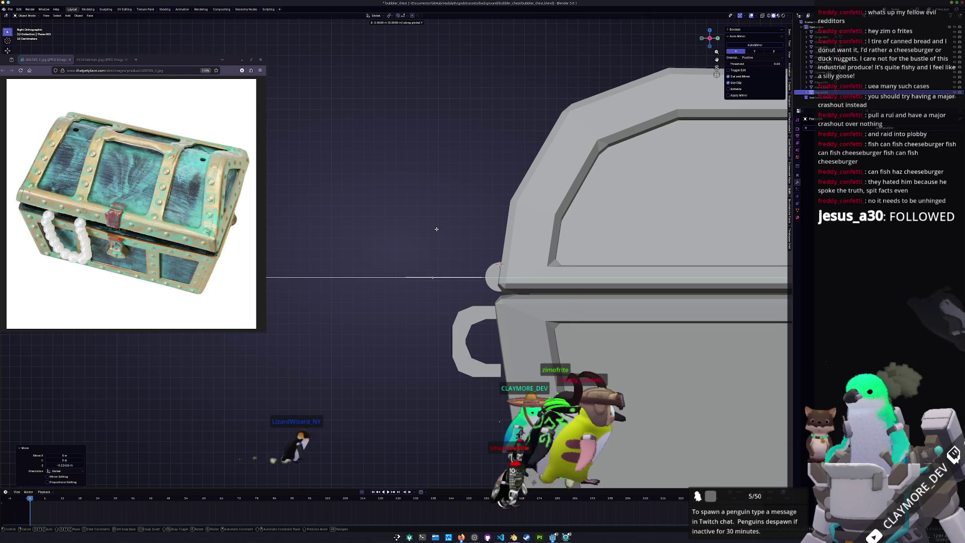
# Step: Slide the plane's outer edge outward in Edit Mode
pyautogui.press('Tab')
pyautogui.moveTo(436, 229); pyautogui.dragTo(448, 241, button='middle')
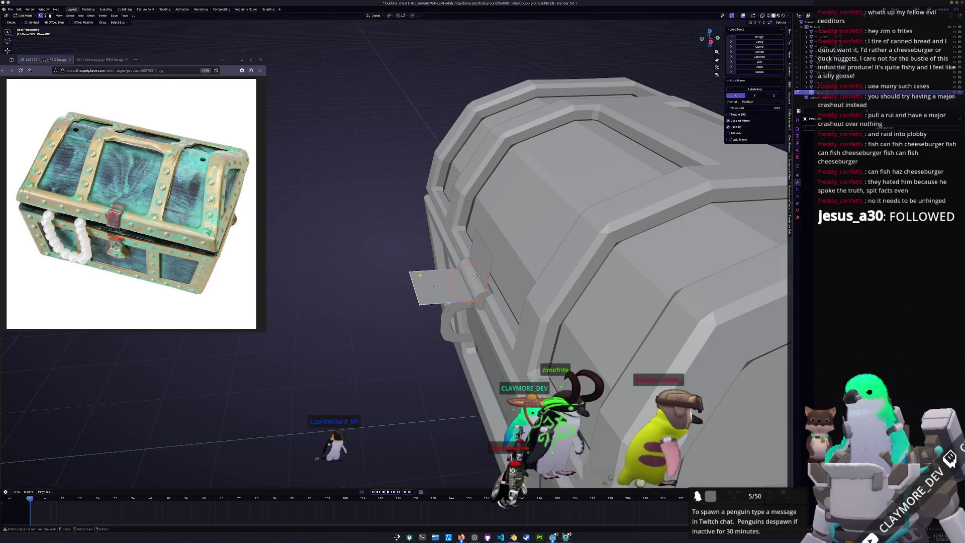
pyautogui.press('2')
pyautogui.click(412, 286)
pyautogui.press('g')
pyautogui.press('g')
pyautogui.click(399, 284)
pyautogui.press('Tab')
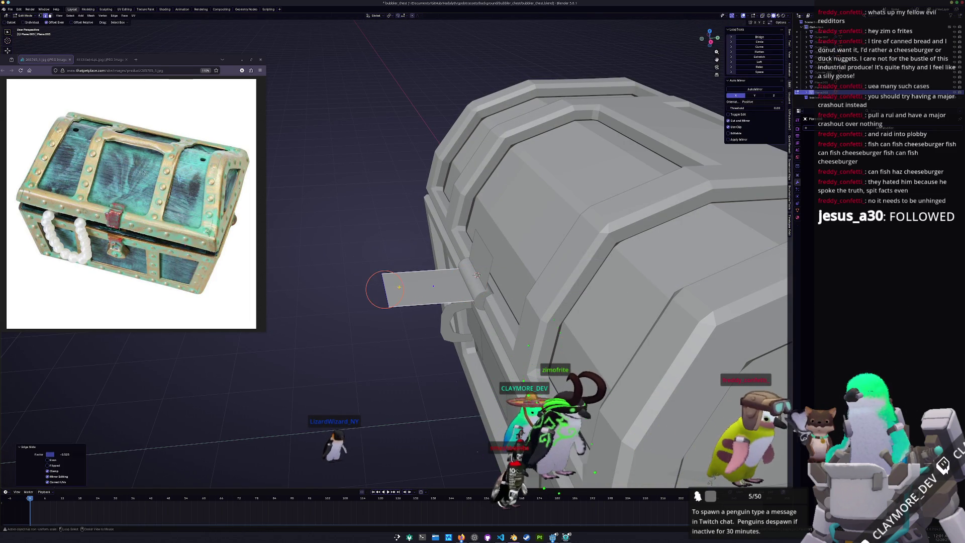
pyautogui.moveTo(401, 286); pyautogui.dragTo(407, 292, button='middle')
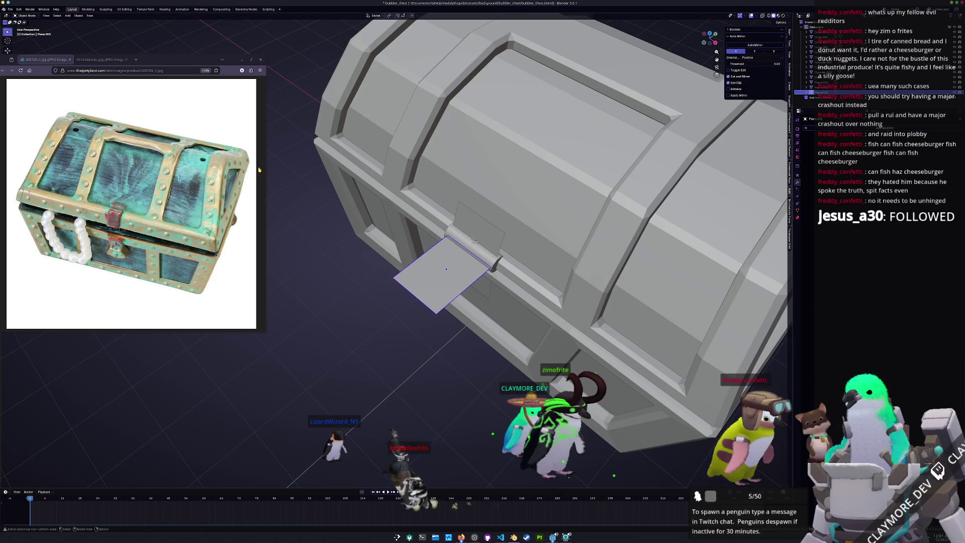
# Step: Inset the plane's face and delete the inner face to leave an open loop
pyautogui.press('Tab')
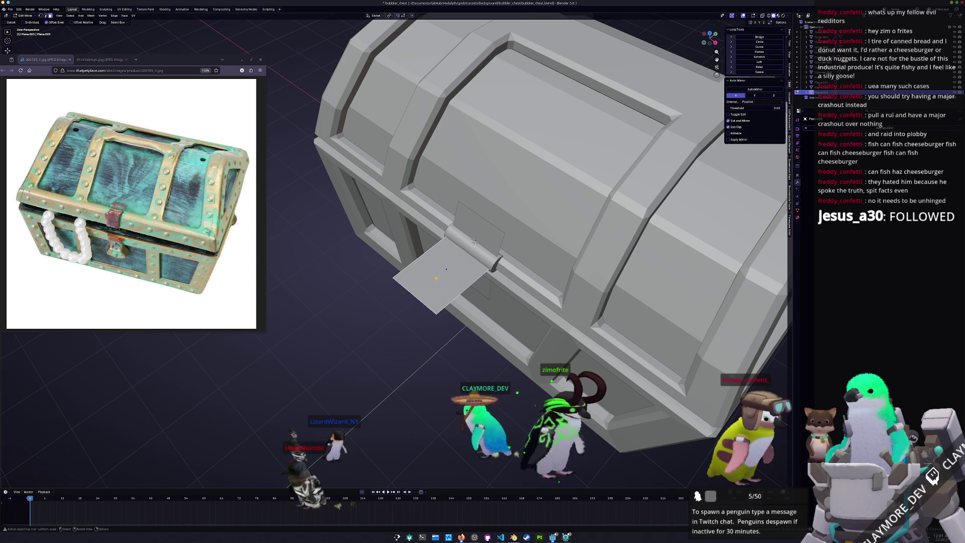
pyautogui.press('3')
pyautogui.click(442, 271)
pyautogui.press('i')
pyautogui.click(443, 271)
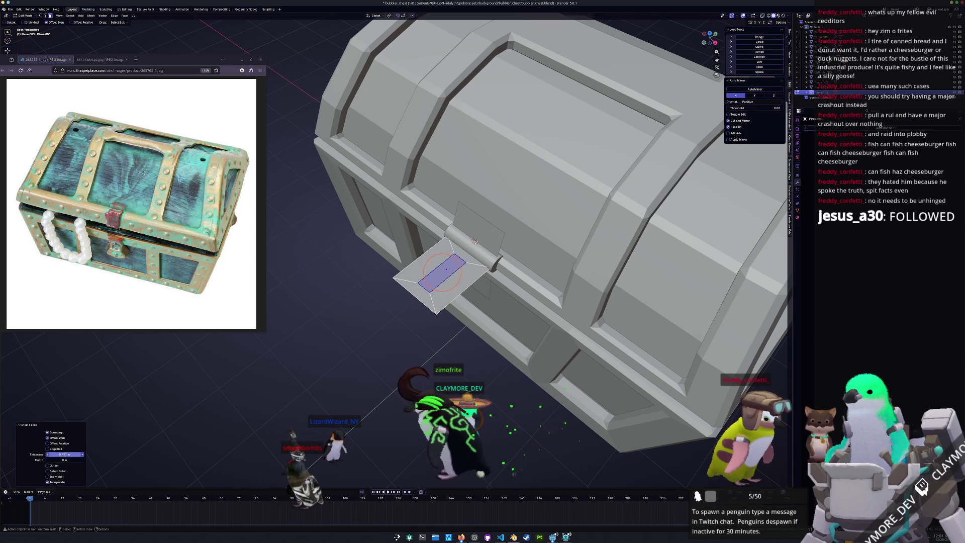
pyautogui.press('x')
pyautogui.click(329, 390)
pyautogui.moveTo(379, 310)
pyautogui.mouseDown(button='middle')
pyautogui.moveTo(490, 266)
pyautogui.moveTo(468, 258)
pyautogui.mouseUp(button='middle')
# Step: Narrow the loop by scaling it along the X axis
pyautogui.press('s')
pyautogui.press('x')
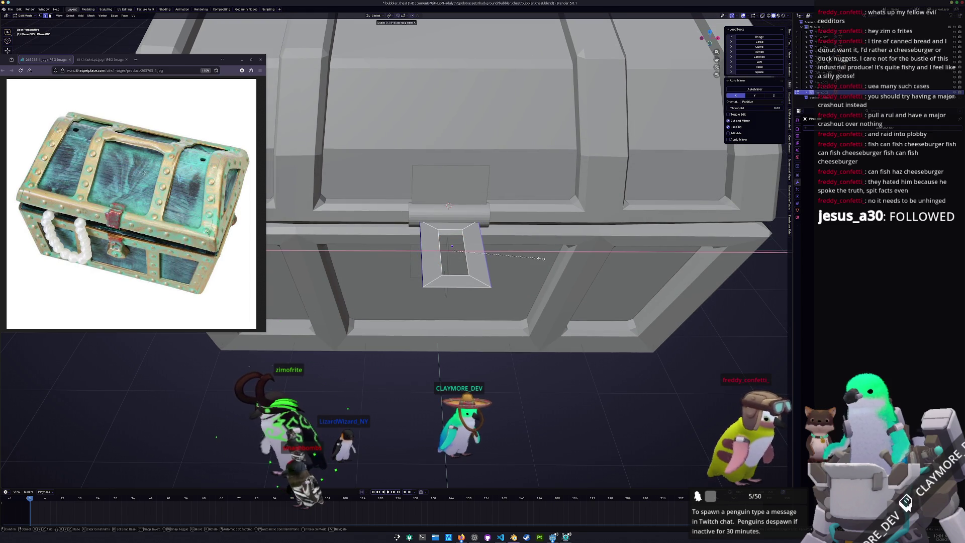
pyautogui.click(541, 259)
pyautogui.press('Tab')
pyautogui.moveTo(541, 259); pyautogui.dragTo(416, 311, button='middle')
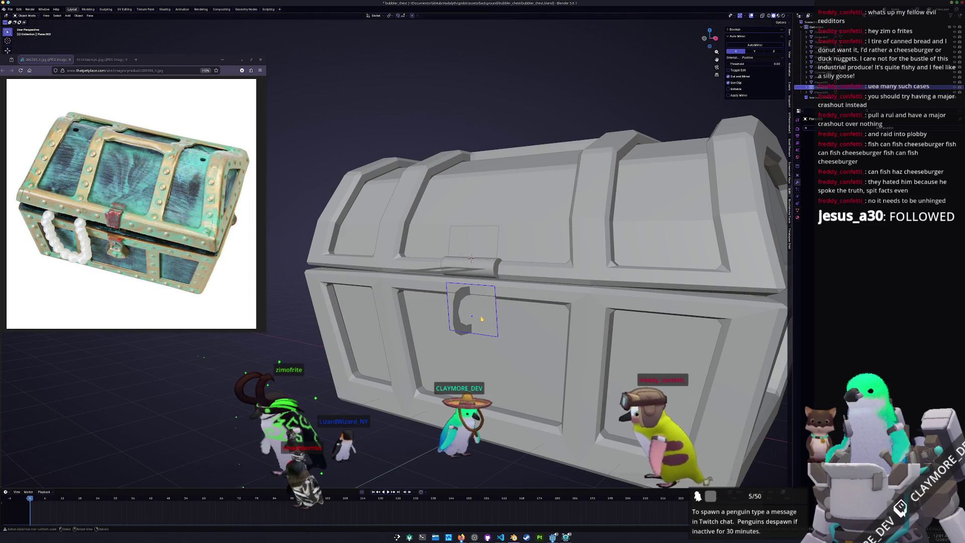
# Step: Give the lock plate and upright lid plane a thicker Solidify modifier and apply their scale
pyautogui.click(472, 301)
pyautogui.click(456, 273)
pyautogui.click(487, 268)
pyautogui.write('s')
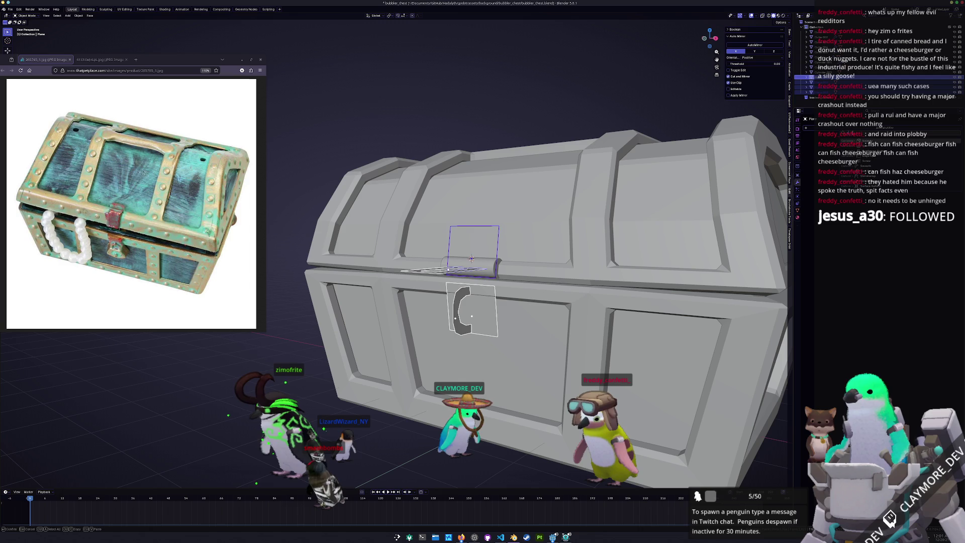
pyautogui.press('Return')
pyautogui.hotkey('ctrl', 'a')
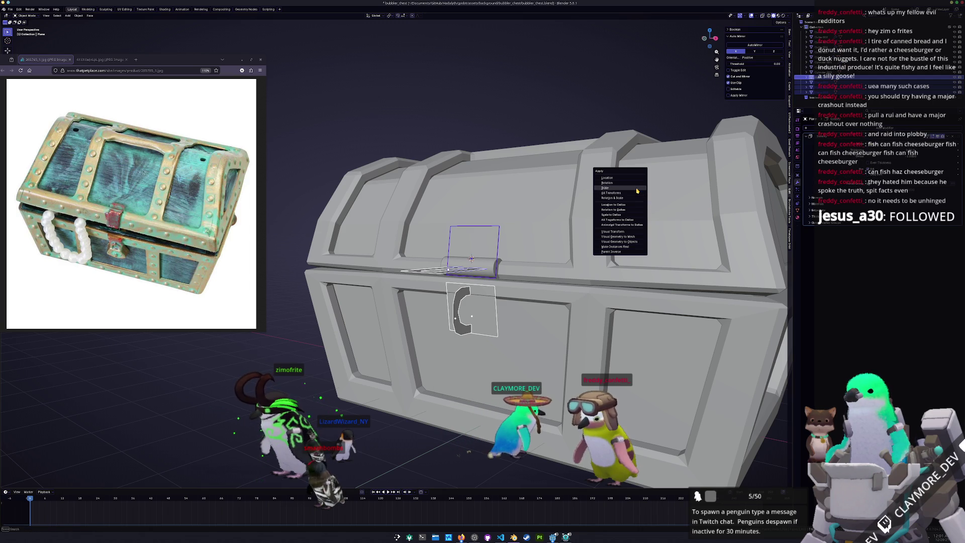
pyautogui.click(648, 194)
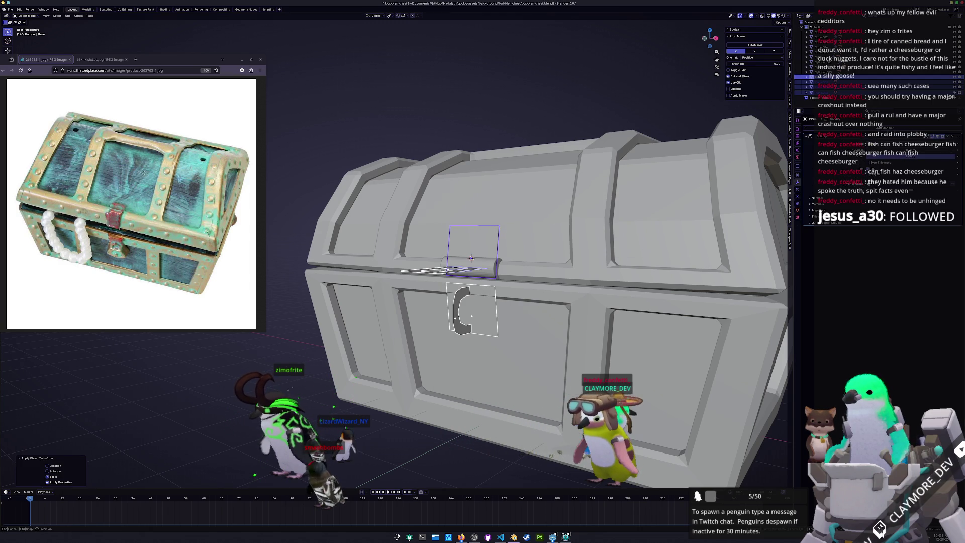
pyautogui.moveTo(905, 156); pyautogui.dragTo(953, 156)
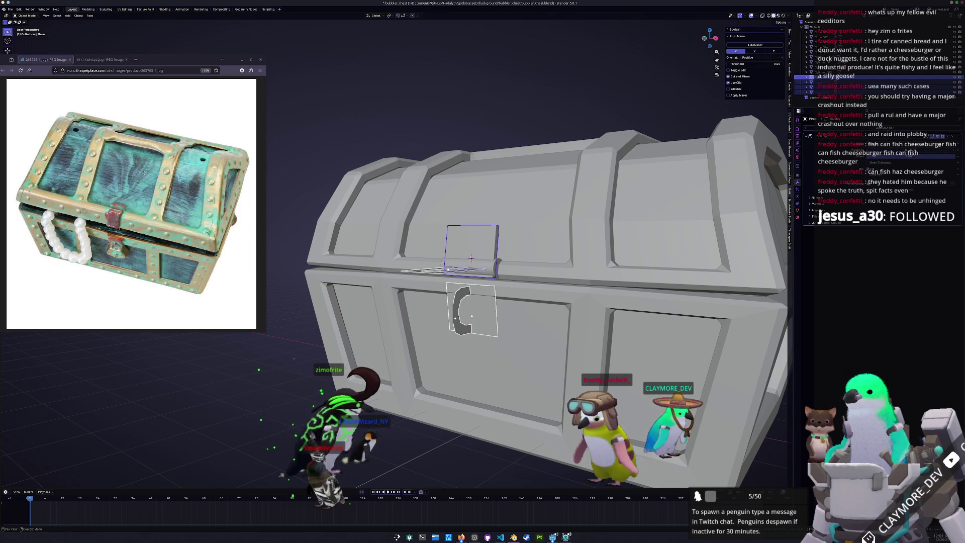
pyautogui.hotkey('ctrl', 'a')
pyautogui.click(593, 216)
pyautogui.click(476, 327)
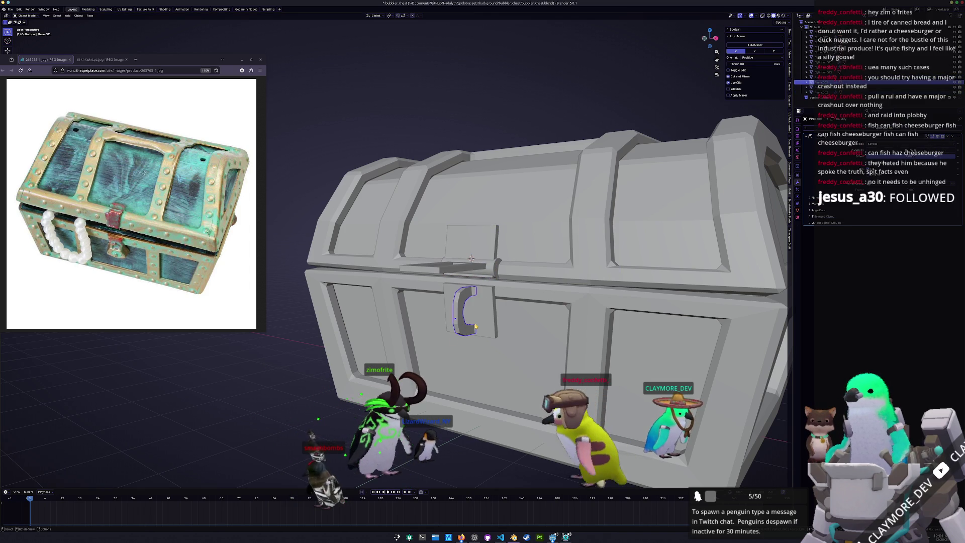
pyautogui.press('KP_3')
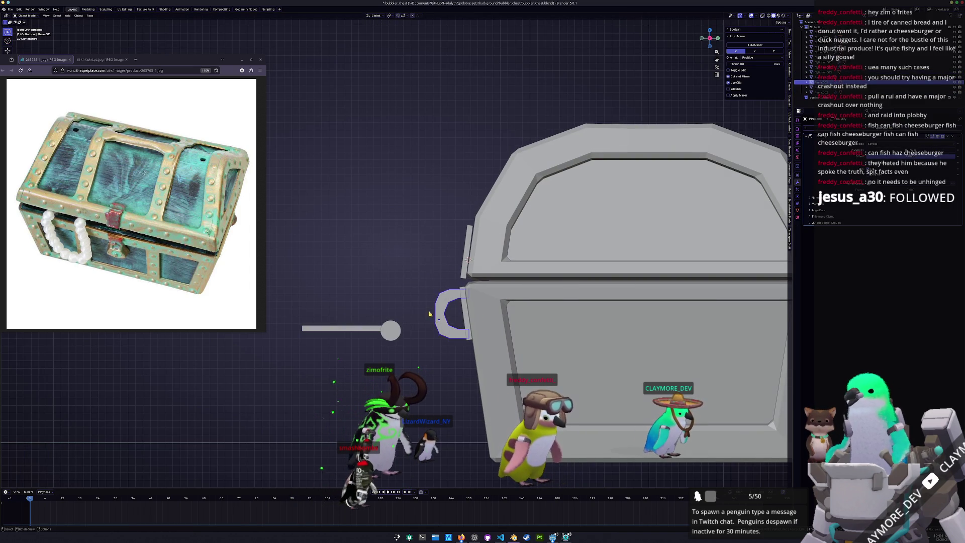
# Step: Angle the handle beside the lid, then duplicate it tilted -12.1° against the chest
pyautogui.press('g')
pyautogui.click(432, 254)
pyautogui.press('r')
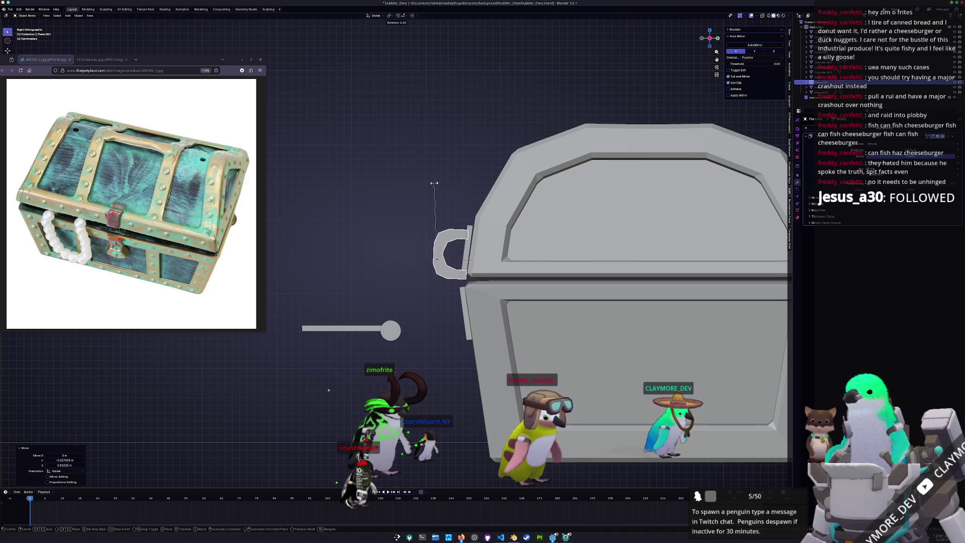
pyautogui.click(390, 328)
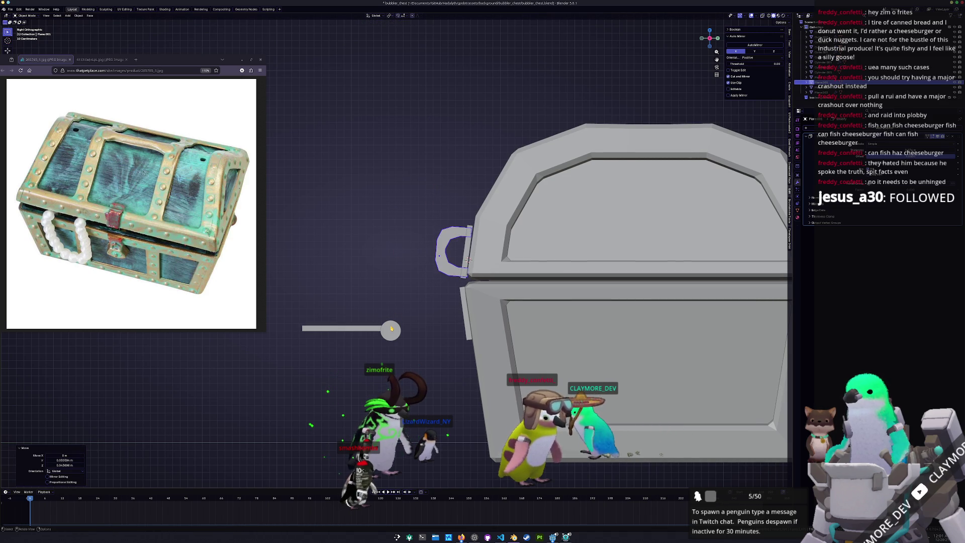
pyautogui.hotkey('shift', 'd')
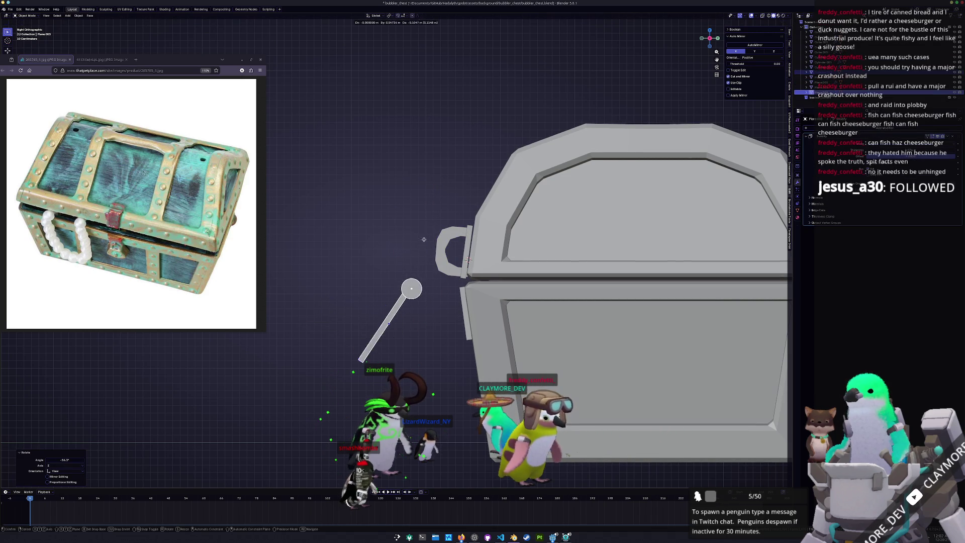
pyautogui.click(470, 239)
pyautogui.press('r')
pyautogui.click(473, 231)
pyautogui.press('g')
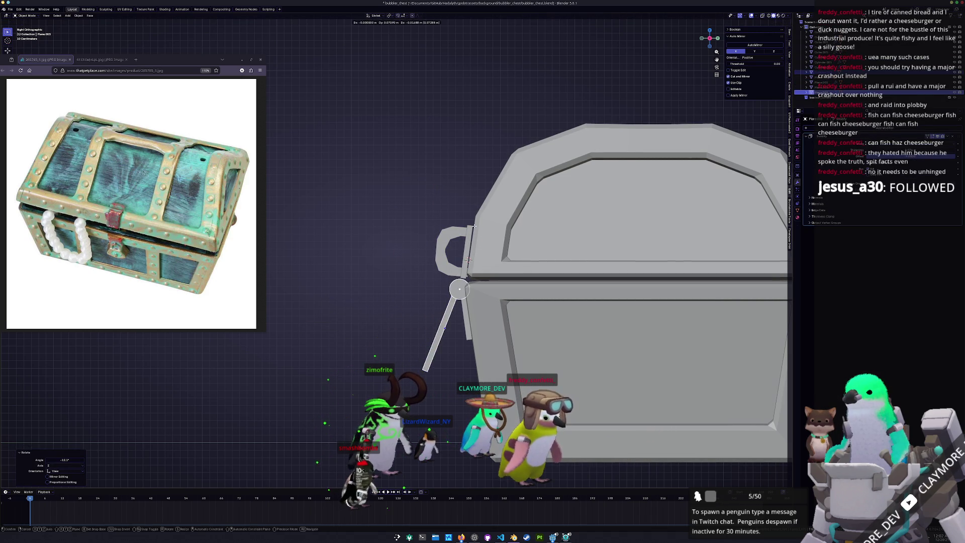
pyautogui.click(467, 260)
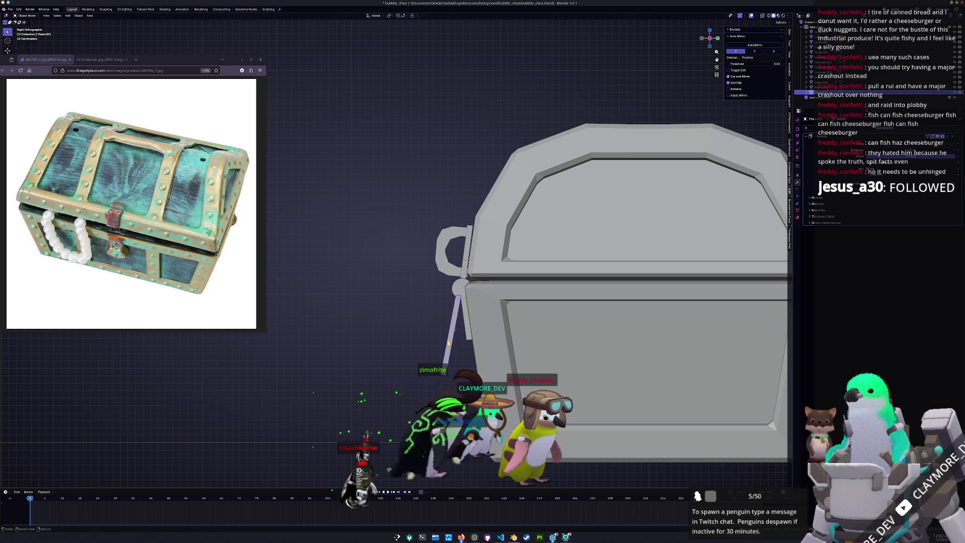
pyautogui.moveTo(468, 260); pyautogui.dragTo(474, 257, button='middle')
# Step: Slide two edge loops of the duplicate toward the bottom using X-ray
pyautogui.press('Tab')
pyautogui.hotkey('alt', 'z')
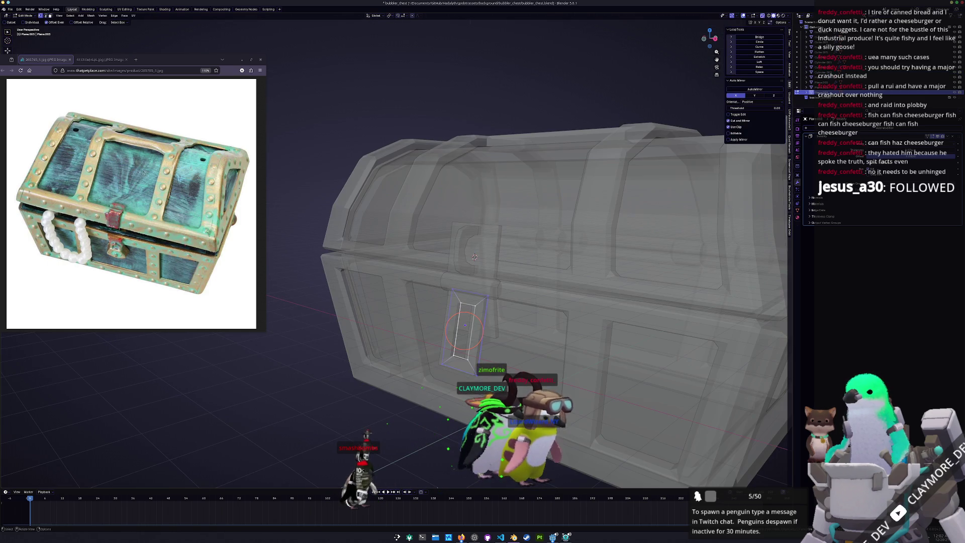
pyautogui.press('g')
pyautogui.press('g')
pyautogui.click(425, 343)
pyautogui.press('g')
pyautogui.press('g')
pyautogui.scroll(3, 482, 337)
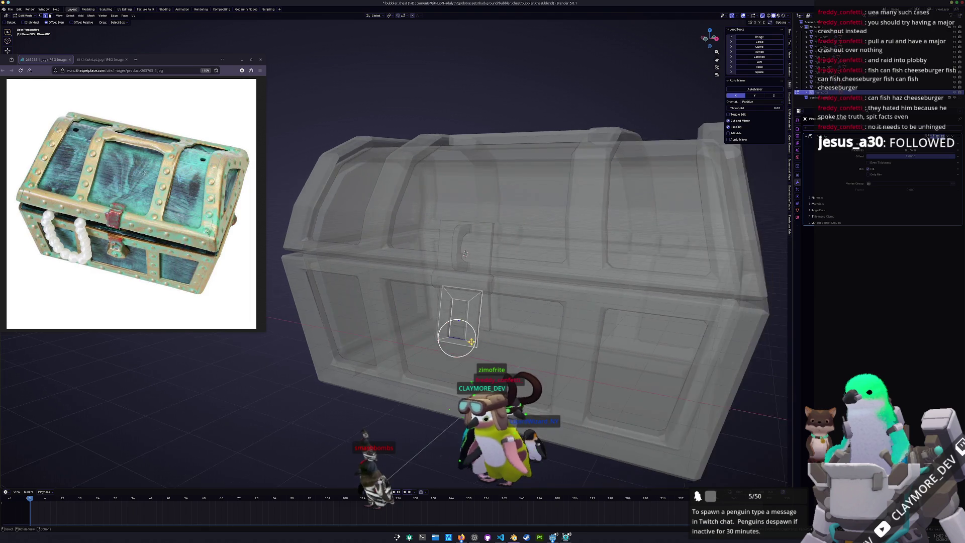
pyautogui.click(534, 336)
pyautogui.moveTo(534, 336)
pyautogui.mouseDown(button='middle')
pyautogui.moveTo(490, 347)
pyautogui.moveTo(534, 358)
pyautogui.mouseUp(button='middle')
pyautogui.click(534, 358)
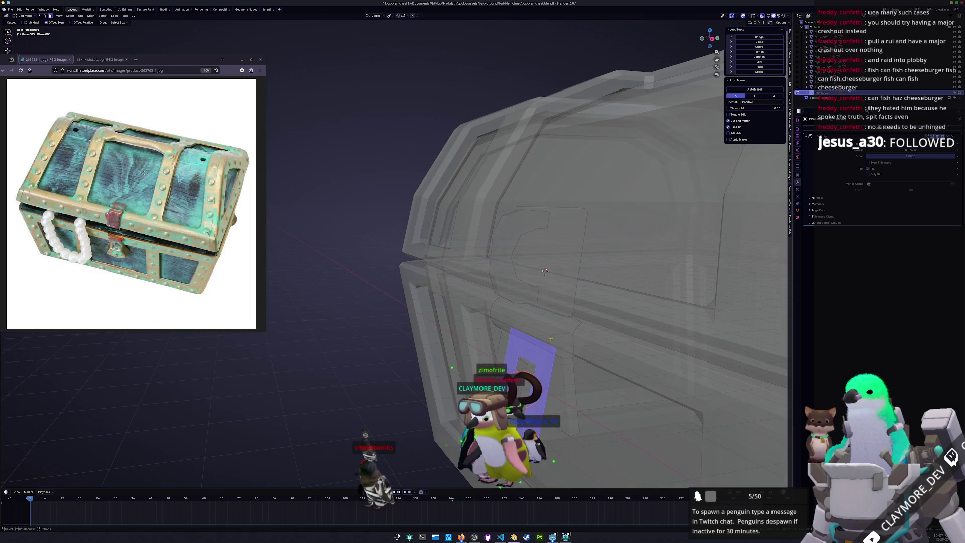
pyautogui.press('Tab')
pyautogui.hotkey('alt', 'z')
# Step: Increase the lid hook's Solidify thickness in two steps
pyautogui.moveTo(622, 170); pyautogui.dragTo(502, 310, button='middle')
pyautogui.click(502, 312)
pyautogui.click(477, 241)
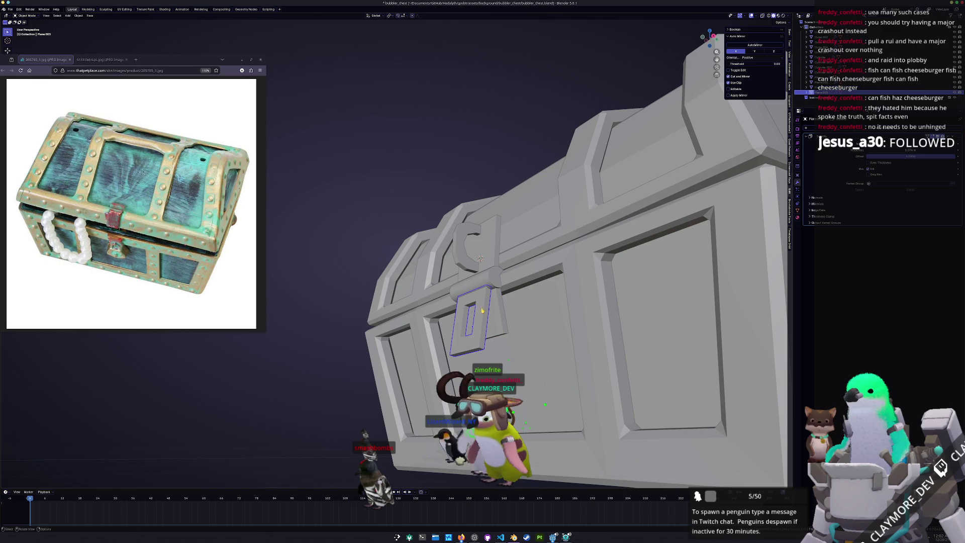
pyautogui.moveTo(478, 242); pyautogui.dragTo(745, 193, button='middle')
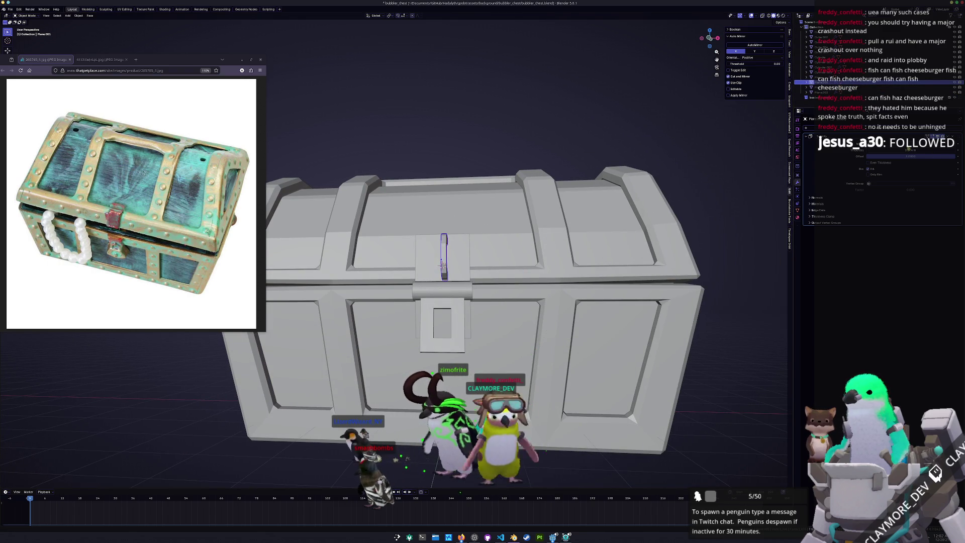
pyautogui.moveTo(895, 150); pyautogui.dragTo(908, 155)
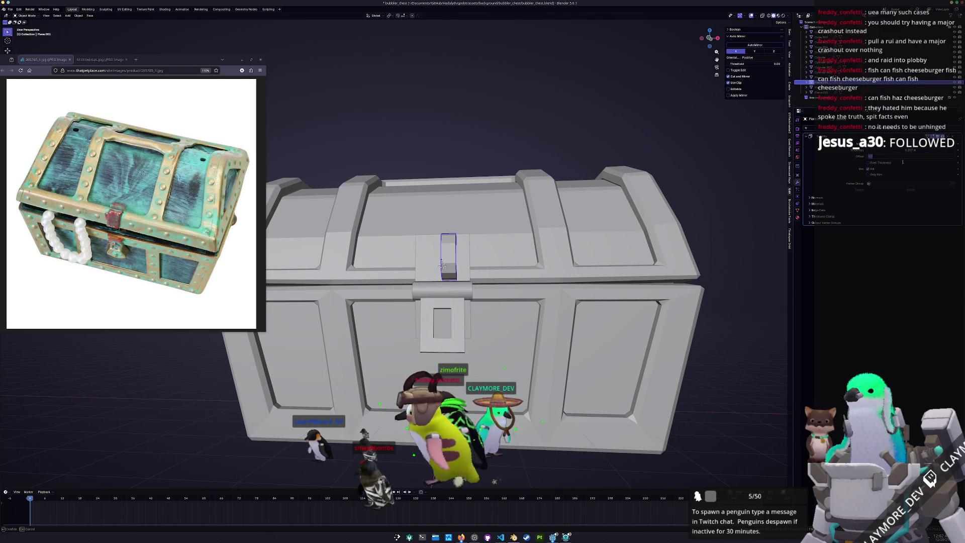
pyautogui.moveTo(904, 148); pyautogui.dragTo(918, 149)
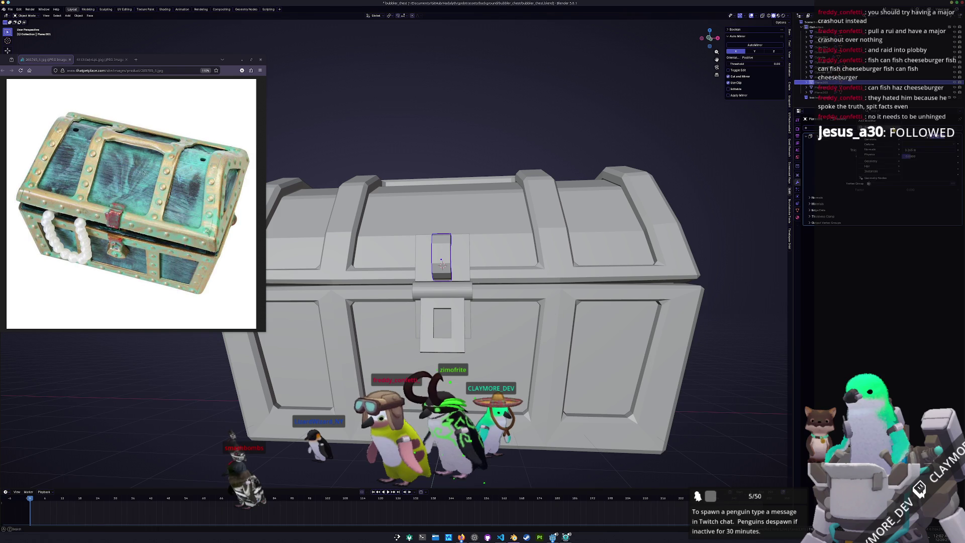
# Step: Add a Bevel modifier to the hook and apply its scale
pyautogui.click(865, 121)
pyautogui.write('b')
pyautogui.press('Return')
pyautogui.hotkey('ctrl', 'a')
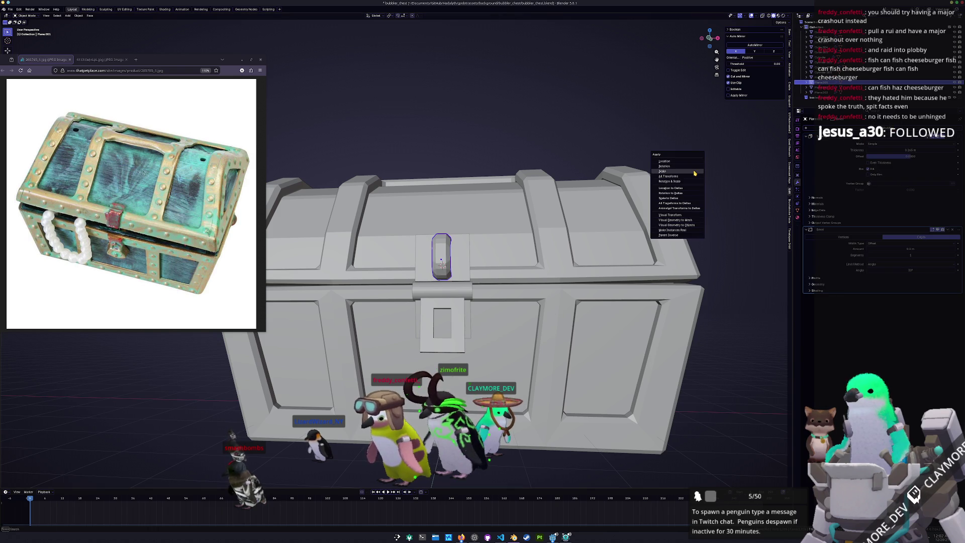
pyautogui.click(674, 166)
# Step: Copy the hook's bevel to the lock plate and hinge cylinder and widen it to 0.022 m
pyautogui.moveTo(673, 166); pyautogui.dragTo(648, 171, button='middle')
pyautogui.click(479, 315)
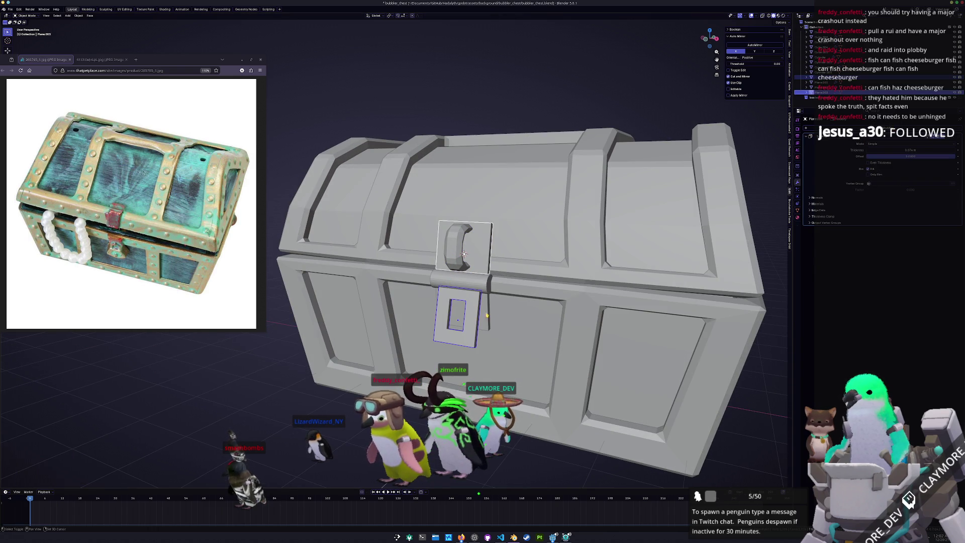
pyautogui.click(463, 284)
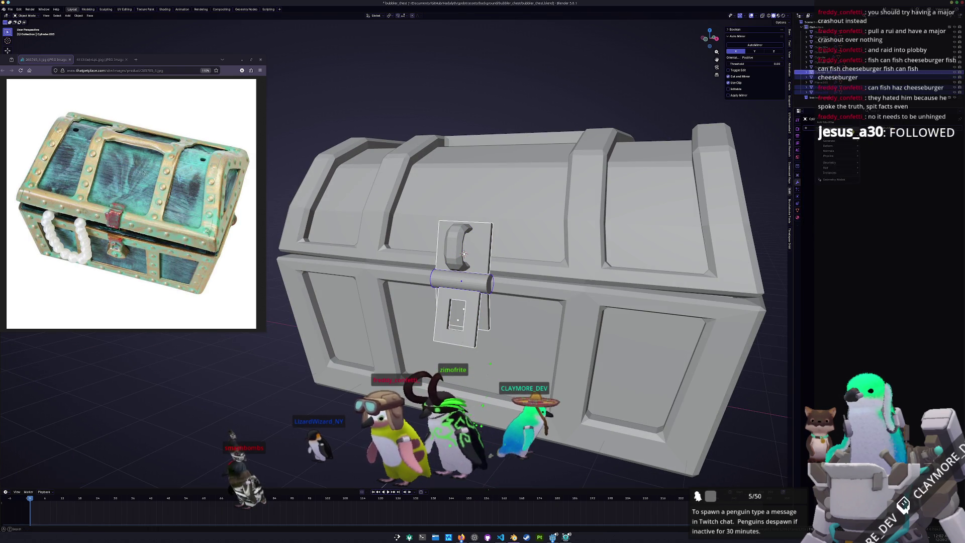
pyautogui.click(867, 152)
pyautogui.hotkey('ctrl', 'a')
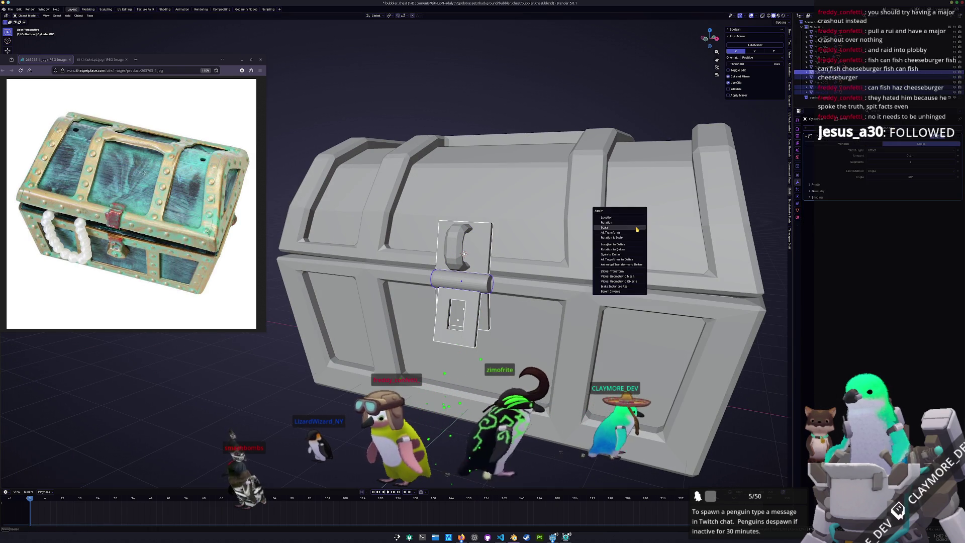
pyautogui.click(637, 228)
pyautogui.click(945, 137)
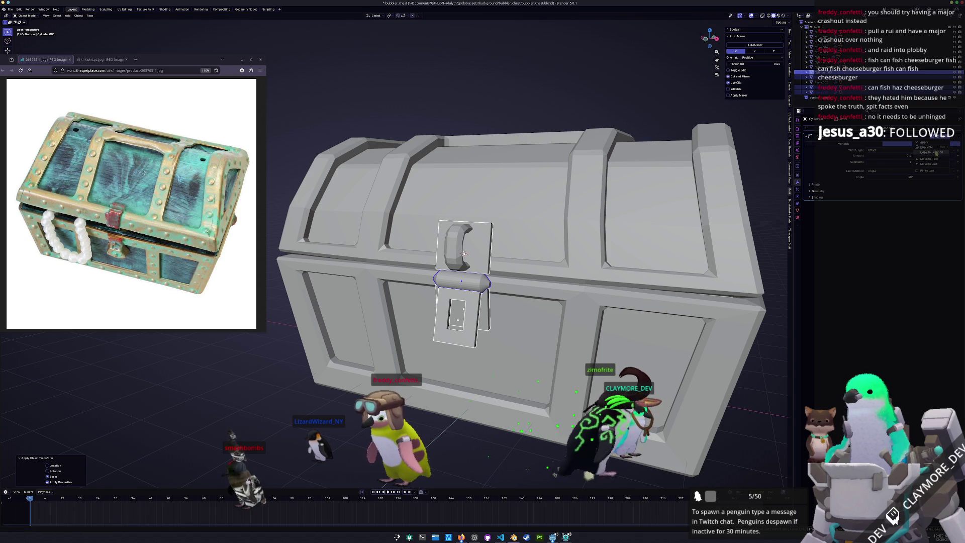
pyautogui.click(938, 152)
pyautogui.moveTo(911, 156); pyautogui.dragTo(925, 155)
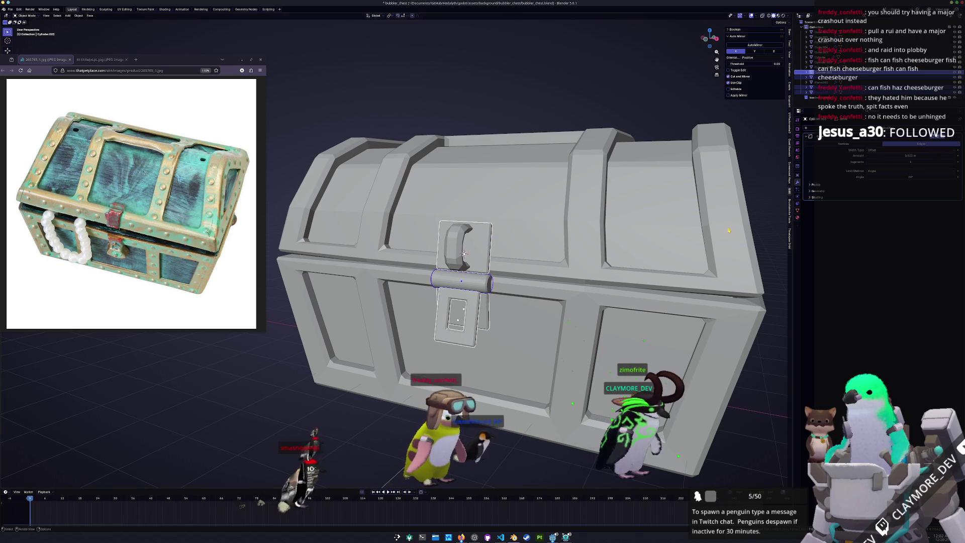
# Step: Apply the lock plate's scale and shade all pieces smooth by angle
pyautogui.click(457, 314)
pyautogui.hotkey('ctrl', 'a')
pyautogui.click(450, 314)
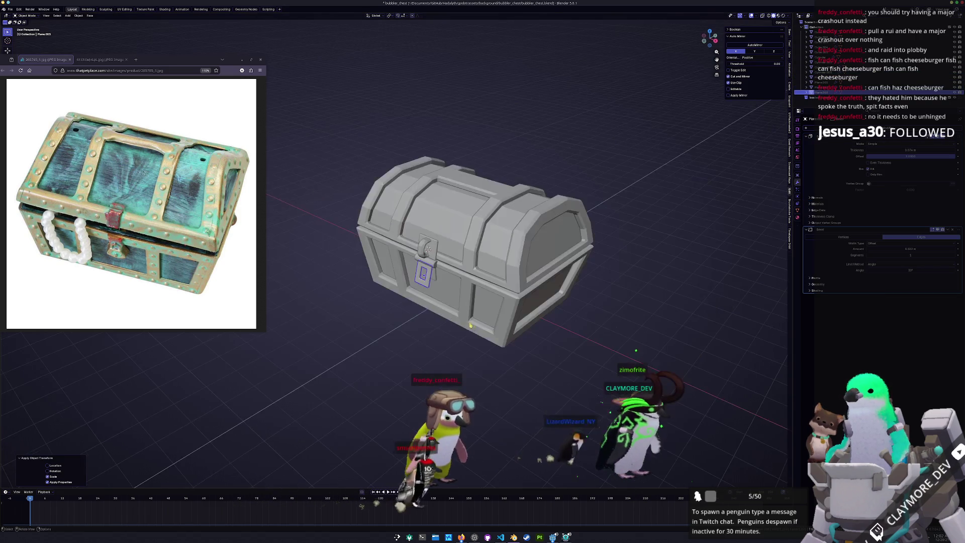
pyautogui.scroll(-3, 390, 325)
pyautogui.moveTo(390, 326)
pyautogui.mouseDown(button='middle')
pyautogui.moveTo(353, 341)
pyautogui.moveTo(343, 326)
pyautogui.moveTo(374, 324)
pyautogui.mouseUp(button='middle')
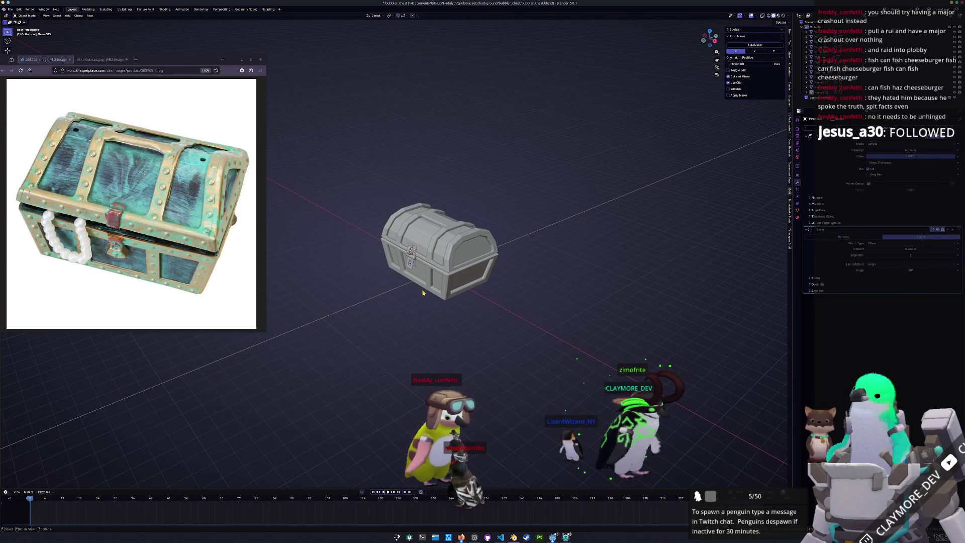
pyautogui.scroll(2, 425, 294)
pyautogui.press('a')
pyautogui.rightClick(521, 323)
pyautogui.click(520, 307)
# Step: Scale the chest body's centre faces along Z in top view, then deselect everything
pyautogui.moveTo(599, 273)
pyautogui.mouseDown(button='middle')
pyautogui.moveTo(535, 276)
pyautogui.moveTo(614, 276)
pyautogui.moveTo(605, 295)
pyautogui.mouseUp(button='middle')
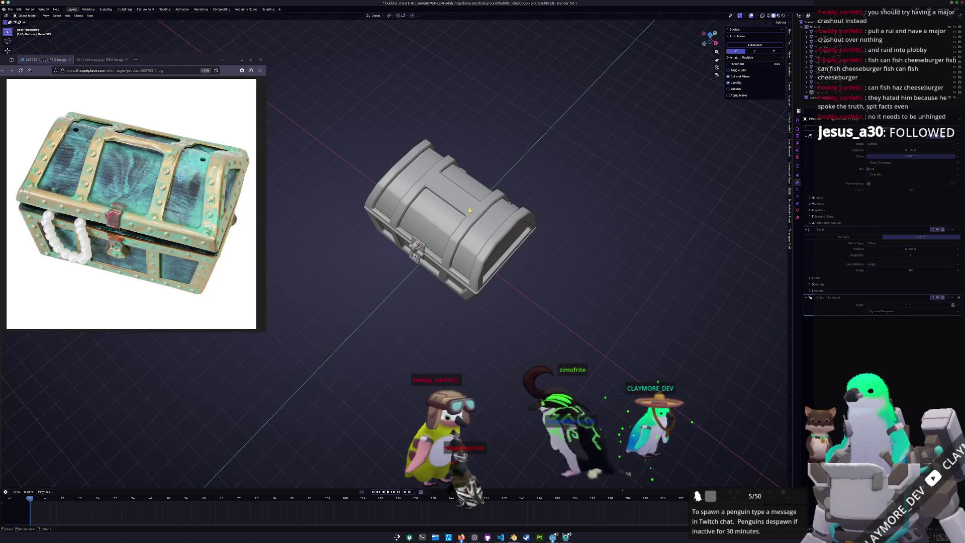
pyautogui.press('KP_7')
pyautogui.scroll(2, 469, 209)
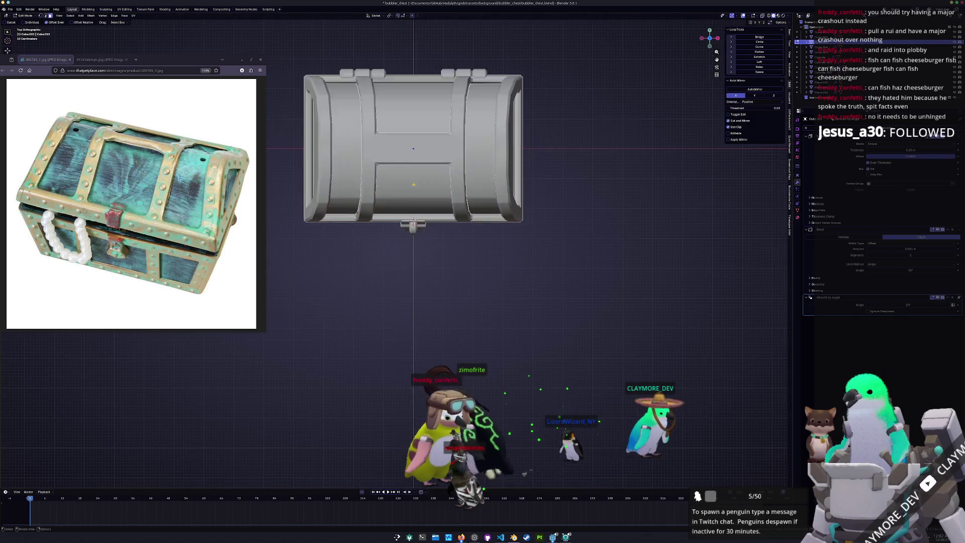
pyautogui.press('Tab')
pyautogui.moveTo(391, 106); pyautogui.dragTo(390, 107)
pyautogui.press('s')
pyautogui.press('z')
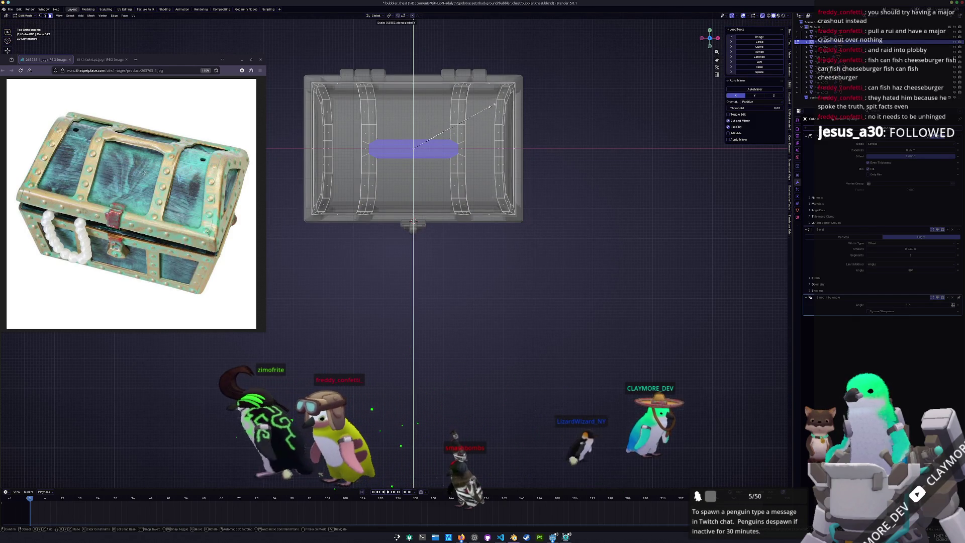
pyautogui.click(495, 105)
pyautogui.press('Tab')
pyautogui.moveTo(543, 224)
pyautogui.mouseDown(button='middle')
pyautogui.moveTo(463, 301)
pyautogui.moveTo(433, 250)
pyautogui.moveTo(562, 267)
pyautogui.mouseUp(button='middle')
pyautogui.click(562, 268)
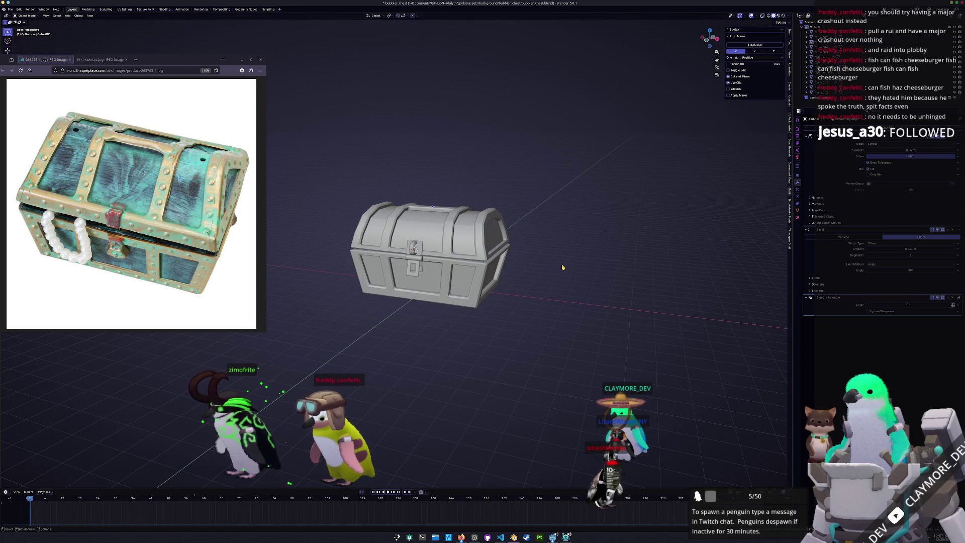
# Step: Select the right knob on the chest's side from the right view
pyautogui.press('KP_3')
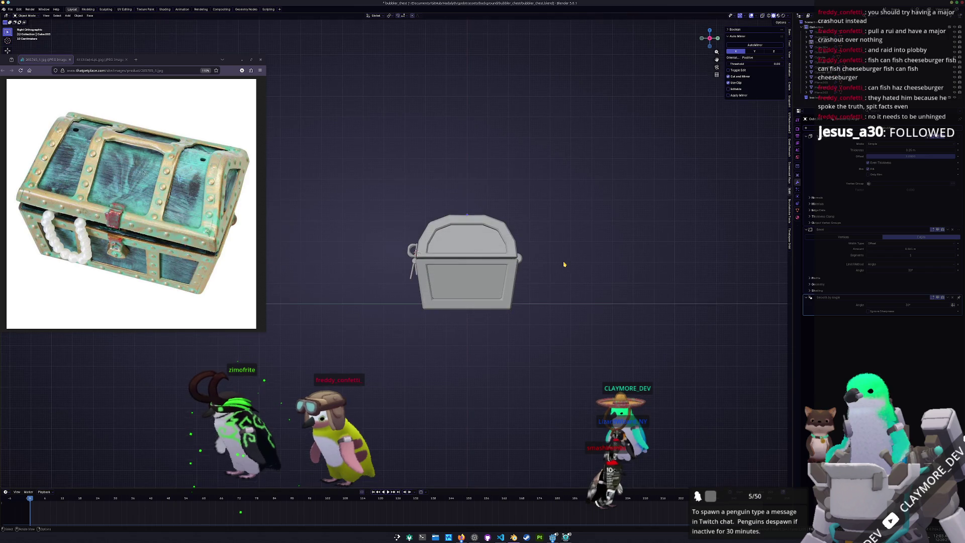
pyautogui.moveTo(529, 245); pyautogui.dragTo(347, 204)
pyautogui.scroll(2, 390, 218)
pyautogui.keyDown('shift'); pyautogui.click(573, 264); pyautogui.keyUp('shift')
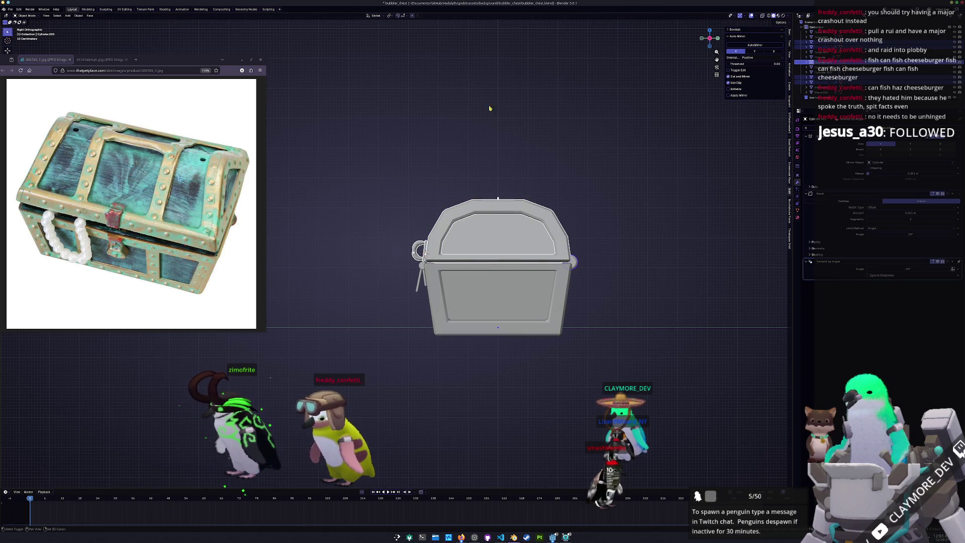
# Step: Set the pivot point to Active Element and test a lid rotation, then cancel it
pyautogui.click(390, 16)
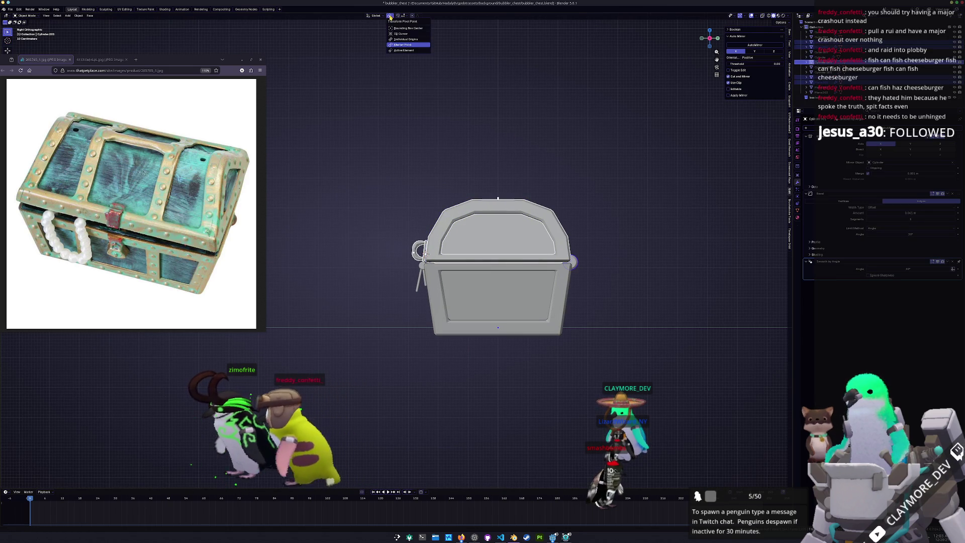
pyautogui.click(400, 51)
pyautogui.press('r')
pyautogui.press('Escape')
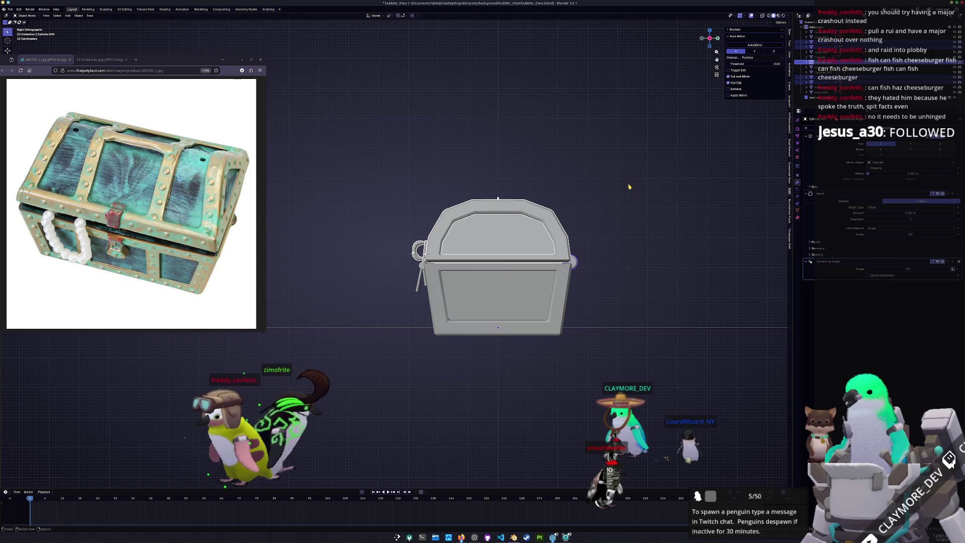
# Step: Apply all transforms to the two hinge cylinders
pyautogui.moveTo(576, 266)
pyautogui.mouseDown(button='middle')
pyautogui.moveTo(576, 282)
pyautogui.moveTo(548, 288)
pyautogui.mouseUp(button='middle')
pyautogui.click(539, 292)
pyautogui.click(539, 292)
pyautogui.hotkey('ctrl', 'a')
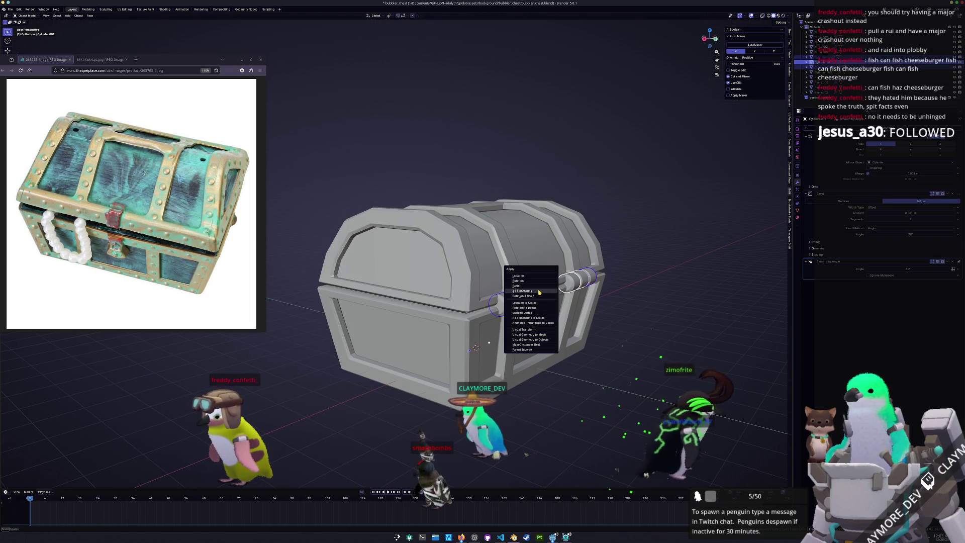
pyautogui.click(539, 292)
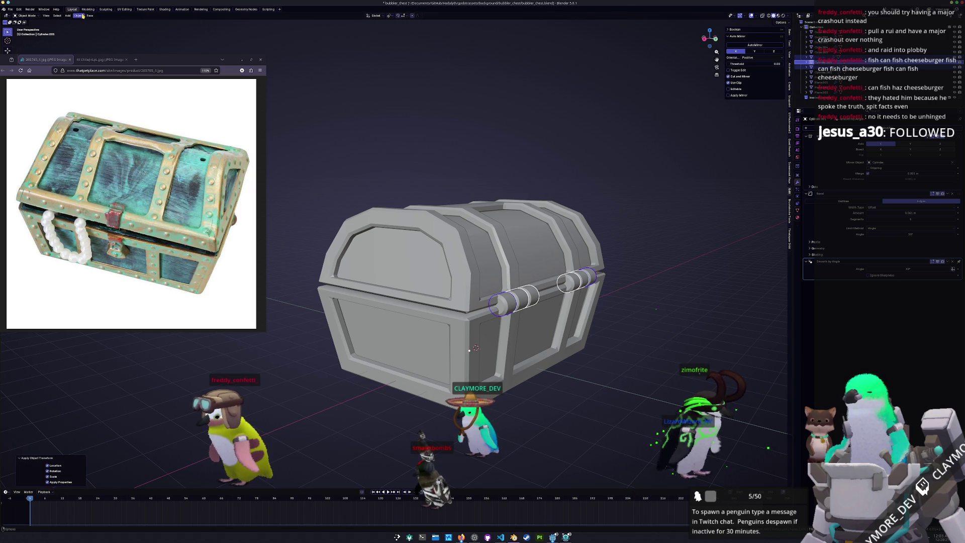
# Step: Convert all selected chest objects to meshes
pyautogui.moveTo(590, 178); pyautogui.dragTo(601, 164, button='middle')
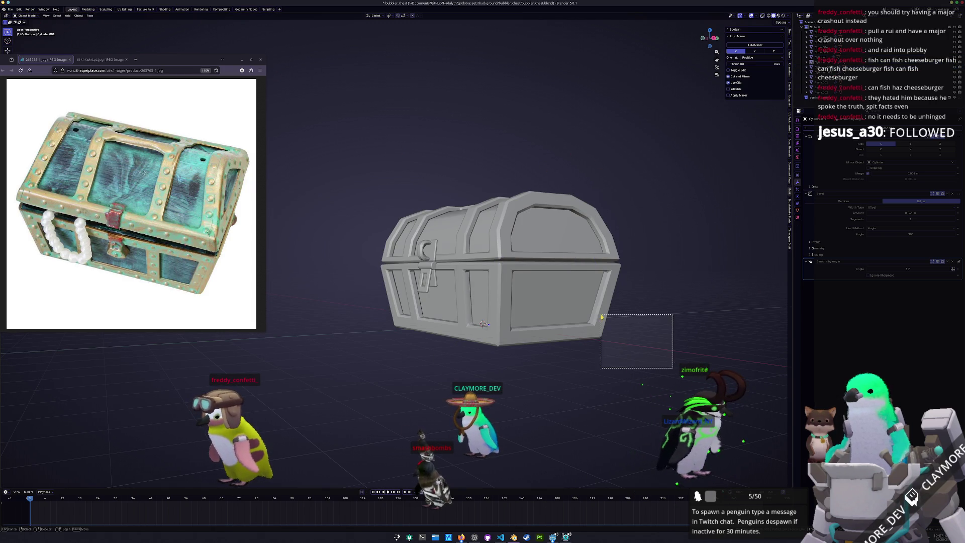
pyautogui.press('a')
pyautogui.rightClick(324, 150)
pyautogui.moveTo(324, 150)
pyautogui.click(354, 150)
# Step: Convert the hinge cylinders to meshes and apply all their transforms
pyautogui.moveTo(462, 271)
pyautogui.mouseDown(button='middle')
pyautogui.moveTo(612, 270)
pyautogui.moveTo(584, 282)
pyautogui.mouseUp(button='middle')
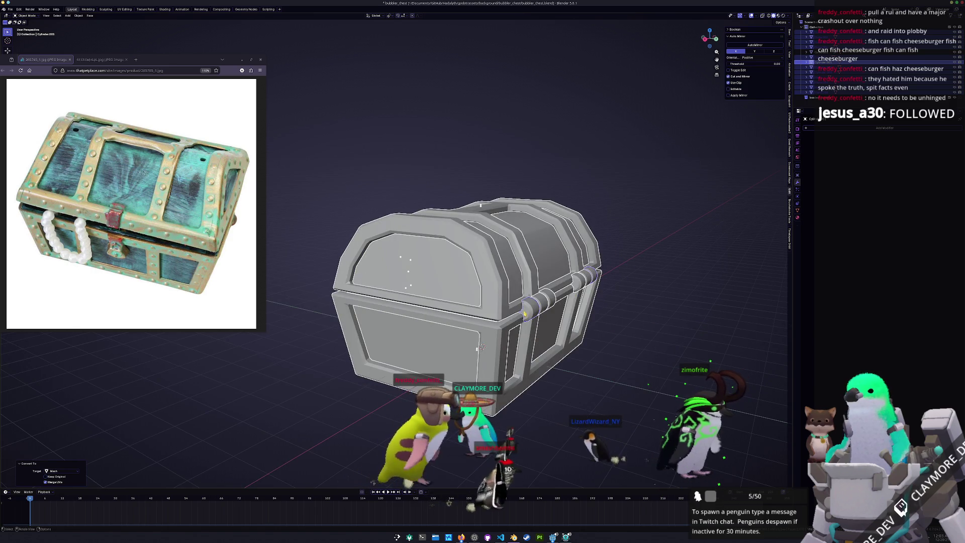
pyautogui.click(551, 301)
pyautogui.rightClick(636, 276)
pyautogui.moveTo(637, 276)
pyautogui.click(666, 276)
pyautogui.hotkey('ctrl', 'a')
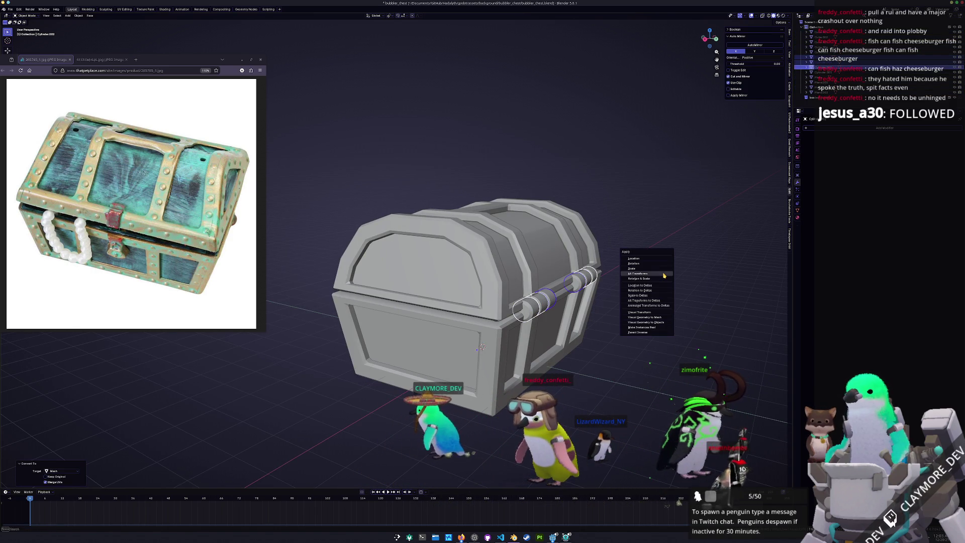
pyautogui.click(663, 276)
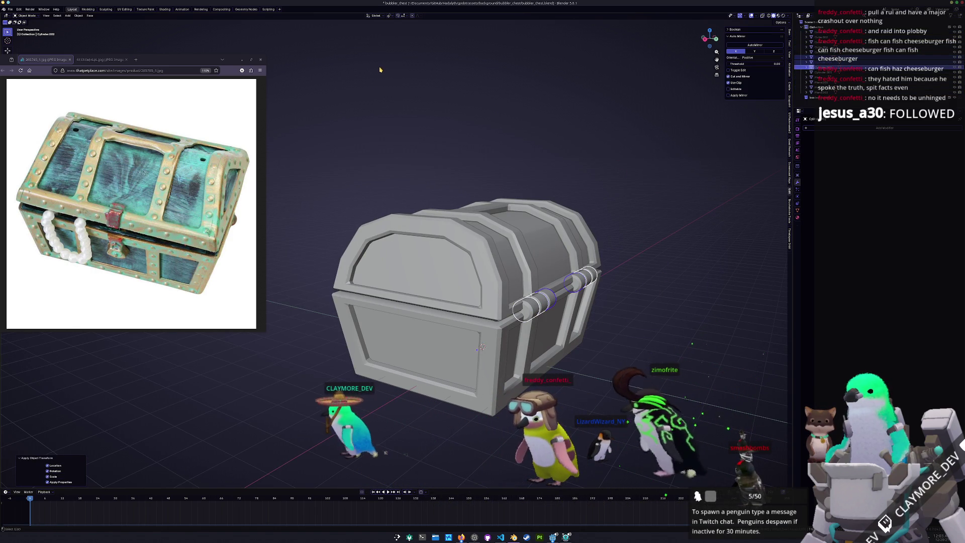
# Step: Set each object's origin to its geometry via Object > Set Origin
pyautogui.click(79, 16)
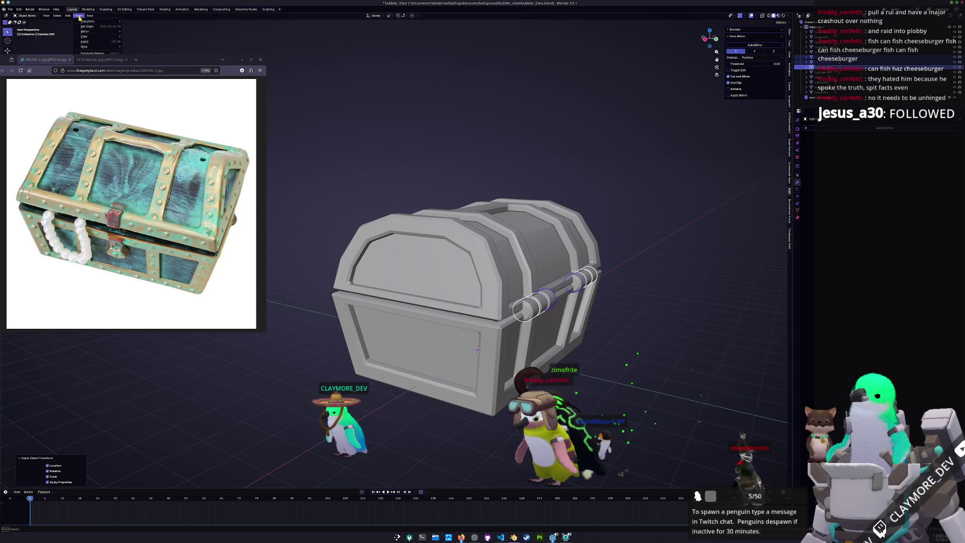
pyautogui.moveTo(121, 25)
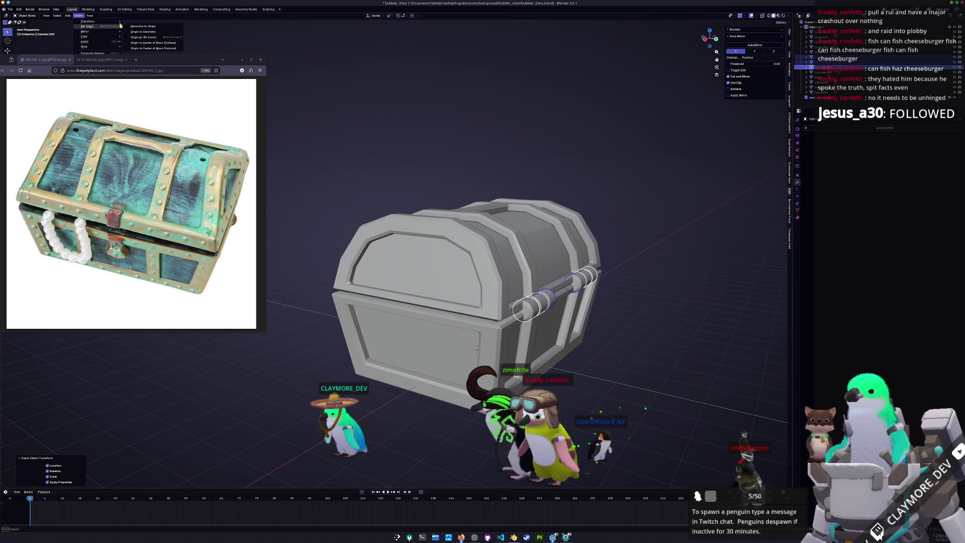
pyautogui.click(152, 32)
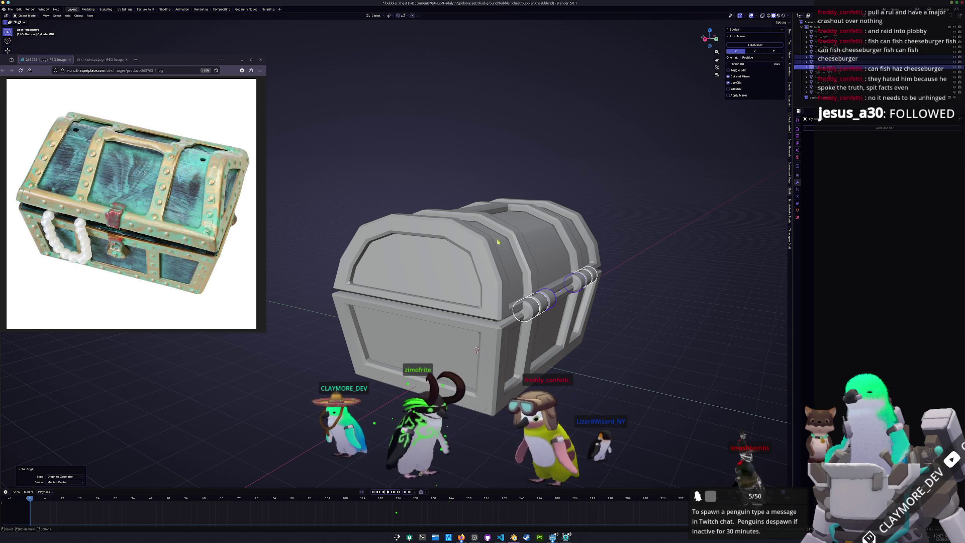
# Step: Select every chest part and apply all transforms to them
pyautogui.click(527, 261)
pyautogui.scroll(-3, 475, 269)
pyautogui.moveTo(476, 269); pyautogui.dragTo(508, 292, button='middle')
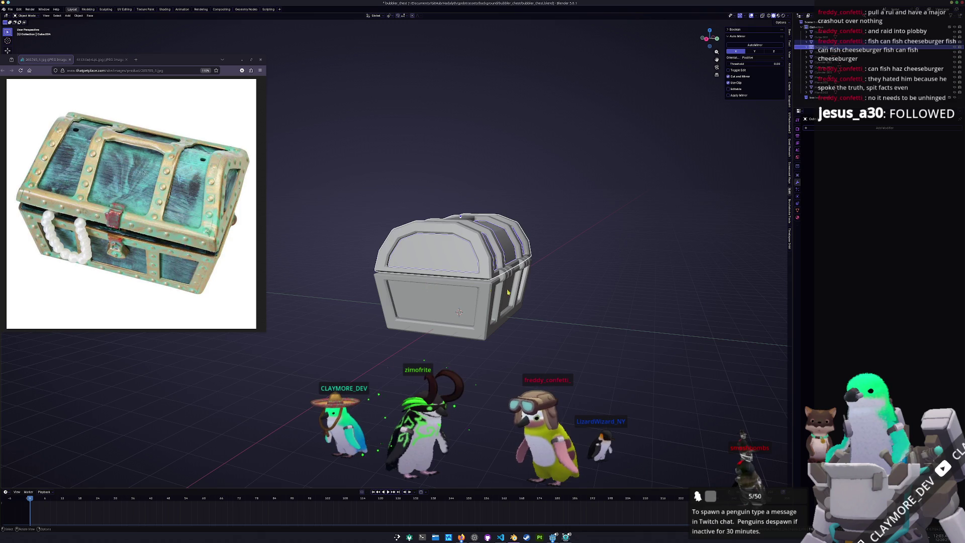
pyautogui.click(528, 262)
pyautogui.scroll(4, 444, 318)
pyautogui.scroll(-2, 444, 317)
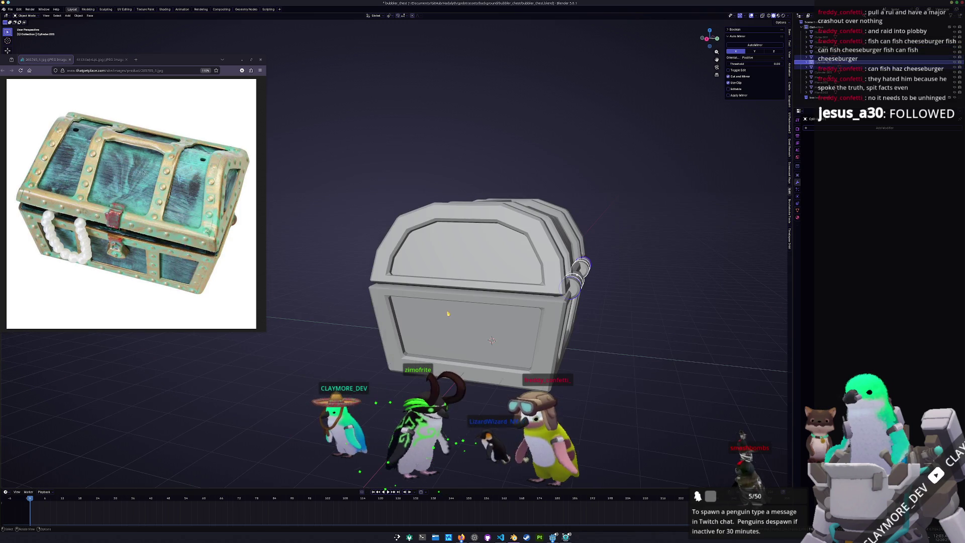
pyautogui.press('a')
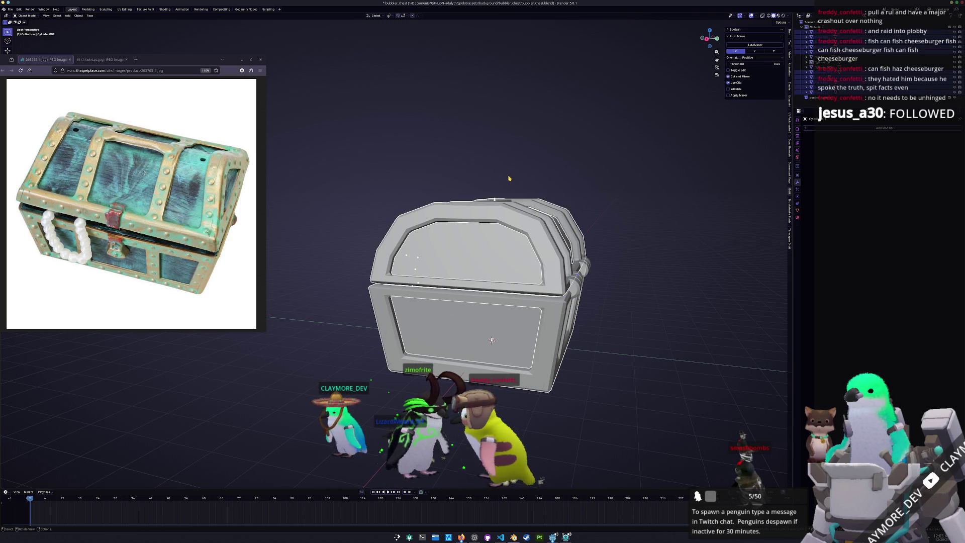
pyautogui.rightClick(509, 178)
pyautogui.moveTo(510, 178)
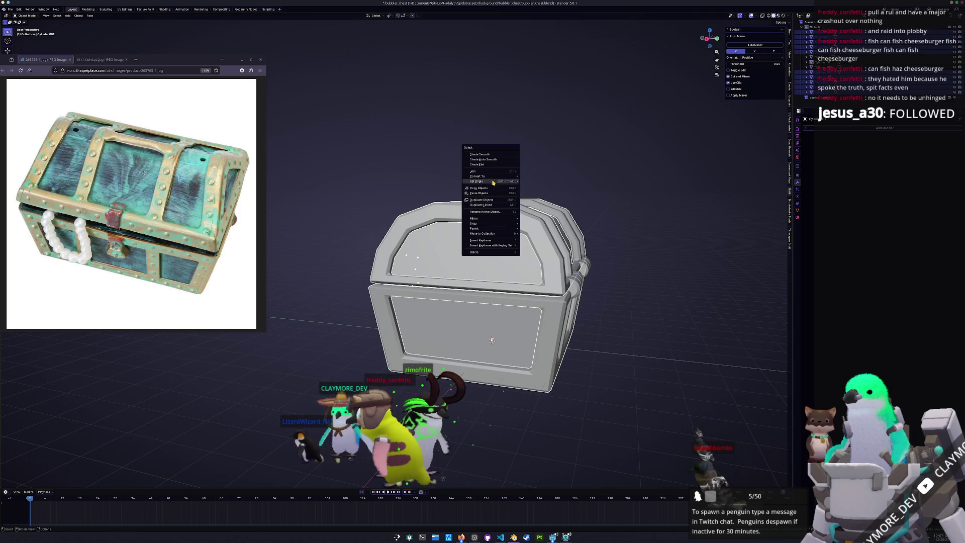
pyautogui.hotkey('ctrl', 'a')
pyautogui.click(615, 174)
# Step: Select the hinge, lid, hinge cylinders and latch in turn, ending on the chest body
pyautogui.moveTo(453, 261)
pyautogui.mouseDown(button='middle')
pyautogui.moveTo(502, 256)
pyautogui.moveTo(501, 242)
pyautogui.moveTo(417, 262)
pyautogui.mouseUp(button='middle')
pyautogui.scroll(2, 503, 257)
pyautogui.click(456, 256)
pyautogui.click(477, 236)
pyautogui.click(360, 307)
pyautogui.click(405, 295)
pyautogui.click(407, 294)
pyautogui.click(385, 299)
pyautogui.click(386, 299)
pyautogui.click(386, 299)
pyautogui.moveTo(385, 300); pyautogui.dragTo(406, 345, button='middle')
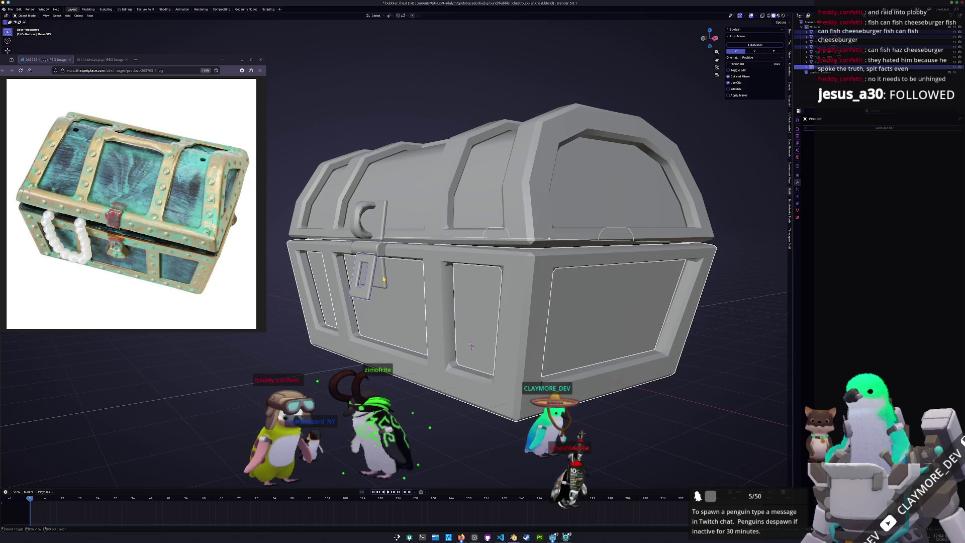
pyautogui.click(379, 250)
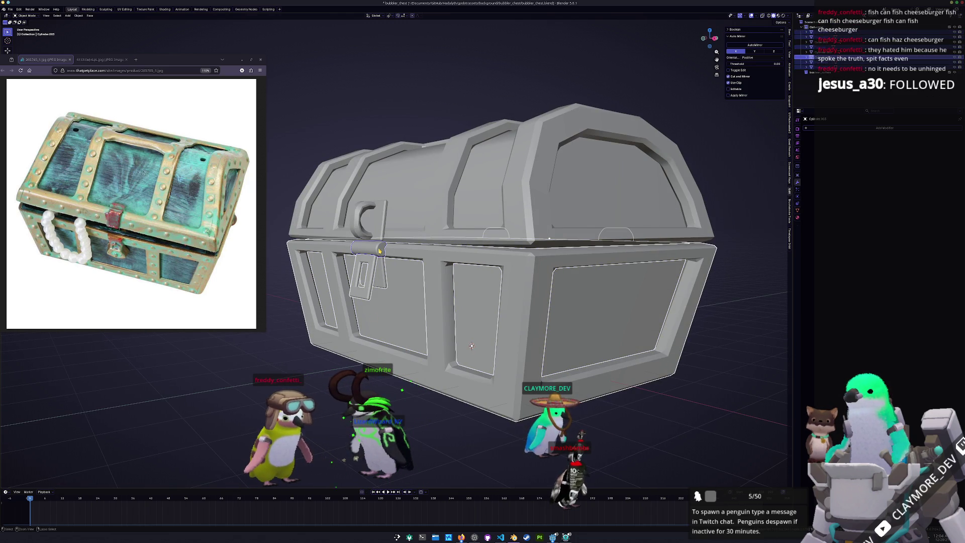
pyautogui.click(379, 250)
# Step: Move the chest body back into place along Z and try a vertical lid move
pyautogui.scroll(-4, 438, 348)
pyautogui.press('g')
pyautogui.press('z')
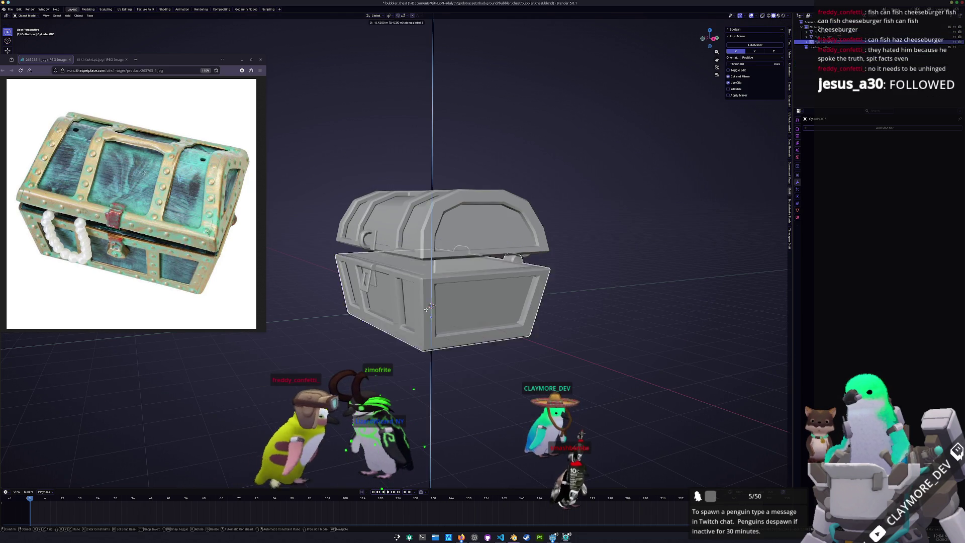
pyautogui.click(438, 308)
pyautogui.click(456, 256)
pyautogui.press('g')
pyautogui.press('z')
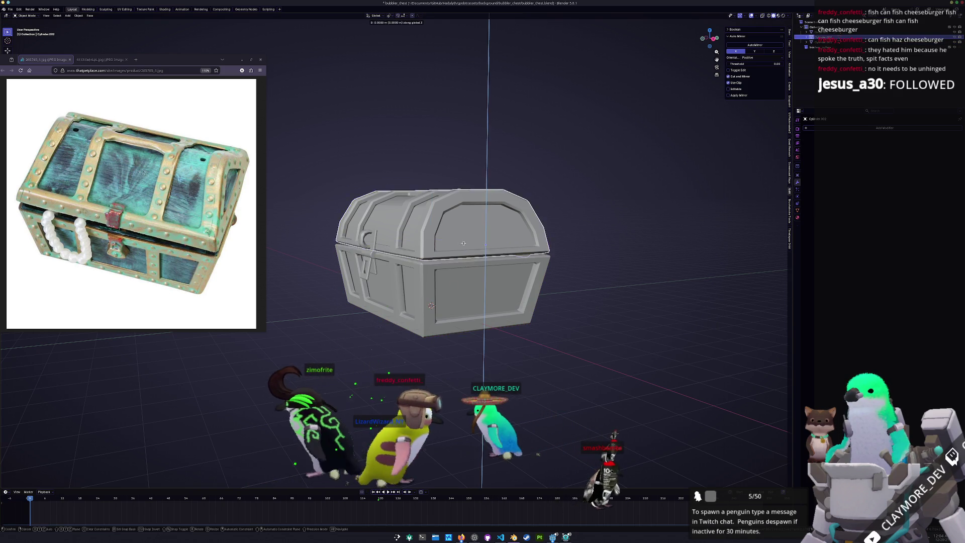
pyautogui.press('Escape')
# Step: Parent the selected pieces to the chest base with Ctrl+P > Object
pyautogui.moveTo(463, 201)
pyautogui.mouseDown(button='middle')
pyautogui.moveTo(480, 218)
pyautogui.moveTo(483, 261)
pyautogui.moveTo(449, 293)
pyautogui.mouseUp(button='middle')
pyautogui.press('r')
pyautogui.press('x')
pyautogui.press('Escape')
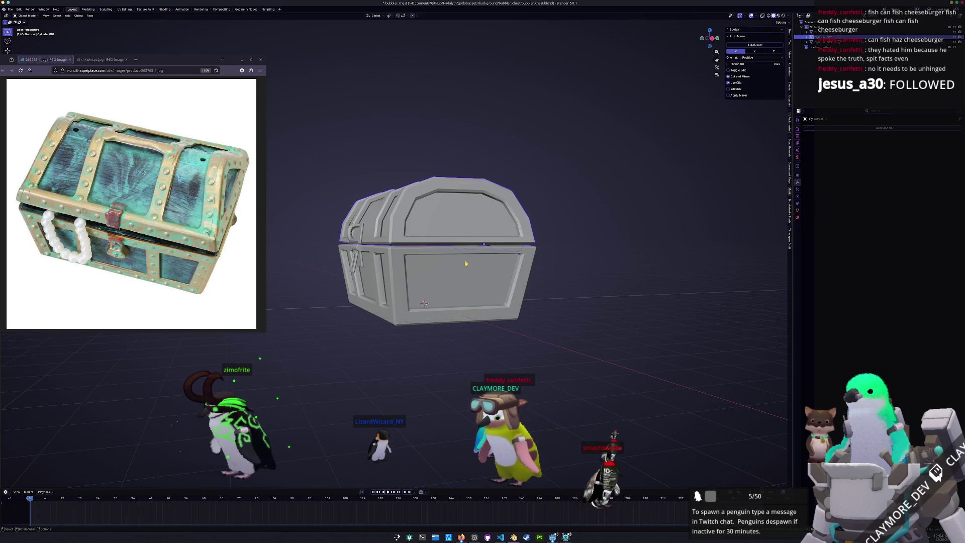
pyautogui.keyDown('shift'); pyautogui.click(449, 294); pyautogui.keyUp('shift')
pyautogui.hotkey('ctrl', 'p')
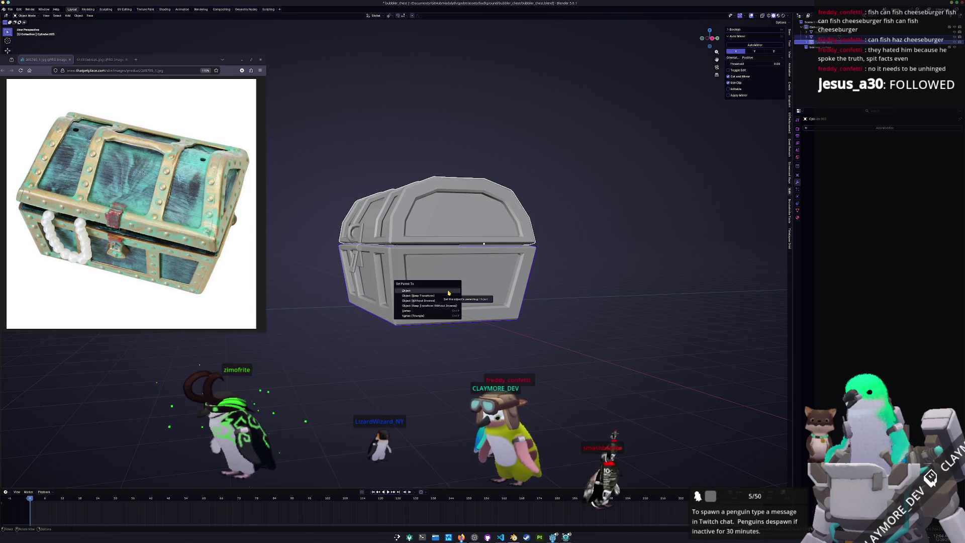
pyautogui.click(449, 292)
# Step: Rename the lid bubbler_chest_top and the base bubbler_chest_bottom
pyautogui.click(459, 220)
pyautogui.moveTo(465, 151); pyautogui.dragTo(586, 172, button='middle')
pyautogui.press('F2')
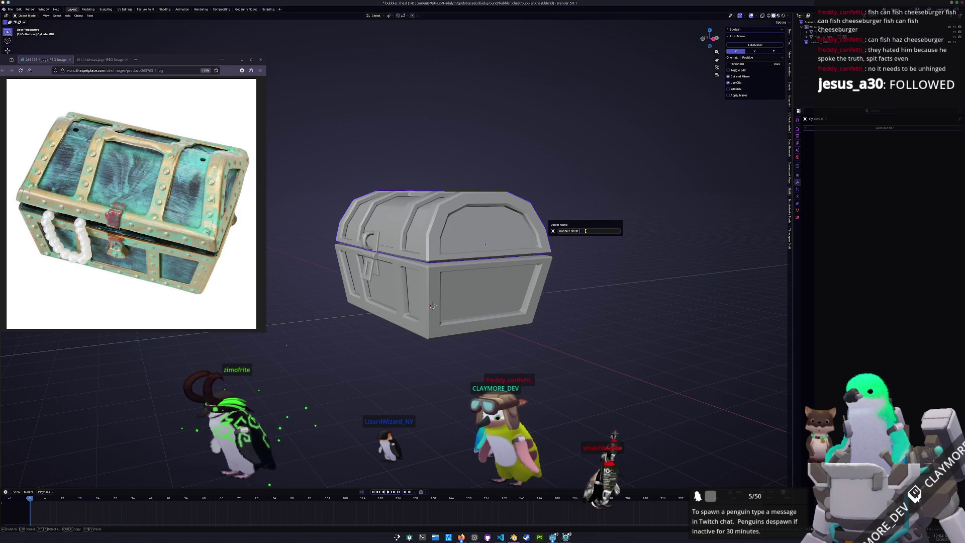
pyautogui.write('top')
pyautogui.press('Return')
pyautogui.click(461, 300)
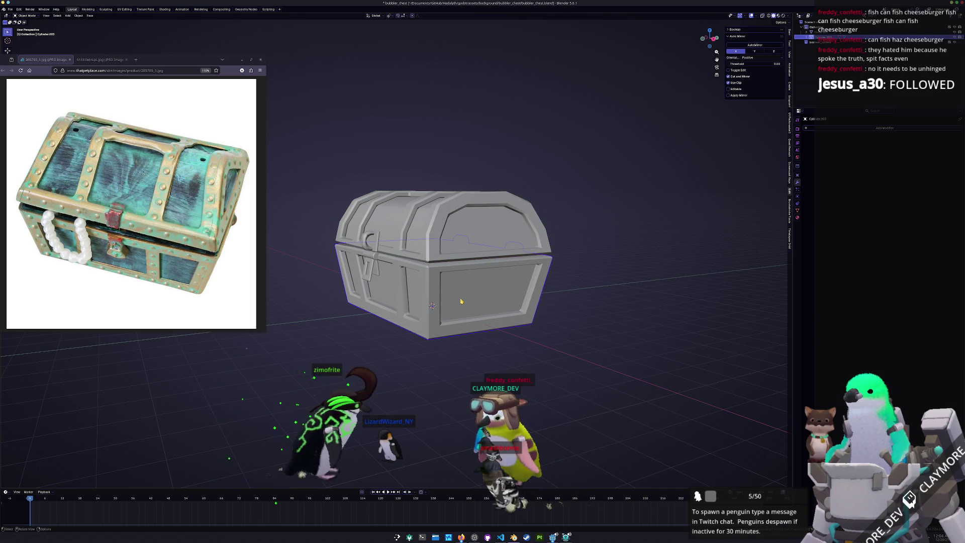
pyautogui.press('F2')
pyautogui.write('bler_chest_bottom')
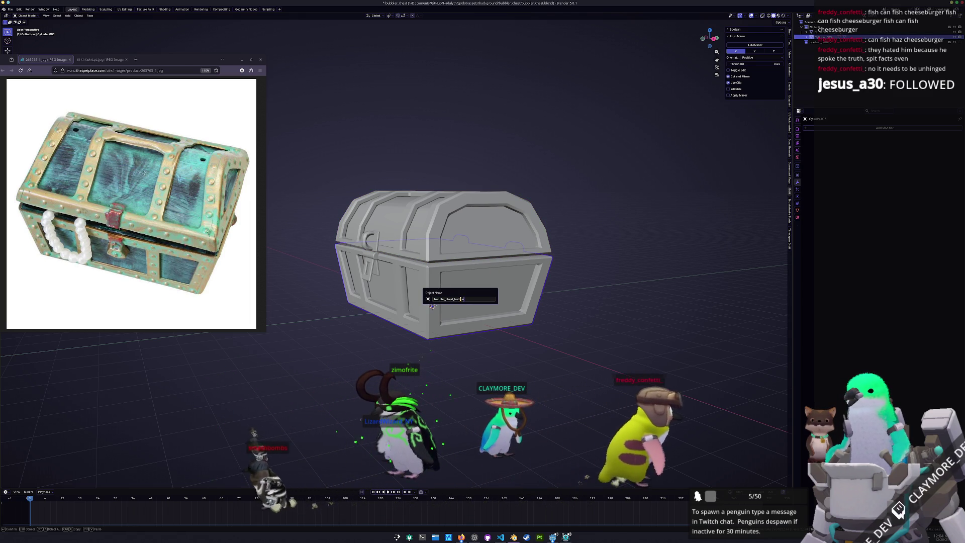
pyautogui.press('Return')
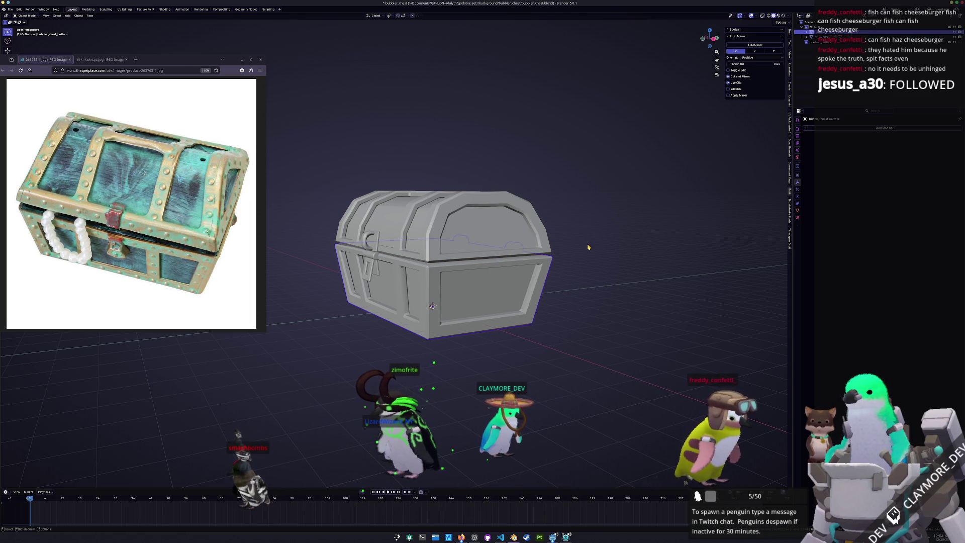
# Step: Delete the leftover Cube.005 and switch to UV Editing with the lid selected
pyautogui.click(825, 37)
pyautogui.scroll(-2, 596, 197)
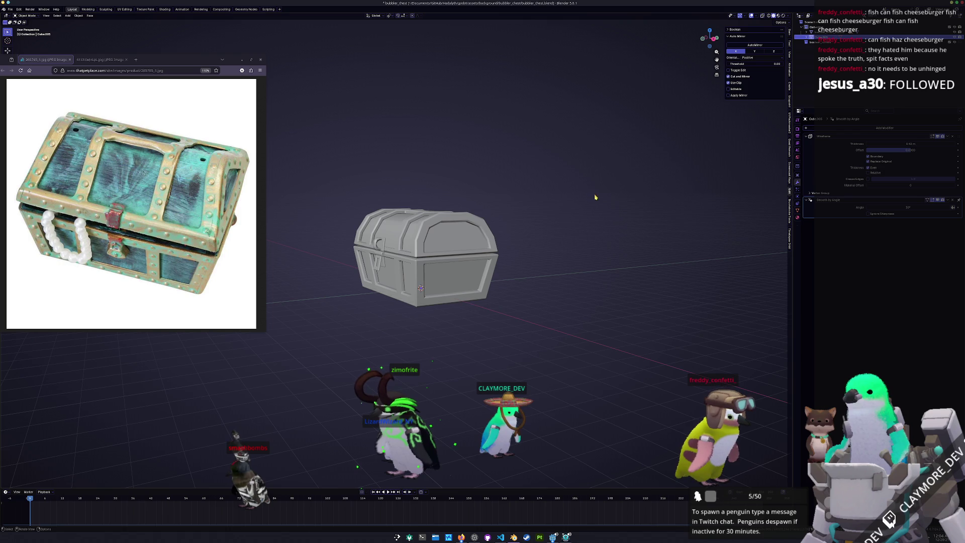
pyautogui.click(507, 78)
pyautogui.click(462, 287)
pyautogui.scroll(1, 462, 288)
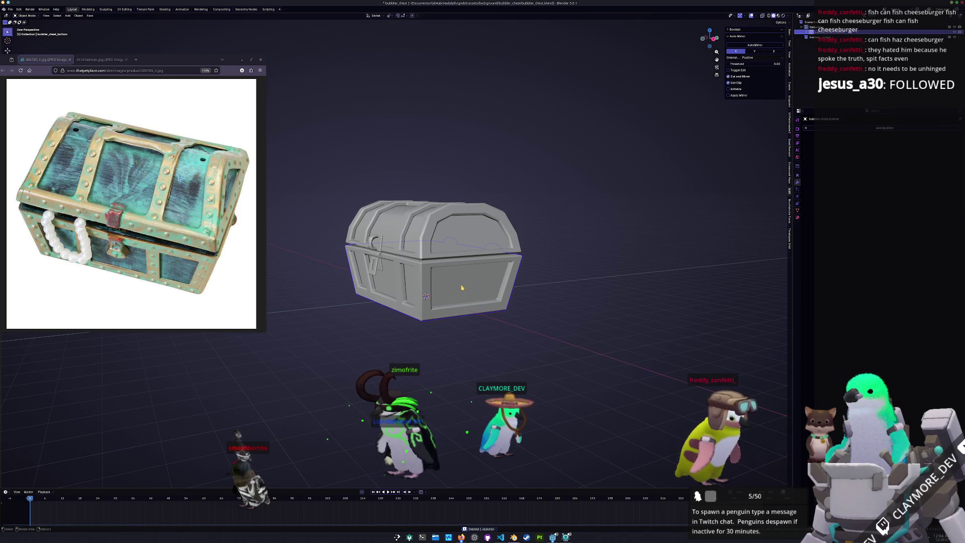
pyautogui.click(462, 232)
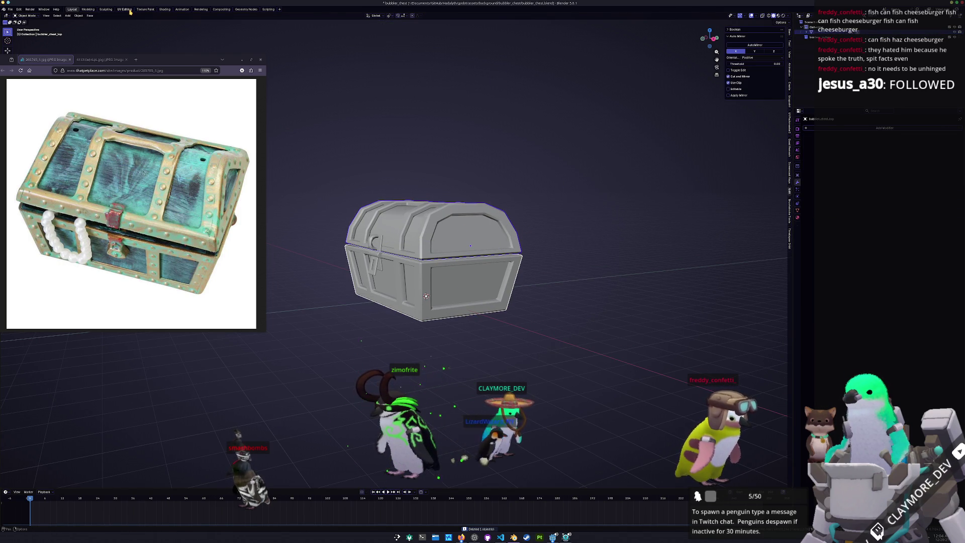
pyautogui.click(126, 9)
# Step: Select all faces of the chest and unwrap them with Smart UV Project
pyautogui.moveTo(171, 62)
pyautogui.mouseDown()
pyautogui.moveTo(120, 324)
pyautogui.moveTo(103, 358)
pyautogui.mouseUp()
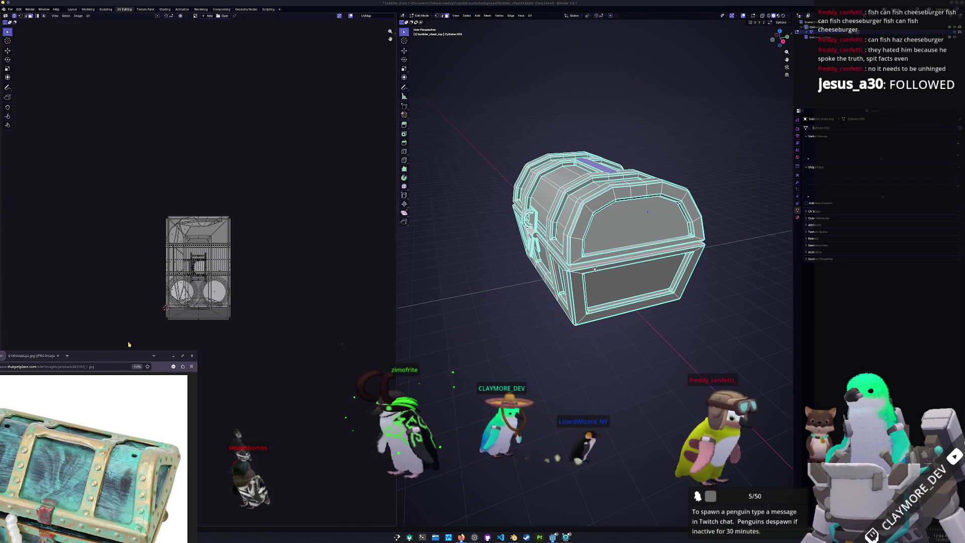
pyautogui.scroll(3, 216, 327)
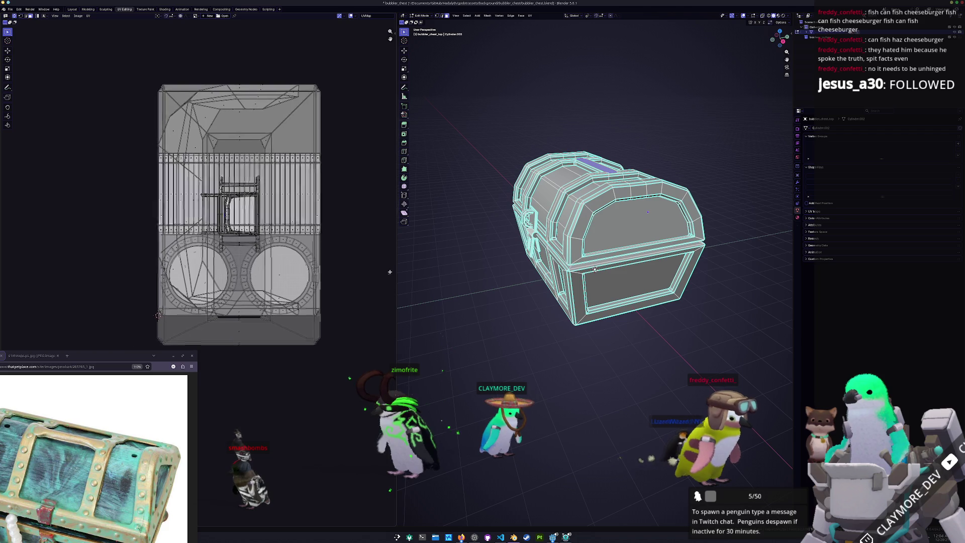
pyautogui.scroll(3, 502, 151)
pyautogui.moveTo(503, 151); pyautogui.dragTo(505, 31, button='middle')
pyautogui.press('a')
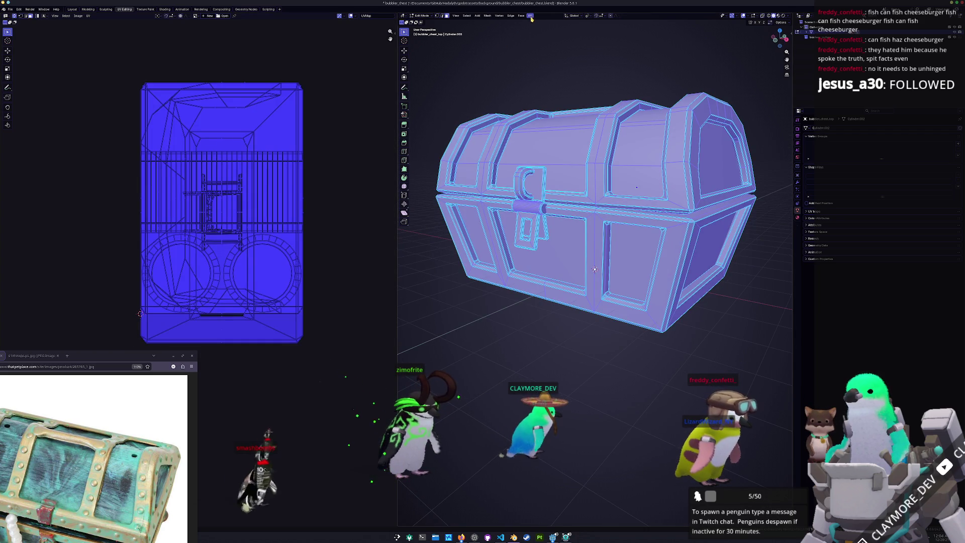
pyautogui.click(531, 19)
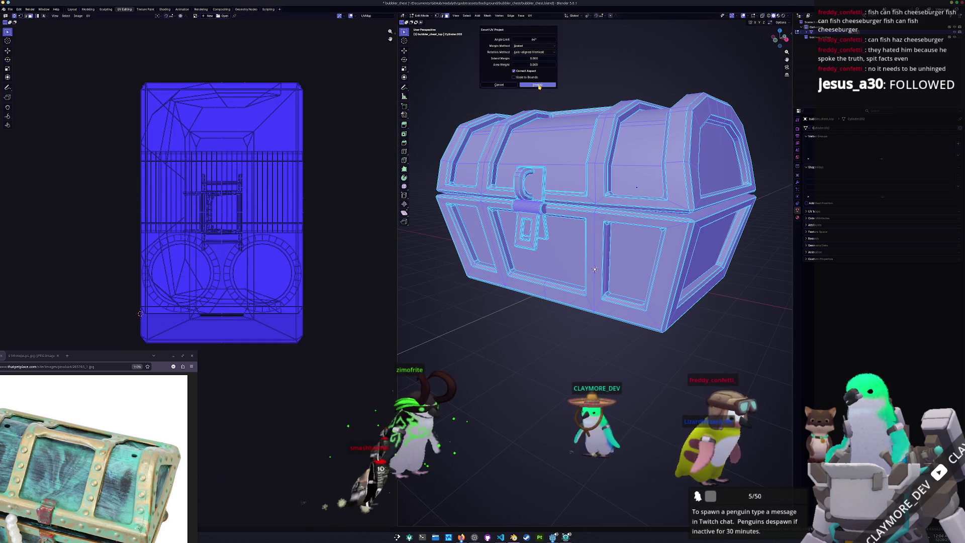
pyautogui.click(537, 84)
# Step: Pack the UV islands with UVPackmaster3 from the N sidebar
pyautogui.scroll(2, 309, 162)
pyautogui.press('n')
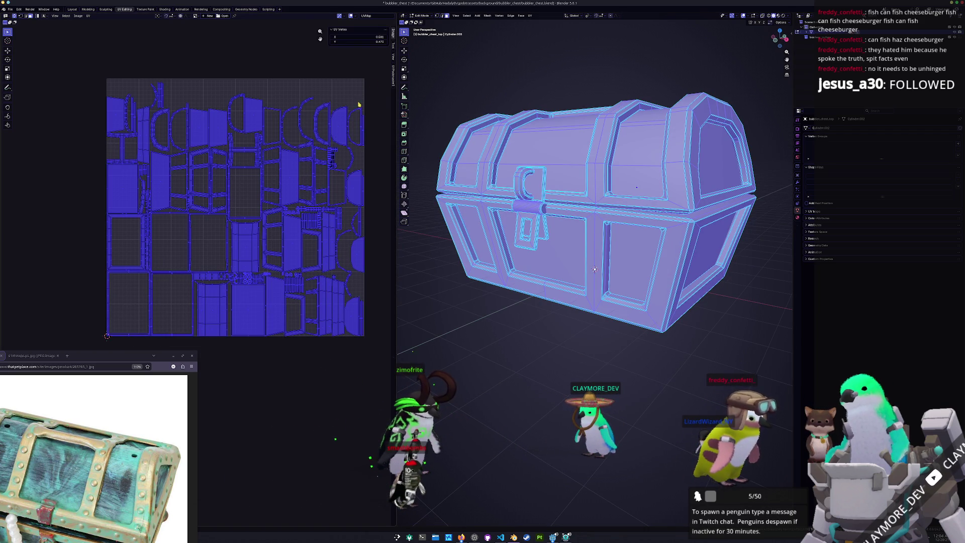
pyautogui.click(392, 80)
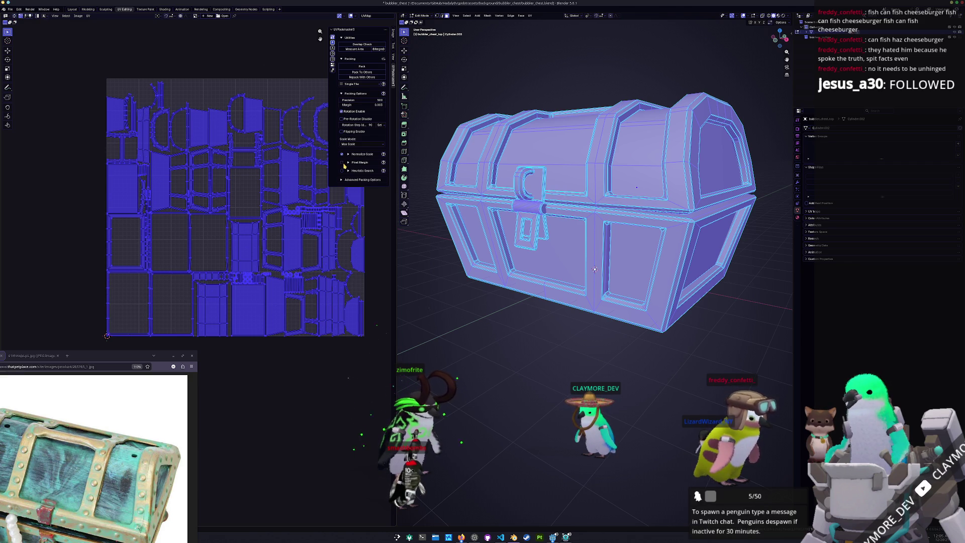
pyautogui.click(350, 77)
pyautogui.moveTo(271, 198); pyautogui.dragTo(239, 193, button='middle')
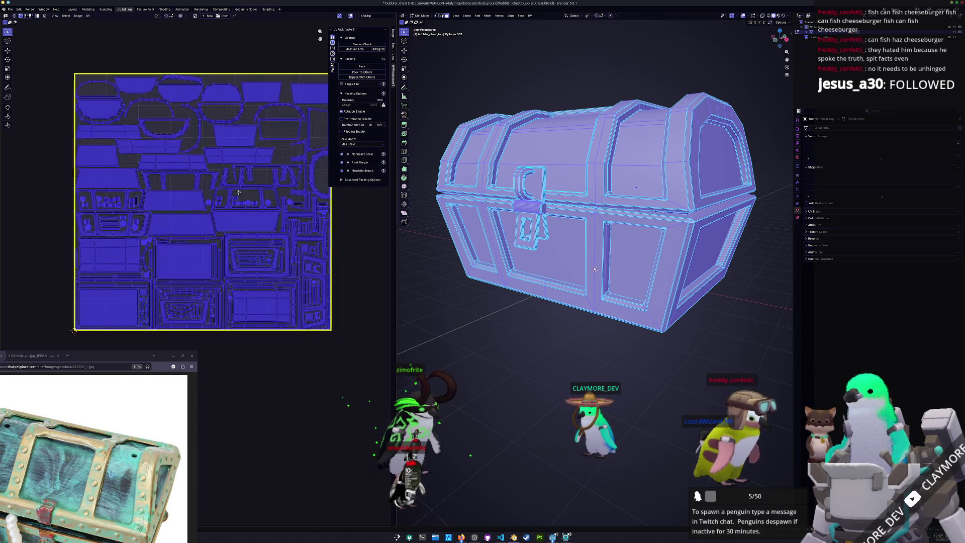
pyautogui.scroll(2, 240, 194)
pyautogui.scroll(-1, 234, 211)
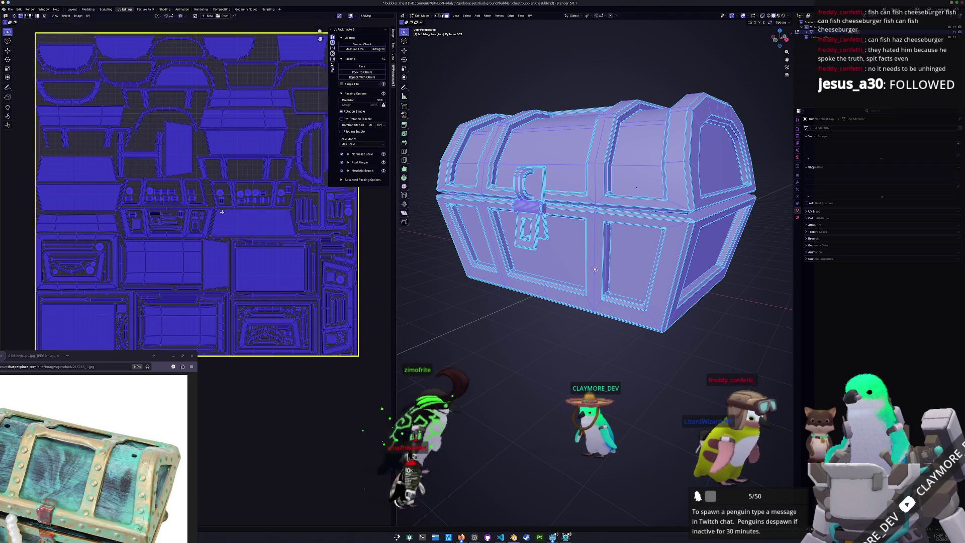
pyautogui.scroll(-1, 222, 210)
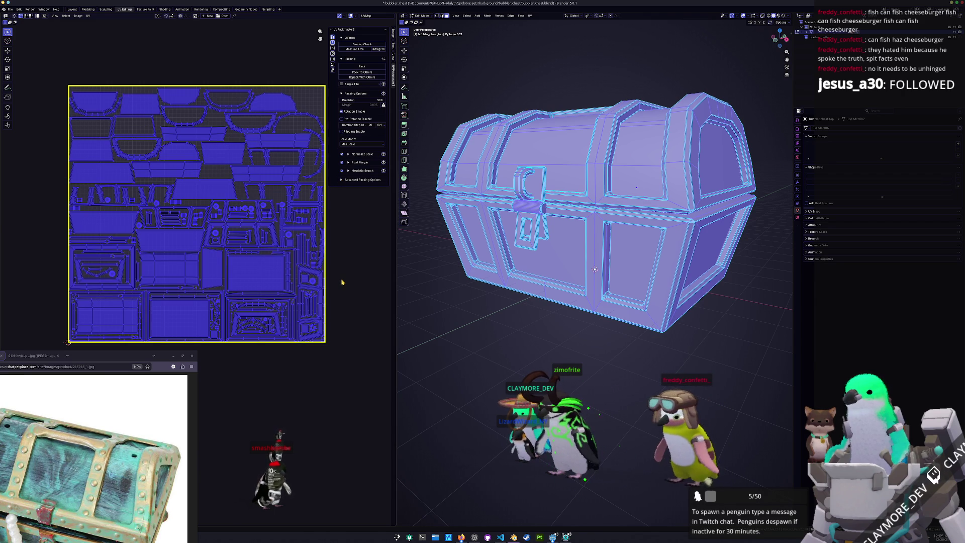
# Step: Repack the UVs using heuristic search with Allow Mixed Scales and a max wait time
pyautogui.click(343, 180)
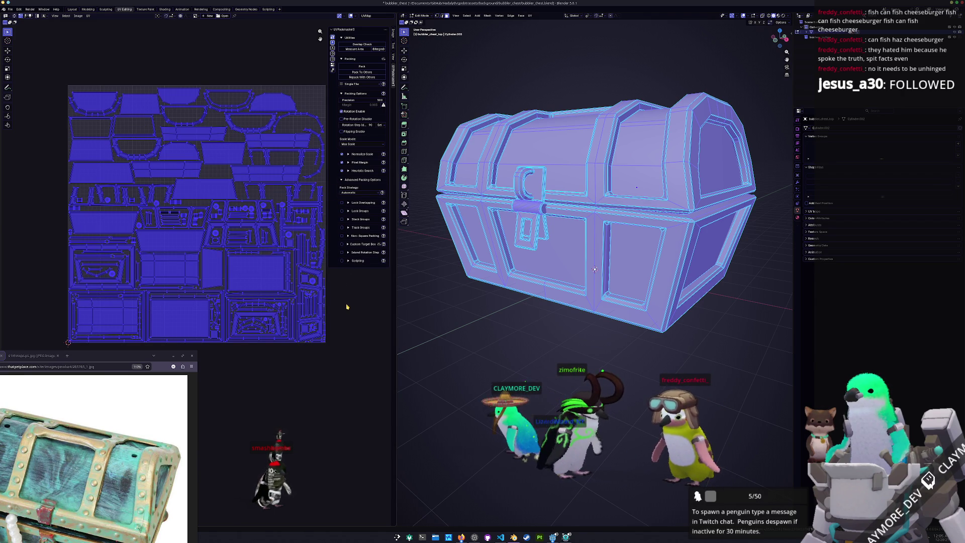
pyautogui.click(348, 170)
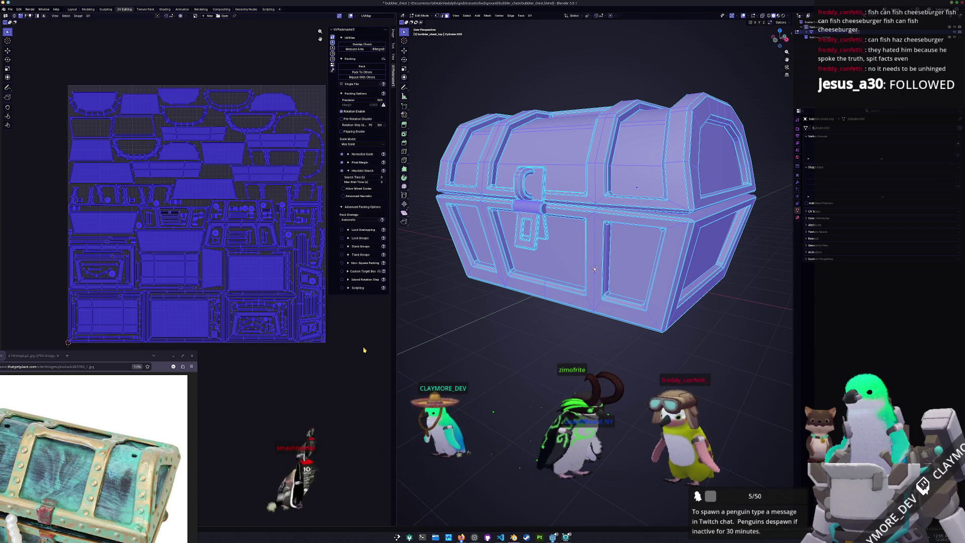
pyautogui.hotkey('alt', 'a')
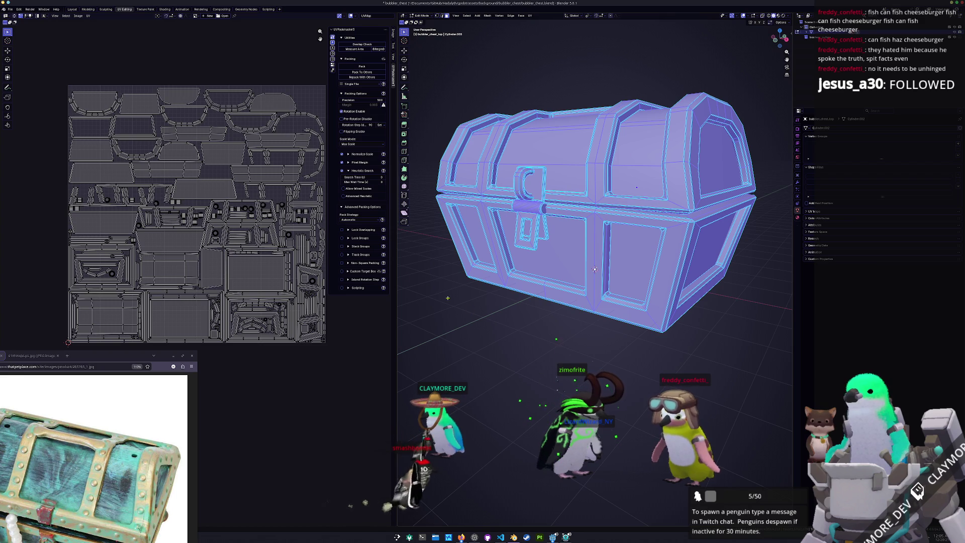
pyautogui.click(343, 188)
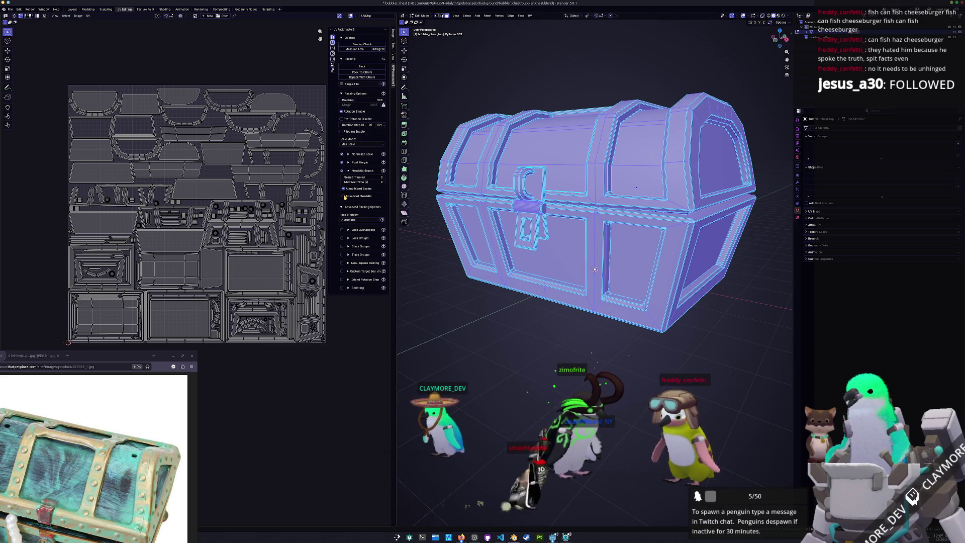
pyautogui.click(375, 181)
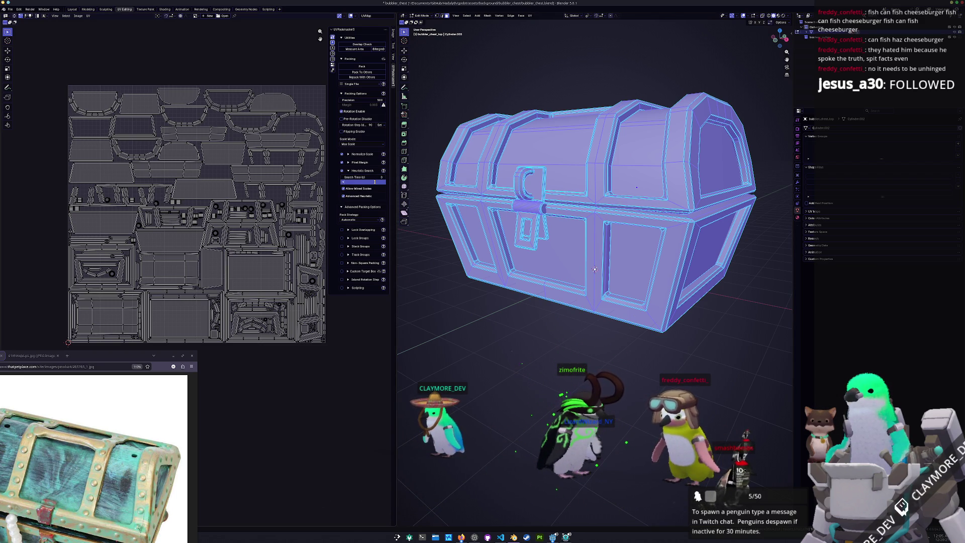
pyautogui.press('a')
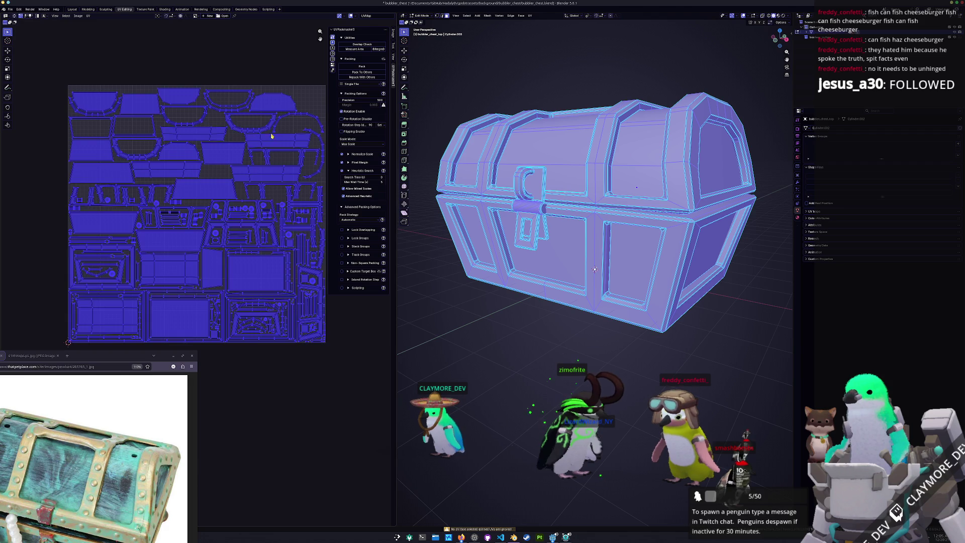
pyautogui.click(361, 66)
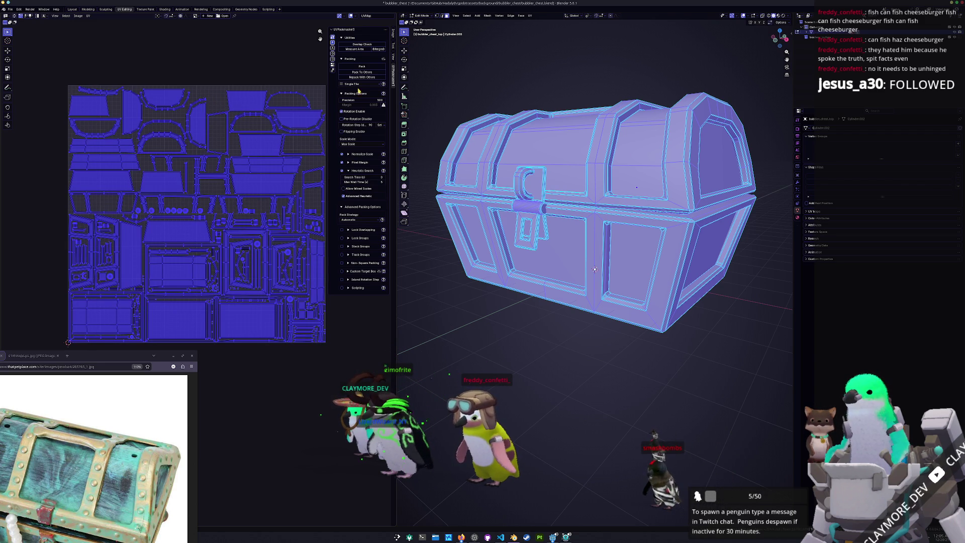
pyautogui.click(355, 68)
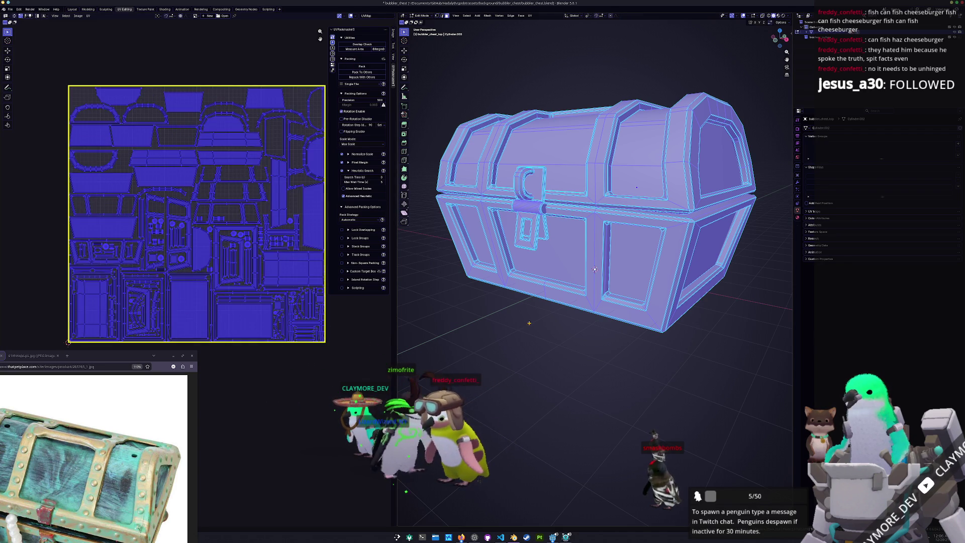
# Step: Return to Object Mode, save, and rename the material to bubbler_chest
pyautogui.press('Tab')
pyautogui.hotkey('ctrl', 's')
pyautogui.click(797, 217)
pyautogui.write('bubbler_chest')
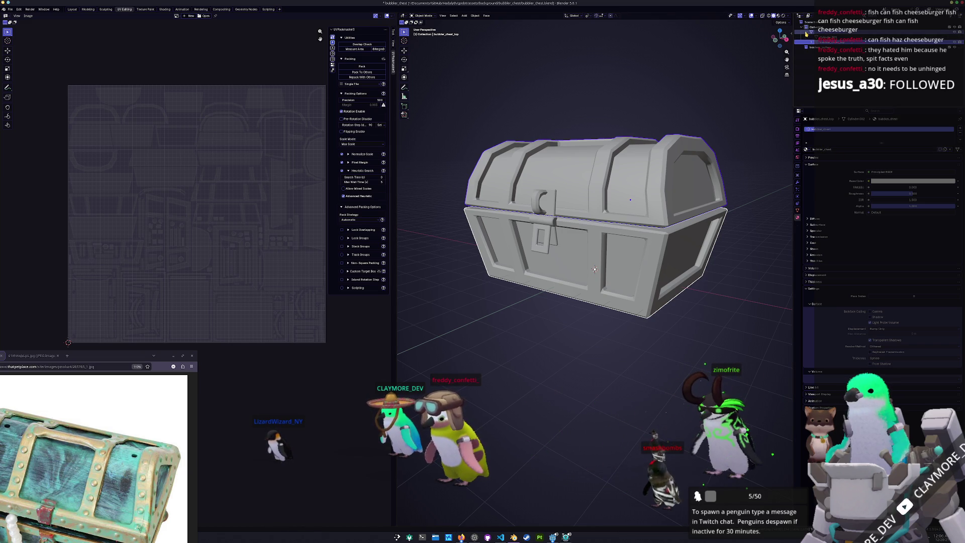
# Step: Assign the bubbler_chest material to the chest bottom and save the file
pyautogui.click(824, 33)
pyautogui.click(825, 38)
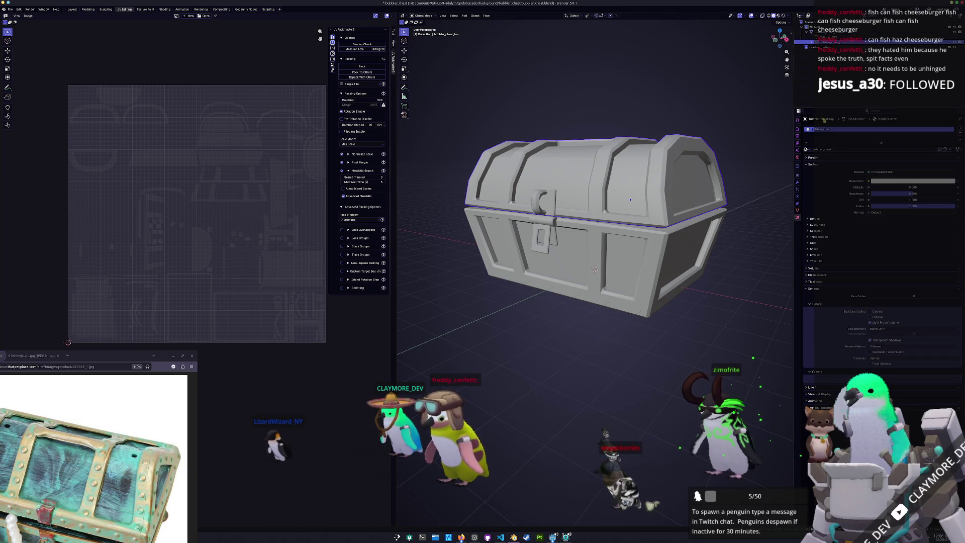
pyautogui.click(825, 32)
pyautogui.click(806, 149)
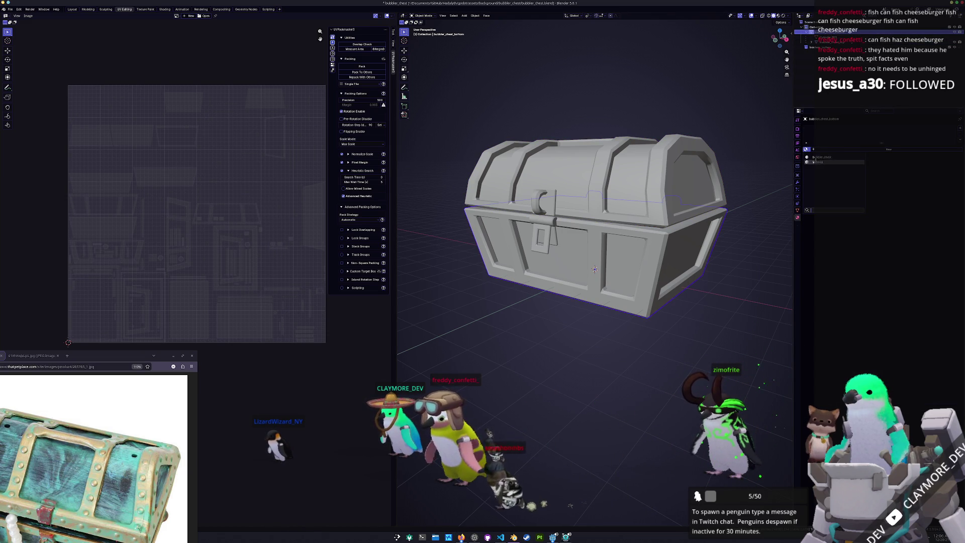
pyautogui.click(820, 159)
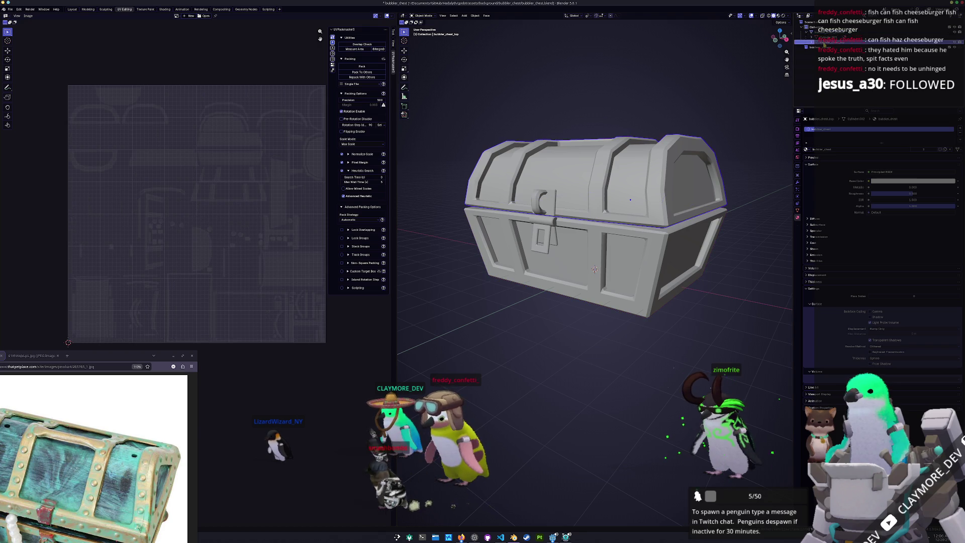
pyautogui.click(623, 199)
pyautogui.scroll(-4, 623, 199)
pyautogui.hotkey('ctrl', 's')
# Step: Export the chest as bubbler_chest.fbx into a new exports folder
pyautogui.click(9, 9)
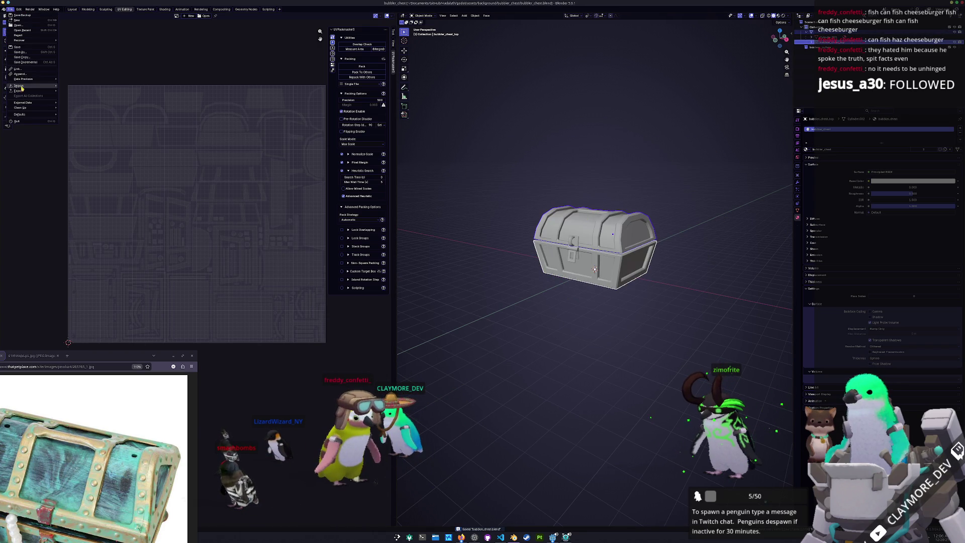
pyautogui.moveTo(59, 93)
pyautogui.click(78, 131)
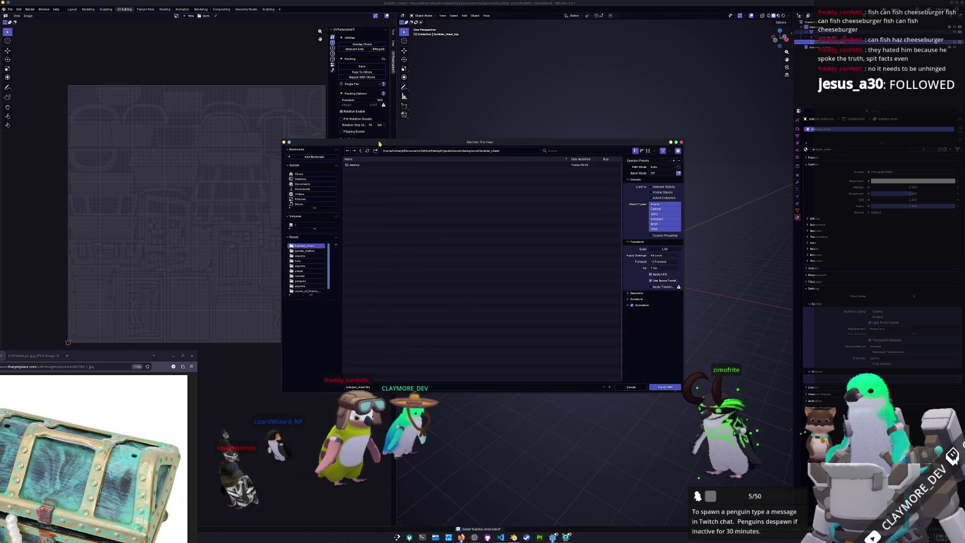
pyautogui.click(484, 207)
pyautogui.doubleClick(489, 224)
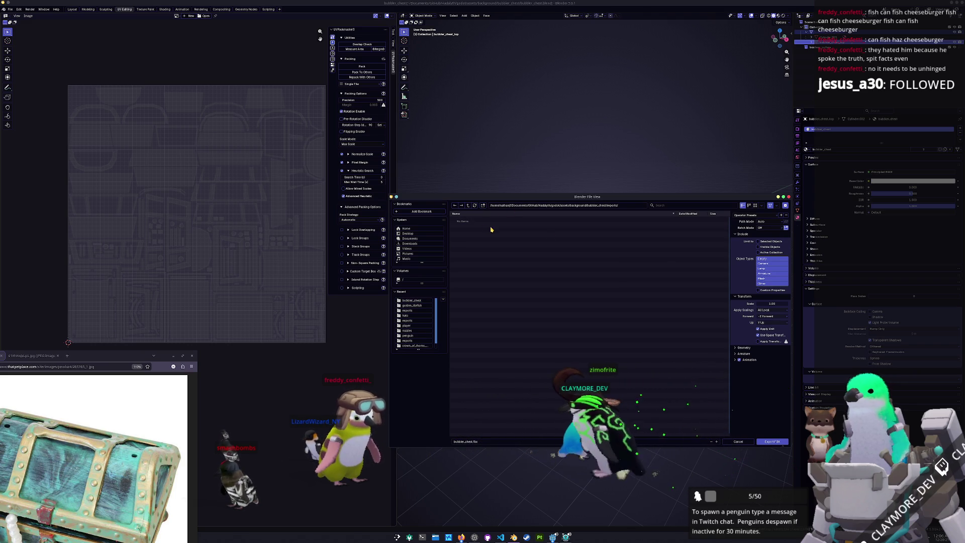
pyautogui.click(768, 442)
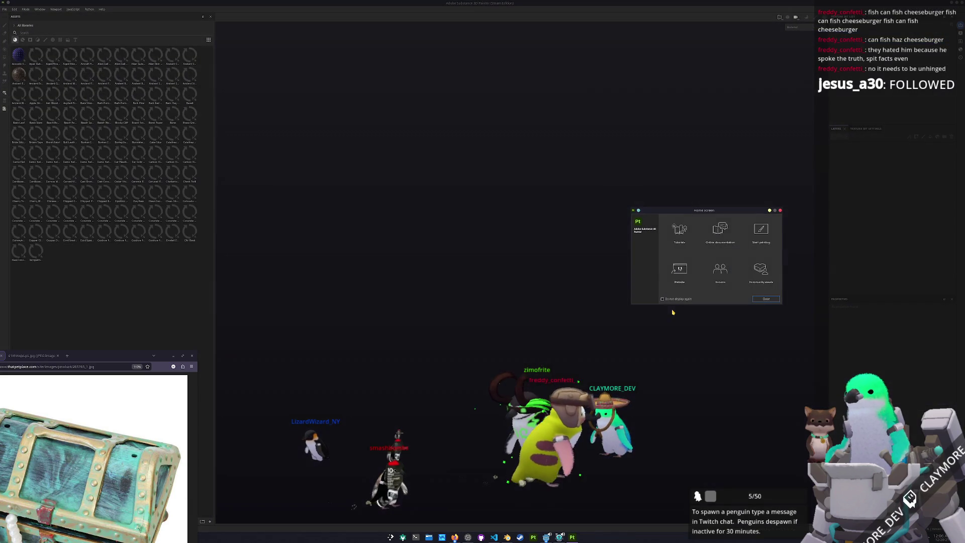
# Step: Create a new Painter project using bubbler_chest.fbx from the exports folder
pyautogui.click(5, 9)
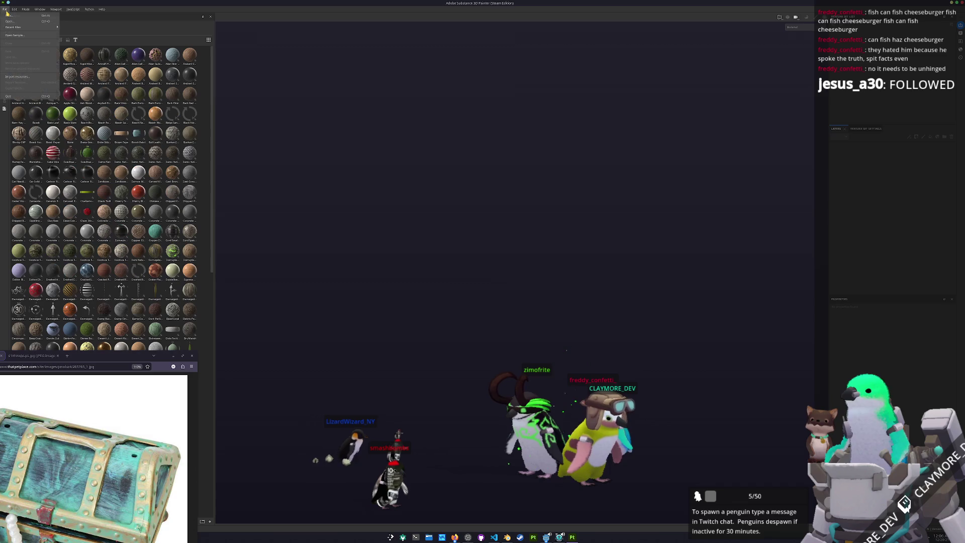
pyautogui.click(8, 17)
pyautogui.click(528, 202)
pyautogui.click(531, 202)
pyautogui.click(532, 203)
pyautogui.click(532, 203)
pyautogui.click(531, 203)
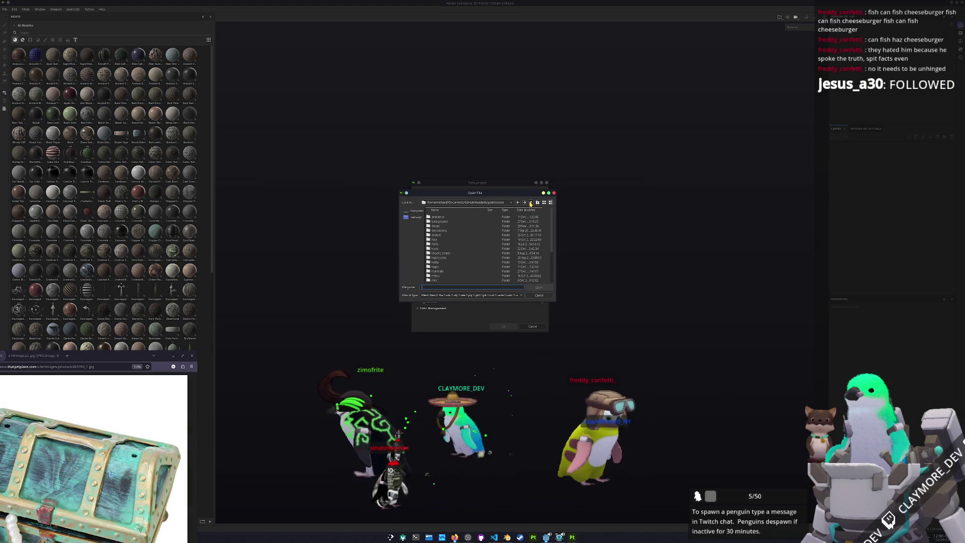
pyautogui.doubleClick(439, 221)
pyautogui.doubleClick(443, 221)
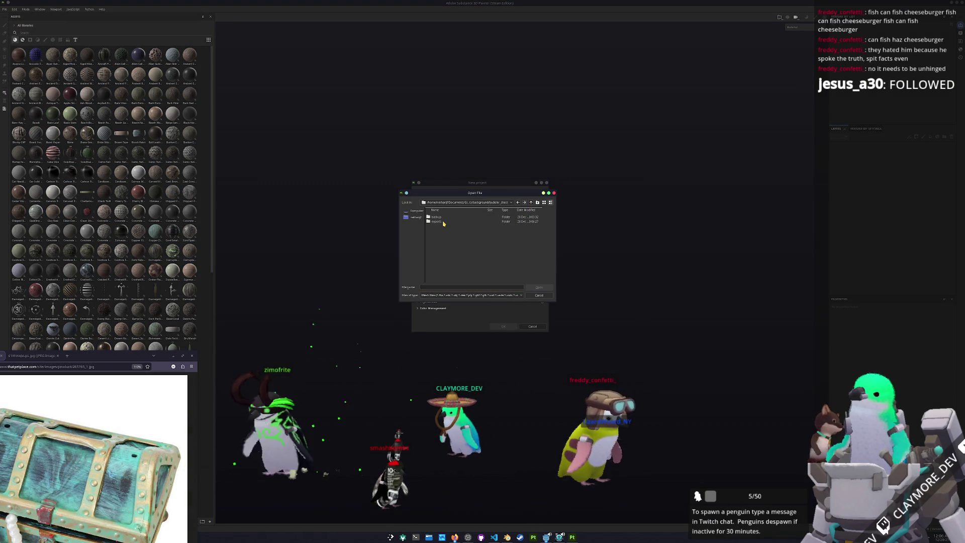
pyautogui.doubleClick(443, 222)
pyautogui.doubleClick(445, 218)
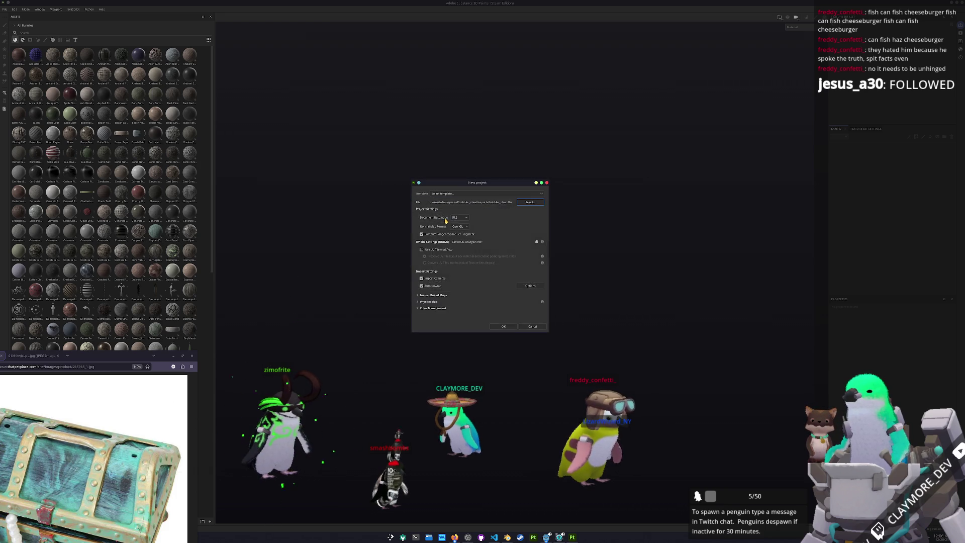
pyautogui.click(503, 326)
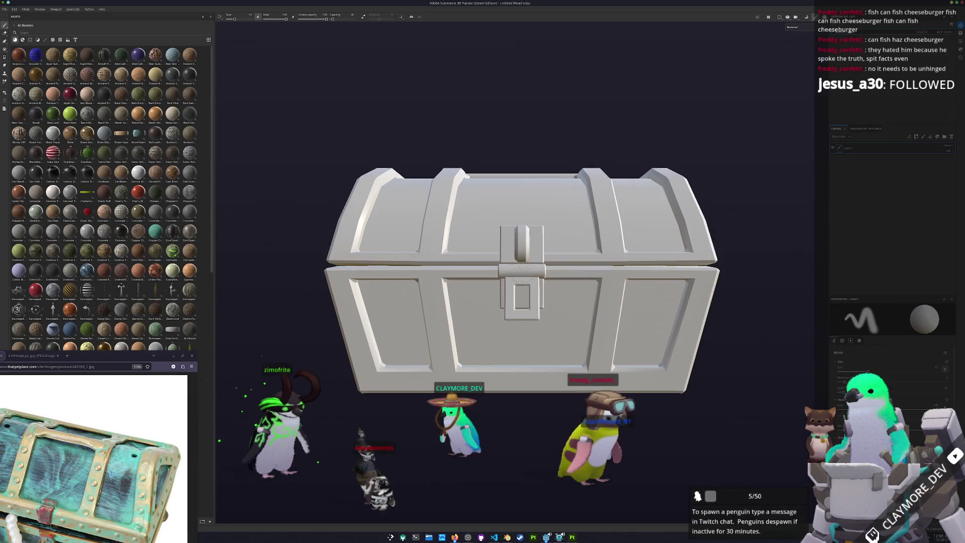
# Step: Bake the chest's mesh maps and display the UV checker pattern
pyautogui.hotkey('ctrl', 'shift', 'b')
pyautogui.click(589, 513)
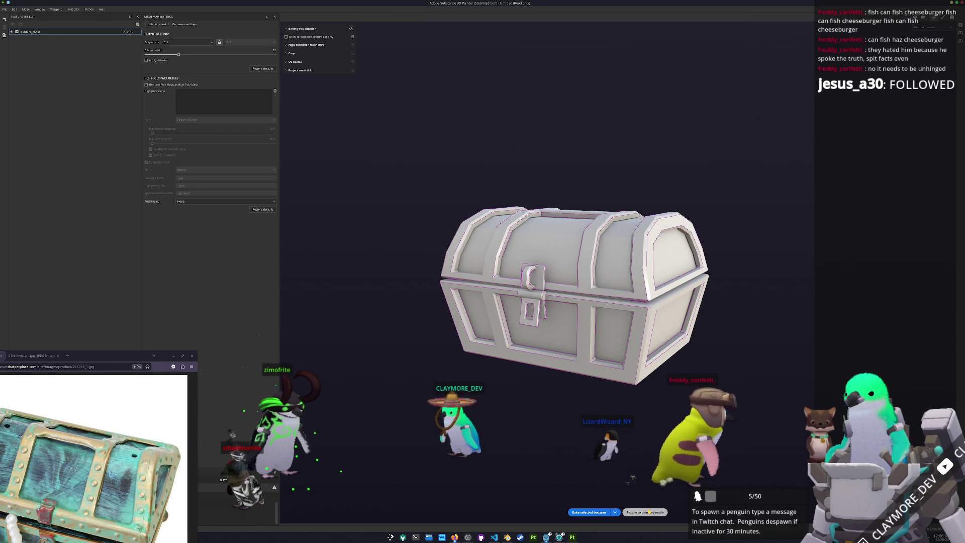
pyautogui.click(637, 512)
pyautogui.click(802, 31)
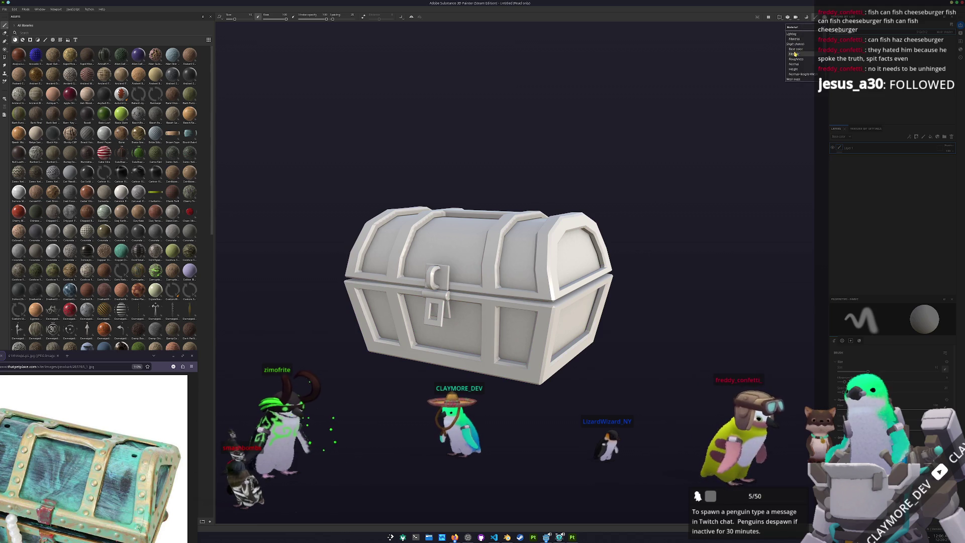
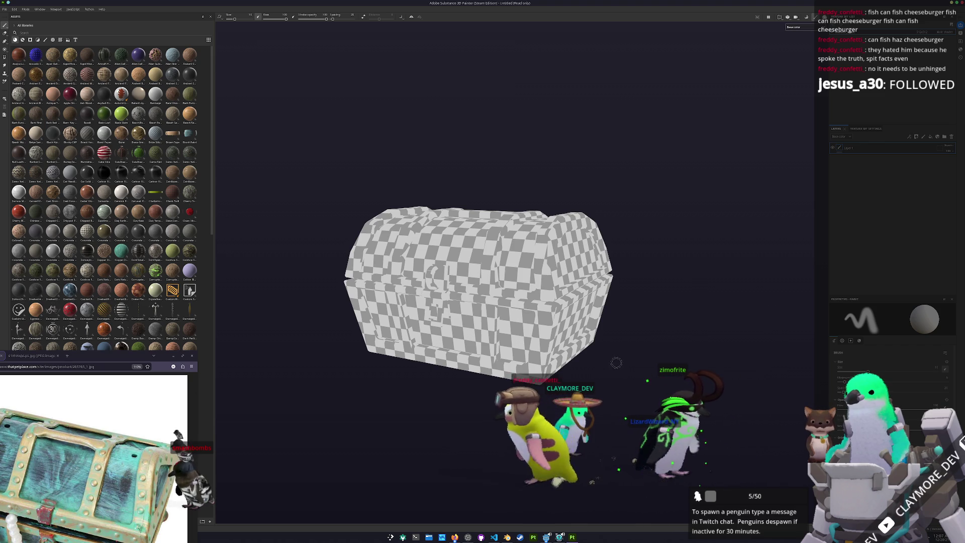
# Step: Apply the SimpleBrown material from the Assets shelf to the chest
pyautogui.scroll(-10, 150, 283)
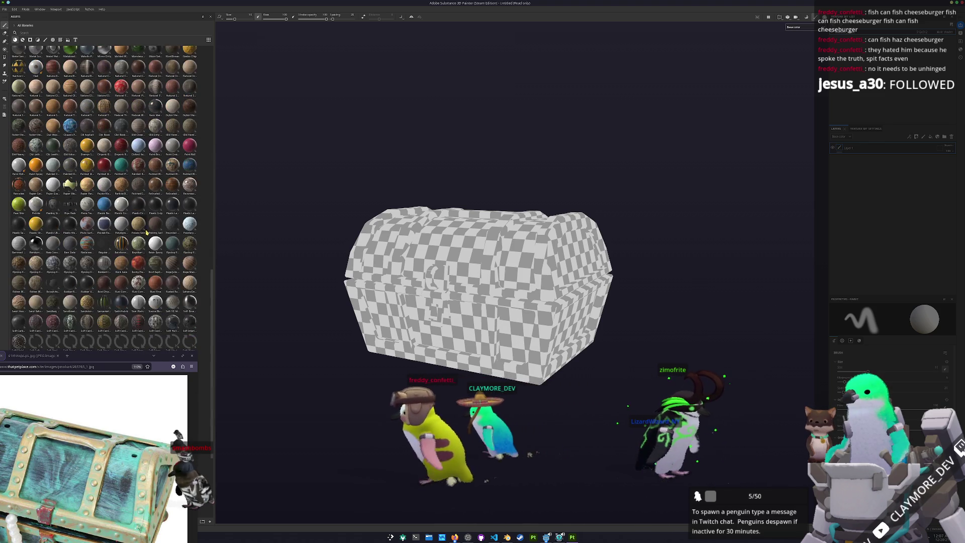
pyautogui.scroll(-5, 150, 283)
pyautogui.moveTo(172, 212)
pyautogui.mouseDown()
pyautogui.moveTo(280, 226)
pyautogui.moveTo(800, 205)
pyautogui.moveTo(885, 153)
pyautogui.mouseUp()
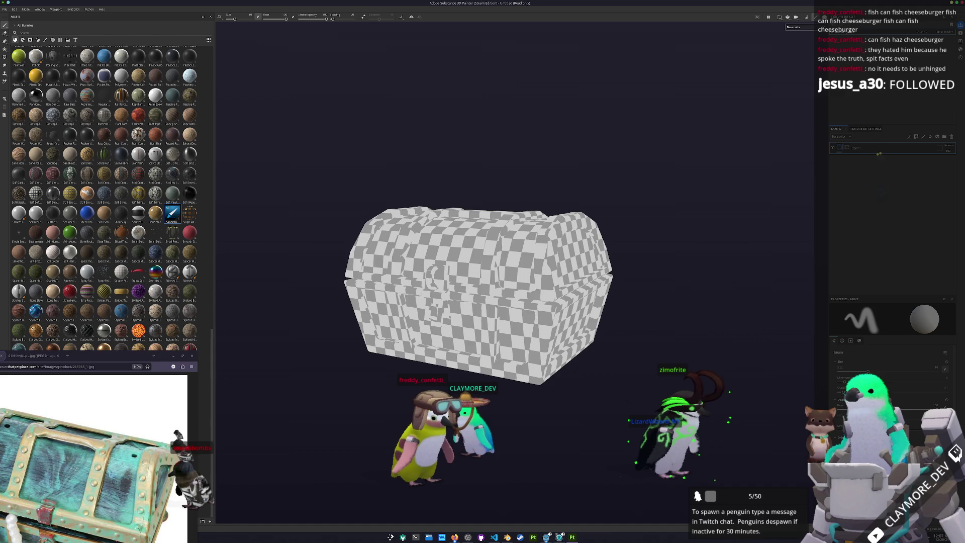
# Step: Bring the reference chest photo window up beside the chest
pyautogui.click(951, 137)
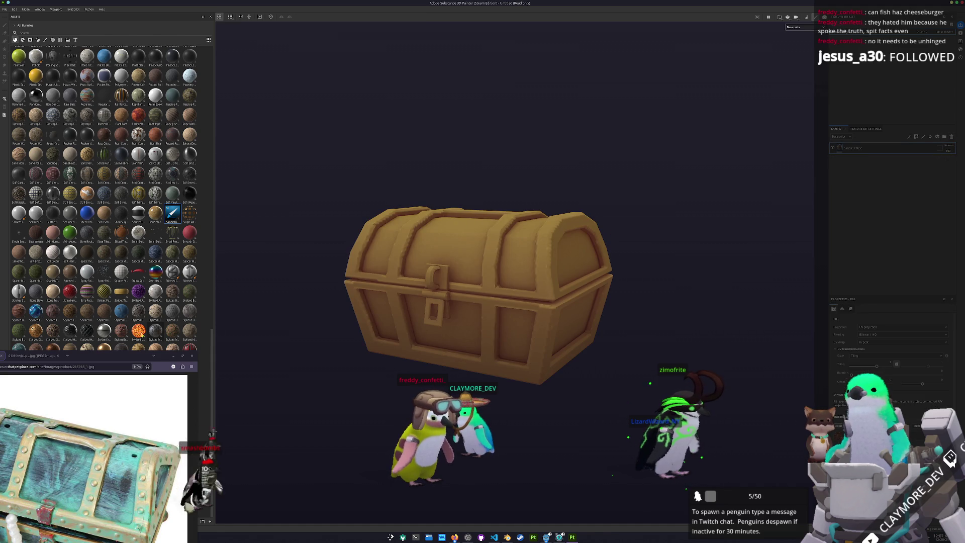
pyautogui.moveTo(100, 356)
pyautogui.mouseDown()
pyautogui.moveTo(204, 313)
pyautogui.moveTo(229, 86)
pyautogui.moveTo(210, 73)
pyautogui.mouseUp()
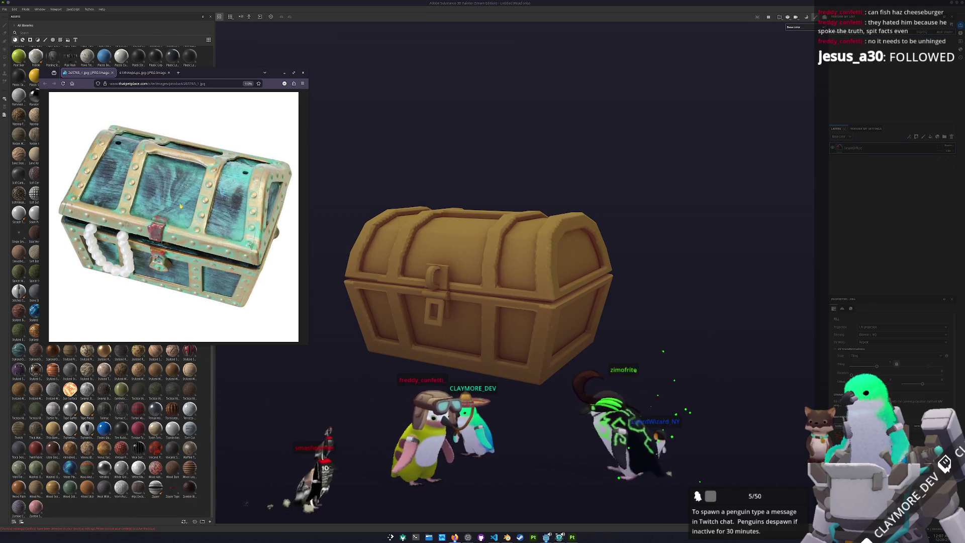
pyautogui.press('super')
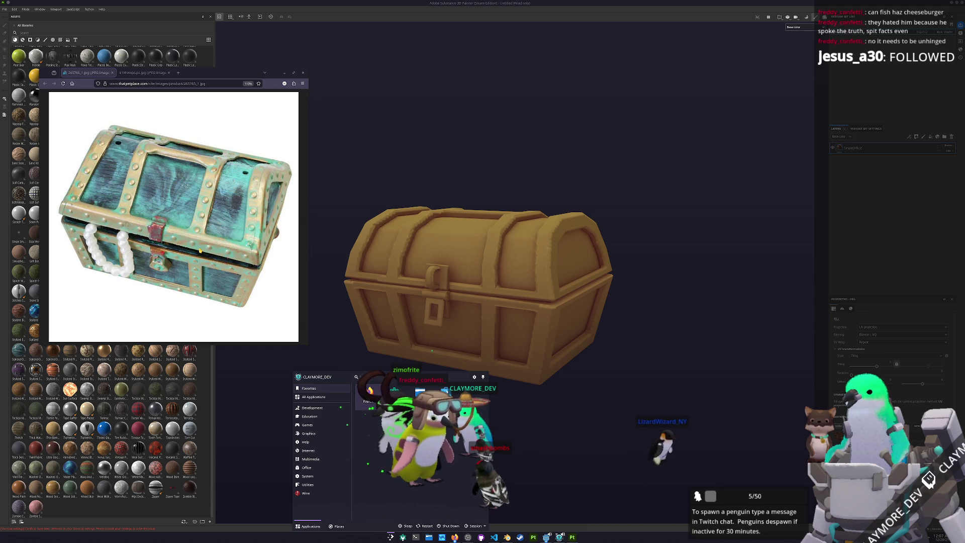
# Step: Launch KColorChooser and sample the dark wood colour from the reference photo
pyautogui.write('k')
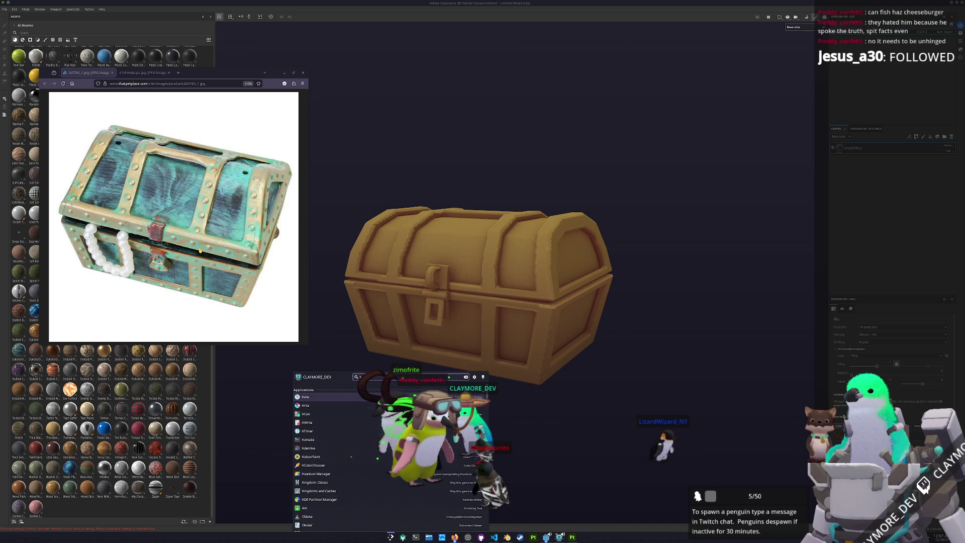
pyautogui.write('color')
pyautogui.press('Return')
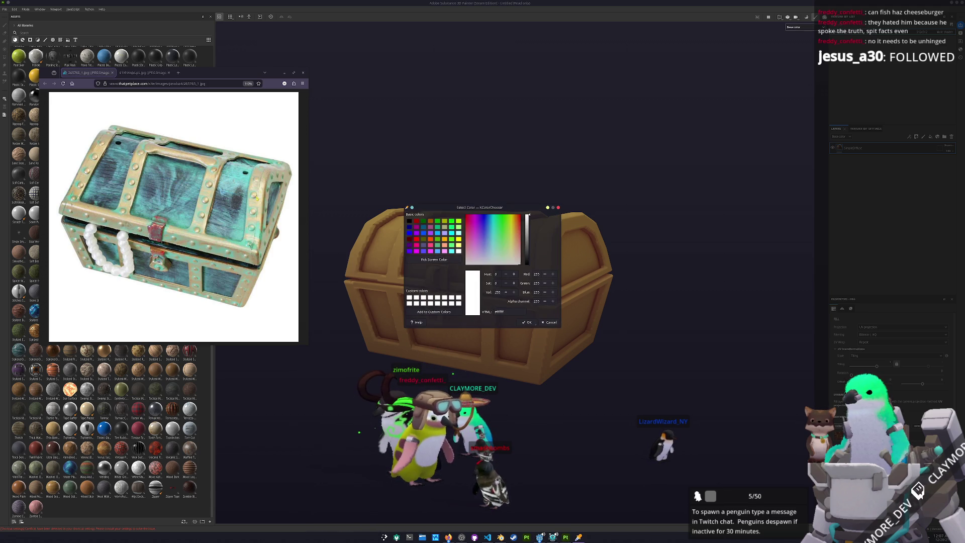
pyautogui.moveTo(438, 205)
pyautogui.mouseDown()
pyautogui.moveTo(387, 76)
pyautogui.moveTo(351, 36)
pyautogui.mouseUp()
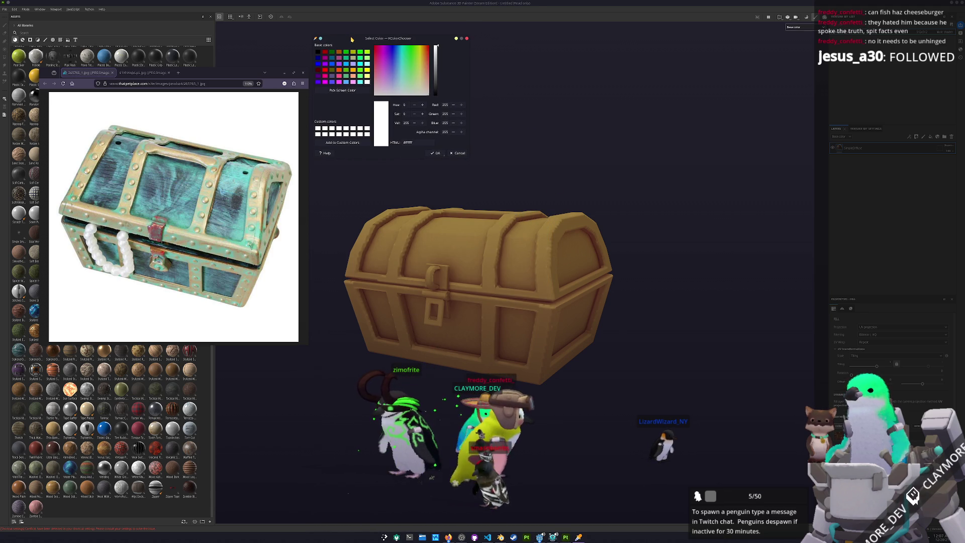
pyautogui.click(342, 90)
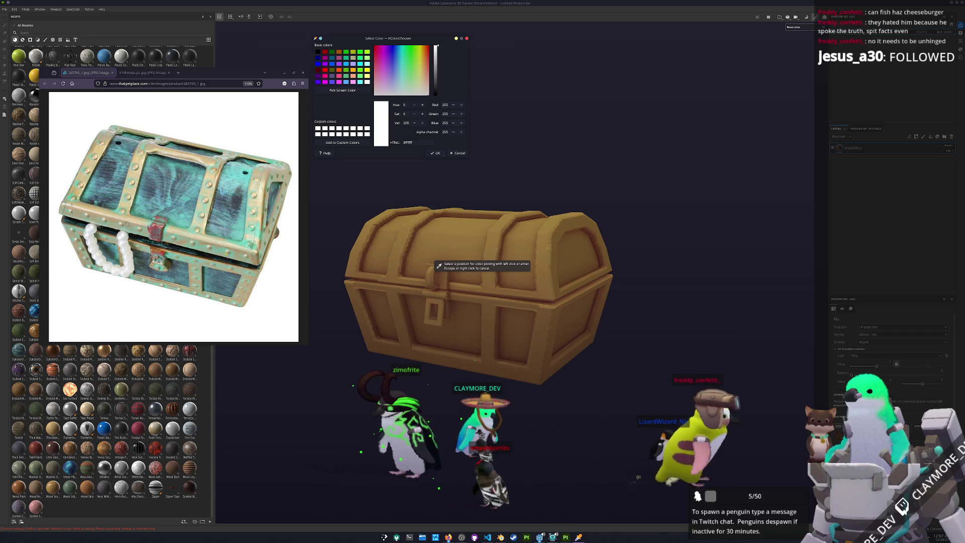
pyautogui.click(238, 202)
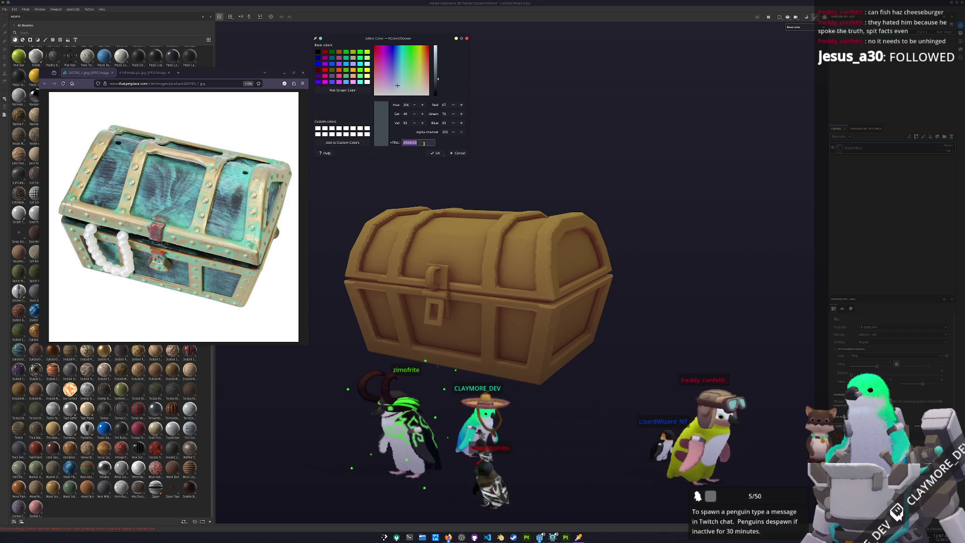
# Step: Zoom the photo, resample a better wood grey, and select its HTML hex value
pyautogui.hotkey('ctrl', '+')
pyautogui.hotkey('ctrl', '+')
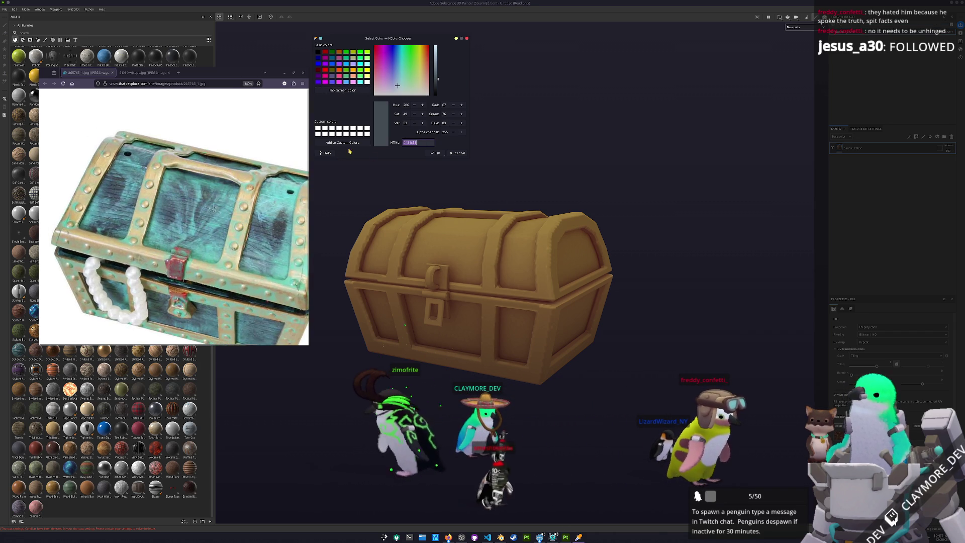
pyautogui.click(353, 90)
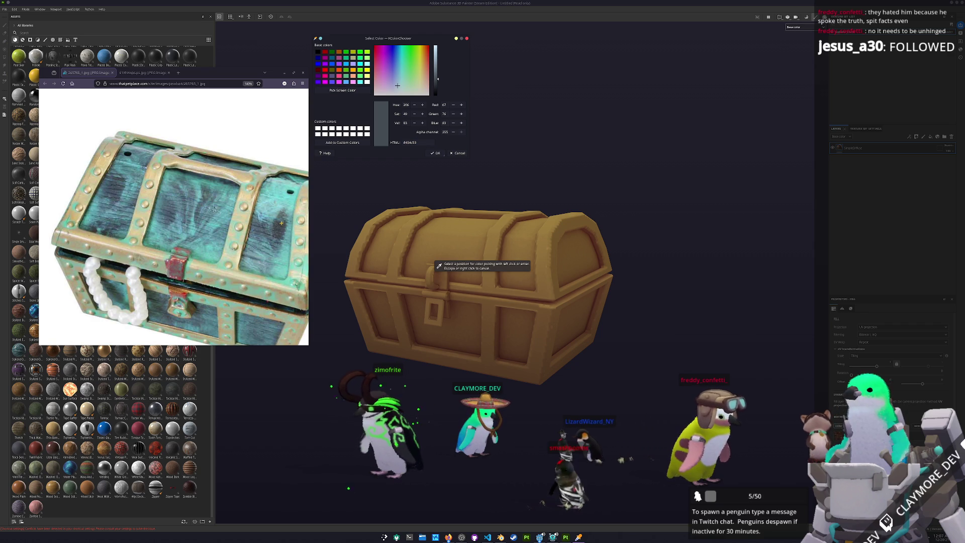
pyautogui.click(280, 222)
pyautogui.tripleClick(416, 143)
pyautogui.scroll(-3, 890, 352)
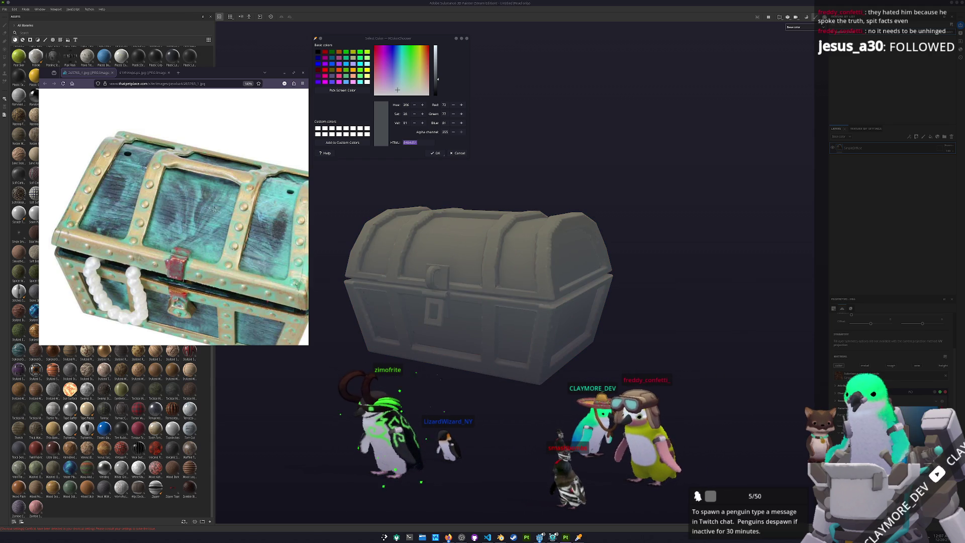
# Step: Duplicate the grey chest layer, add a fill to the copy, and search Assets for 'wood'
pyautogui.hotkey('ctrl', 'd')
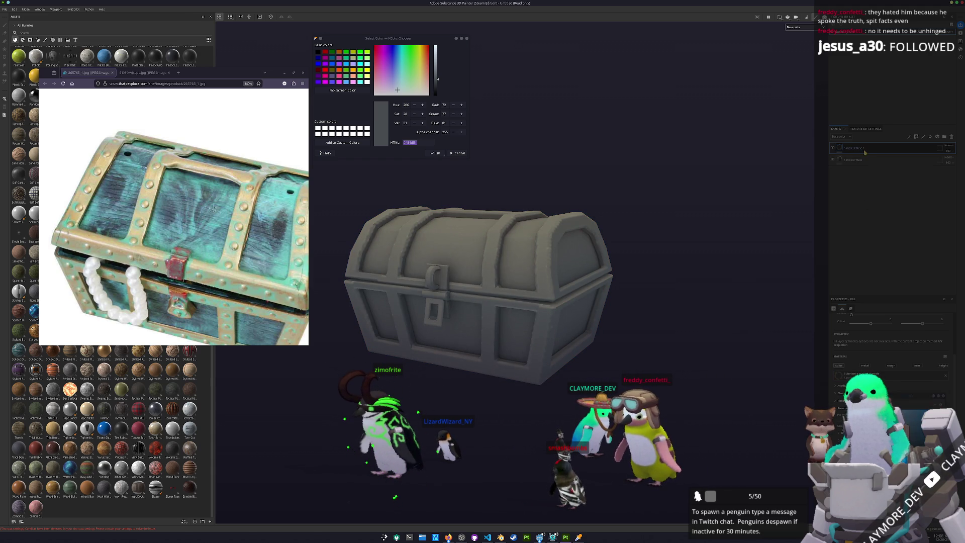
pyautogui.scroll(-3, 602, 318)
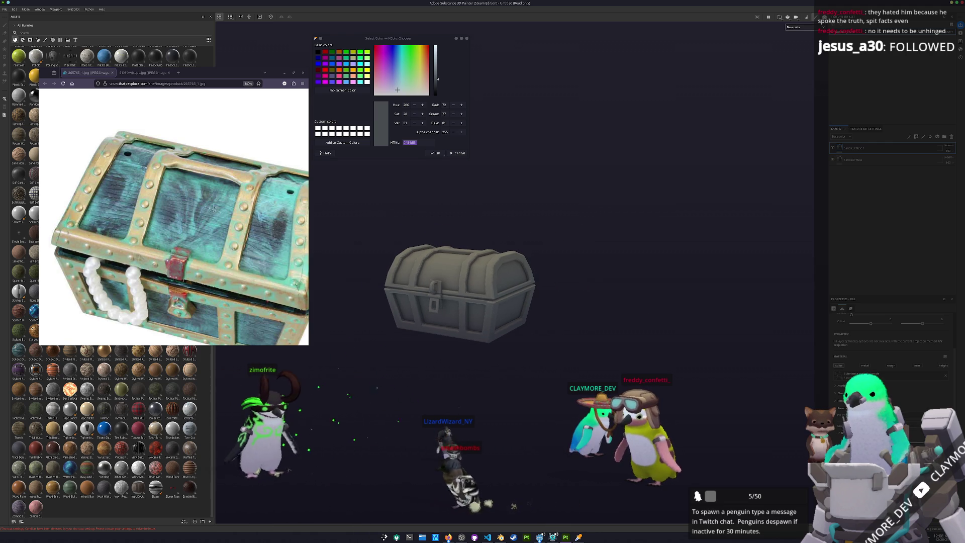
pyautogui.rightClick(858, 150)
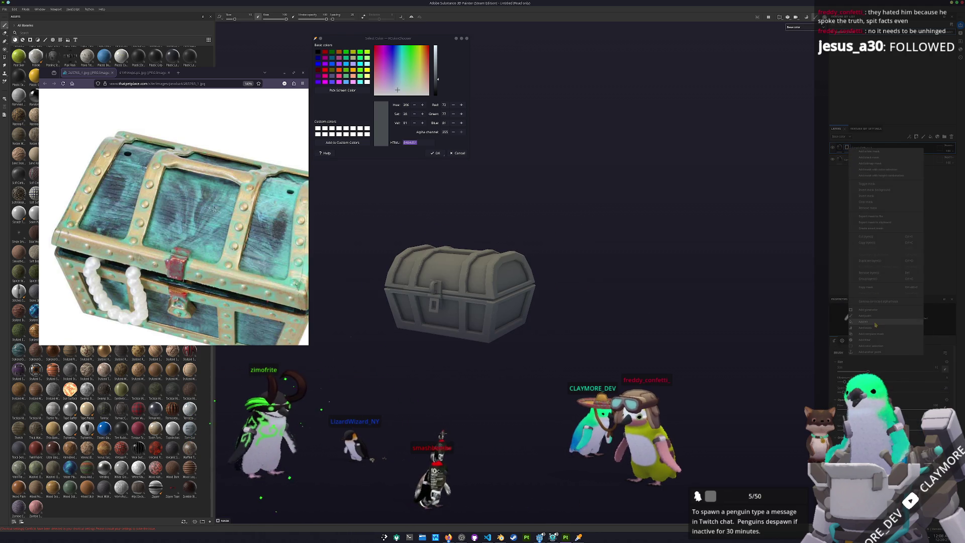
pyautogui.click(876, 323)
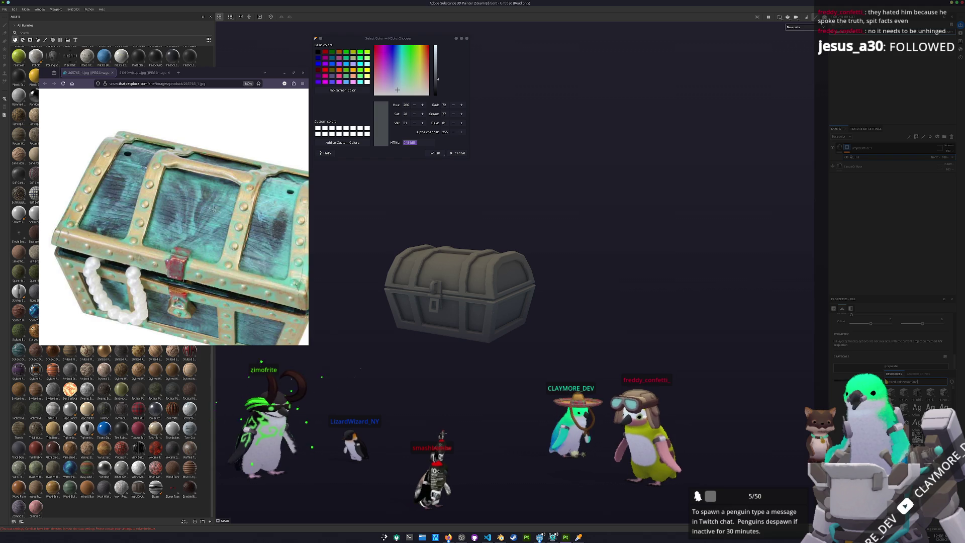
pyautogui.write('wo')
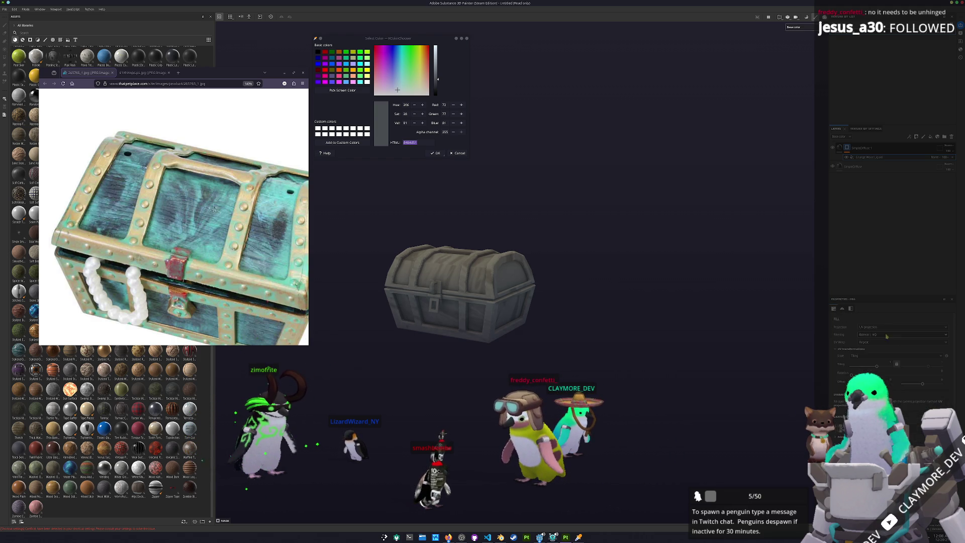
# Step: Set the wood fill's projection to Tri-planar and inspect the grain up close
pyautogui.click(871, 347)
pyautogui.moveTo(503, 311)
pyautogui.keyDown('alt'); pyautogui.mouseDown()
pyautogui.moveTo(561, 315)
pyautogui.moveTo(412, 398)
pyautogui.moveTo(328, 476)
pyautogui.mouseUp(); pyautogui.keyUp('alt')
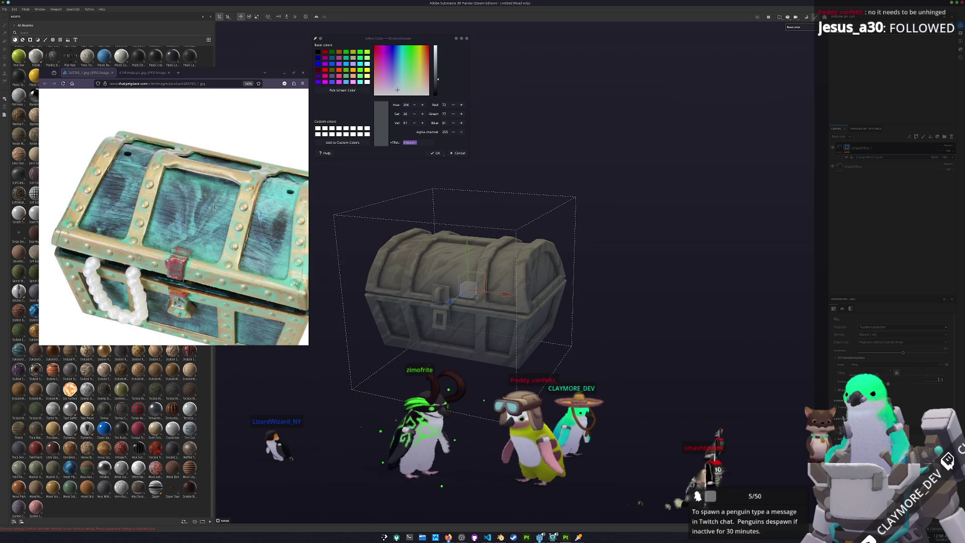
pyautogui.moveTo(720, 352)
pyautogui.keyDown('alt'); pyautogui.mouseDown()
pyautogui.moveTo(697, 377)
pyautogui.moveTo(718, 313)
pyautogui.mouseUp(); pyautogui.keyUp('alt')
pyautogui.keyDown('alt'); pyautogui.moveTo(718, 313); pyautogui.dragTo(838, 171, button='right'); pyautogui.keyUp('alt')
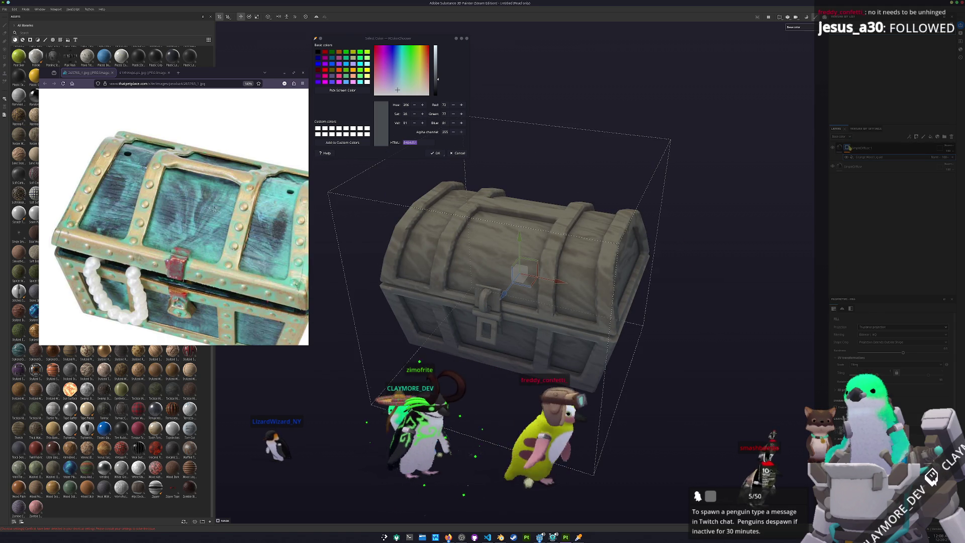
# Step: Leave the projection adjustment and move a layer to a new position in the stack
pyautogui.press('1')
pyautogui.press('q')
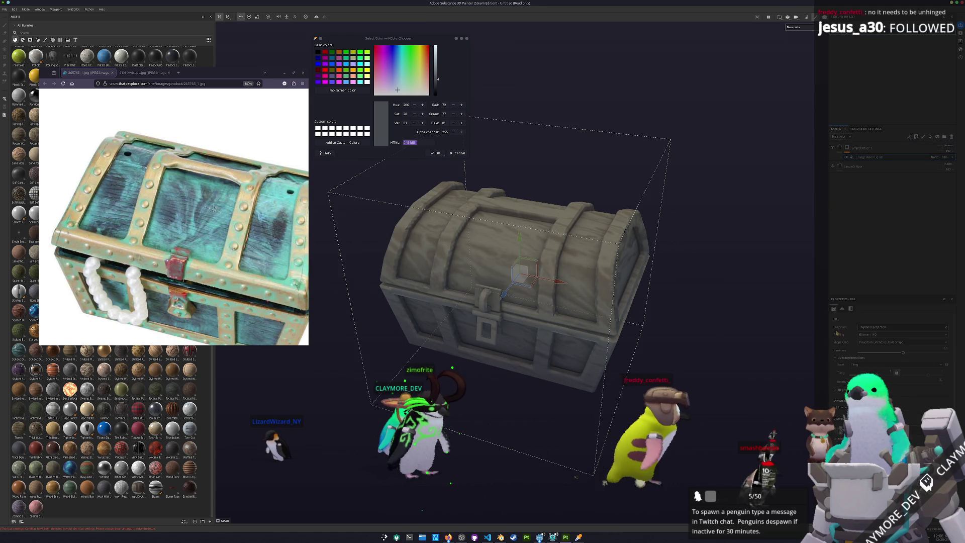
pyautogui.moveTo(645, 477)
pyautogui.keyDown('alt'); pyautogui.mouseDown()
pyautogui.moveTo(731, 341)
pyautogui.moveTo(694, 330)
pyautogui.mouseUp(); pyautogui.keyUp('alt')
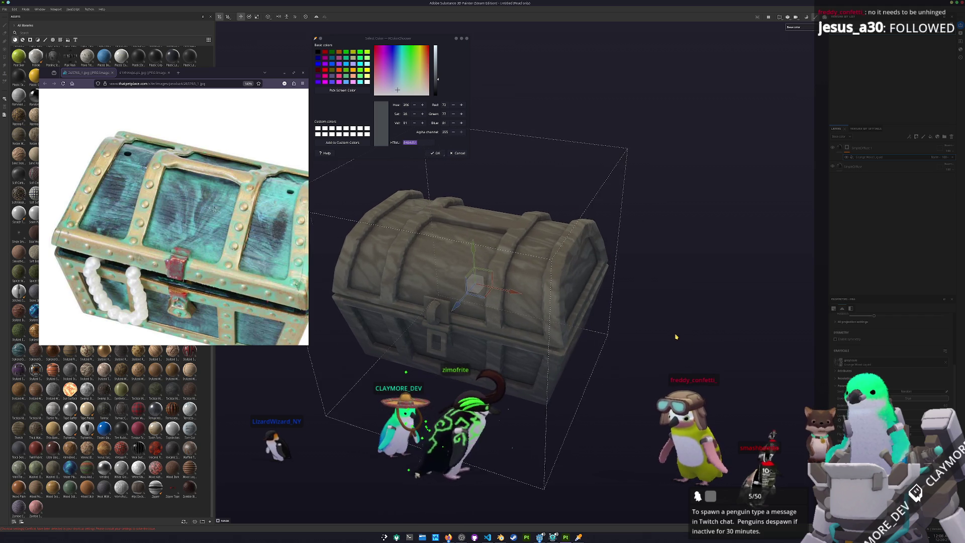
pyautogui.hotkey('ctrl', 'z')
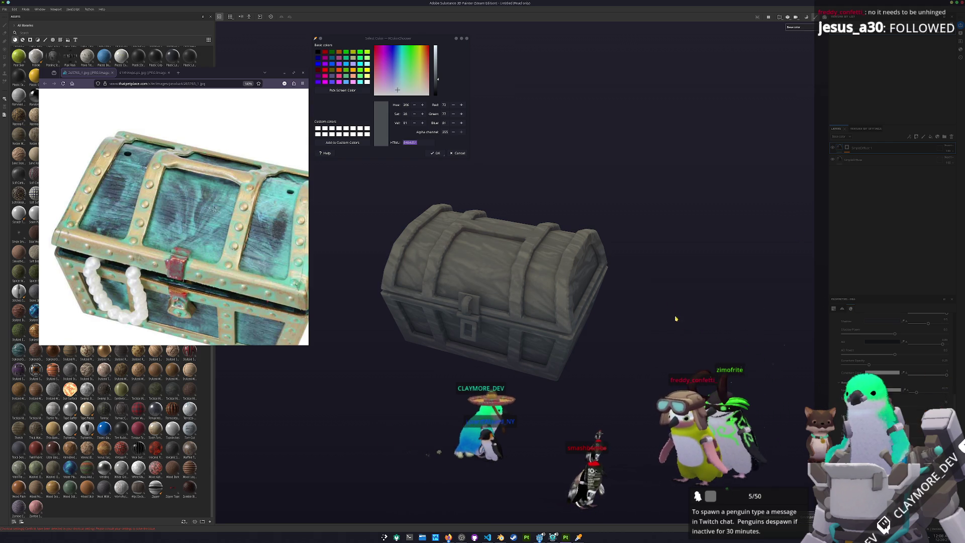
pyautogui.scroll(-2, 682, 332)
pyautogui.moveTo(657, 316)
pyautogui.keyDown('alt'); pyautogui.mouseDown()
pyautogui.moveTo(651, 241)
pyautogui.moveTo(623, 285)
pyautogui.moveTo(359, 320)
pyautogui.mouseUp(); pyautogui.keyUp('alt')
pyautogui.scroll(2, 546, 250)
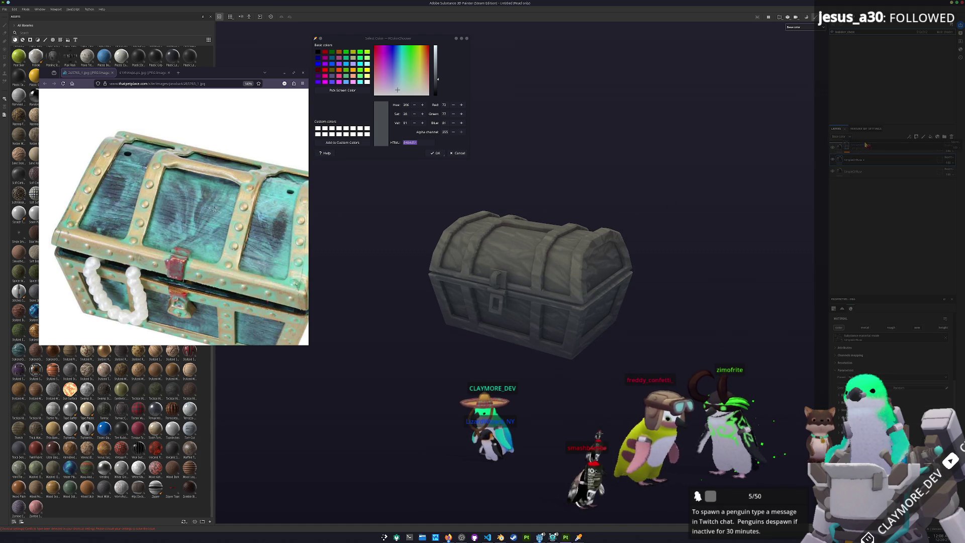
pyautogui.moveTo(867, 146); pyautogui.dragTo(866, 145)
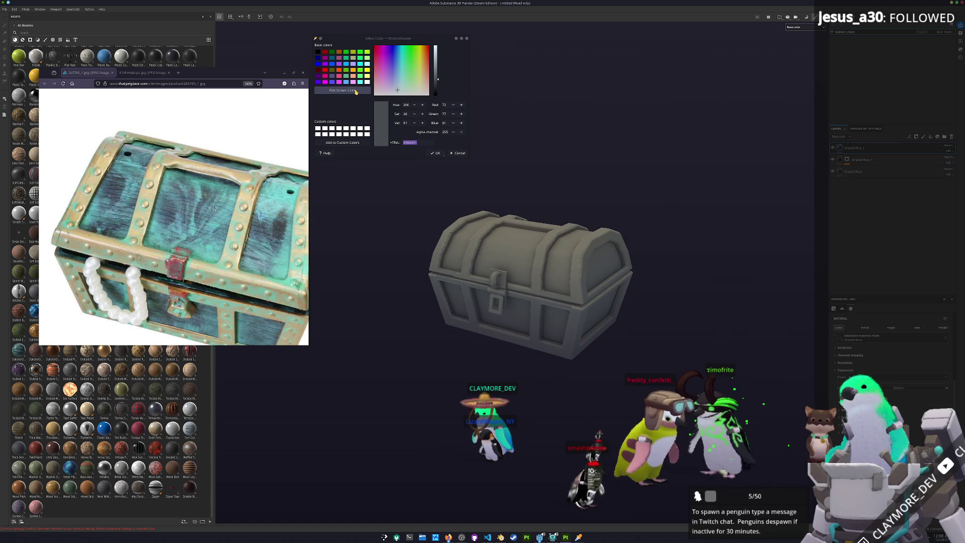
# Step: Choose a dark brass-olive colour and add a fill effect to the top layer
pyautogui.click(419, 80)
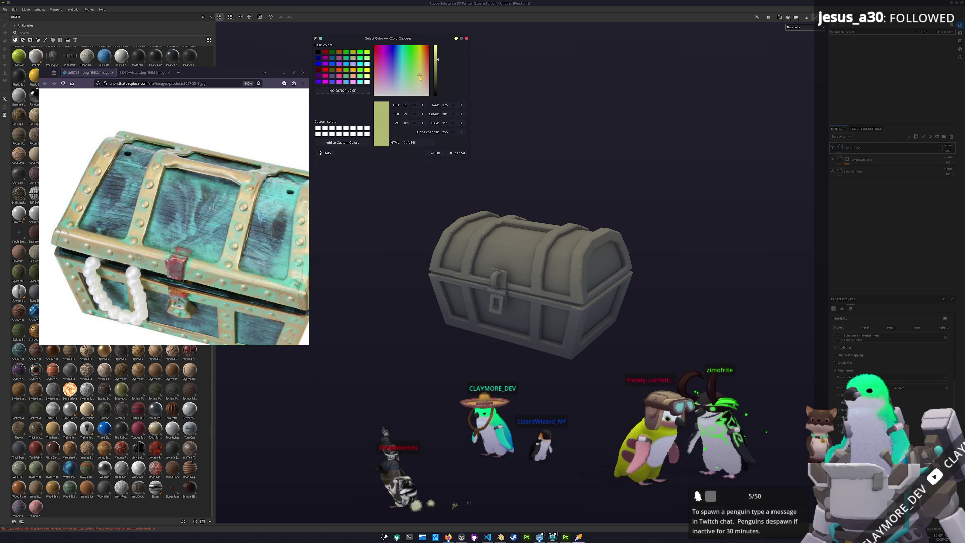
pyautogui.click(421, 77)
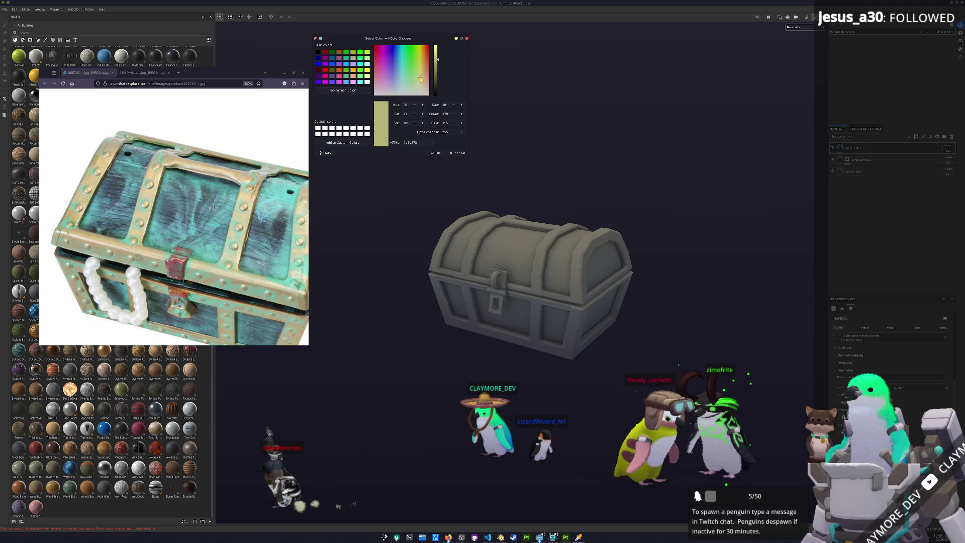
pyautogui.moveTo(436, 63); pyautogui.dragTo(434, 79)
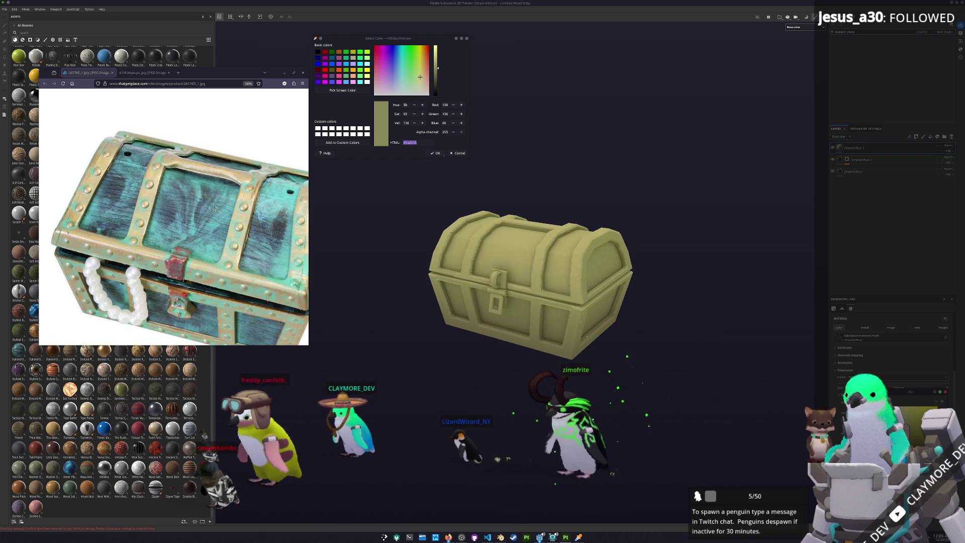
pyautogui.click(854, 149)
pyautogui.rightClick(847, 149)
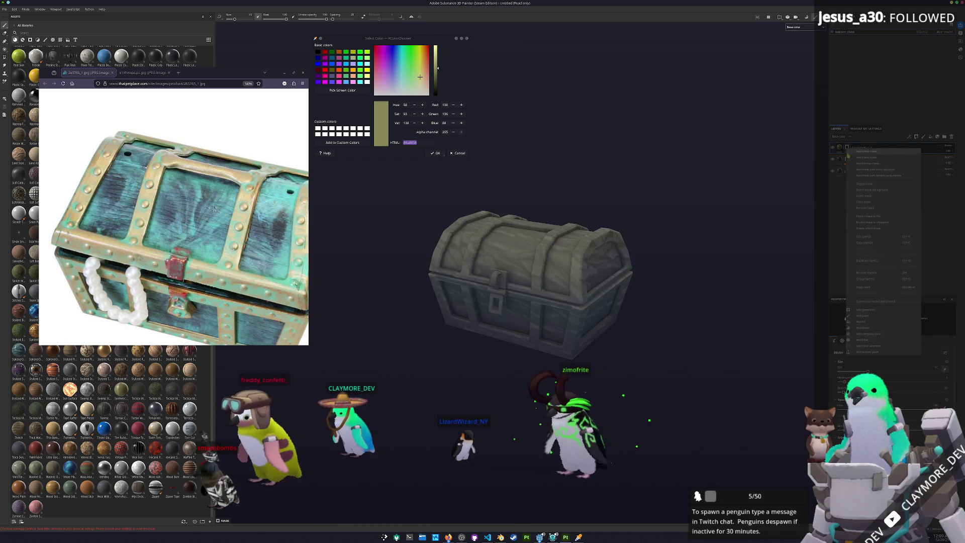
pyautogui.click(865, 325)
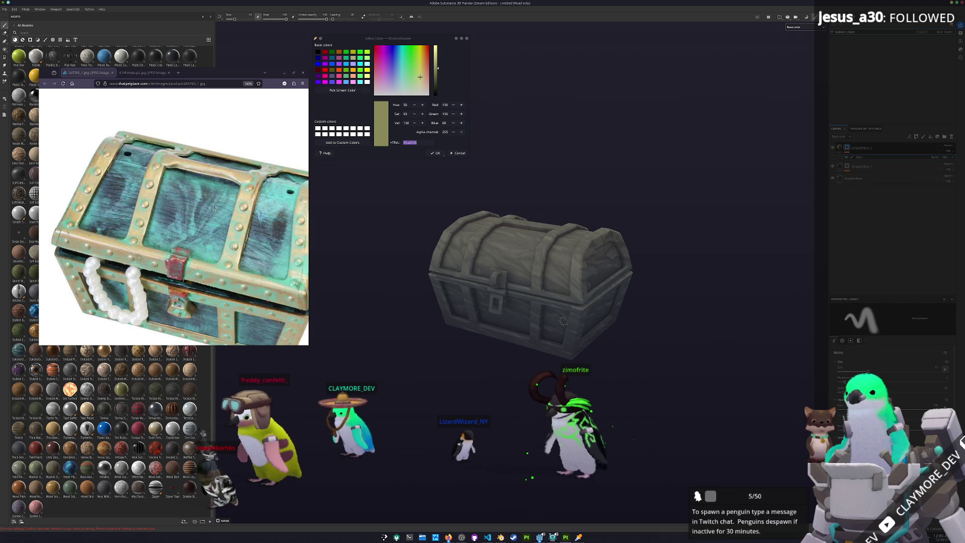
# Step: Polygon-fill the lid bands, lower frame bands and hinge olive-yellow, then add a fill layer
pyautogui.click(5, 58)
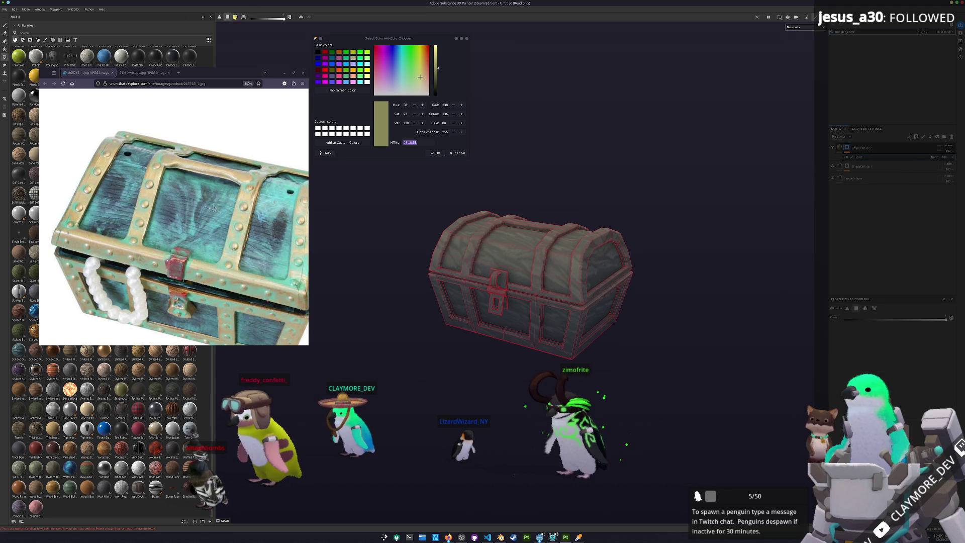
pyautogui.click(534, 296)
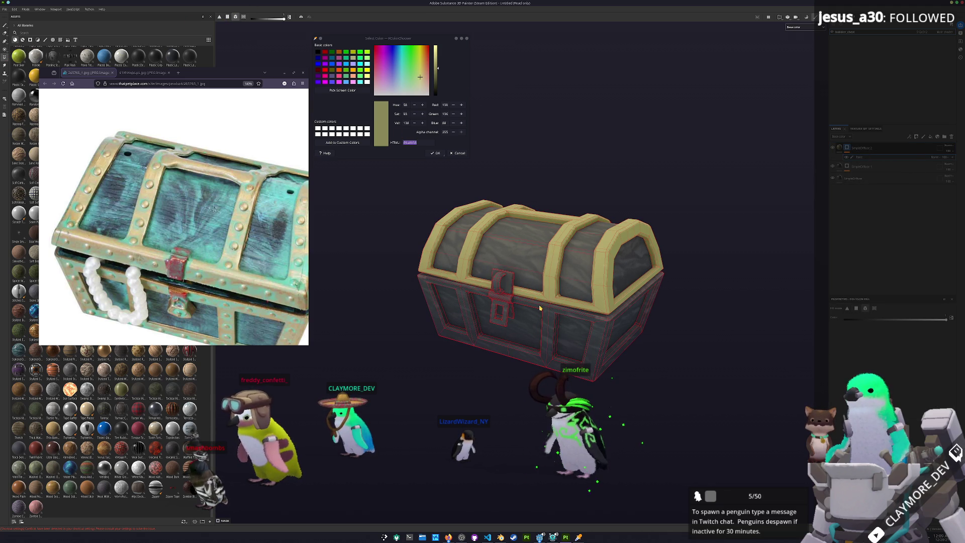
pyautogui.click(539, 308)
pyautogui.scroll(6, 499, 310)
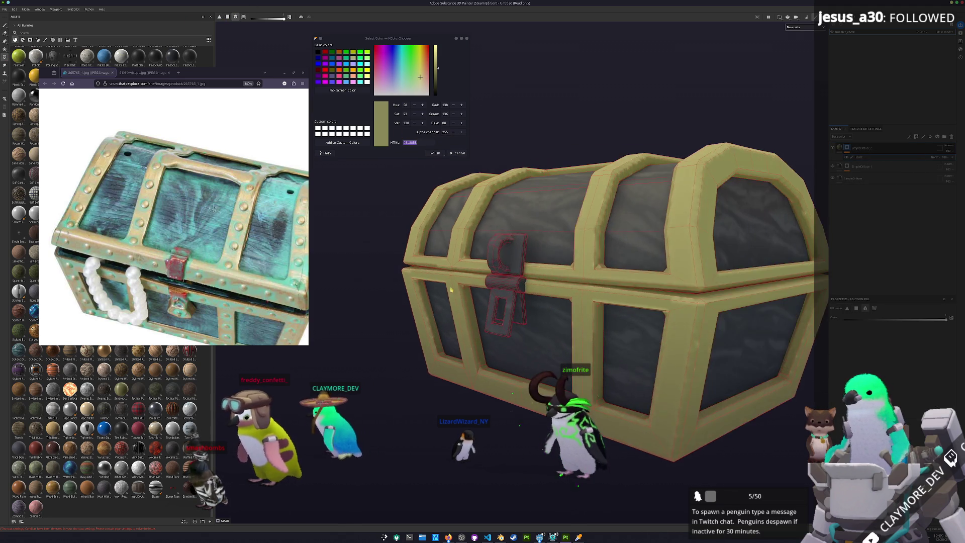
pyautogui.scroll(-3, 556, 292)
pyautogui.moveTo(556, 292)
pyautogui.keyDown('alt'); pyautogui.mouseDown()
pyautogui.moveTo(512, 323)
pyautogui.moveTo(740, 311)
pyautogui.mouseUp(); pyautogui.keyUp('alt')
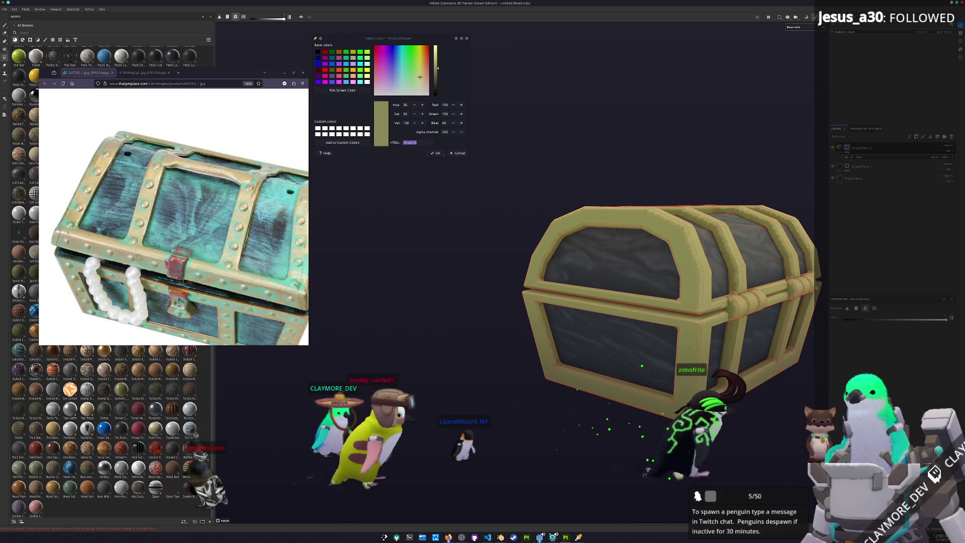
pyautogui.keyDown('alt'); pyautogui.moveTo(809, 284); pyautogui.dragTo(598, 259); pyautogui.keyUp('alt')
pyautogui.scroll(5, 599, 260)
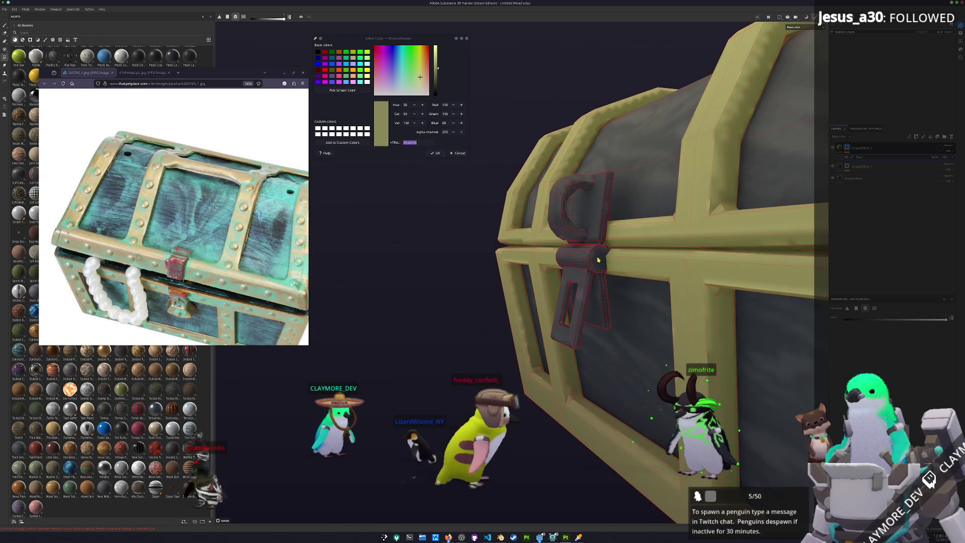
pyautogui.click(598, 260)
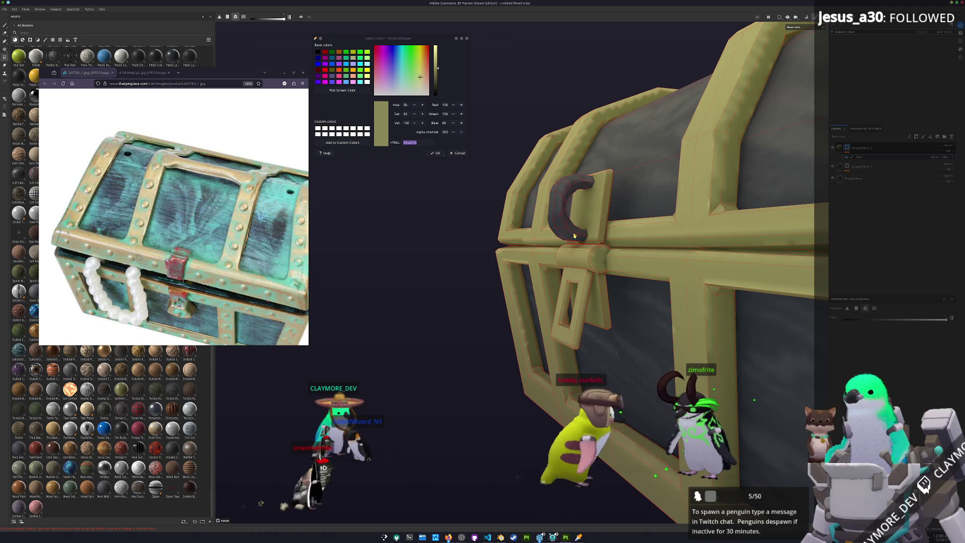
pyautogui.scroll(-5, 574, 235)
pyautogui.moveTo(574, 235)
pyautogui.keyDown('alt'); pyautogui.mouseDown()
pyautogui.moveTo(657, 292)
pyautogui.moveTo(784, 237)
pyautogui.mouseUp(); pyautogui.keyUp('alt')
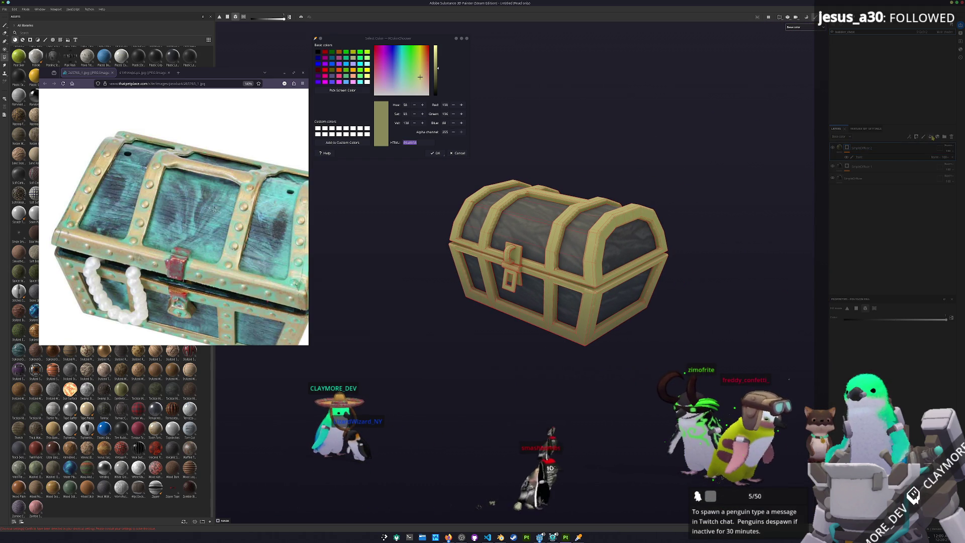
pyautogui.click(932, 136)
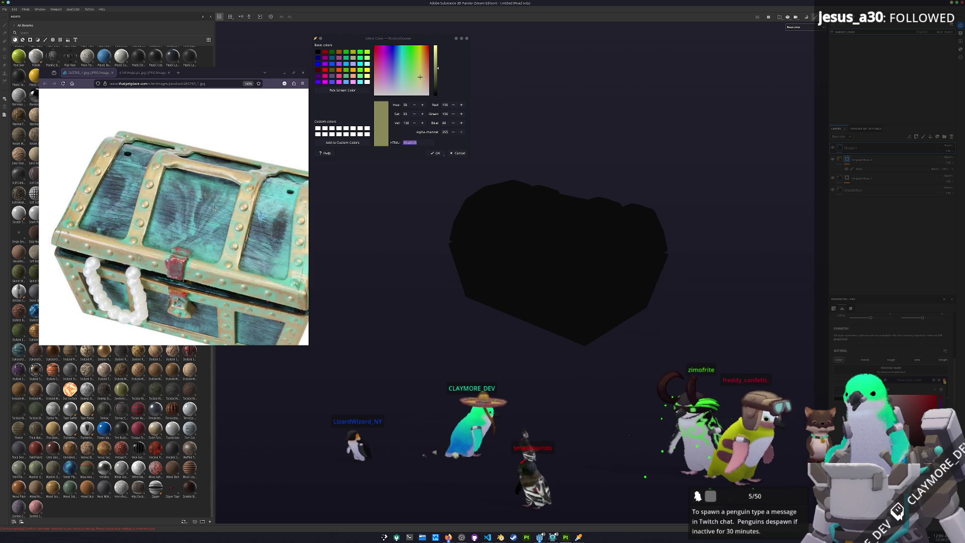
# Step: Give Fill layer 1 a polygon-fill black mask covering the latch and hinge sections
pyautogui.rightClick(861, 152)
pyautogui.click(890, 201)
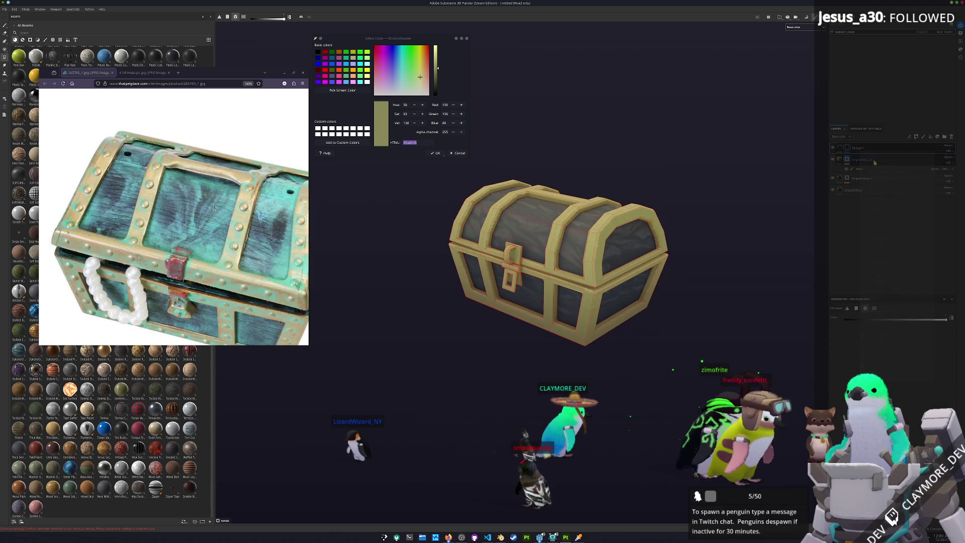
pyautogui.click(421, 287)
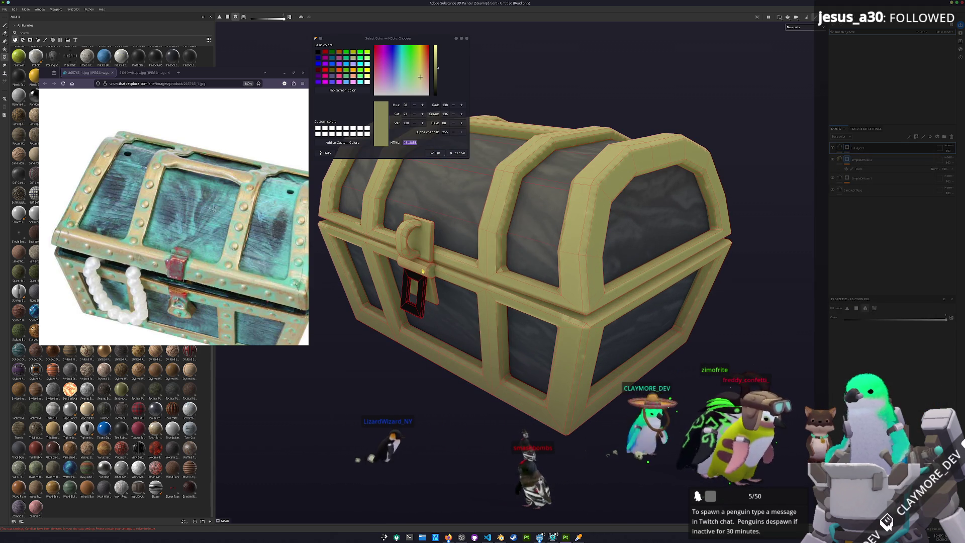
pyautogui.click(411, 254)
pyautogui.moveTo(411, 254)
pyautogui.keyDown('alt'); pyautogui.mouseDown()
pyautogui.moveTo(502, 243)
pyautogui.moveTo(562, 294)
pyautogui.mouseUp(); pyautogui.keyUp('alt')
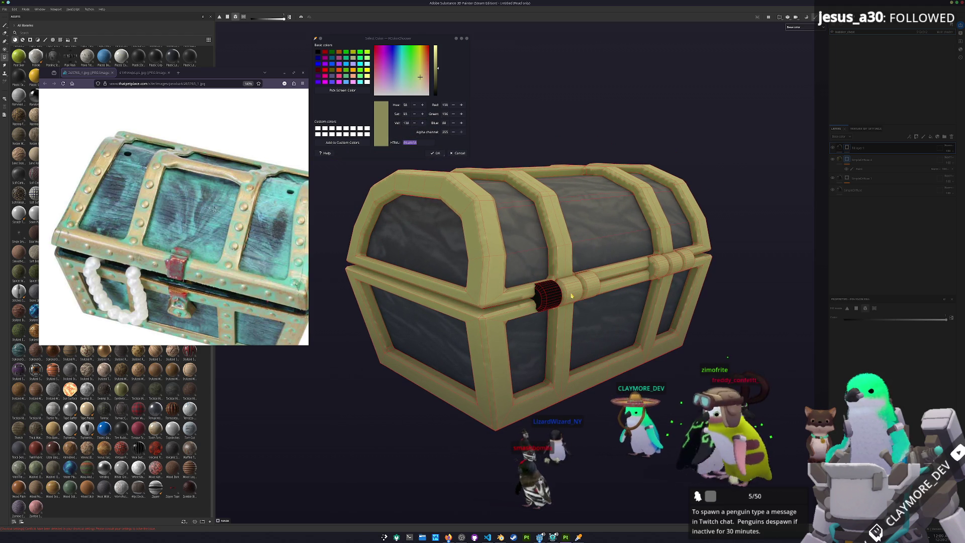
pyautogui.click(687, 263)
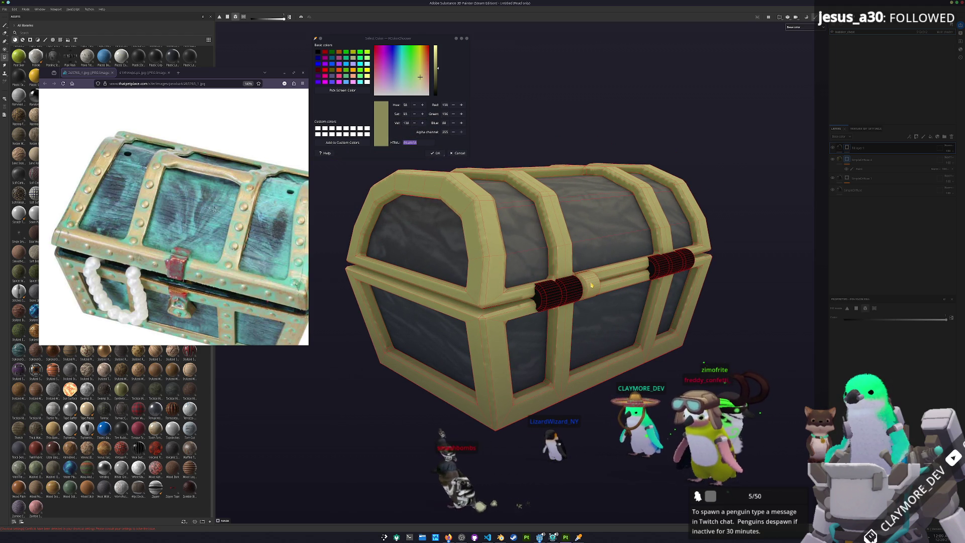
pyautogui.click(591, 284)
# Step: Change Fill layer 1's blend mode and switch to another layer
pyautogui.click(950, 148)
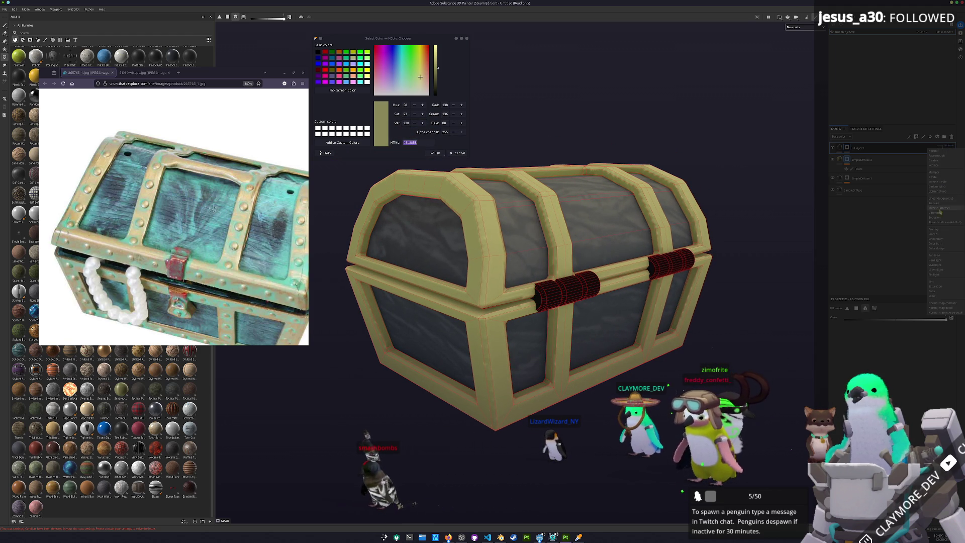
pyautogui.click(941, 229)
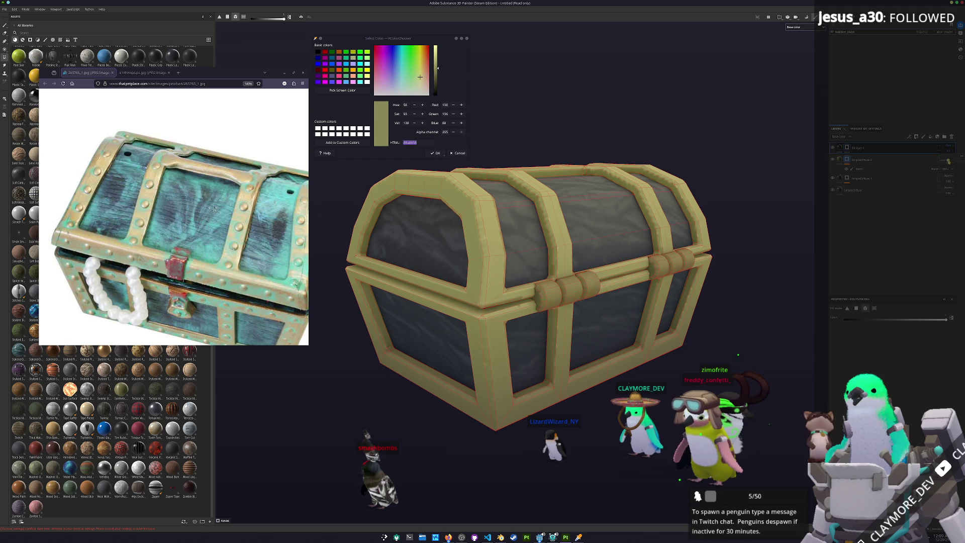
pyautogui.moveTo(569, 238)
pyautogui.keyDown('alt'); pyautogui.mouseDown()
pyautogui.moveTo(556, 255)
pyautogui.moveTo(495, 251)
pyautogui.mouseUp(); pyautogui.keyUp('alt')
pyautogui.click(863, 178)
pyautogui.moveTo(704, 242)
pyautogui.keyDown('alt'); pyautogui.mouseDown()
pyautogui.moveTo(667, 246)
pyautogui.moveTo(671, 234)
pyautogui.mouseUp(); pyautogui.keyUp('alt')
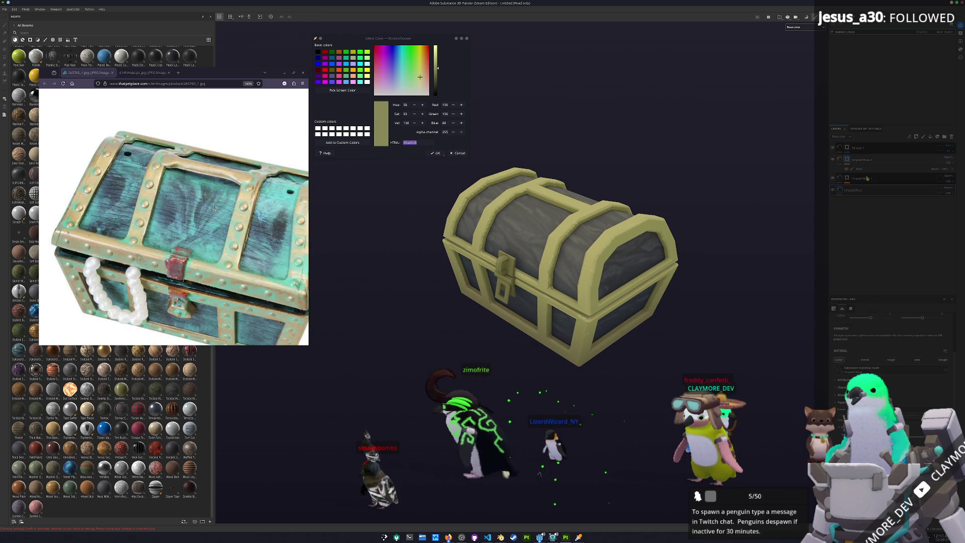
# Step: Add Fill layer 2 and move it above SimpleDirtMask 1
pyautogui.click(938, 137)
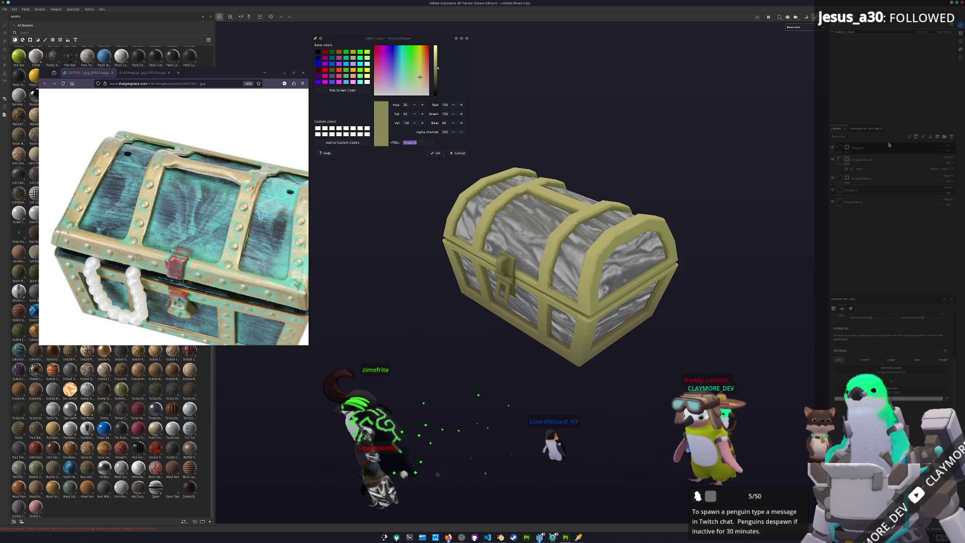
pyautogui.moveTo(855, 190); pyautogui.dragTo(864, 178)
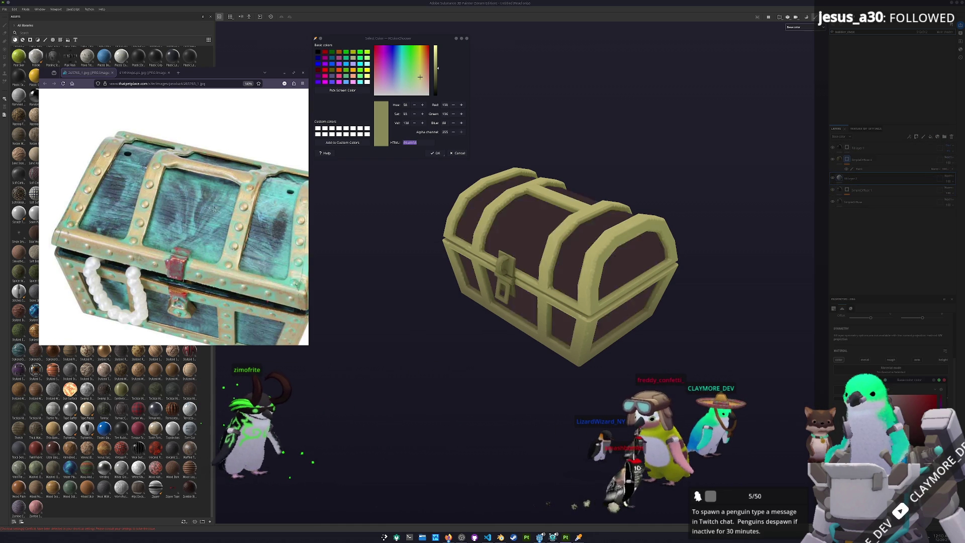
pyautogui.click(945, 177)
pyautogui.click(884, 219)
# Step: Add a fill using the Stripes texture and raise its Tiling to 4.65
pyautogui.rightClick(849, 180)
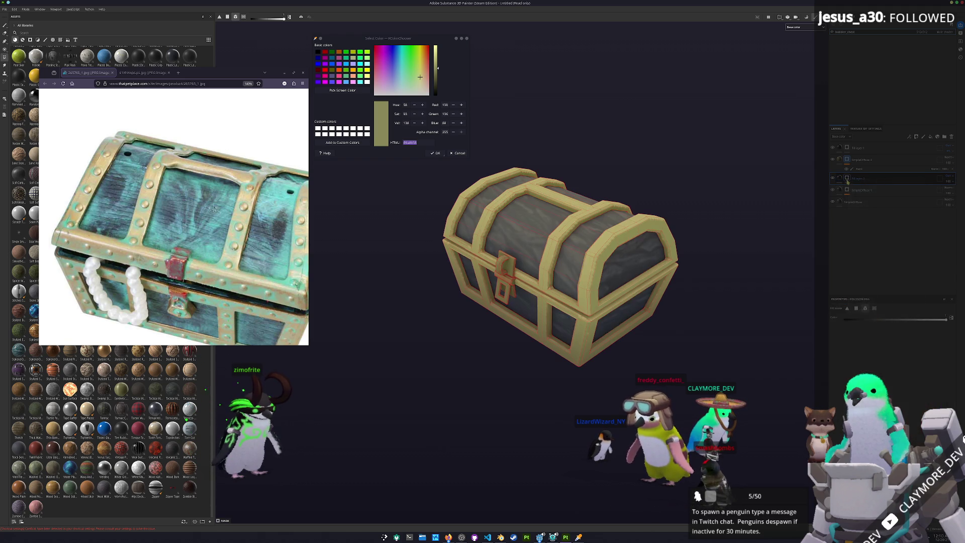
pyautogui.click(861, 352)
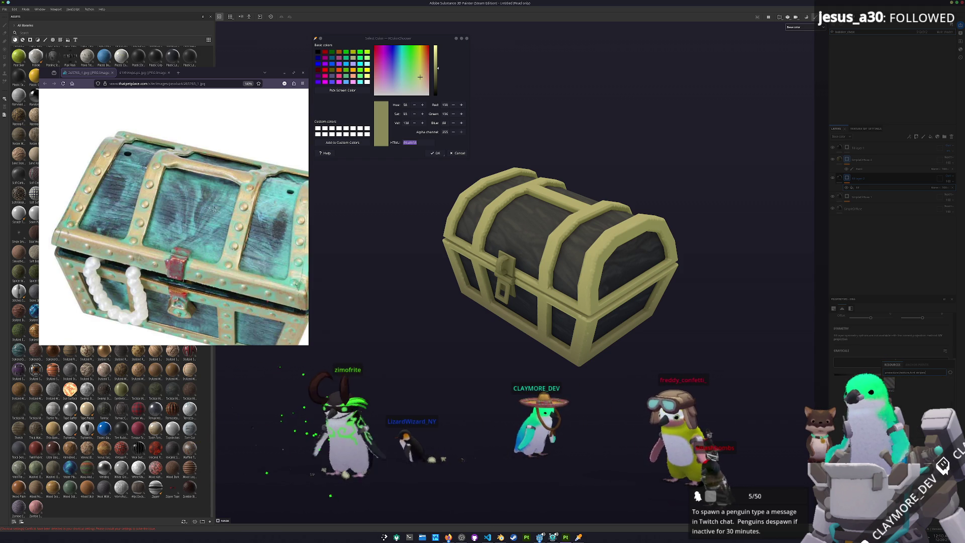
pyautogui.click(889, 383)
pyautogui.keyDown('alt'); pyautogui.moveTo(677, 380); pyautogui.dragTo(693, 378); pyautogui.keyUp('alt')
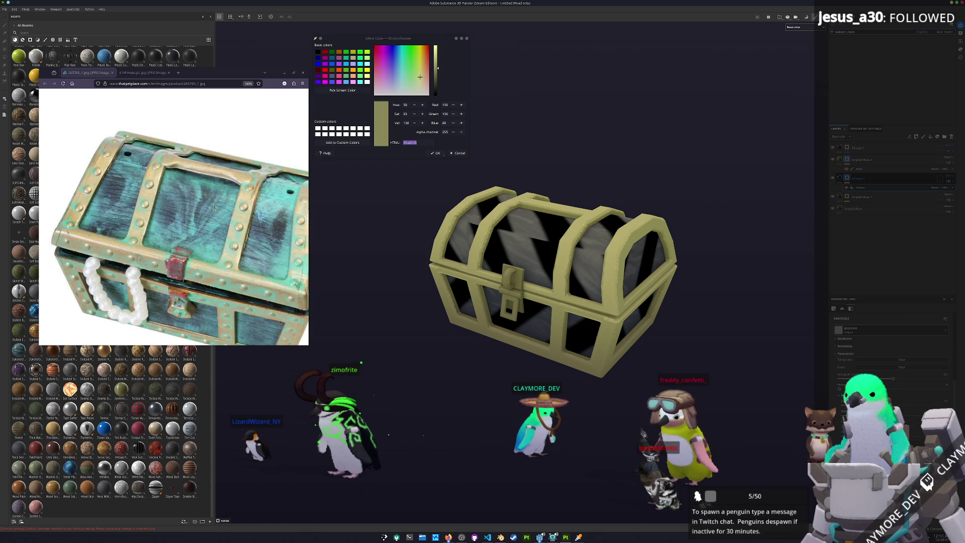
pyautogui.scroll(3, 890, 352)
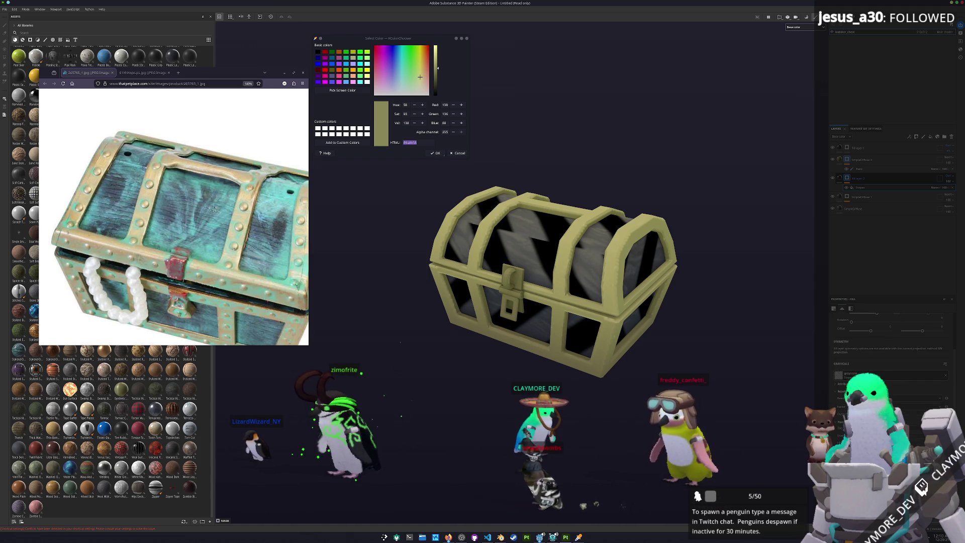
pyautogui.scroll(-3, 890, 352)
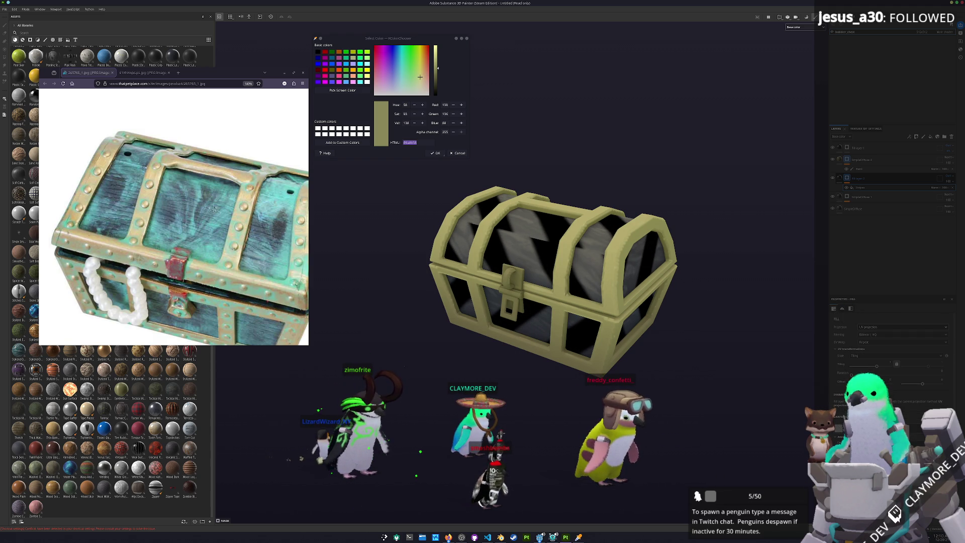
pyautogui.moveTo(877, 365); pyautogui.dragTo(887, 375)
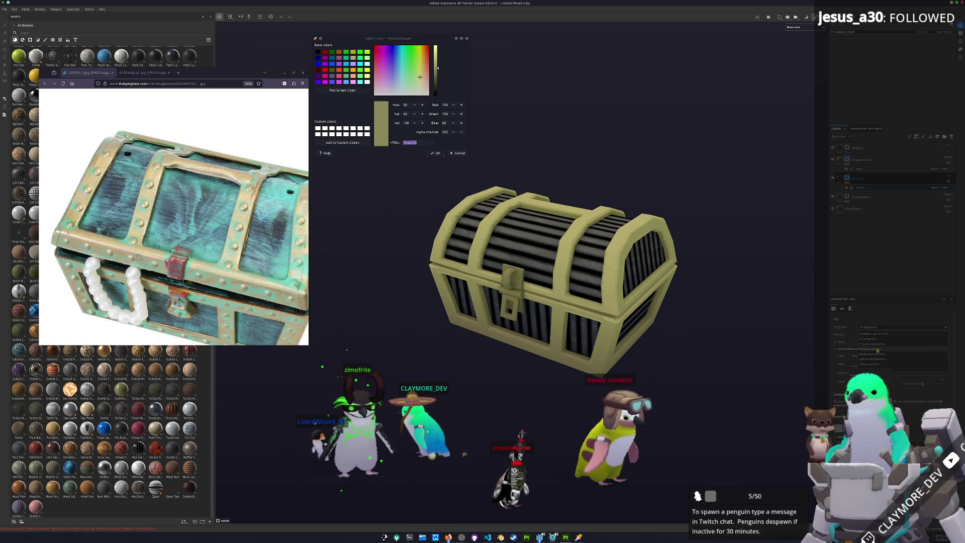
# Step: Switch the stripe fill from Planar to Tri-planar projection, check the planks, and add a top fill layer
pyautogui.click(876, 348)
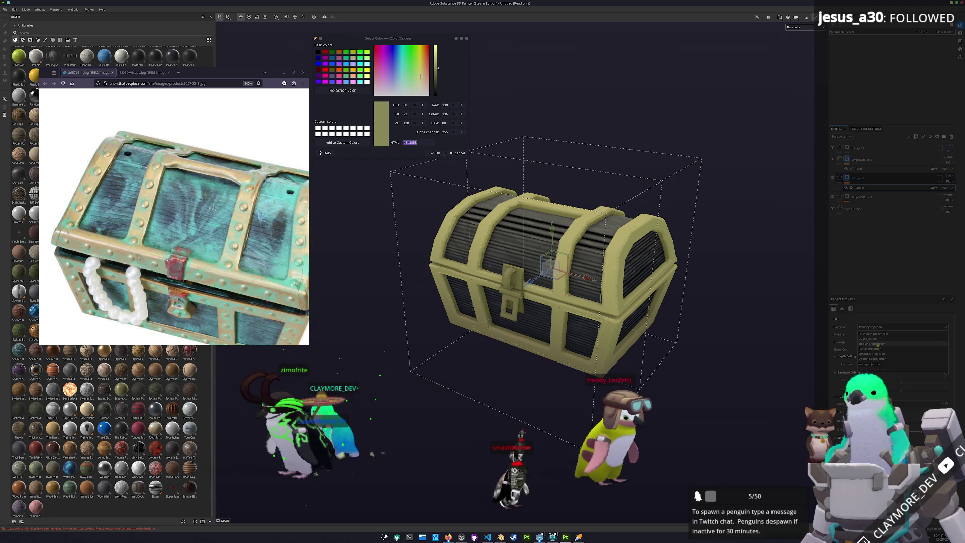
pyautogui.click(877, 344)
pyautogui.keyDown('alt'); pyautogui.moveTo(755, 363); pyautogui.dragTo(796, 366); pyautogui.keyUp('alt')
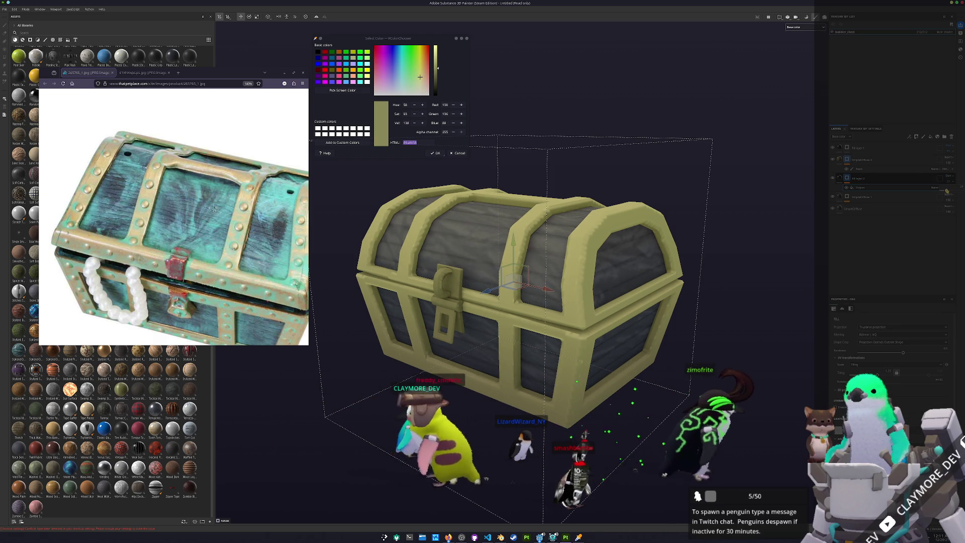
pyautogui.scroll(-3, 619, 300)
pyautogui.moveTo(619, 300)
pyautogui.keyDown('alt'); pyautogui.mouseDown()
pyautogui.moveTo(639, 307)
pyautogui.moveTo(618, 319)
pyautogui.moveTo(702, 331)
pyautogui.moveTo(731, 277)
pyautogui.moveTo(734, 301)
pyautogui.mouseUp(); pyautogui.keyUp('alt')
pyautogui.click(860, 149)
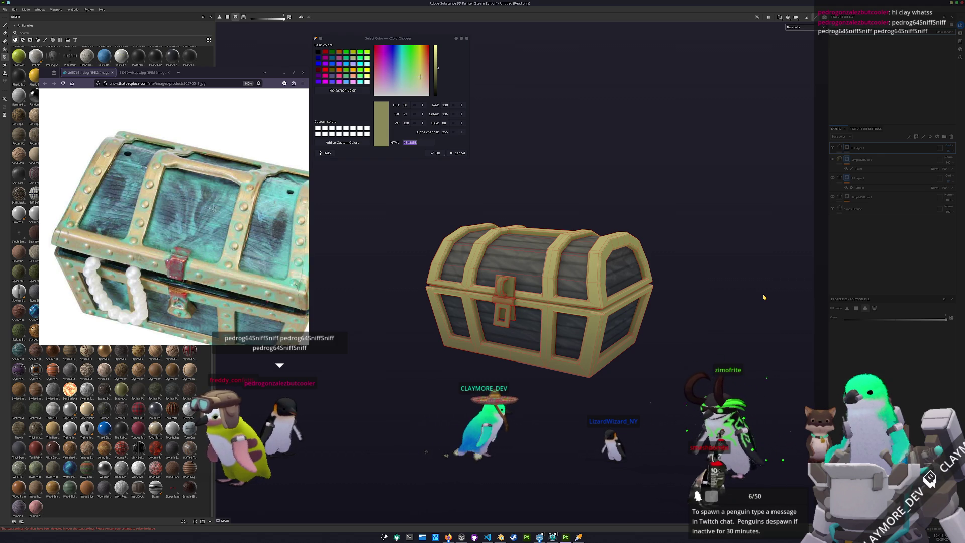
pyautogui.click(931, 137)
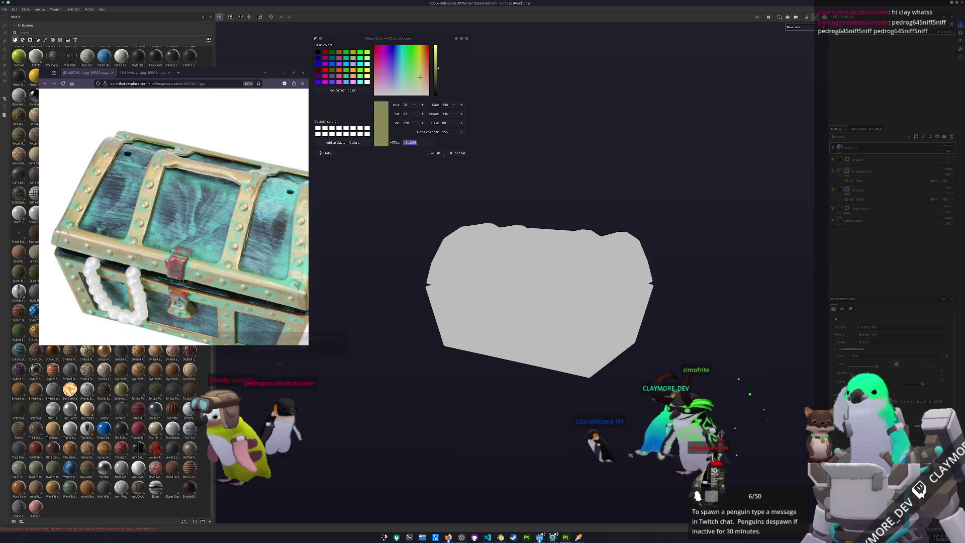
# Step: Add a mask to the new top fill layer
pyautogui.click(948, 147)
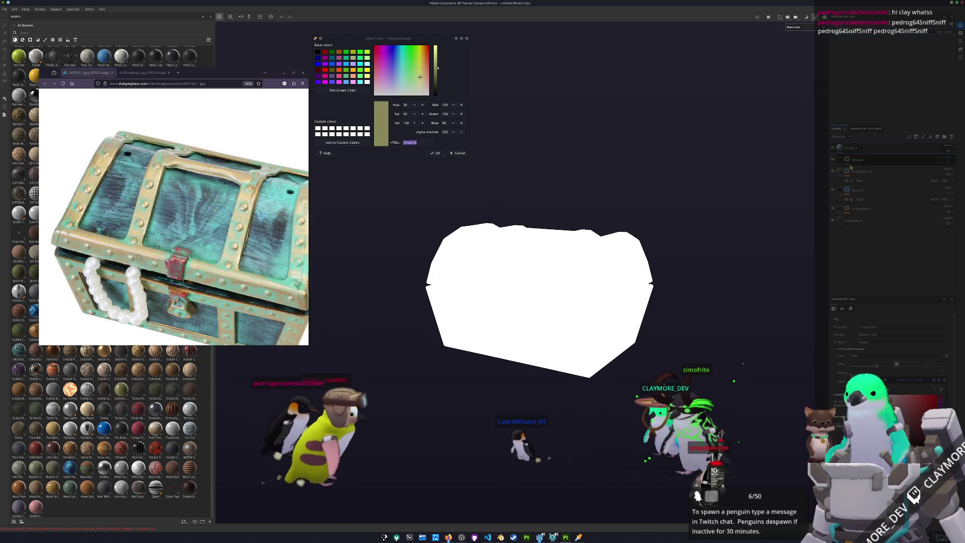
pyautogui.click(938, 233)
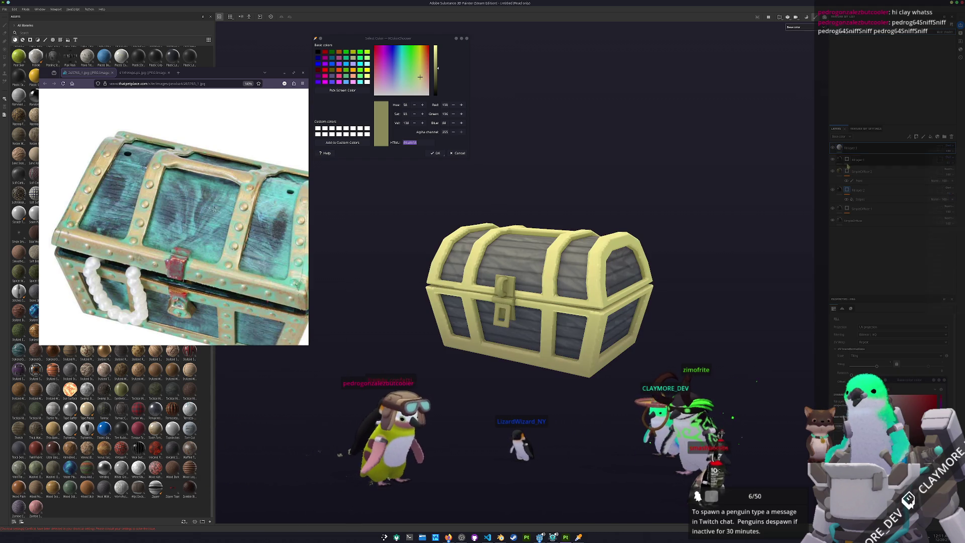
pyautogui.rightClick(854, 148)
pyautogui.click(870, 155)
pyautogui.click(848, 149)
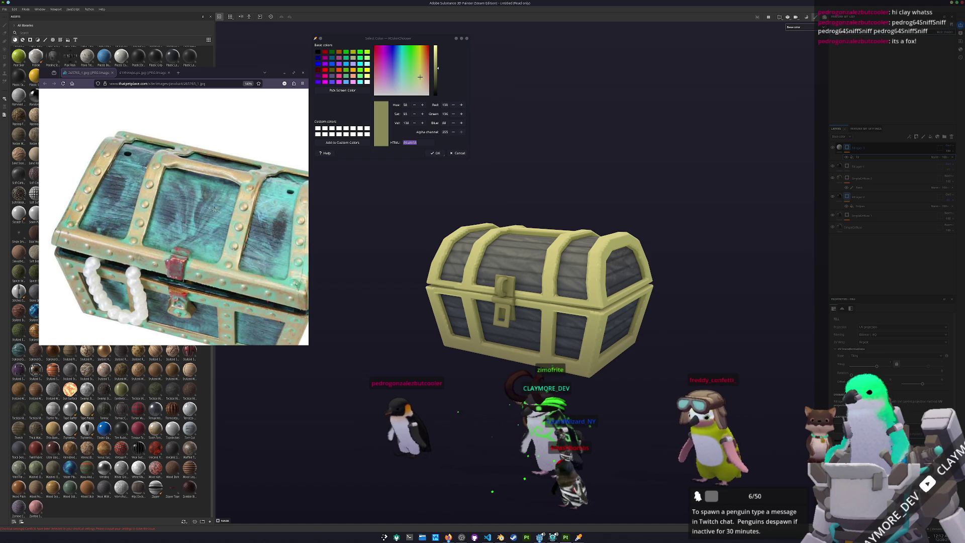
# Step: Add a generator to the top layer's mask and open the generator list
pyautogui.click(888, 157)
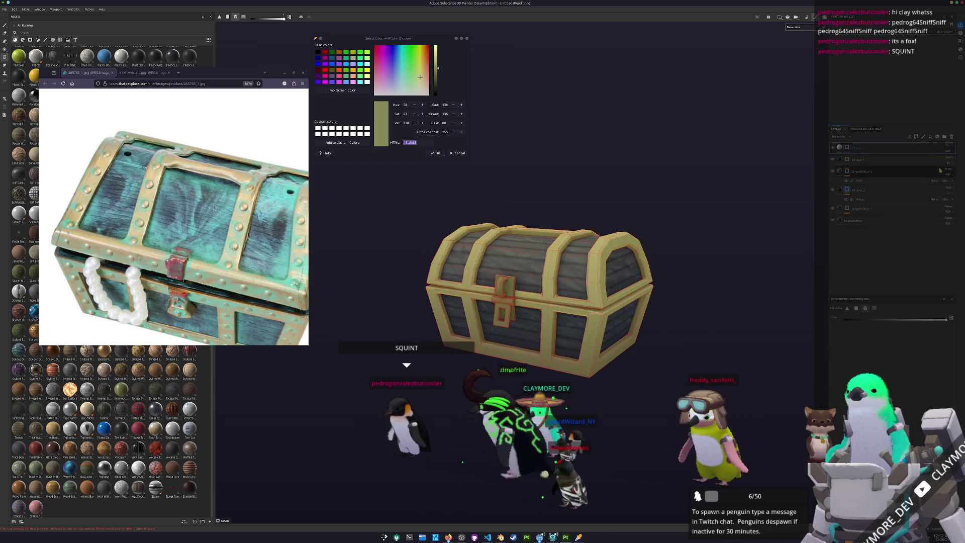
pyautogui.rightClick(848, 147)
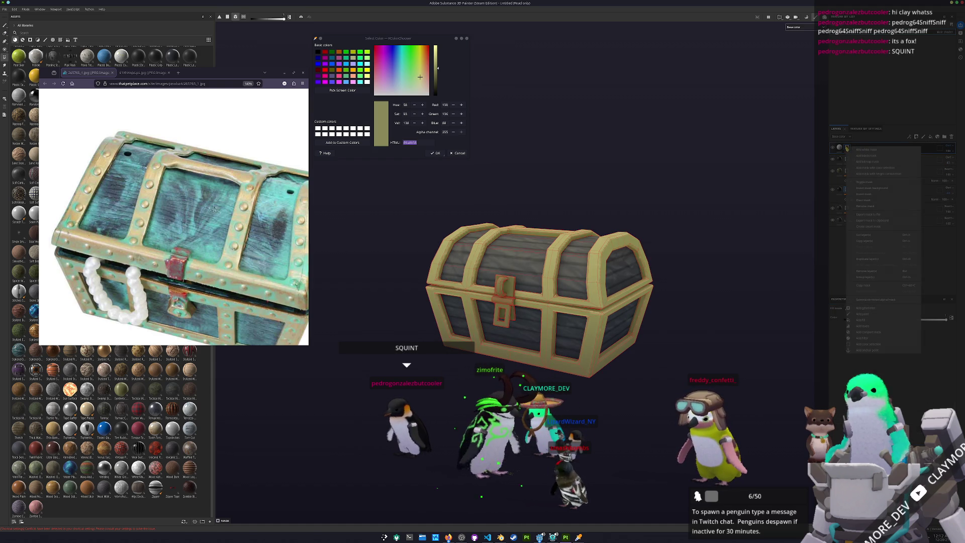
pyautogui.click(870, 311)
pyautogui.click(893, 322)
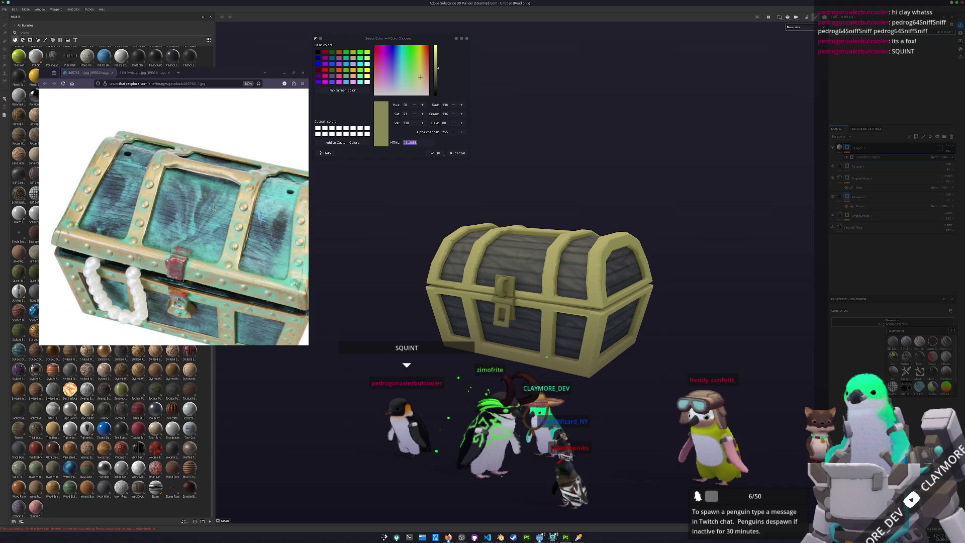